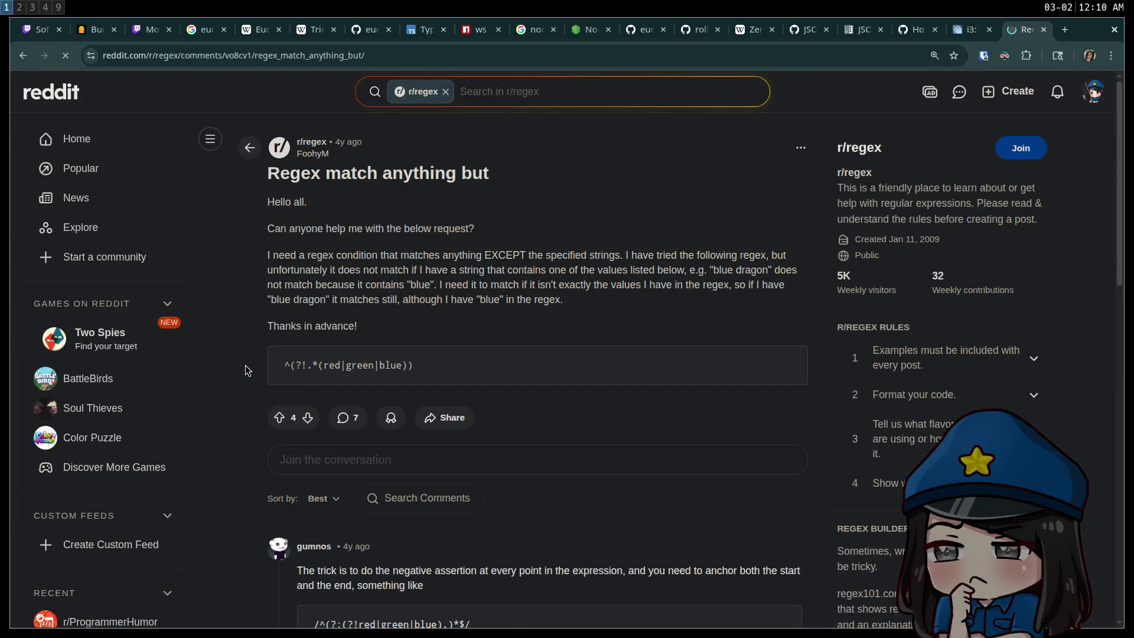
# Read the negative-lookahead replies in the r/regex 'Regex match anything but' thread, then go back to the results.
pyautogui.scroll(-4, 246, 365)
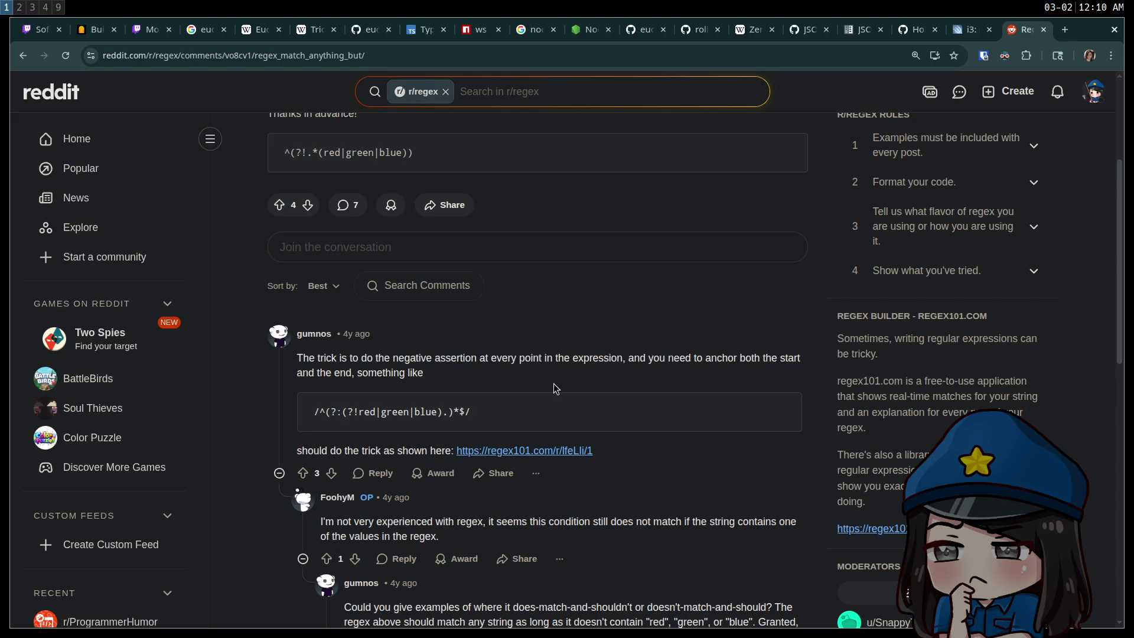
pyautogui.scroll(-5, 525, 382)
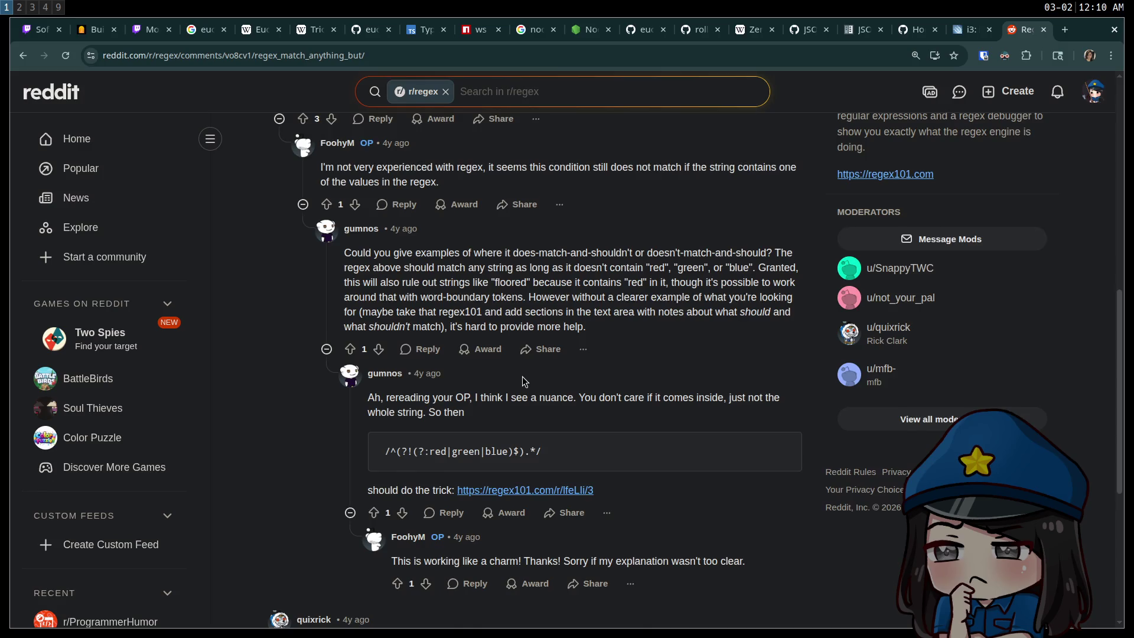
pyautogui.scroll(-5, 525, 382)
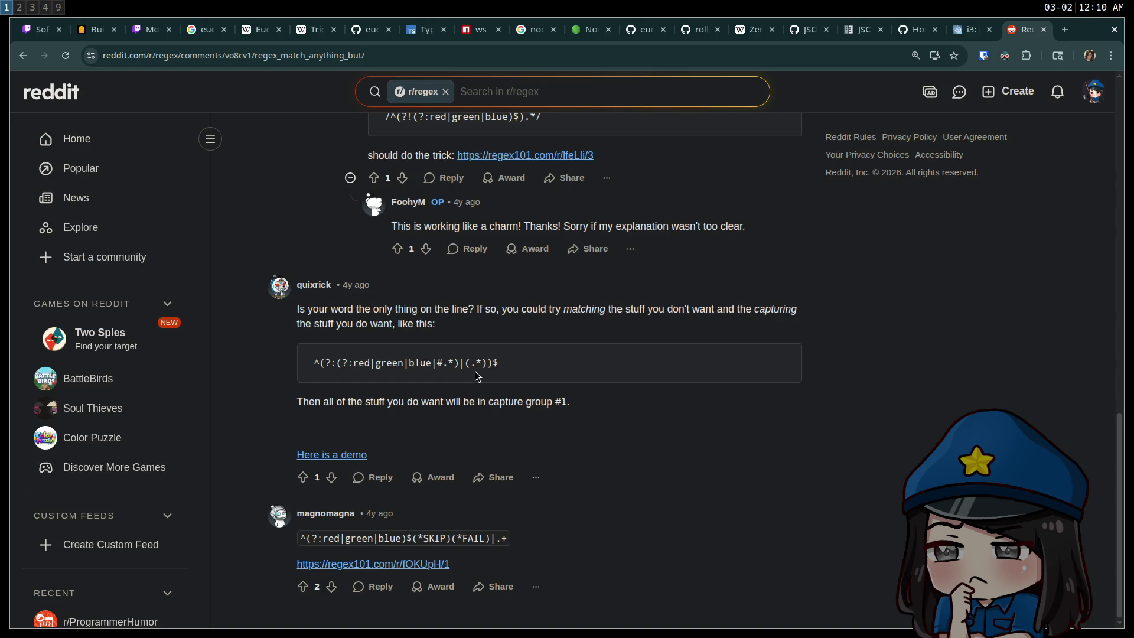
pyautogui.scroll(15, 476, 376)
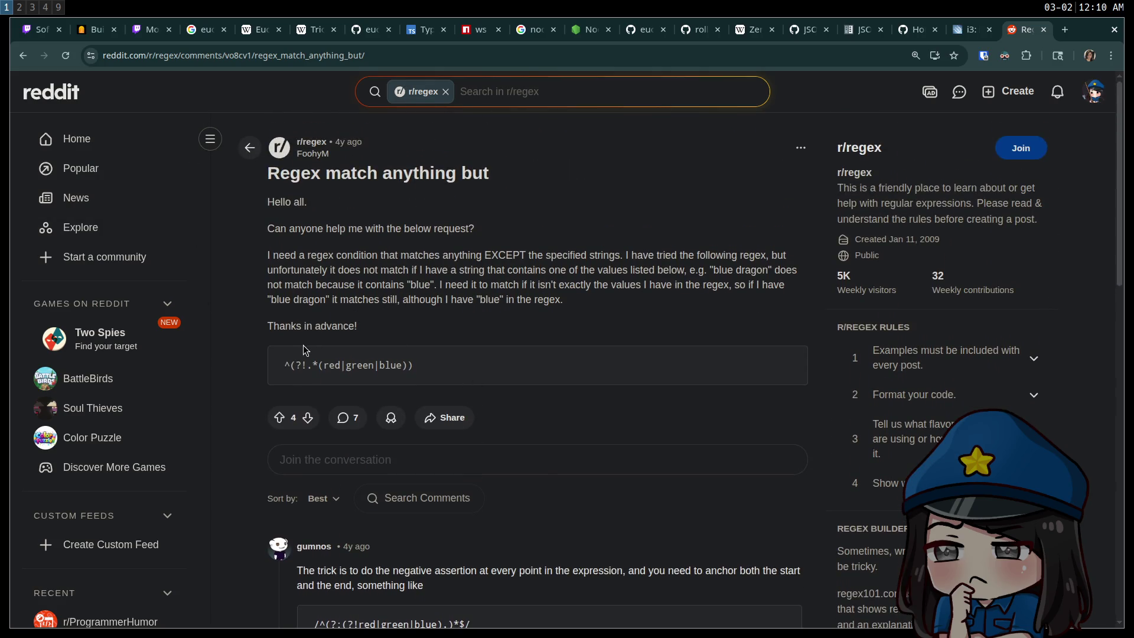
pyautogui.click(23, 55)
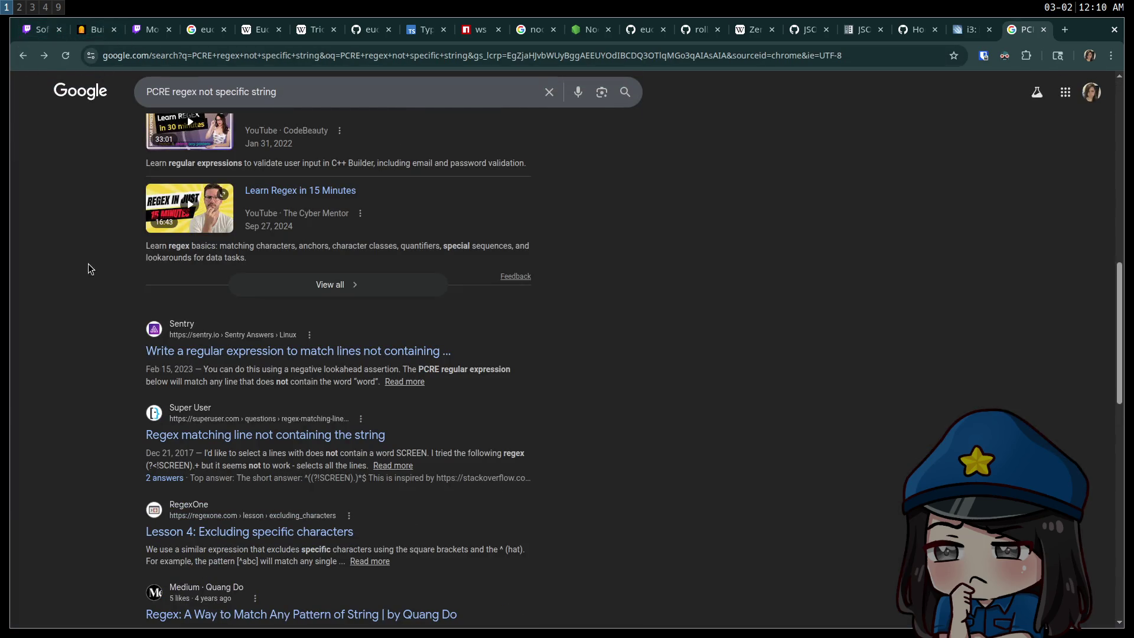
# Open the Stack Overflow PCRE NOT question and select its ?!not_on_my_watch lookahead example.
pyautogui.scroll(7, 90, 278)
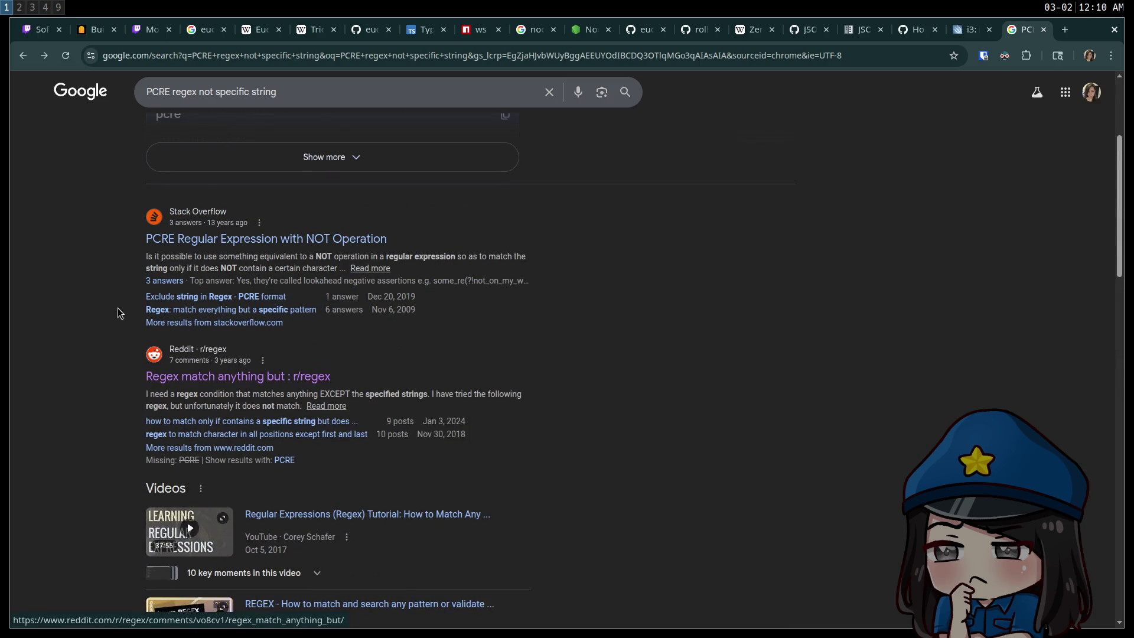
pyautogui.click(257, 241)
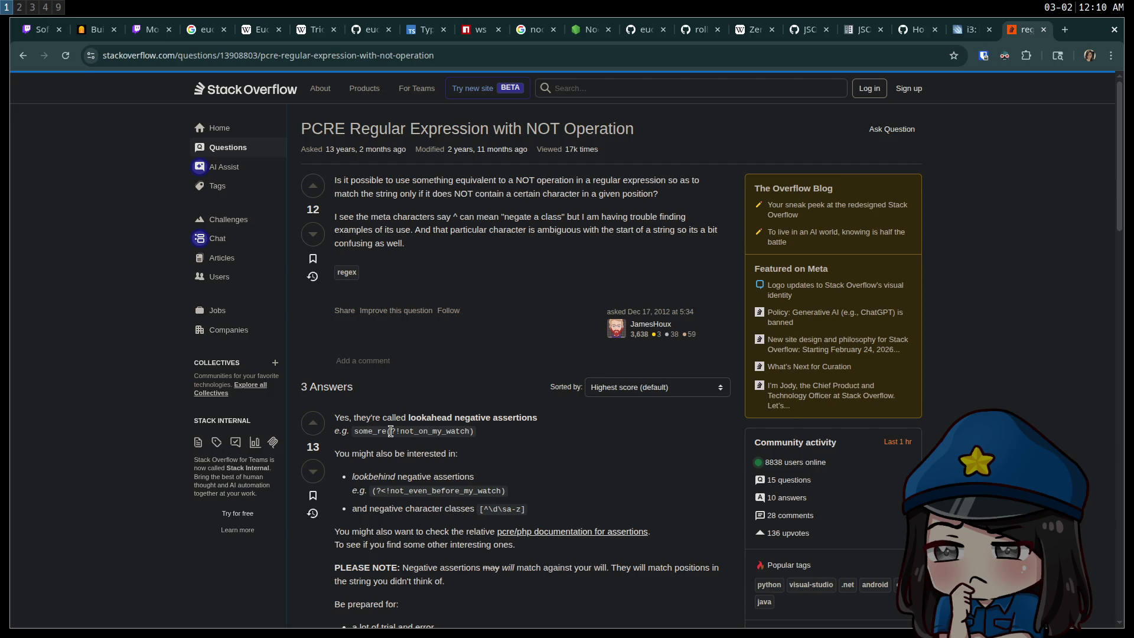
pyautogui.moveTo(391, 431); pyautogui.dragTo(470, 431)
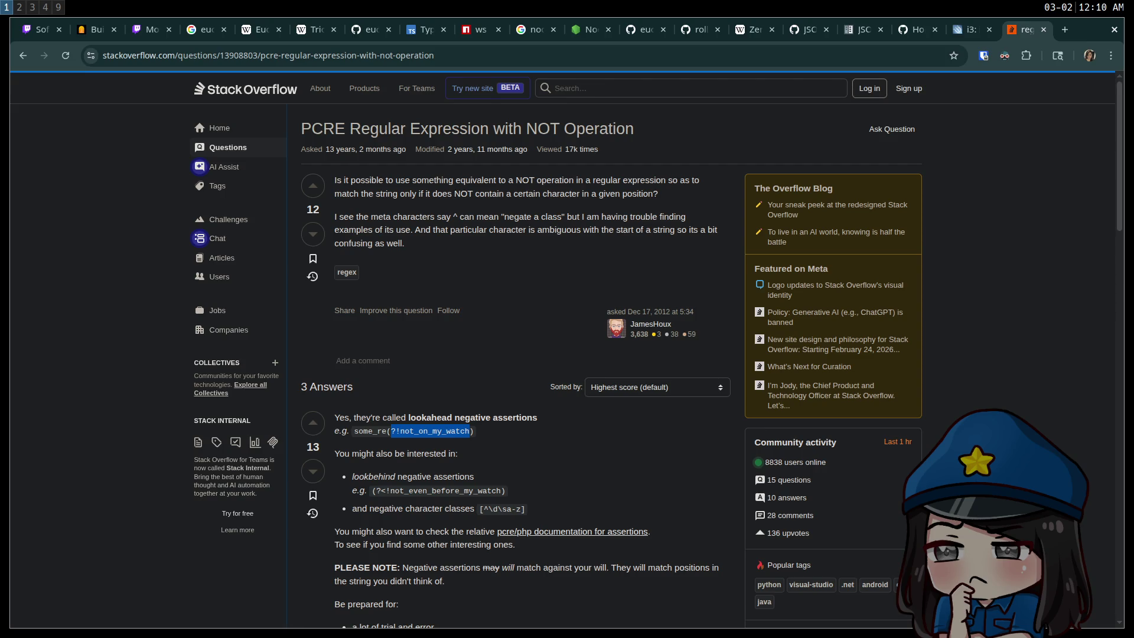
# Return to the Google results, expand the full AI Overview, and switch to the bot.ts workspace.
pyautogui.click(22, 54)
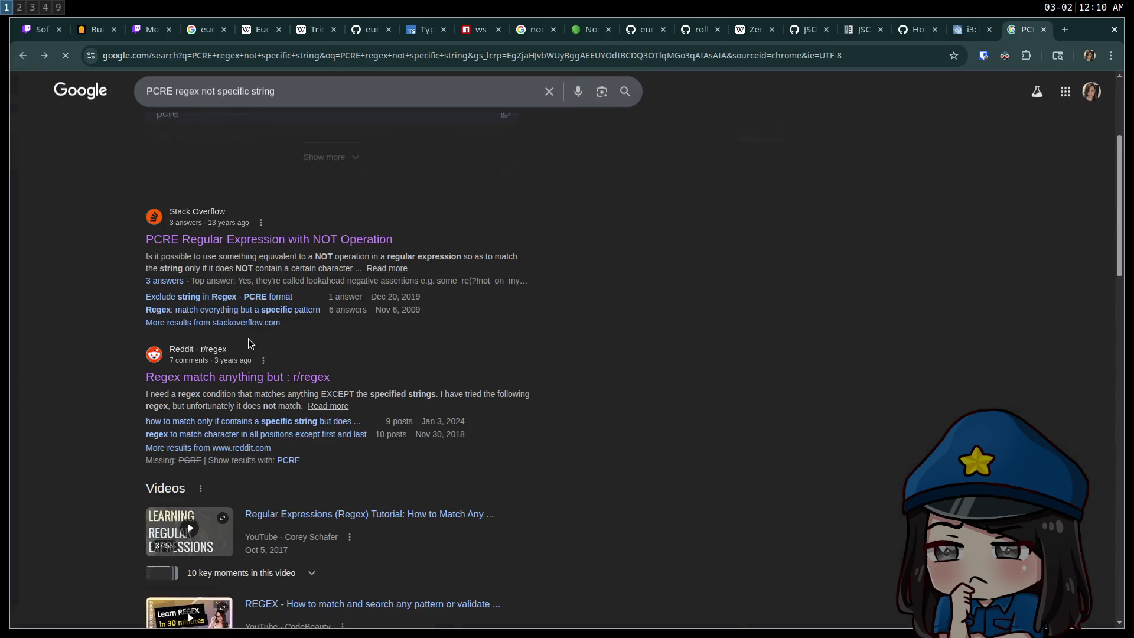
pyautogui.click(313, 370)
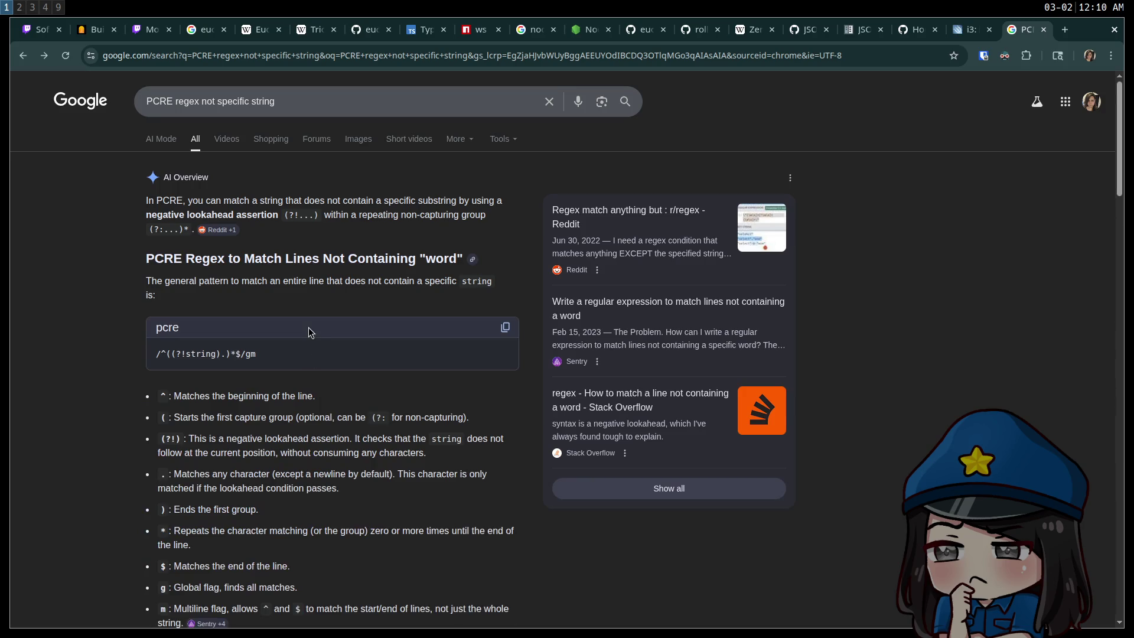
pyautogui.press('super+2')
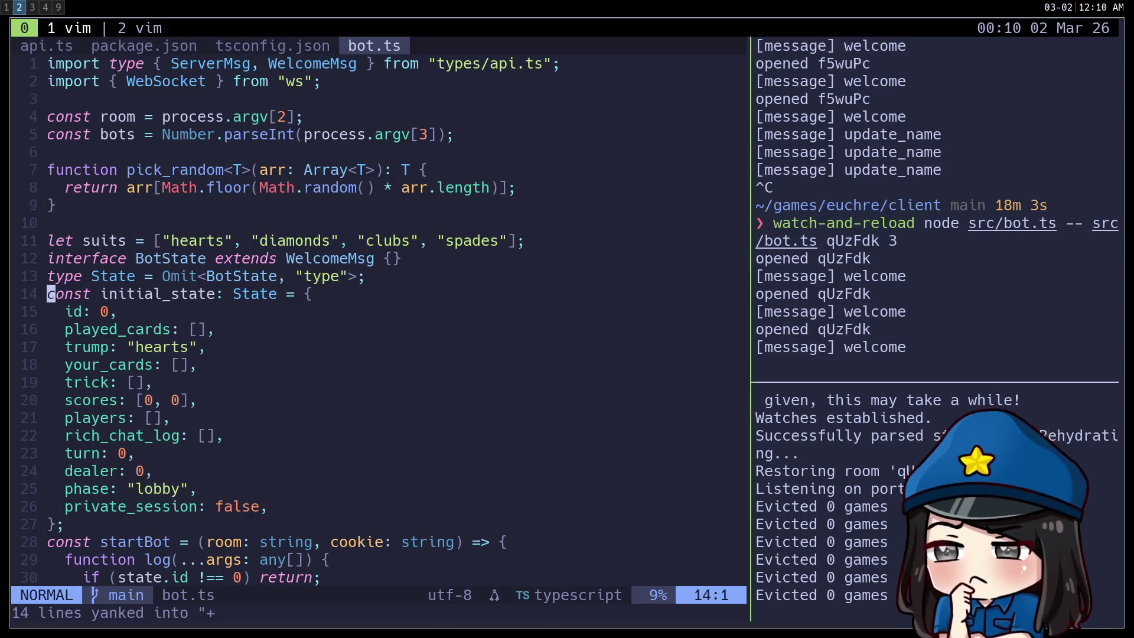
# On workspace 3, replace line 231's instance pattern with the lookahead fragment ?!not_on_my.
pyautogui.press('super+3')
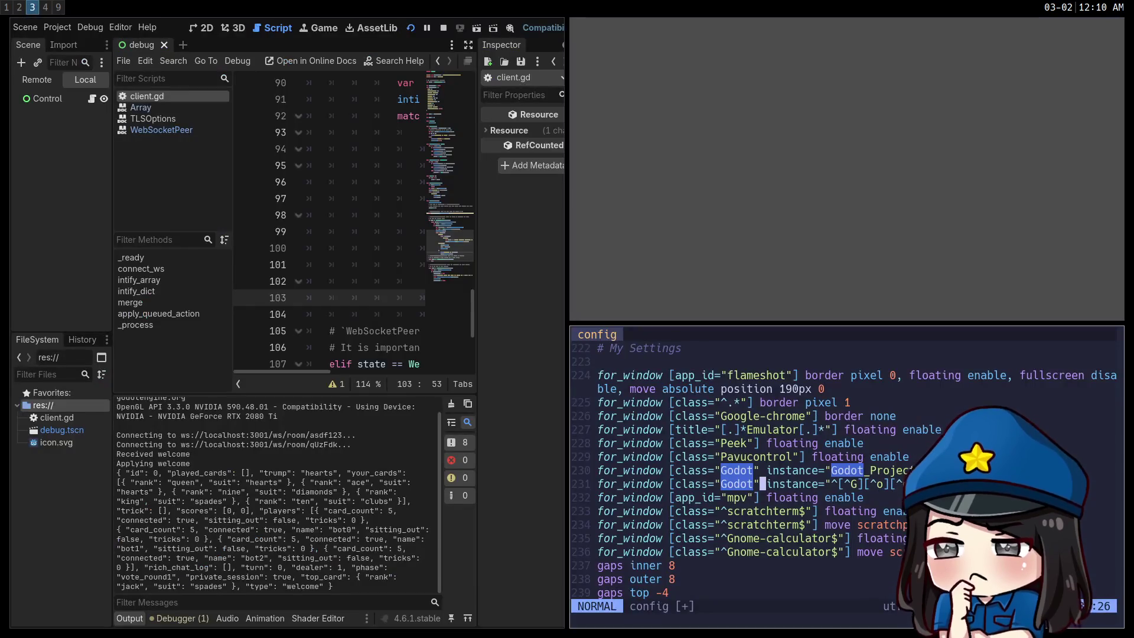
pyautogui.press('w')
pyautogui.press('w')
pyautogui.press('w')
pyautogui.press('c')
pyautogui.press('i')
pyautogui.press('"')
pyautogui.write('?!not_on_my')
pyautogui.press('Escape')
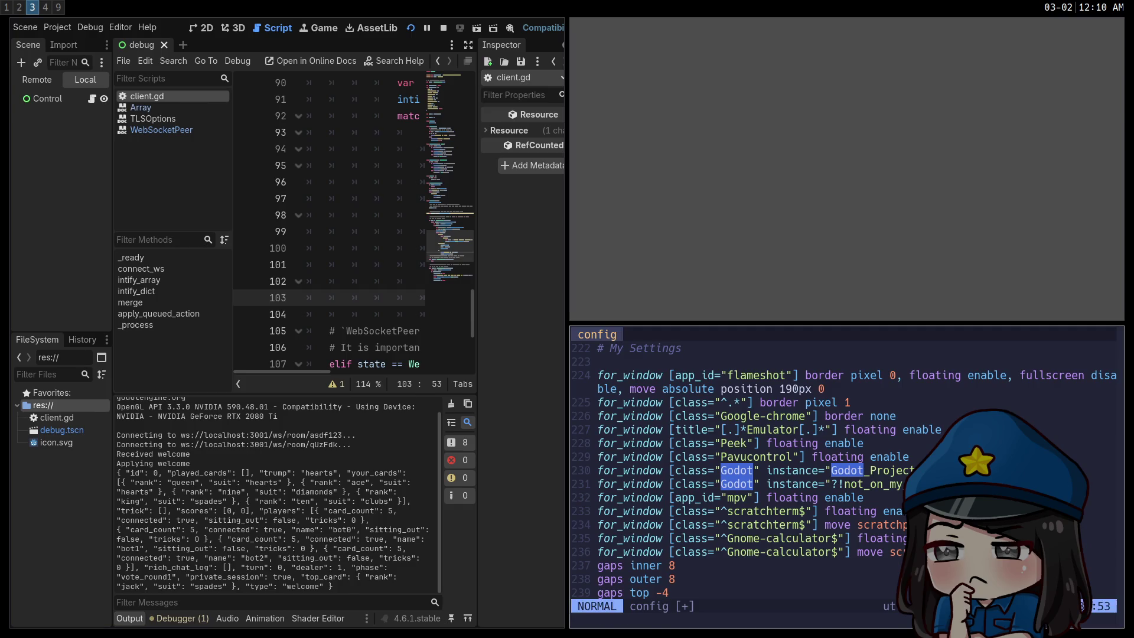
# Rework the instance pattern into ^(?!Godot)$ with the parenthesis and start anchor.
pyautogui.press('b')
pyautogui.press('F')
pyautogui.press('?')
pyautogui.write('i(')
pyautogui.press('Escape')
pyautogui.press('l')
pyautogui.press('l')
pyautogui.press('l')
pyautogui.write('ciwGodot)^')
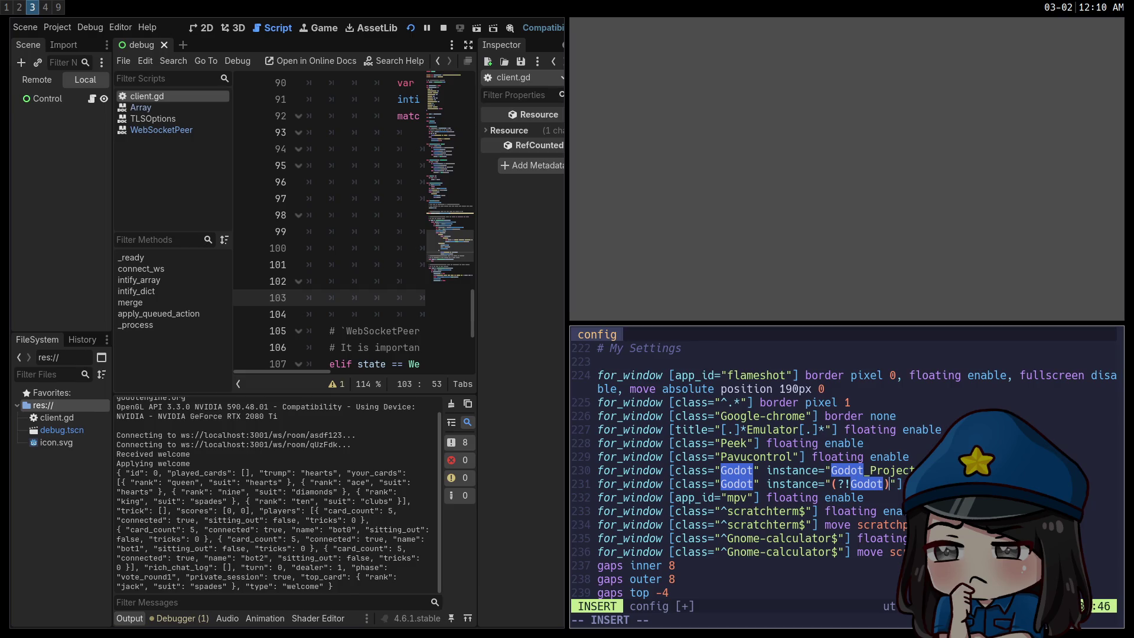
pyautogui.press('Escape')
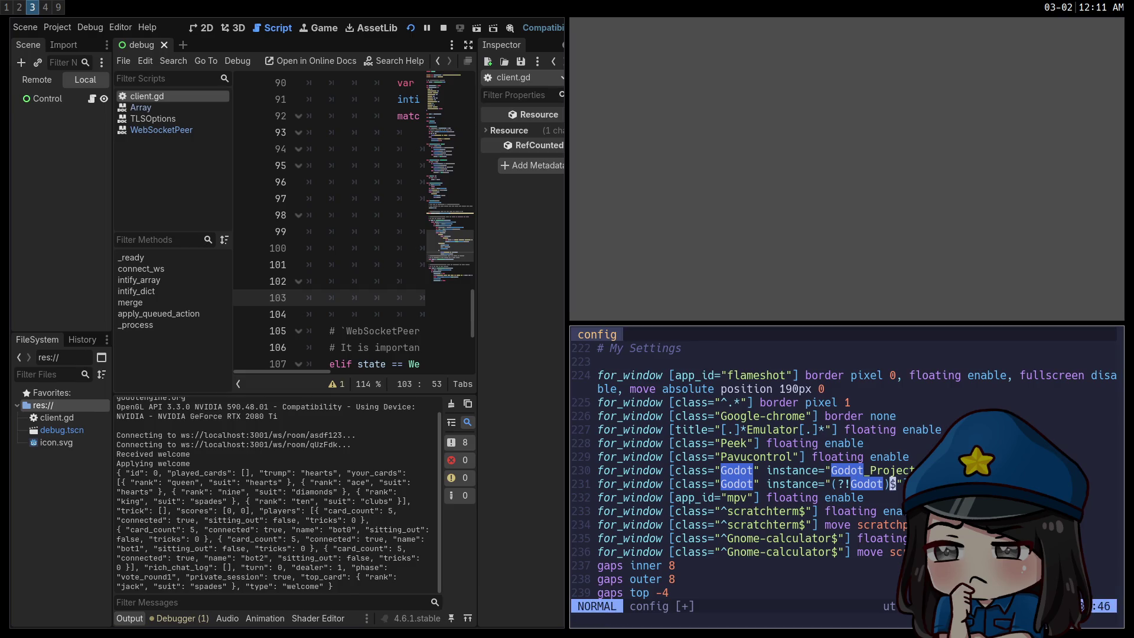
pyautogui.press('b')
pyautogui.press('F')
pyautogui.press('(')
pyautogui.write('i^')
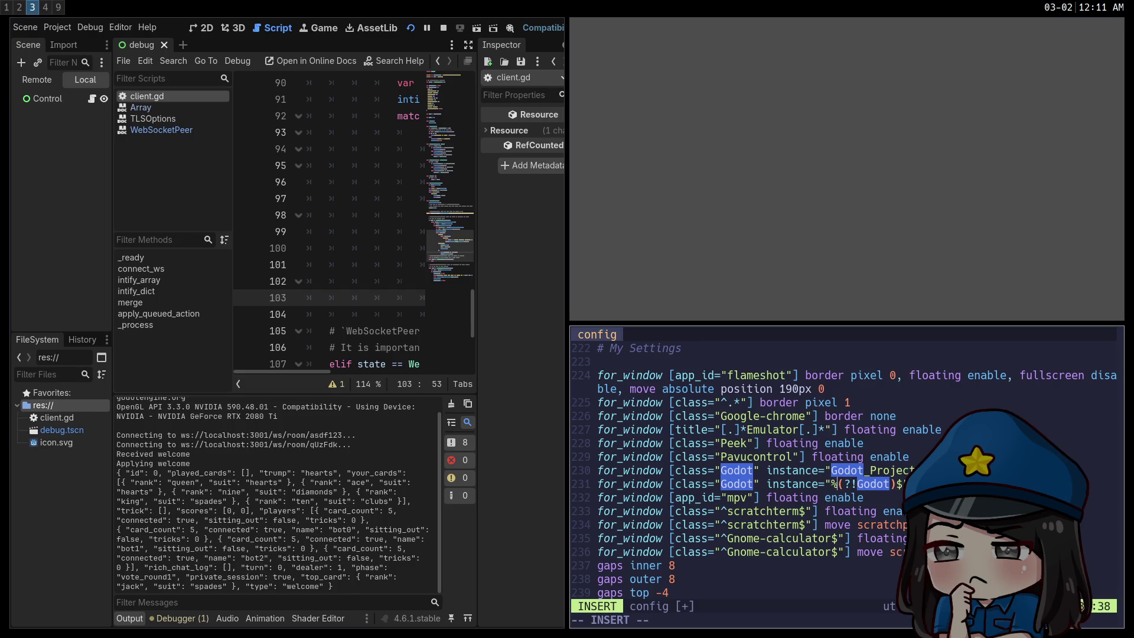
pyautogui.press('Escape')
# Save and quit the config, run swaymsg reload, close the terminal, and stop the game.
pyautogui.write(':w')
pyautogui.press('Return')
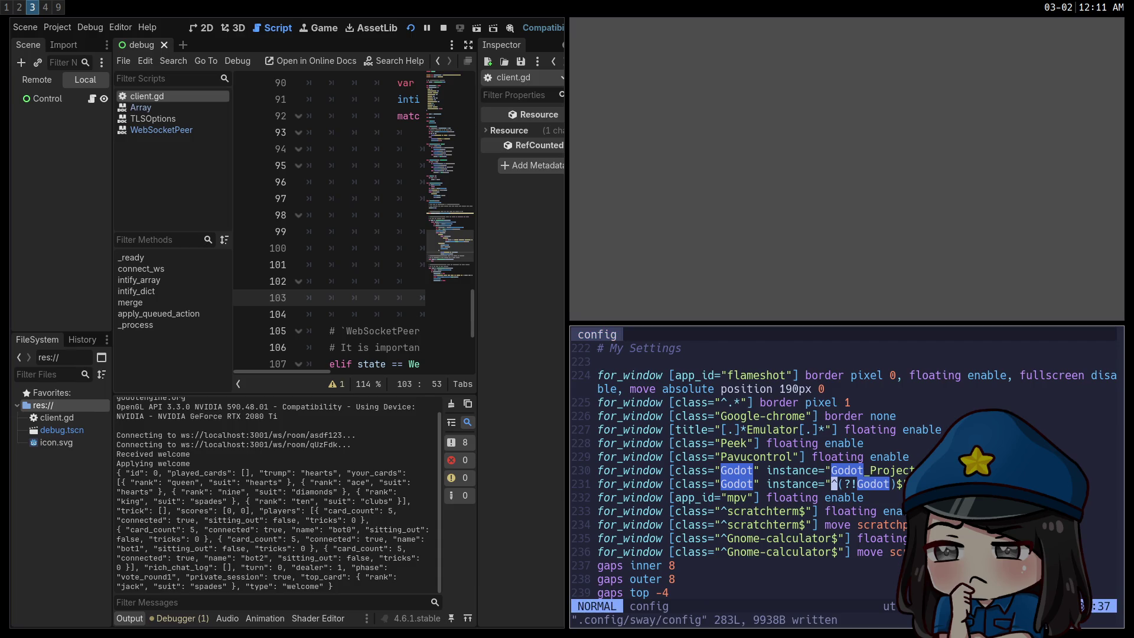
pyautogui.write(':q')
pyautogui.press('Return')
pyautogui.write('swaymsg reload')
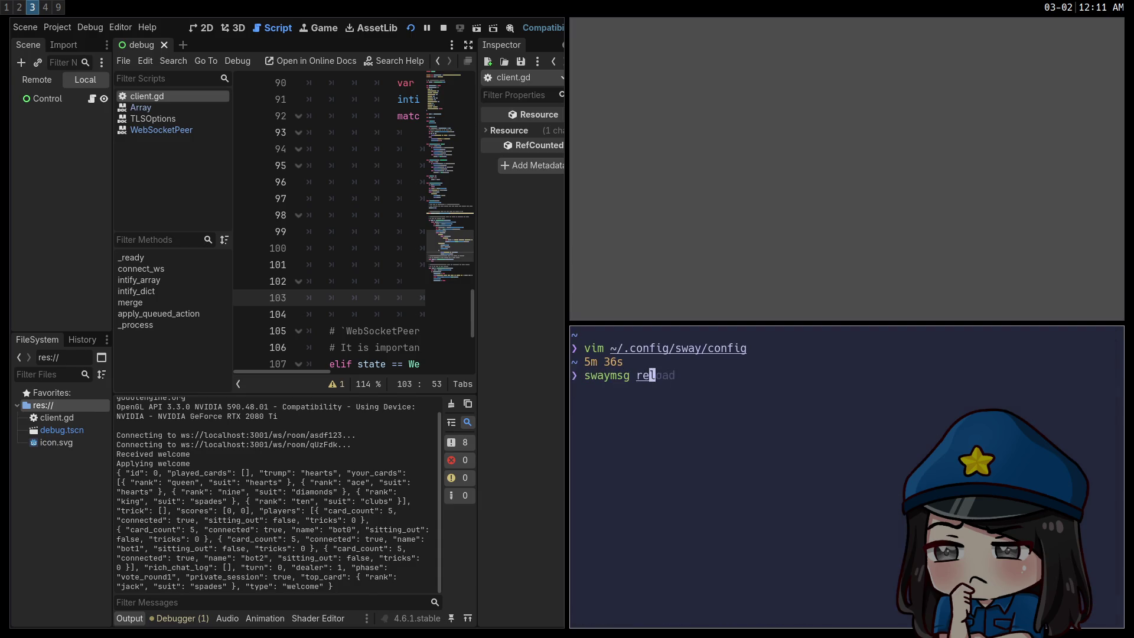
pyautogui.press('Return')
pyautogui.hotkey('ctrl', 'd')
pyautogui.click(446, 30)
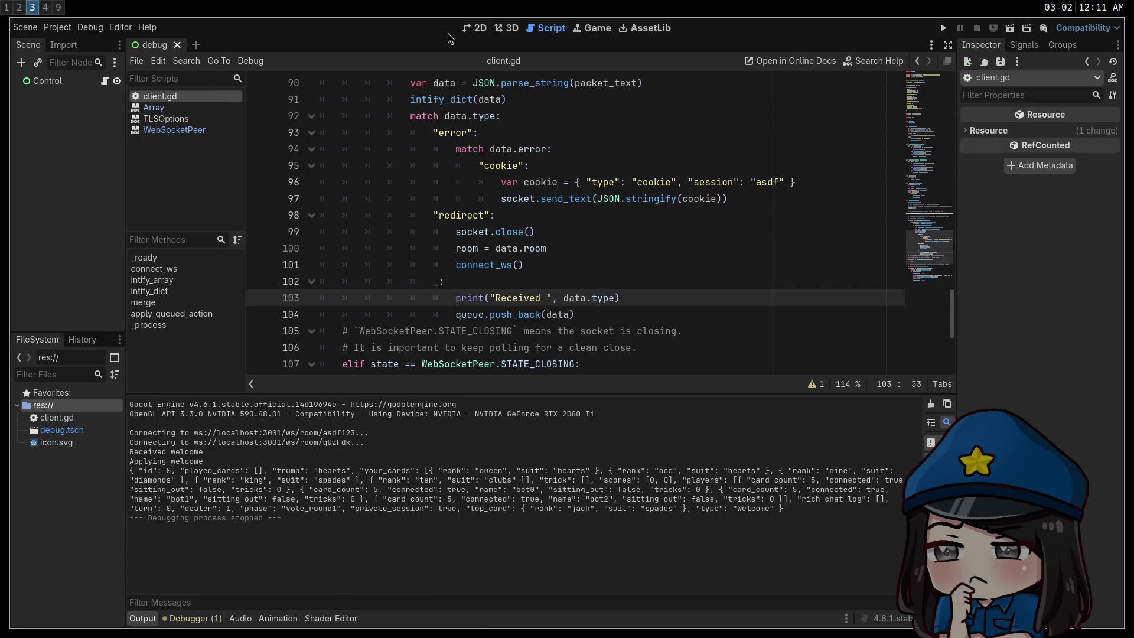
# Run the project to check the game window still tiles right, stop it, and open a terminal.
pyautogui.click(943, 28)
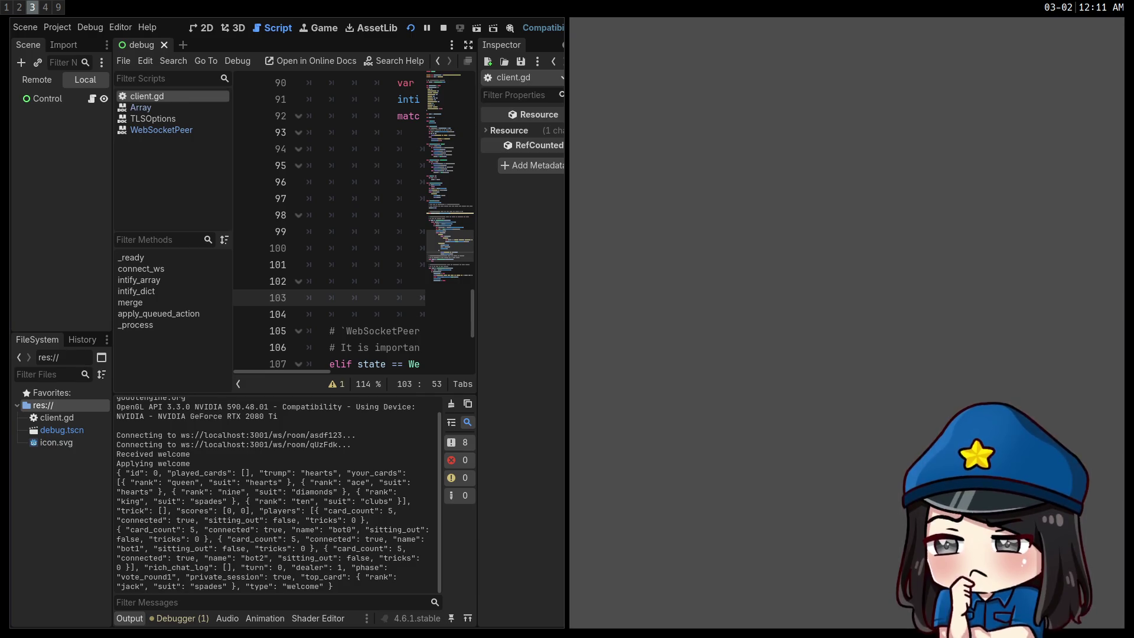
pyautogui.click(444, 28)
pyautogui.press('super+Return')
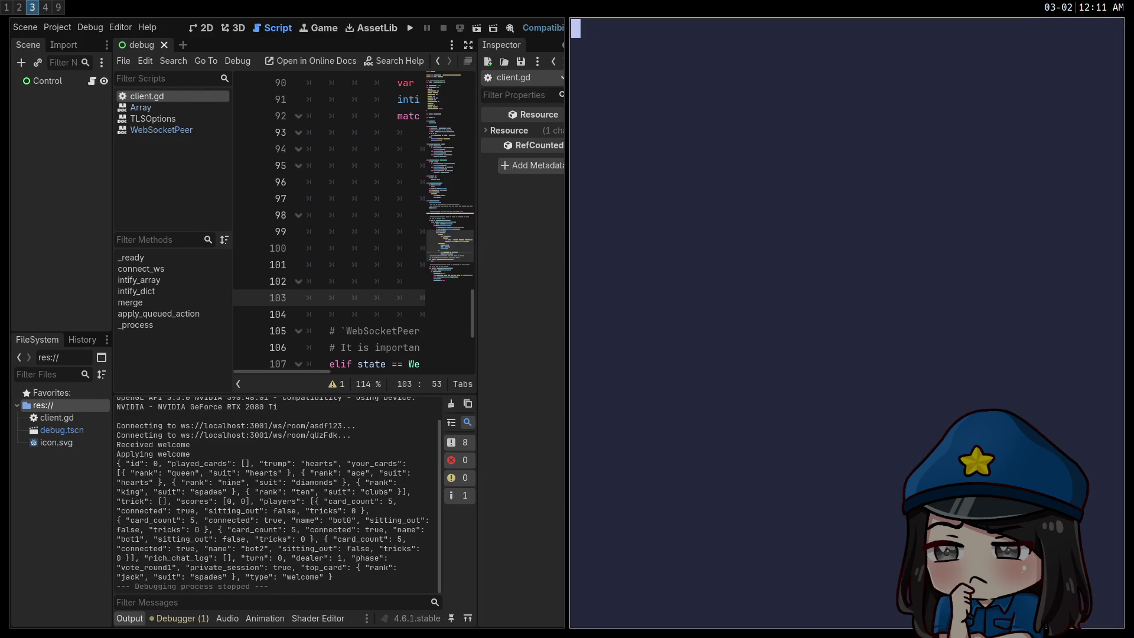
# Open ~/.config/sway/config in vim and jump to the Godot rule on line 231.
pyautogui.write('vim')
pyautogui.press('super+f')
pyautogui.press('Right')
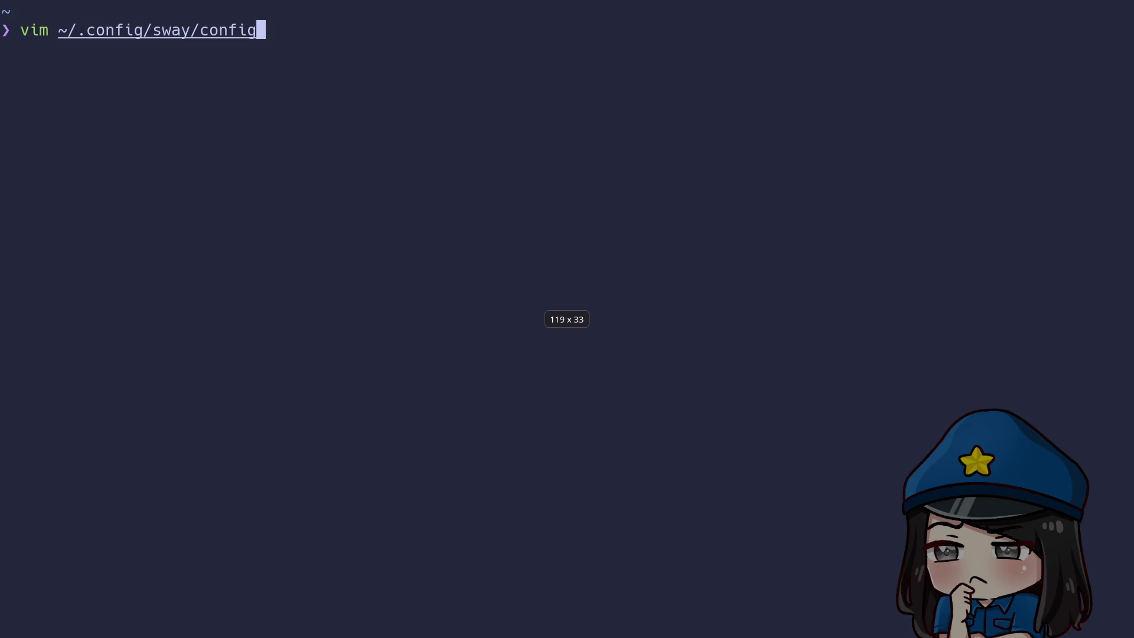
pyautogui.press('Return')
pyautogui.press('super+f')
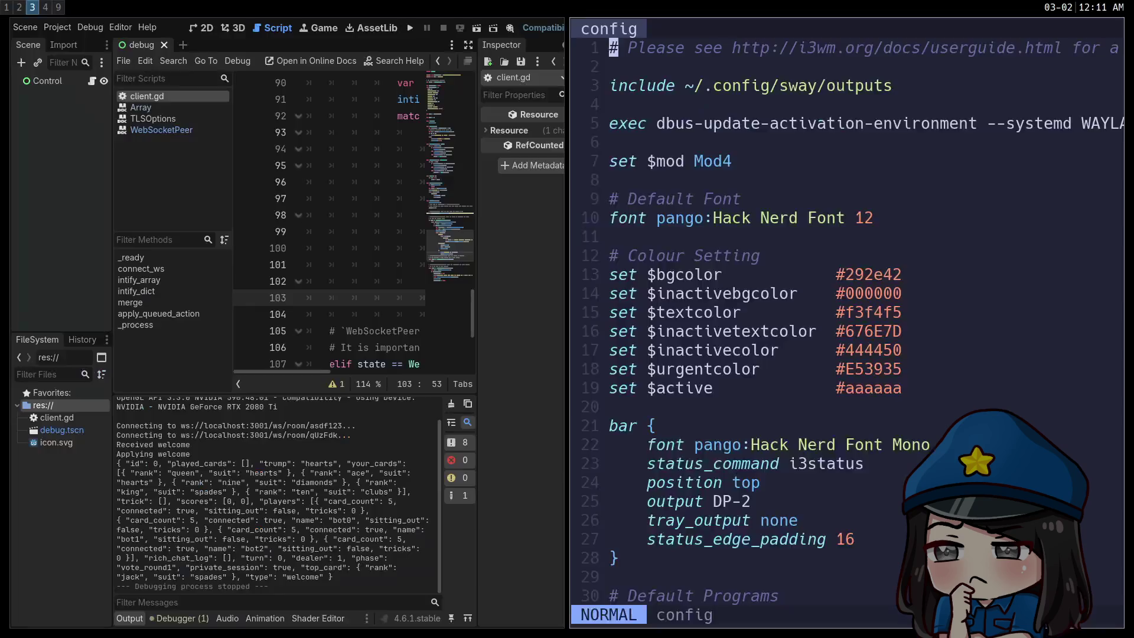
pyautogui.press('super+f')
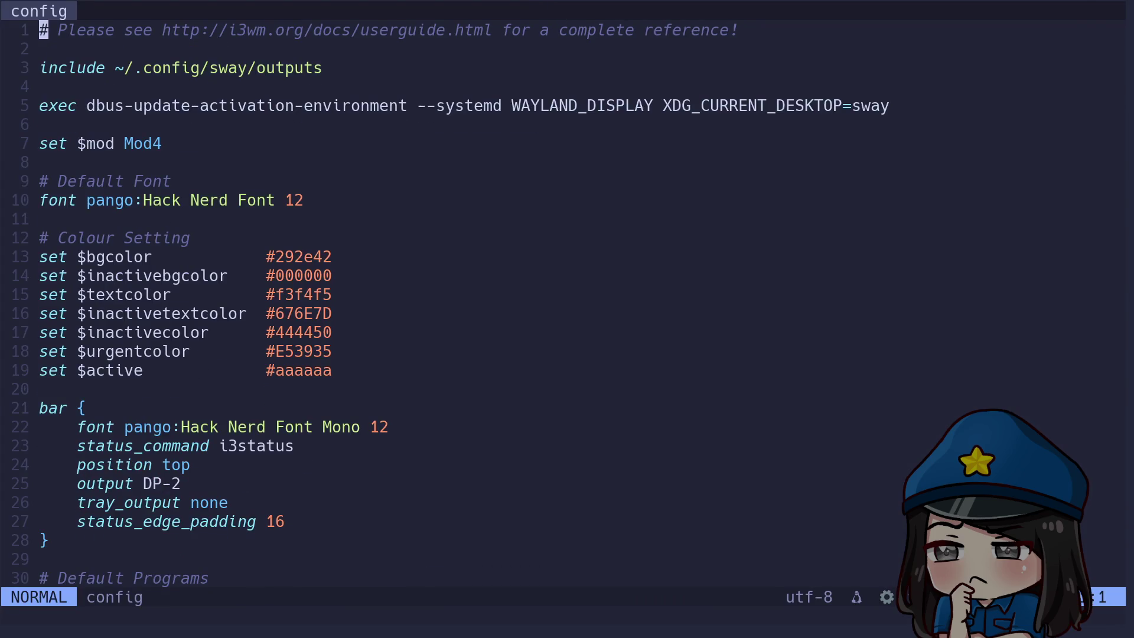
pyautogui.press('super+f')
pyautogui.write('/Godot')
pyautogui.press('Return')
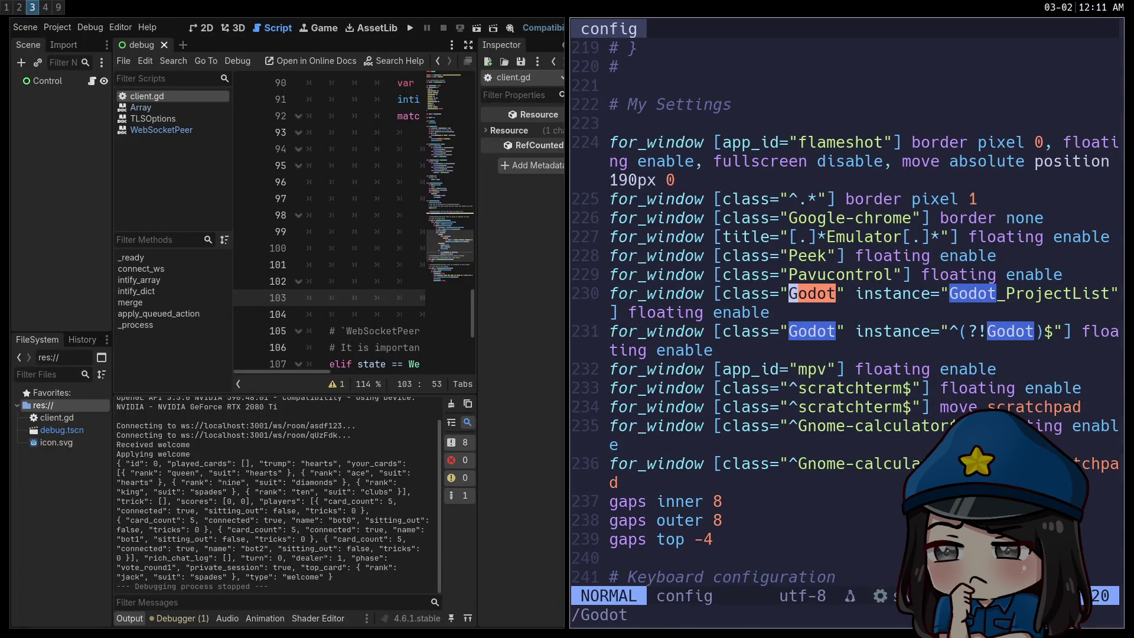
pyautogui.press('n')
pyautogui.press('n')
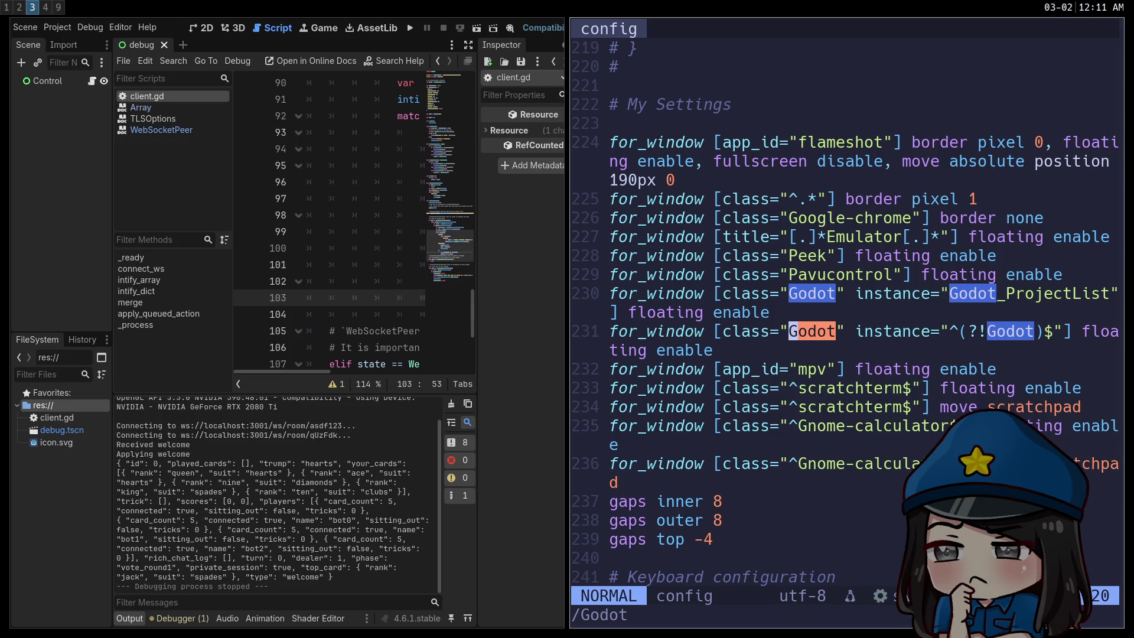
# Change line 231's instance keyword to class, keeping the ^(?!Godot)$ pattern.
pyautogui.press('j')
pyautogui.press('k')
pyautogui.press('w')
pyautogui.press('w')
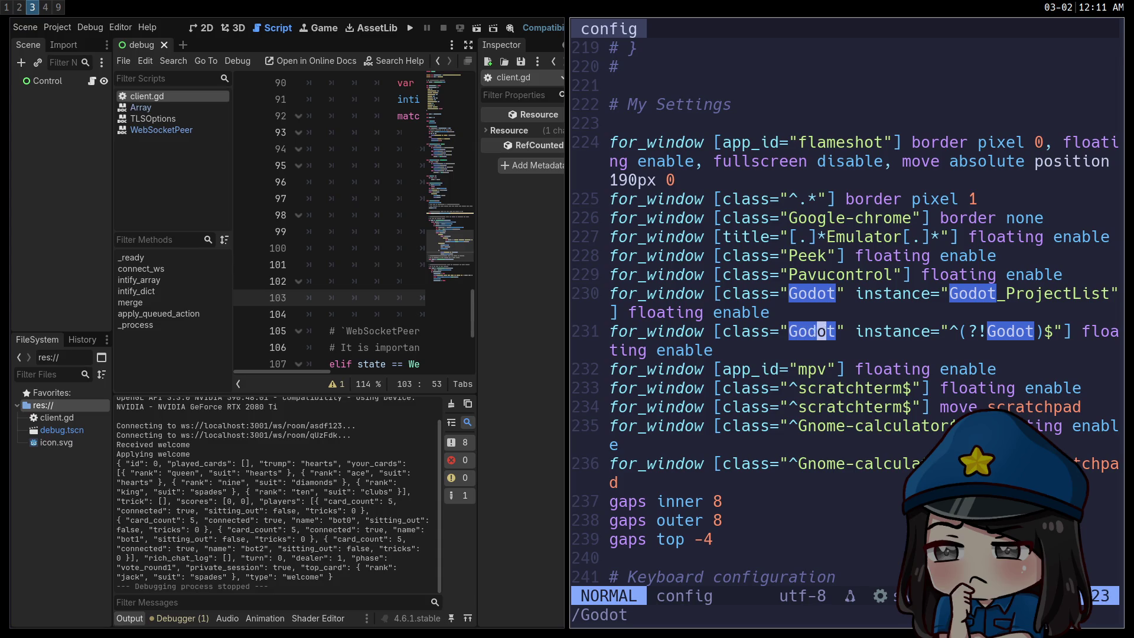
pyautogui.write('ciwclass')
pyautogui.press('Escape')
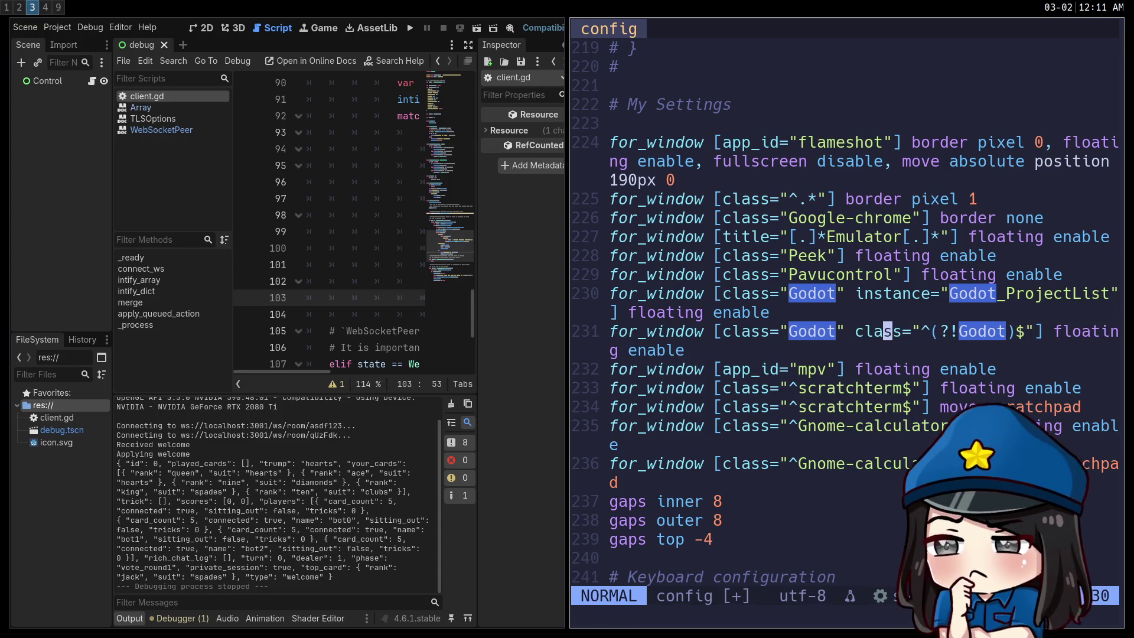
pyautogui.press('l')
pyautogui.press('l')
pyautogui.press('l')
pyautogui.press('l')
pyautogui.press('l')
pyautogui.press('l')
pyautogui.write('ea')
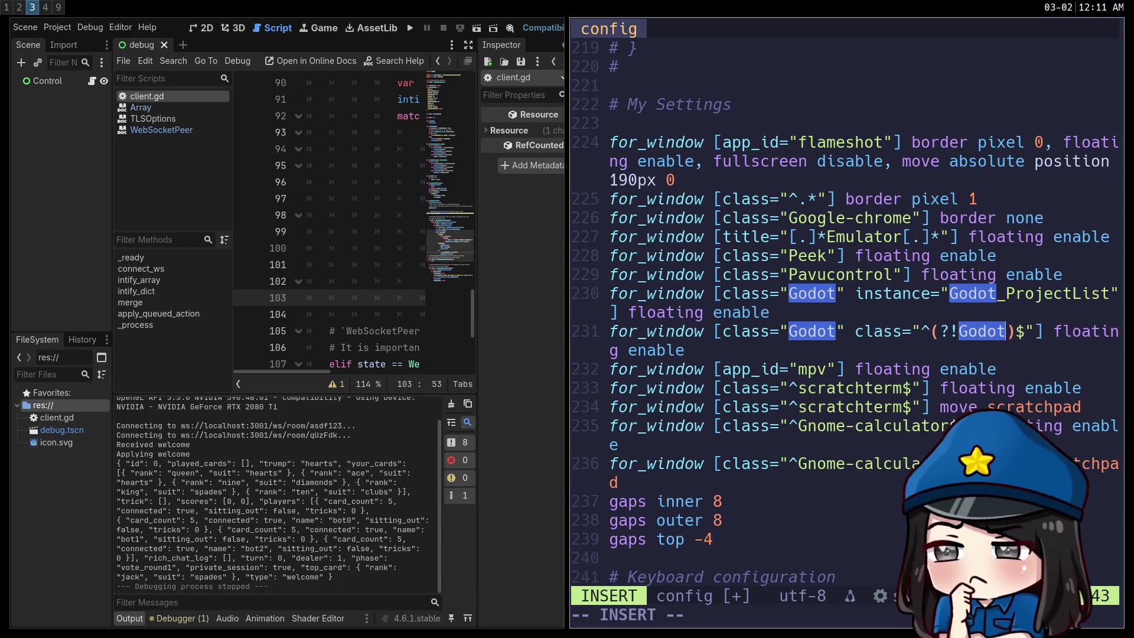
pyautogui.write('_')
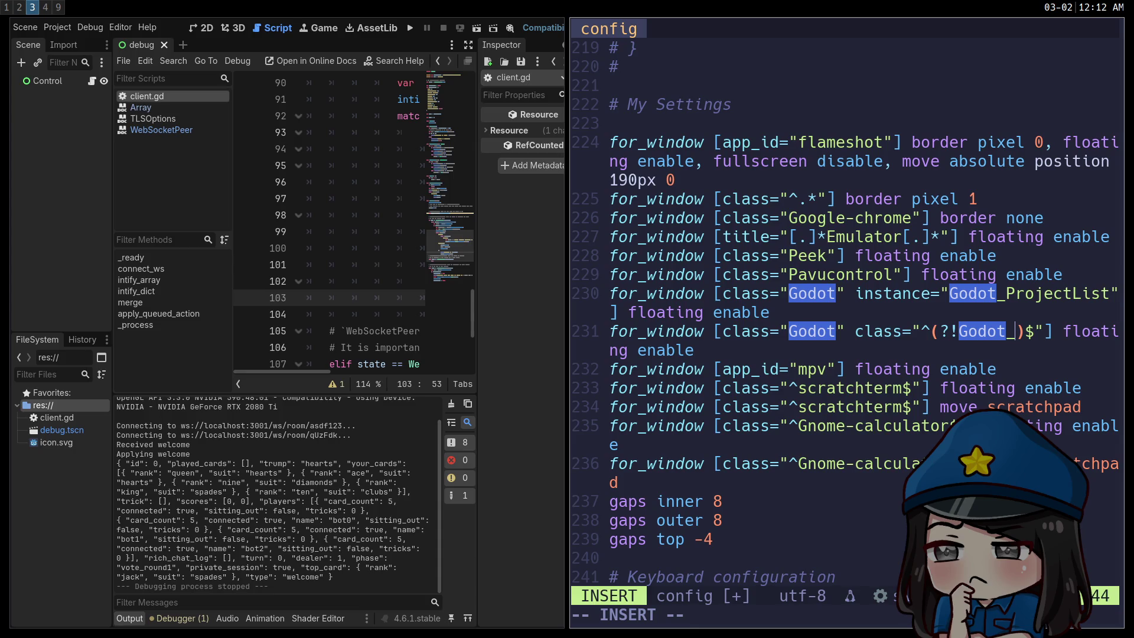
pyautogui.press('BackSpace')
pyautogui.press('Escape')
# Add an instance match of "^Godot_Engine$" to the line 231 rule.
pyautogui.press('h')
pyautogui.press('b')
pyautogui.press('b')
pyautogui.press('h')
pyautogui.press('h')
pyautogui.press('h')
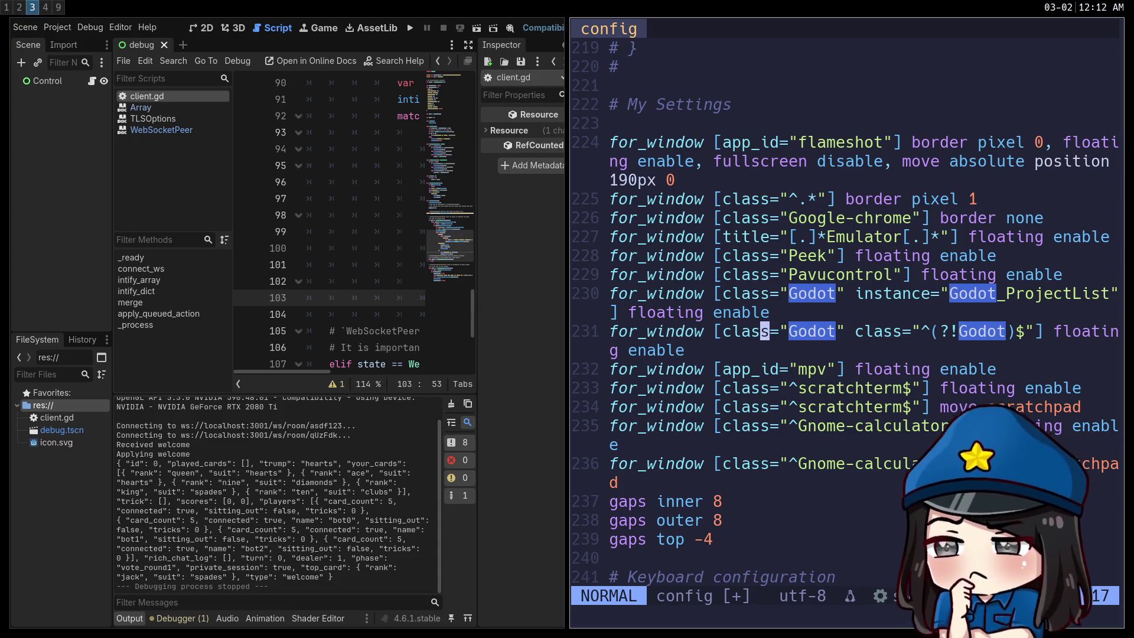
pyautogui.write('ciwinstance')
pyautogui.press('Escape')
pyautogui.press('e')
pyautogui.press('e')
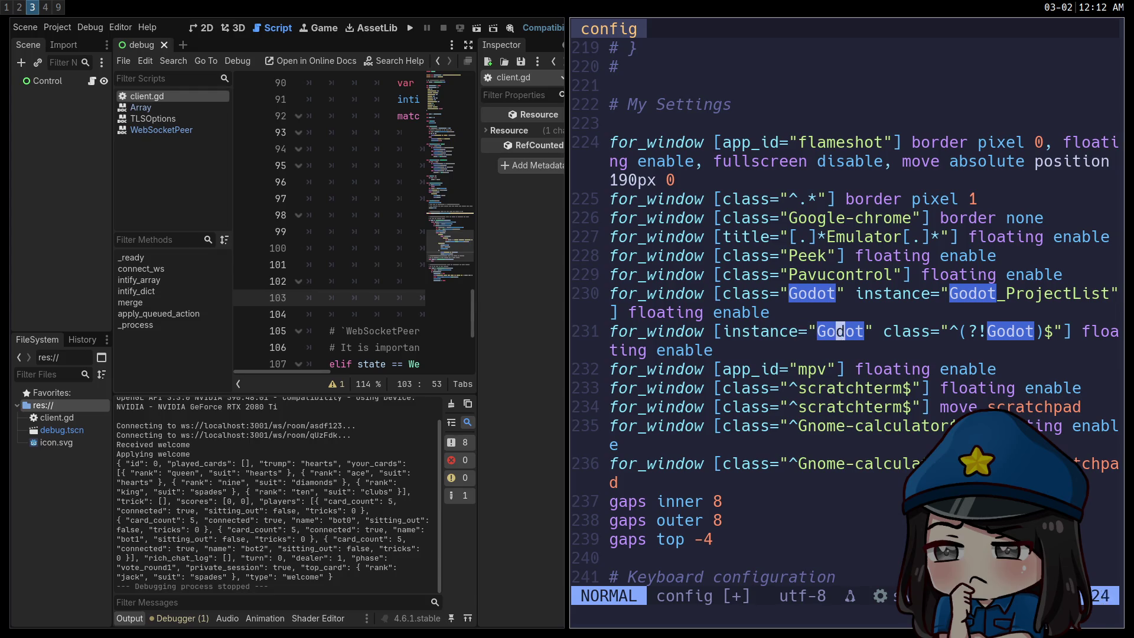
pyautogui.write('a_Engin$')
pyautogui.press('Escape')
pyautogui.write('ine')
pyautogui.press('Escape')
pyautogui.press('h')
pyautogui.press('h')
pyautogui.press('h')
pyautogui.write('bi^')
pyautogui.press('Escape')
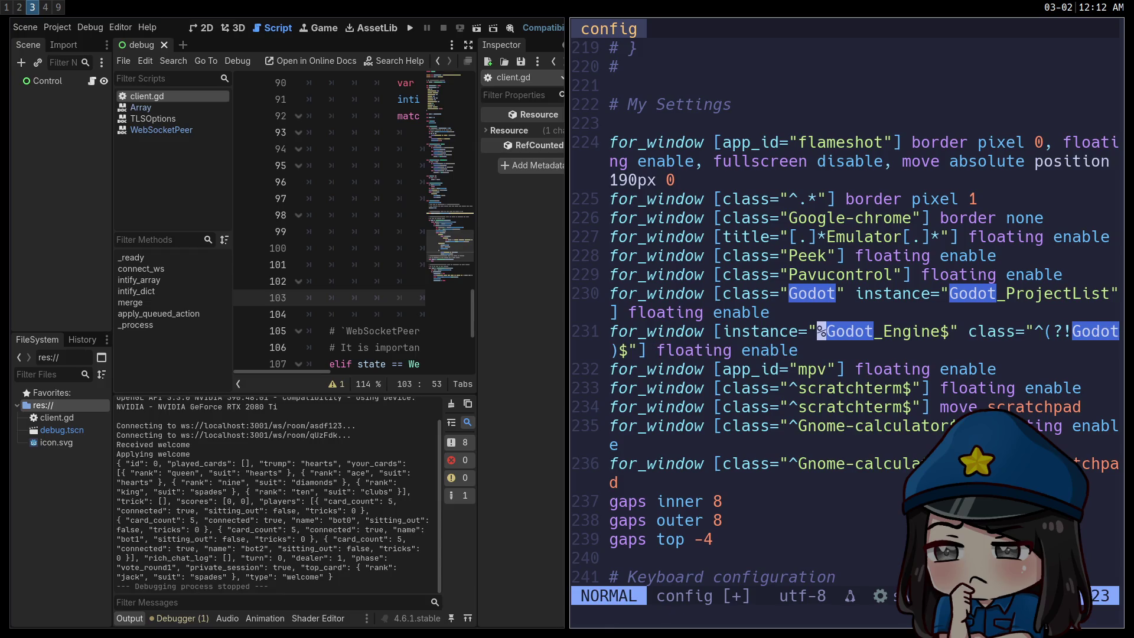
# Save and quit the config with :wq, then run swaymsg reload.
pyautogui.write(':wq')
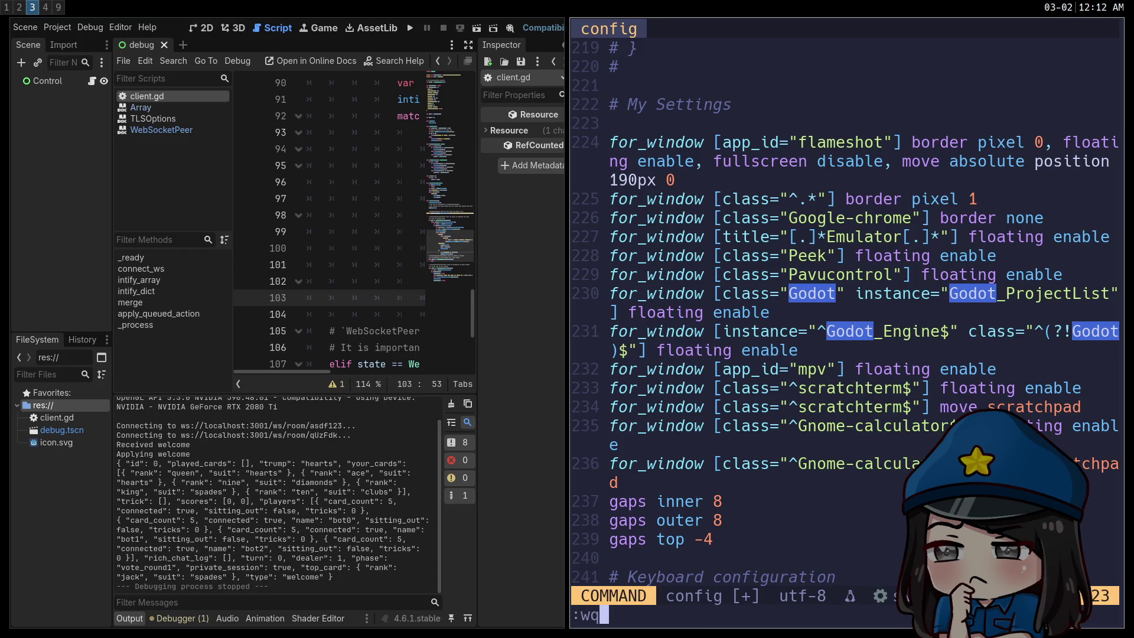
pyautogui.press('Return')
pyautogui.write('swaymsg reload')
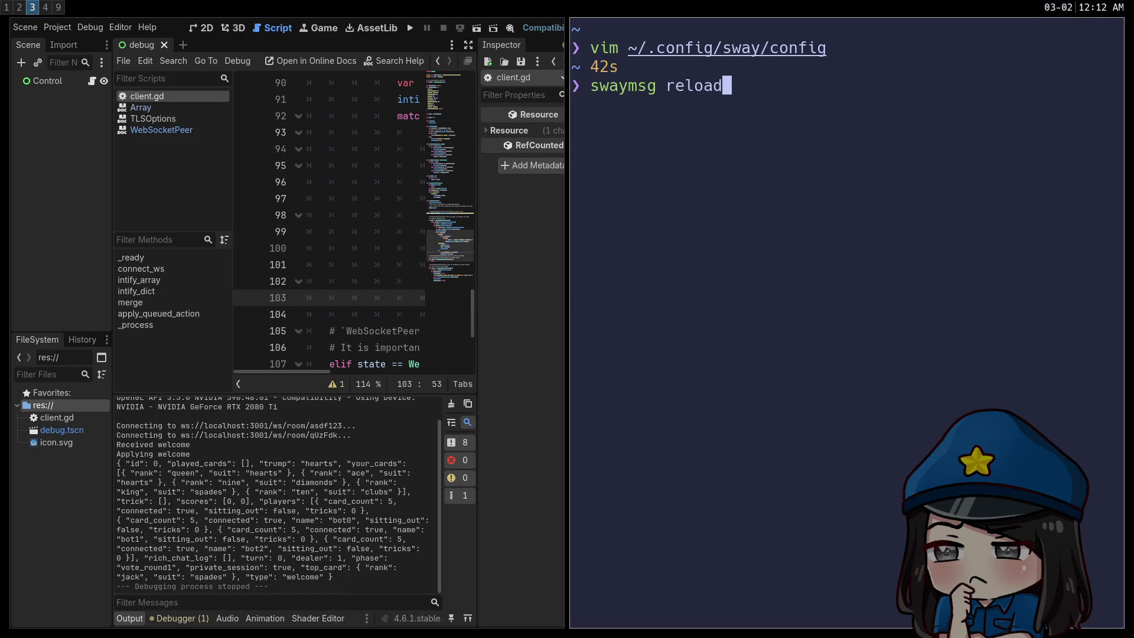
pyautogui.press('Return')
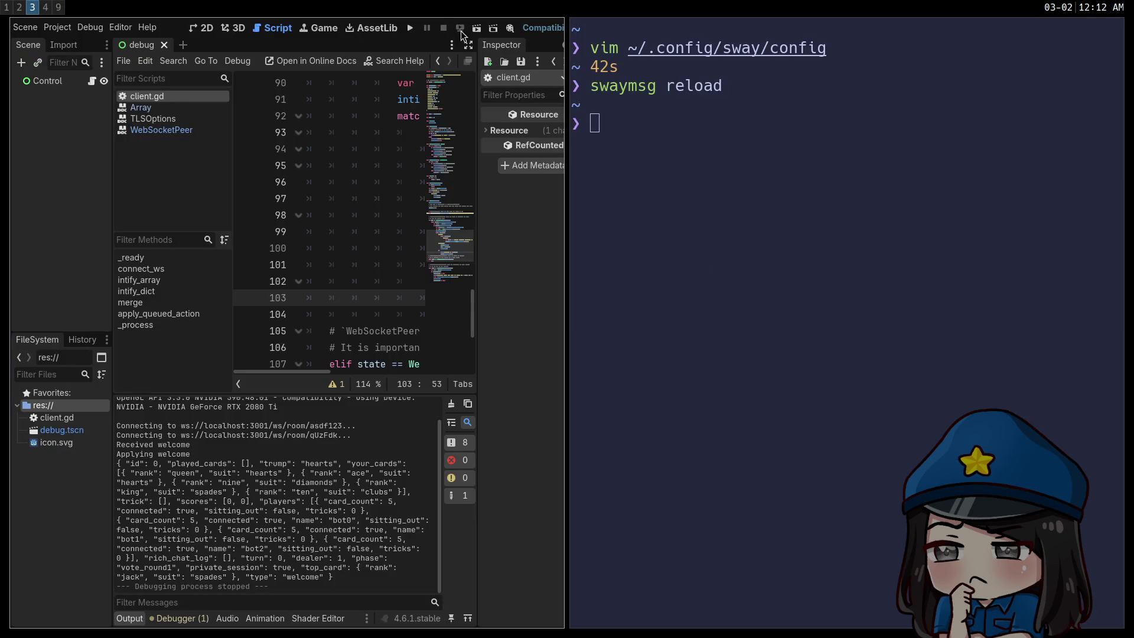
# Run the debug scene, close the terminal, stop the game, and open a fresh terminal.
pyautogui.click(410, 28)
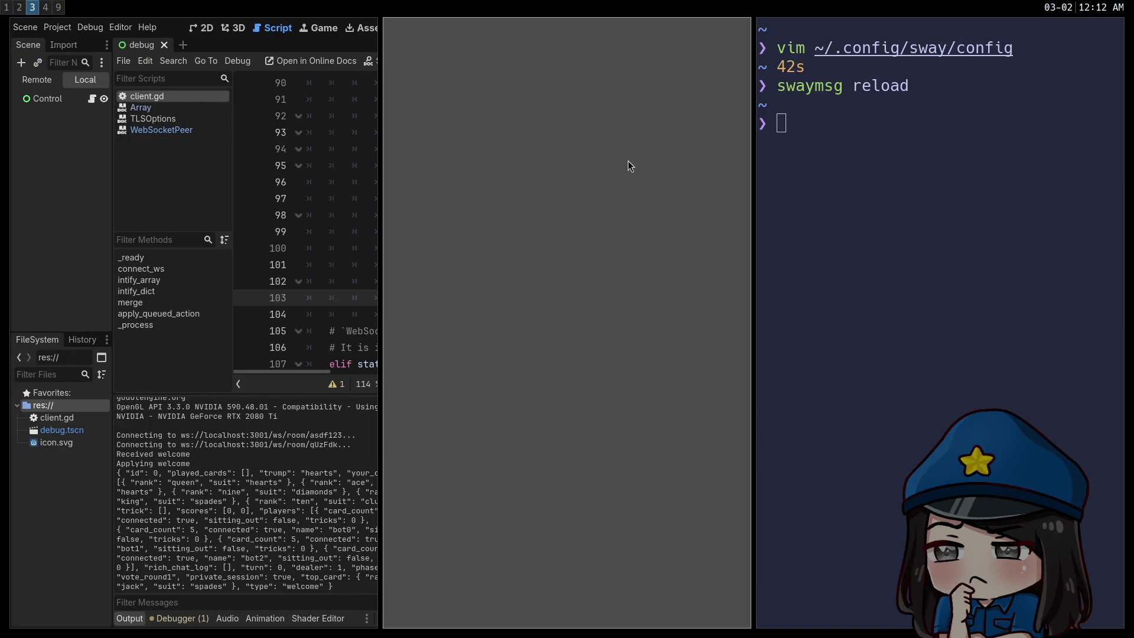
pyautogui.press('super+shift+q')
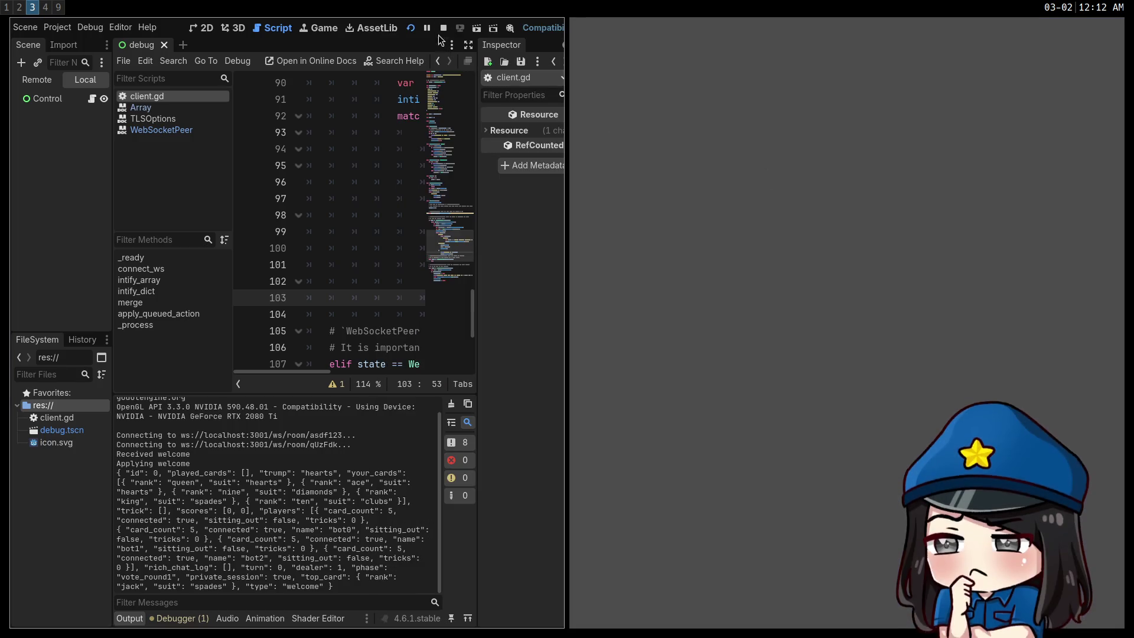
pyautogui.click(444, 27)
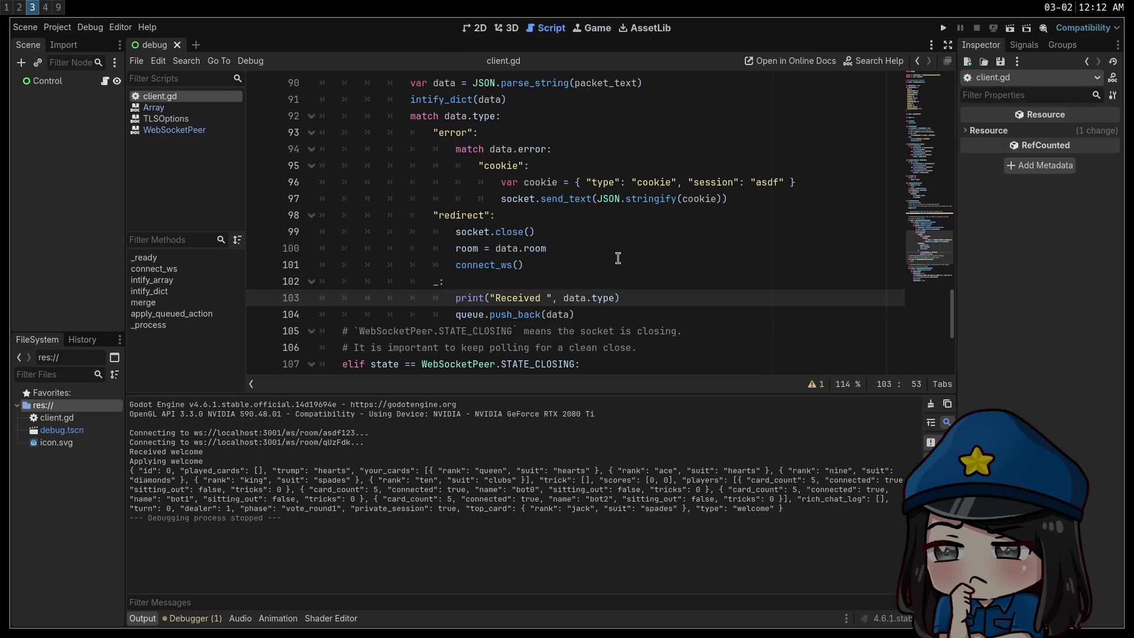
pyautogui.press('super+Return')
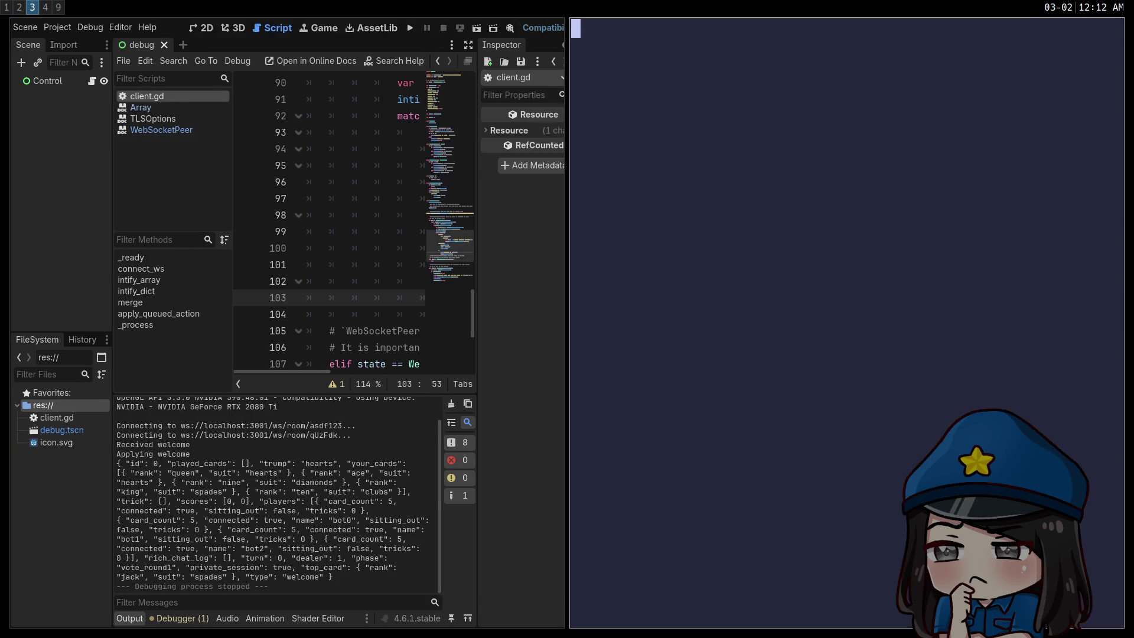
# Reopen the sway config in vim at the line 231 Godot rule with smaller text, then return to the browser.
pyautogui.write('vim')
pyautogui.press('Right')
pyautogui.press('Return')
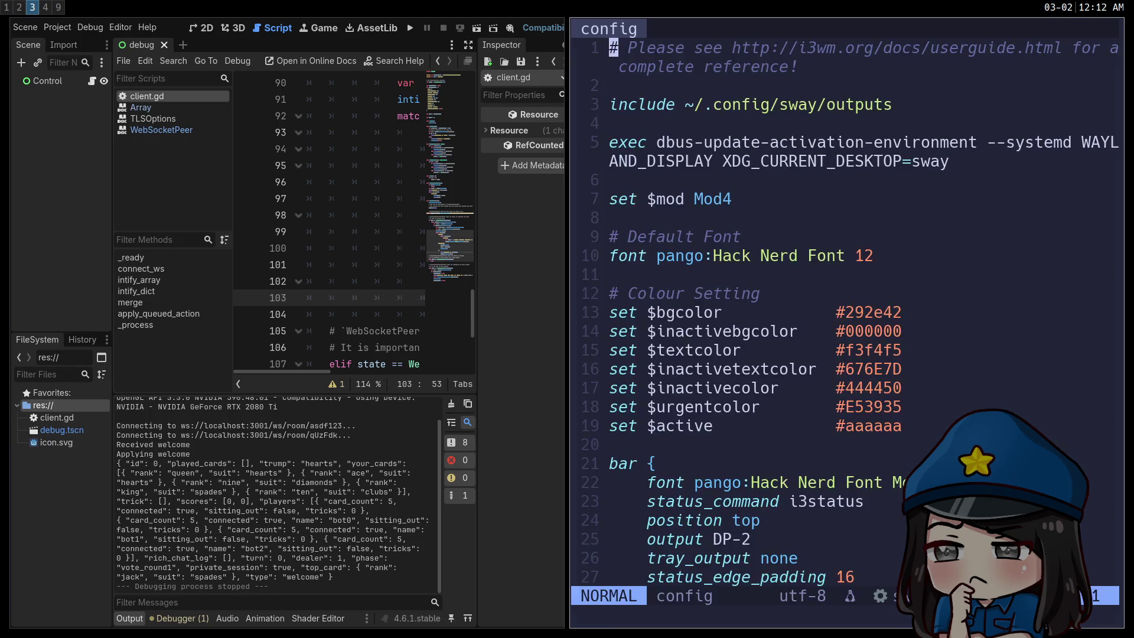
pyautogui.press('/')
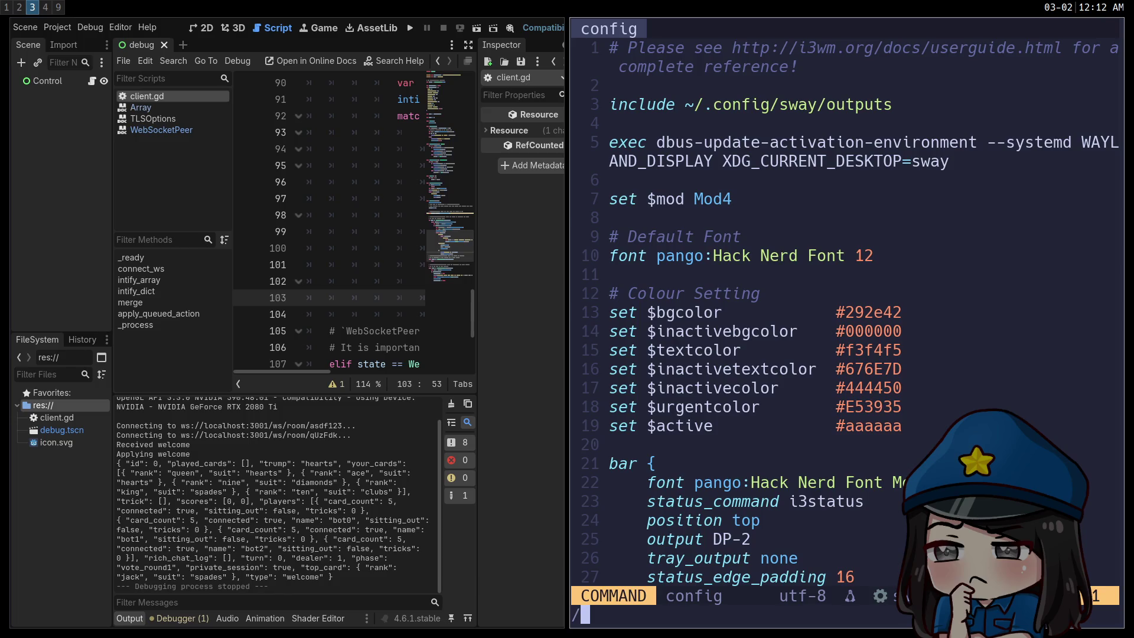
pyautogui.write('Godot')
pyautogui.press('Return')
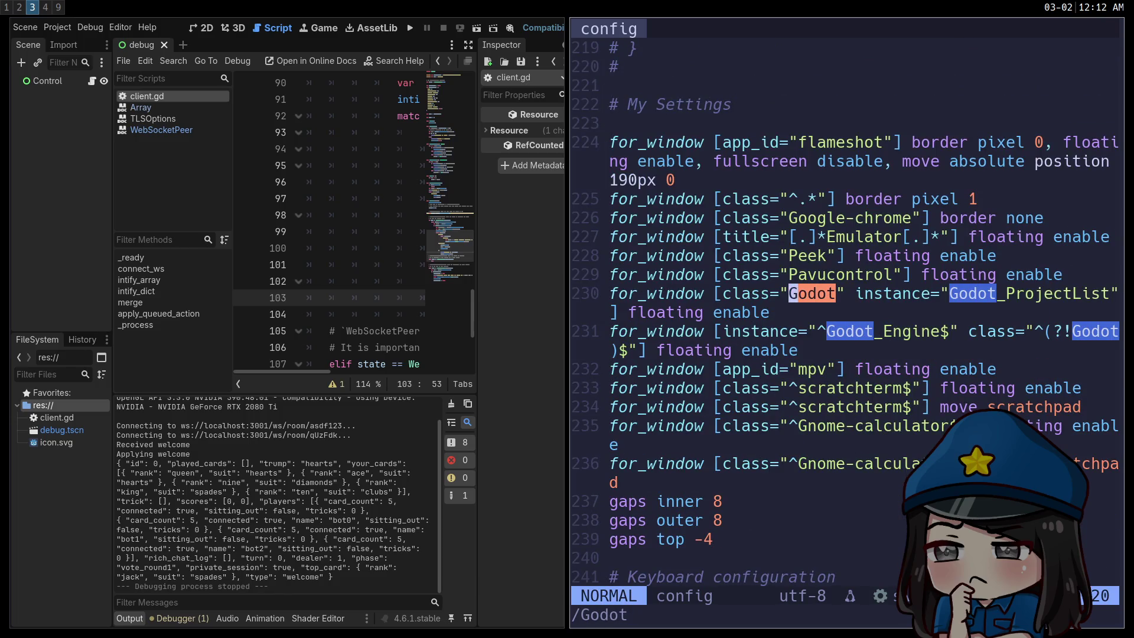
pyautogui.press('n')
pyautogui.press('n')
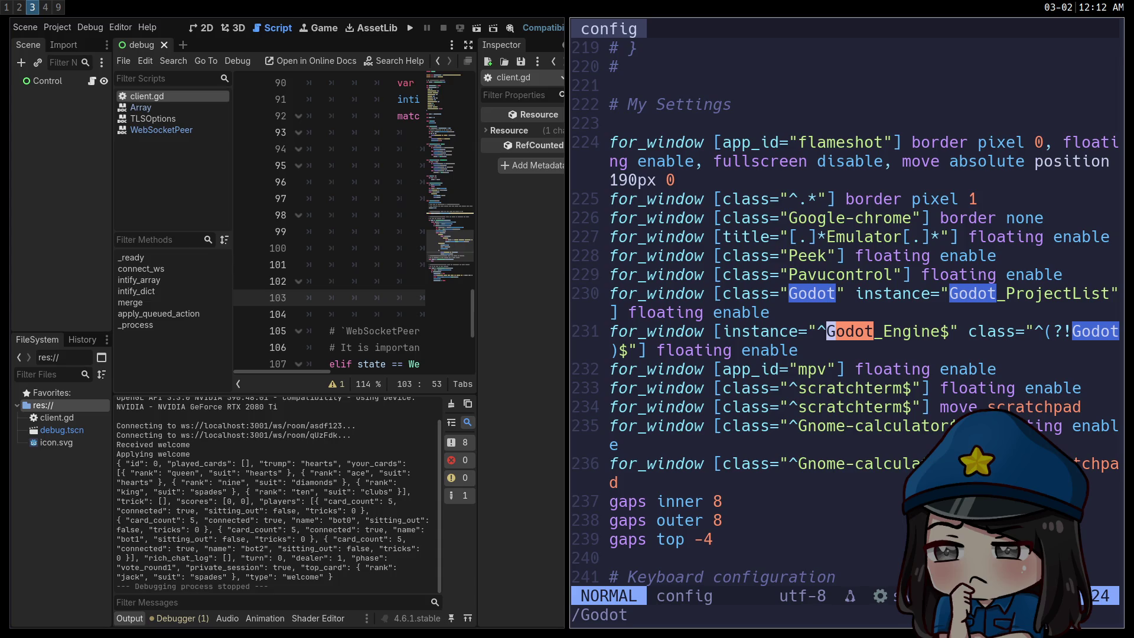
pyautogui.hotkey('ctrl', '-')
pyautogui.hotkey('ctrl', '-')
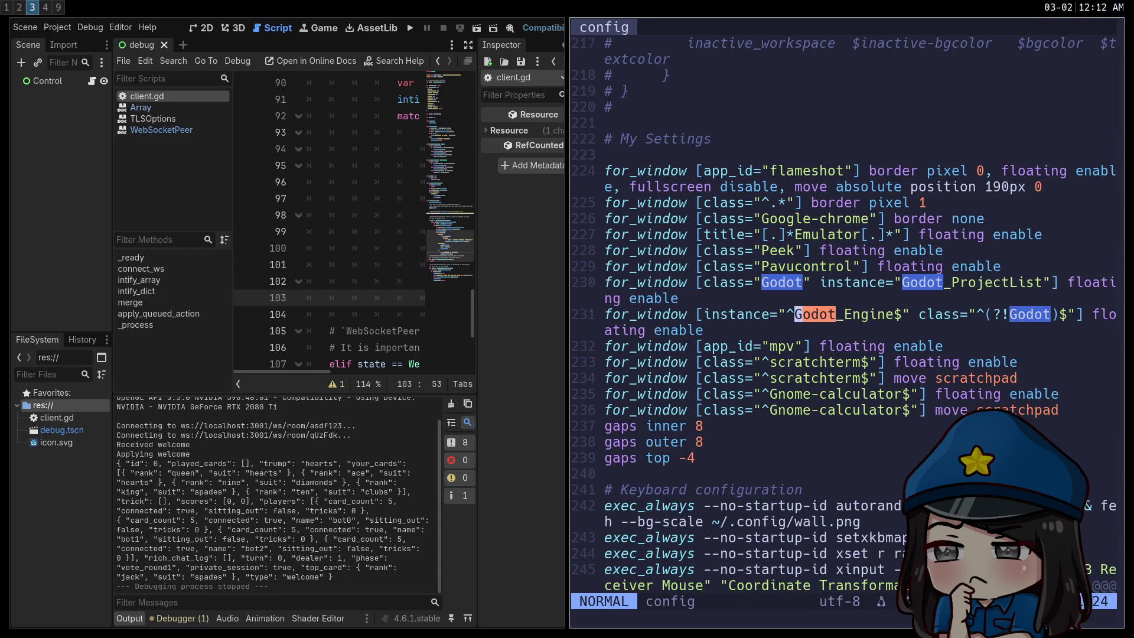
pyautogui.press('super+1')
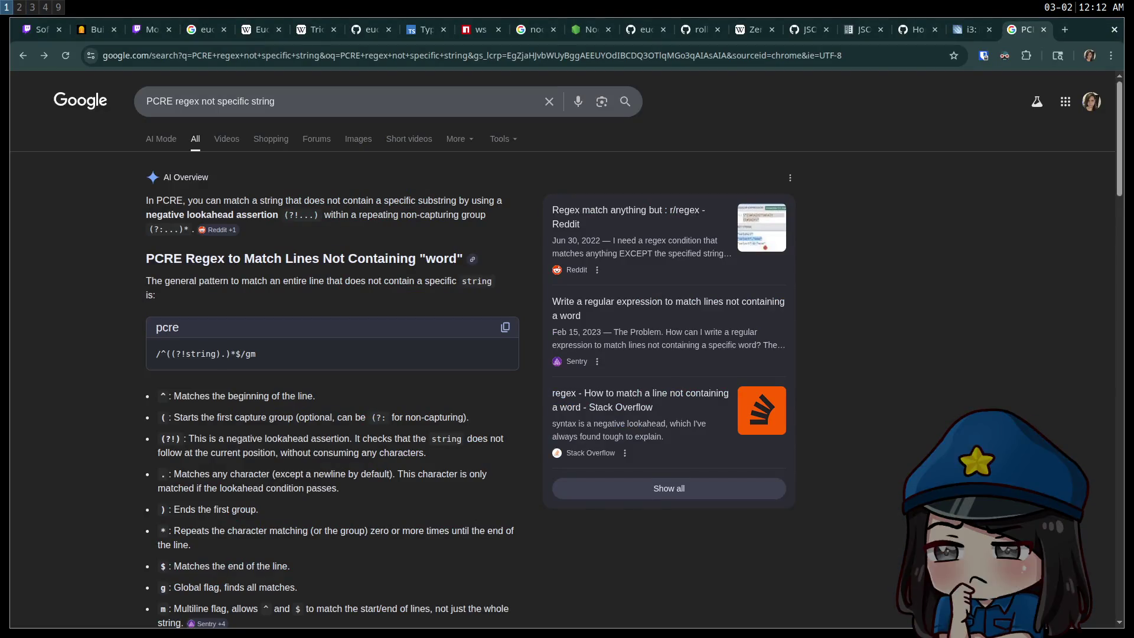
# Ask ChatGPT in a new tab for a PCRE matching any string except literally "Godot".
pyautogui.hotkey('ctrl', 't')
pyautogui.write('ch')
pyautogui.press('Return')
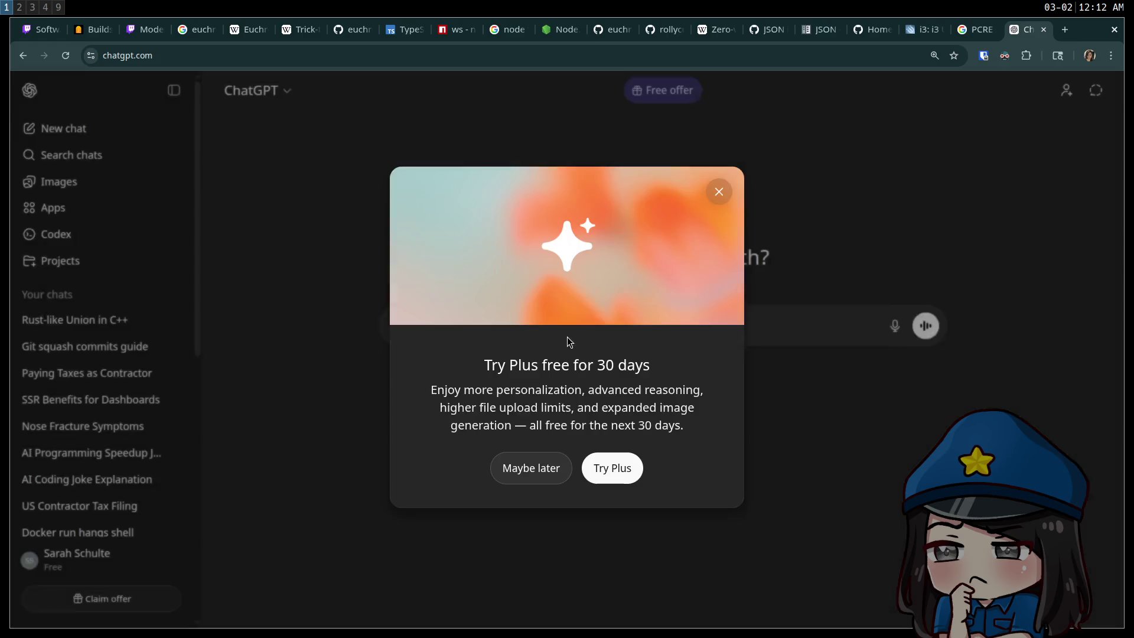
pyautogui.click(523, 476)
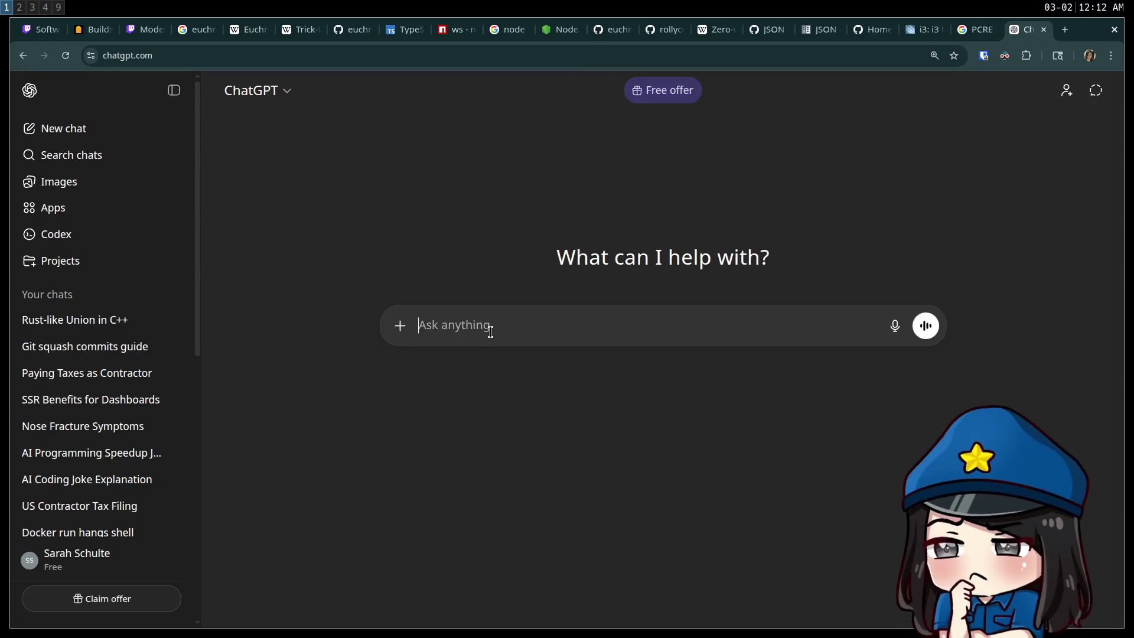
pyautogui.write('how do')
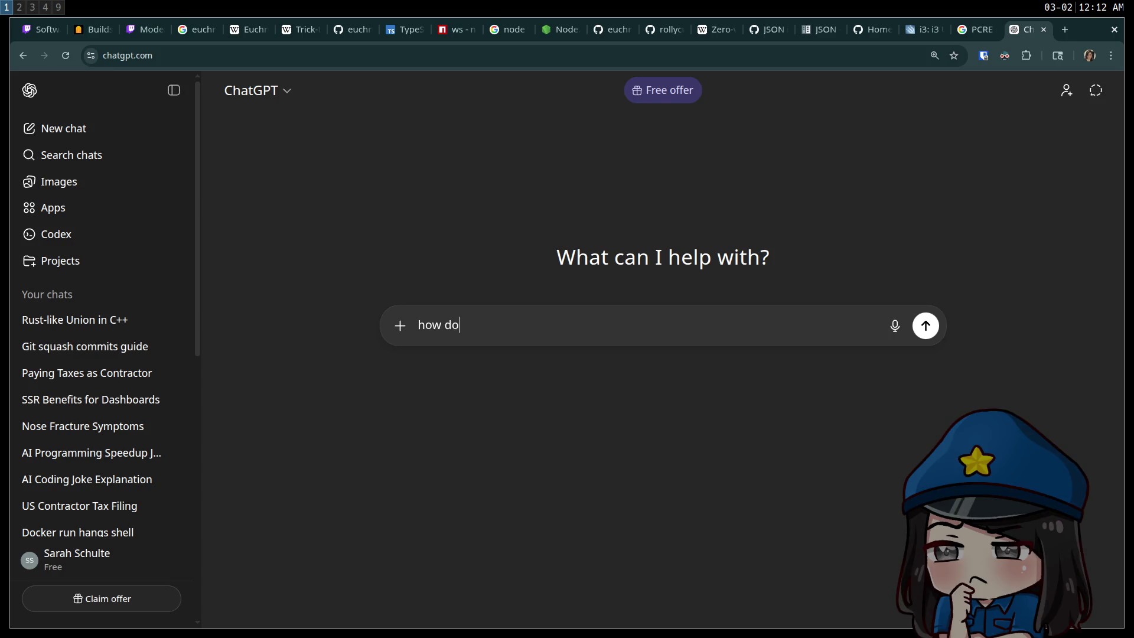
pyautogui.write(' i write a PCRE e')
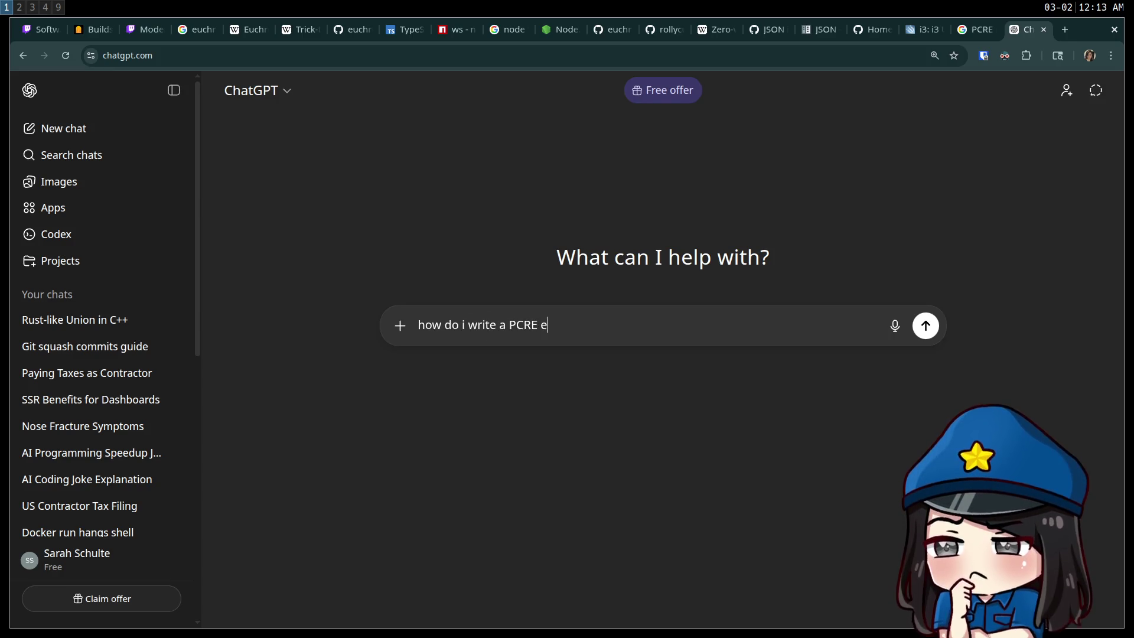
pyautogui.write('xpression that will matc')
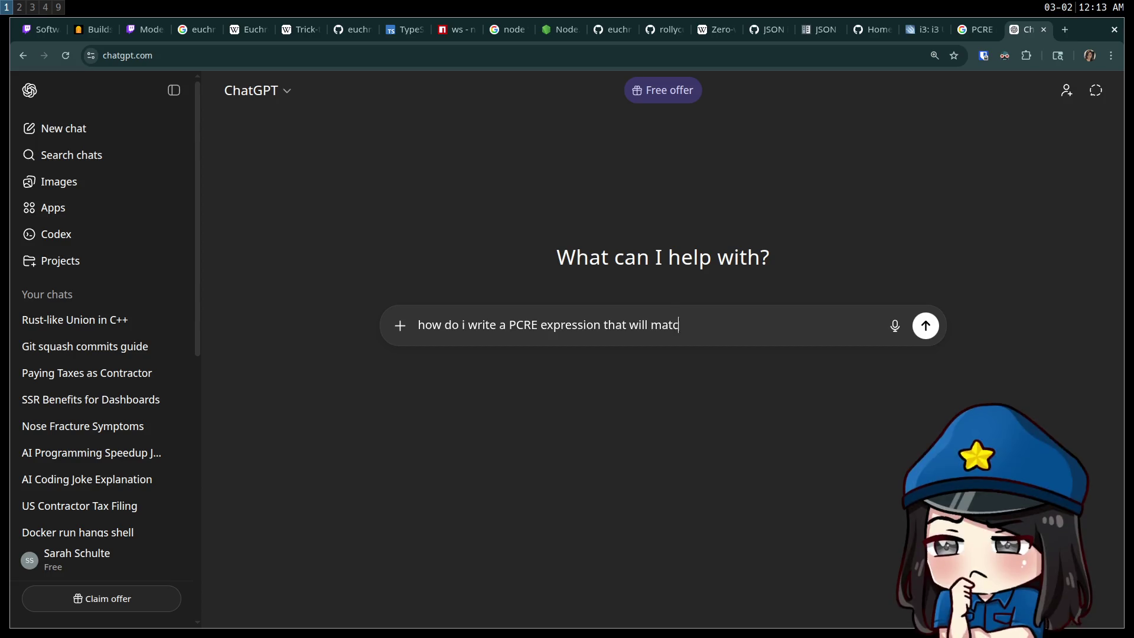
pyautogui.write("h any string that's ")
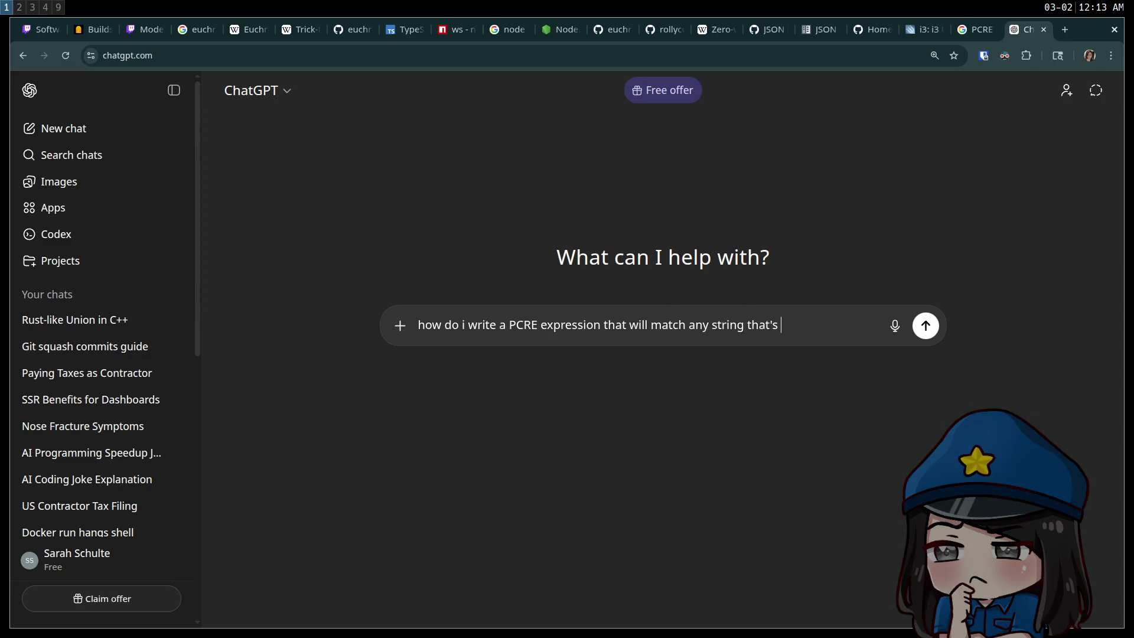
pyautogui.write('not literally "Godot"')
pyautogui.press('Return')
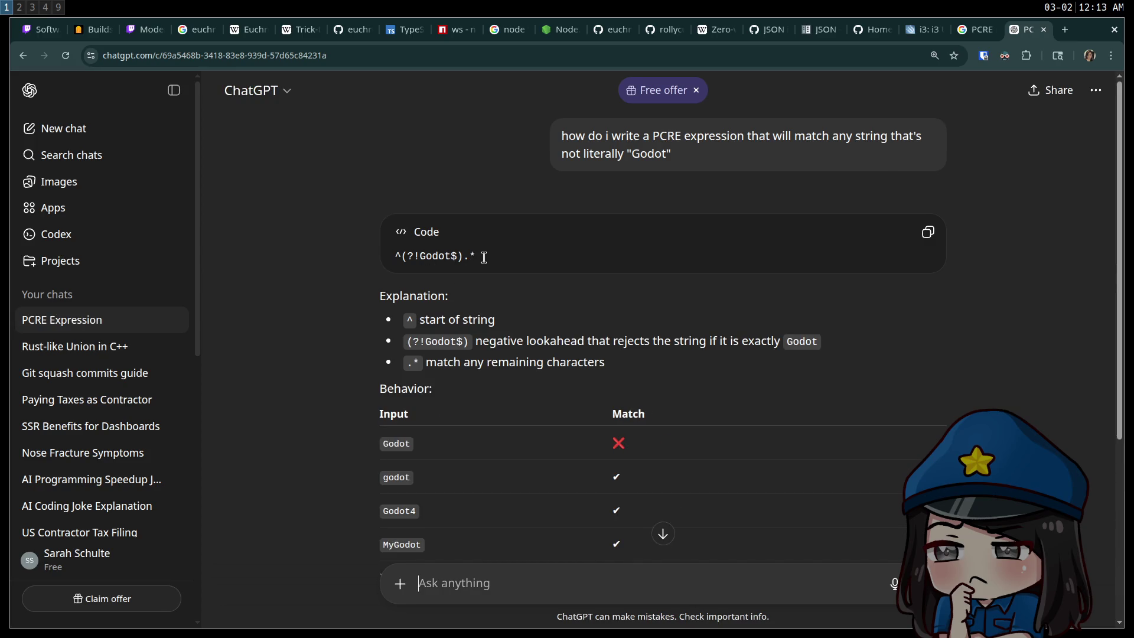
# Copy the .* part of the answer ^(?!Godot$).* and return to the Vim workspace.
pyautogui.moveTo(484, 257); pyautogui.dragTo(450, 264)
pyautogui.moveTo(462, 263); pyautogui.dragTo(476, 270)
pyautogui.hotkey('ctrl', 'c')
pyautogui.click(511, 293)
pyautogui.press('super+3')
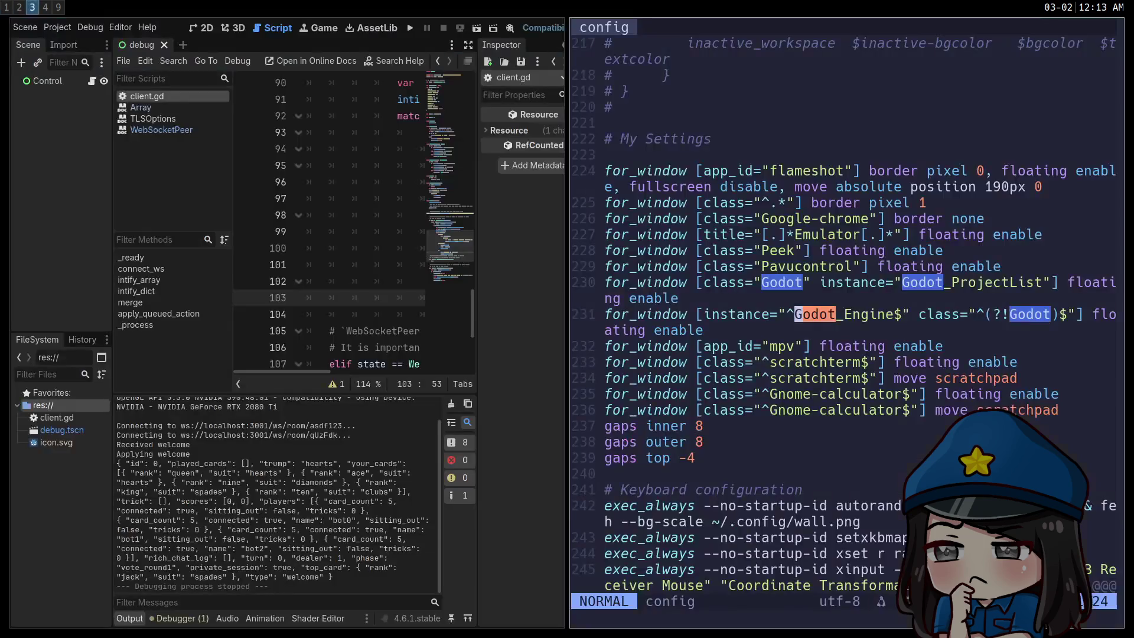
# Add .* and a $ inside the lookahead of line 231's class pattern.
pyautogui.click(1033, 314)
pyautogui.press('e')
pyautogui.press('l')
pyautogui.press('l')
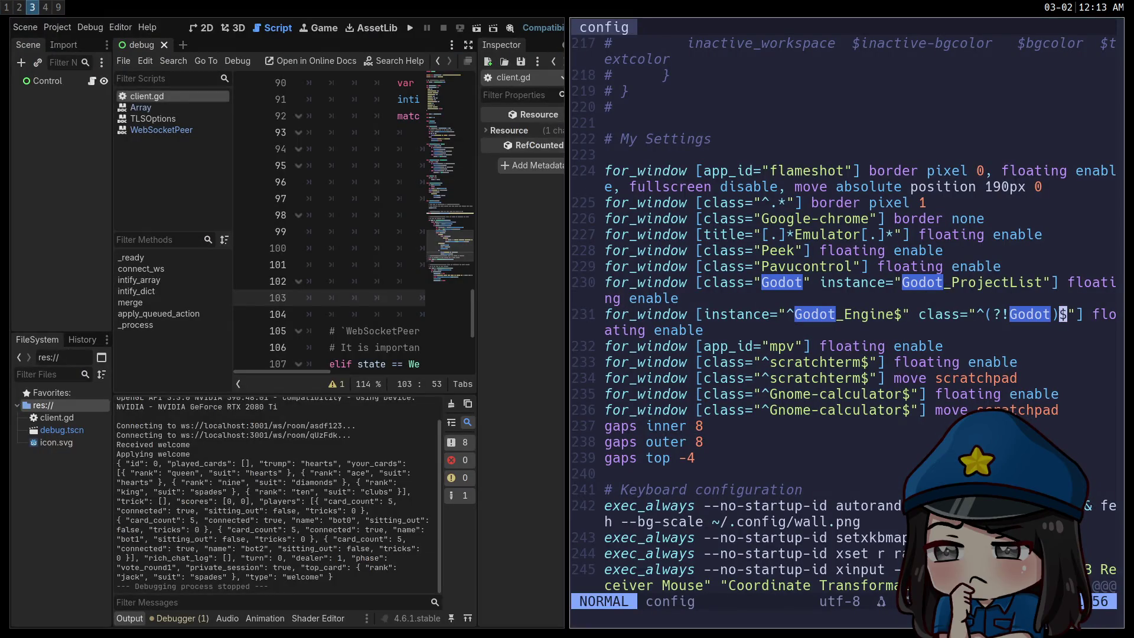
pyautogui.write('i.*')
pyautogui.press('Escape')
pyautogui.write('ine$')
pyautogui.press('Escape')
pyautogui.press('l')
pyautogui.press('l')
pyautogui.press('l')
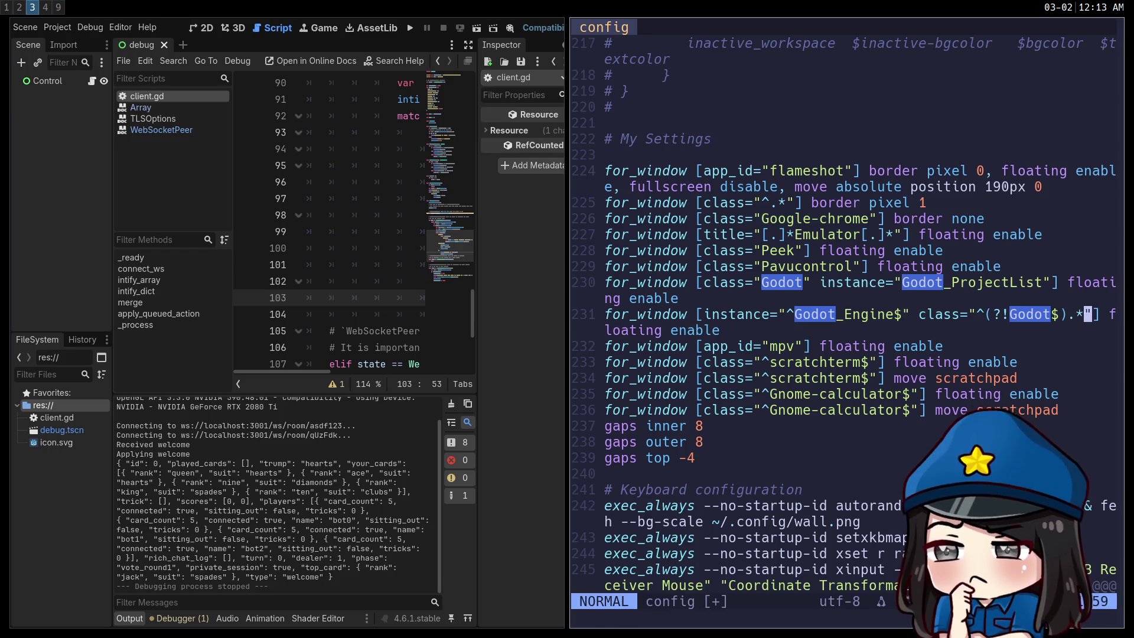
# Delete the stray $ to get ^(?!Godot$).*, save and quit, and rerun swaymsg reload from history.
pyautogui.write('x:w')
pyautogui.press('Return')
pyautogui.write(':q')
pyautogui.press('Return')
pyautogui.hotkey('ctrl', 'r')
pyautogui.write('rel')
pyautogui.press('Return')
pyautogui.press('Return')
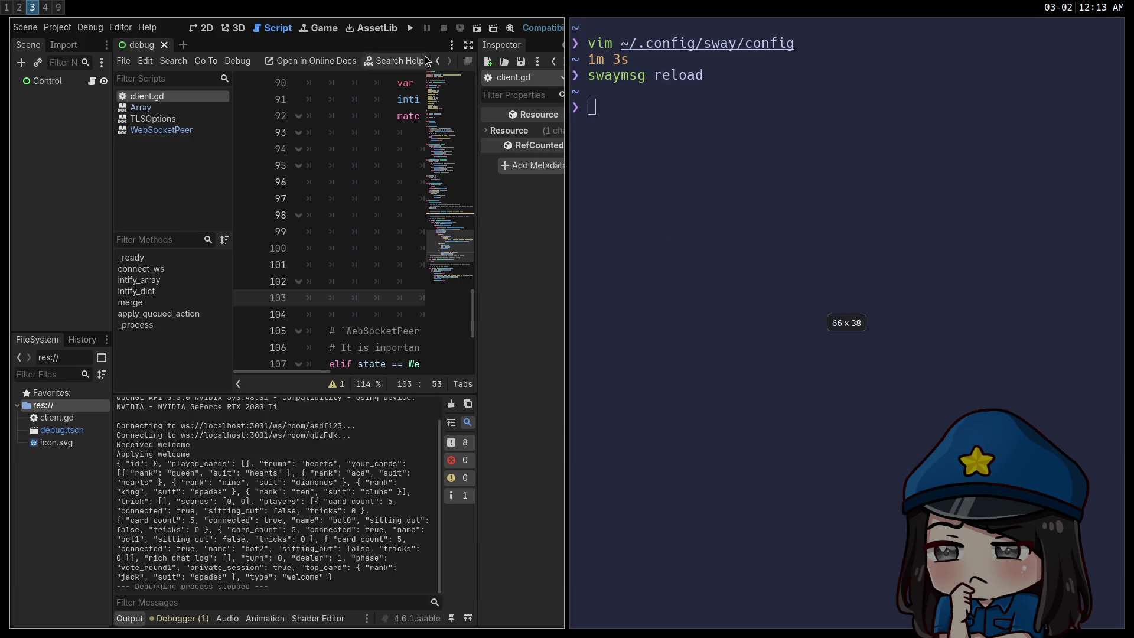
# Run and stop the debug scene again, then exit the terminal.
pyautogui.click(410, 28)
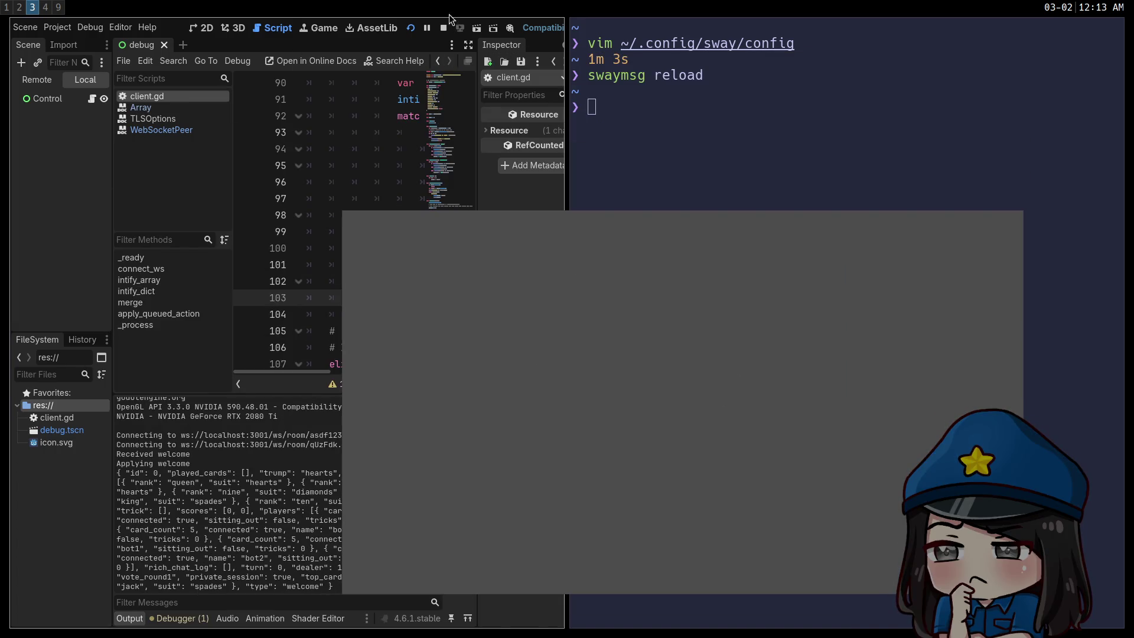
pyautogui.click(444, 28)
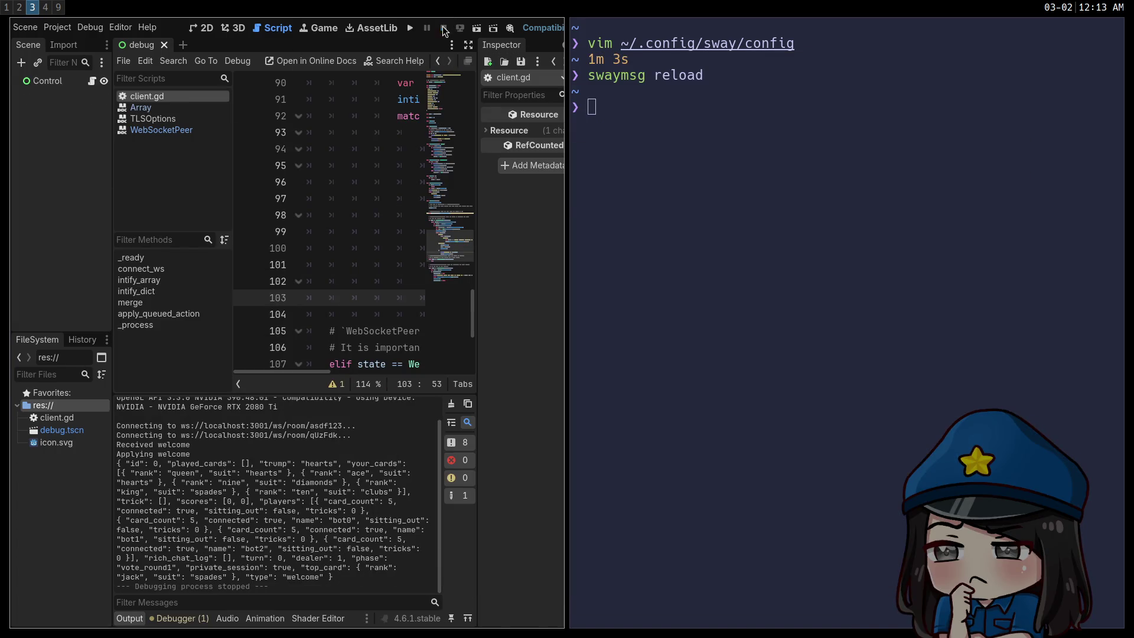
pyautogui.hotkey('ctrl', 'd')
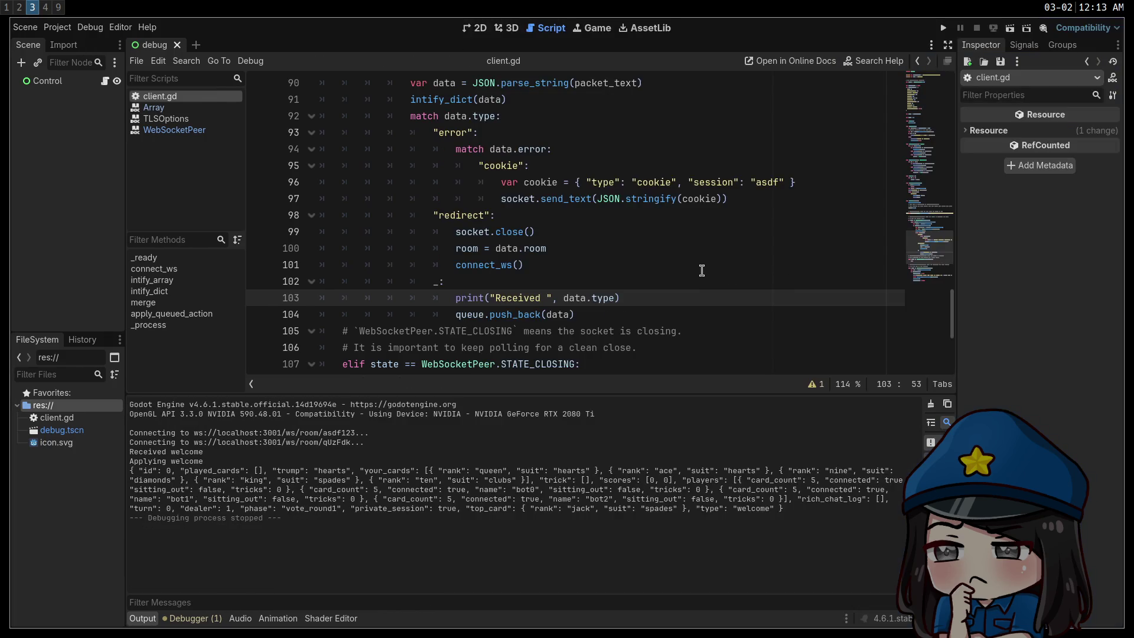
# Inspect client.gd around connect_ws() on line 101 and socket.close() on line 99, checking the Game view.
pyautogui.click(686, 267)
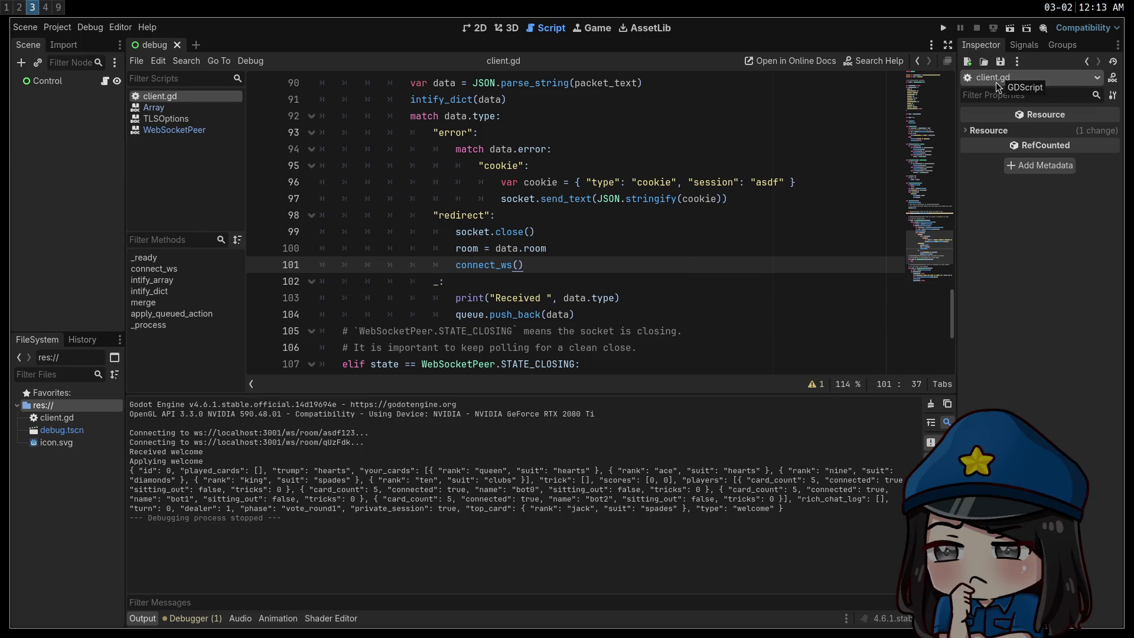
pyautogui.click(591, 32)
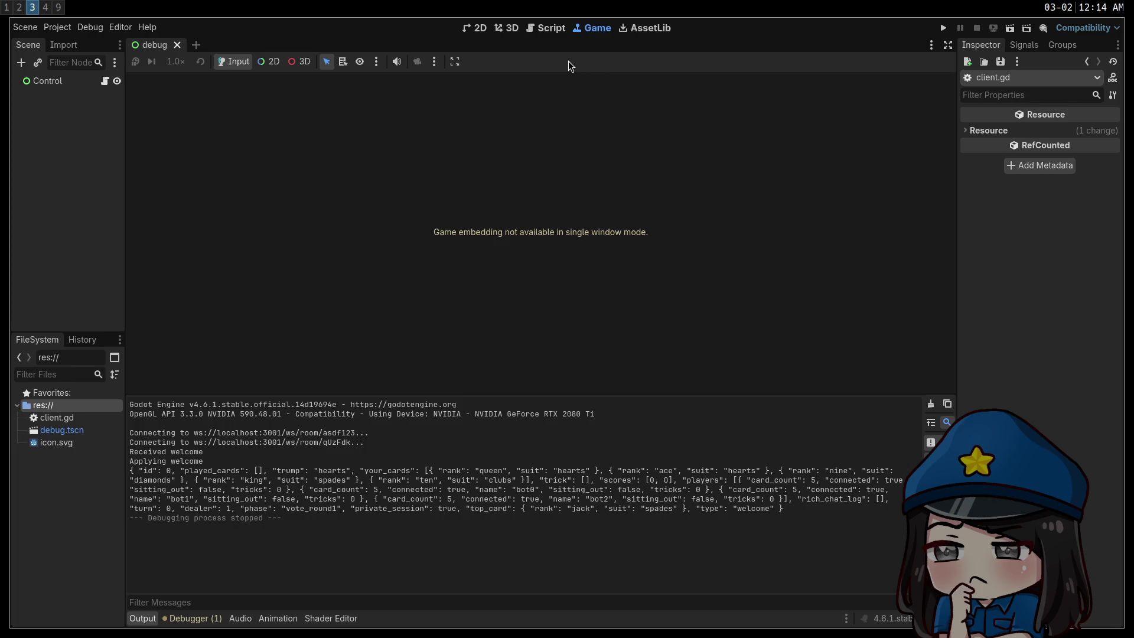
pyautogui.click(544, 31)
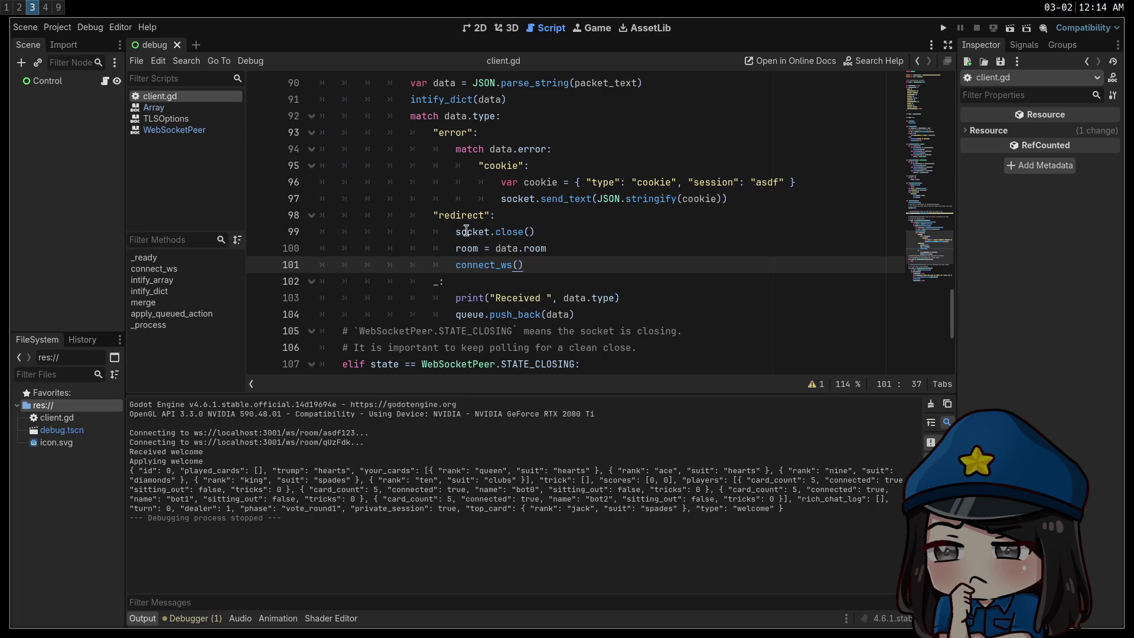
pyautogui.click(467, 230)
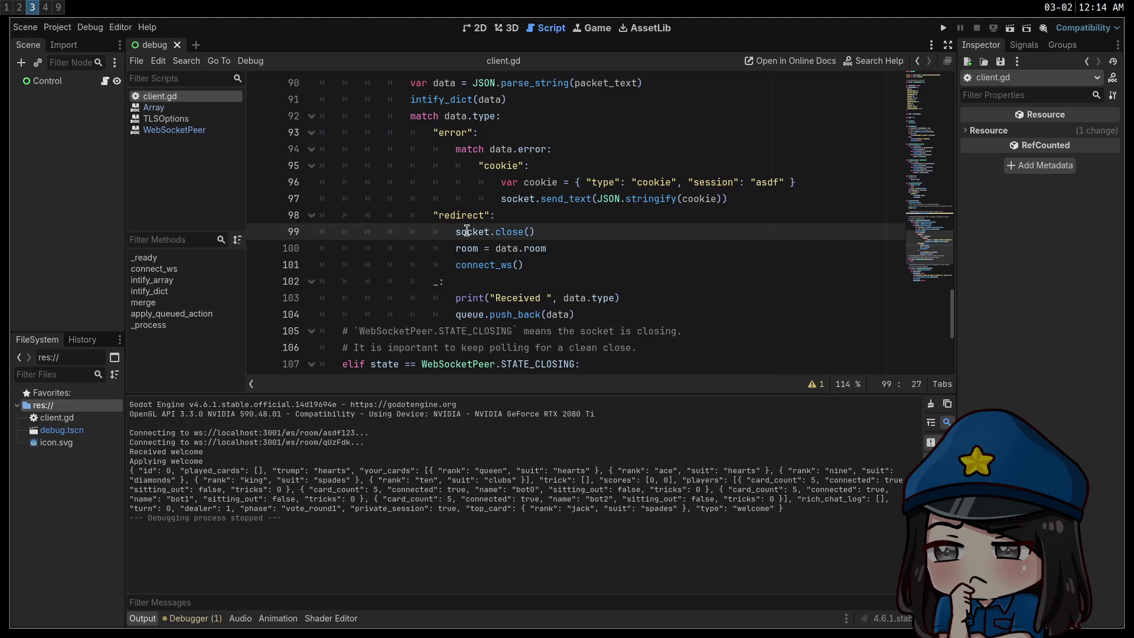
pyautogui.click(536, 265)
pyautogui.press('super+1')
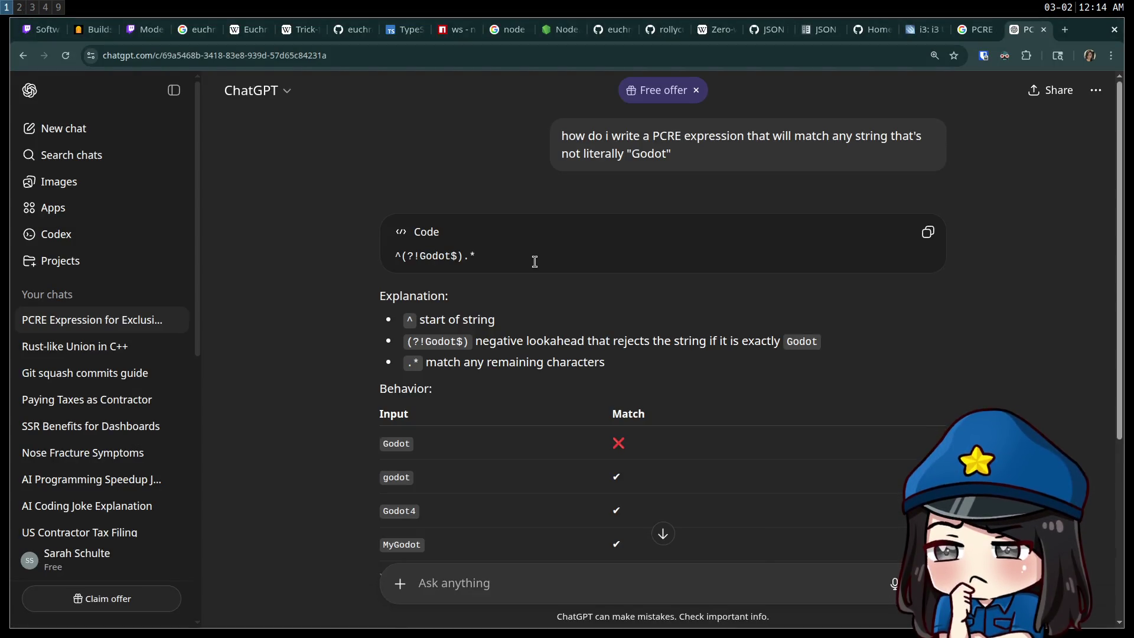
pyautogui.hotkey('ctrl', 'Tab')
pyautogui.press('super+3')
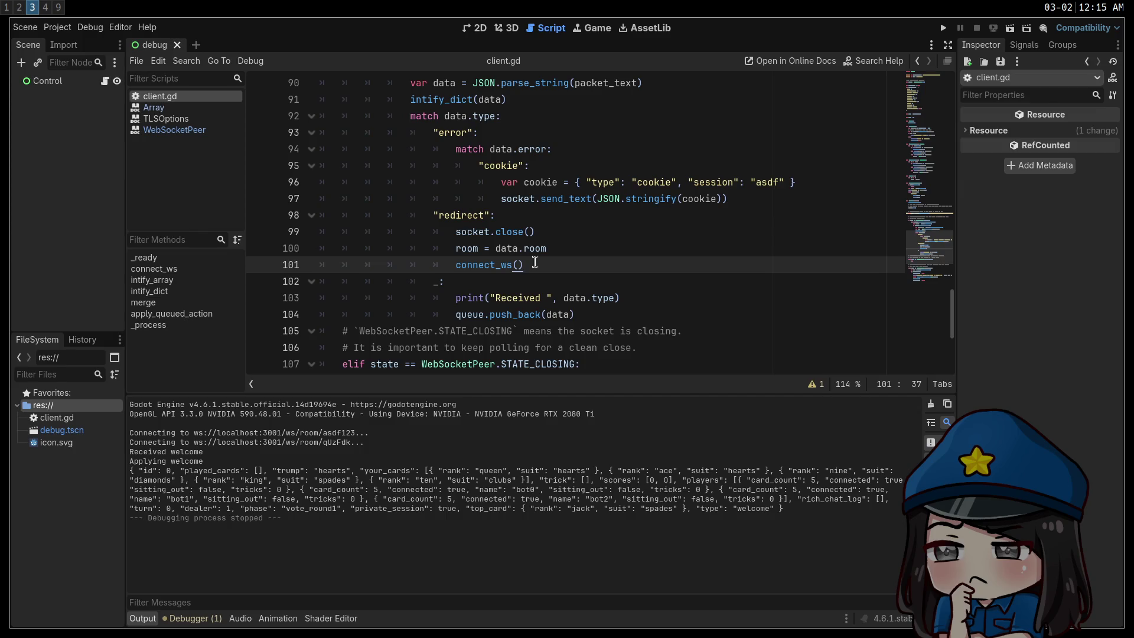
# Duplicate the "welcome" match branch below itself and rename the copy to "update".
pyautogui.scroll(-1, 536, 276)
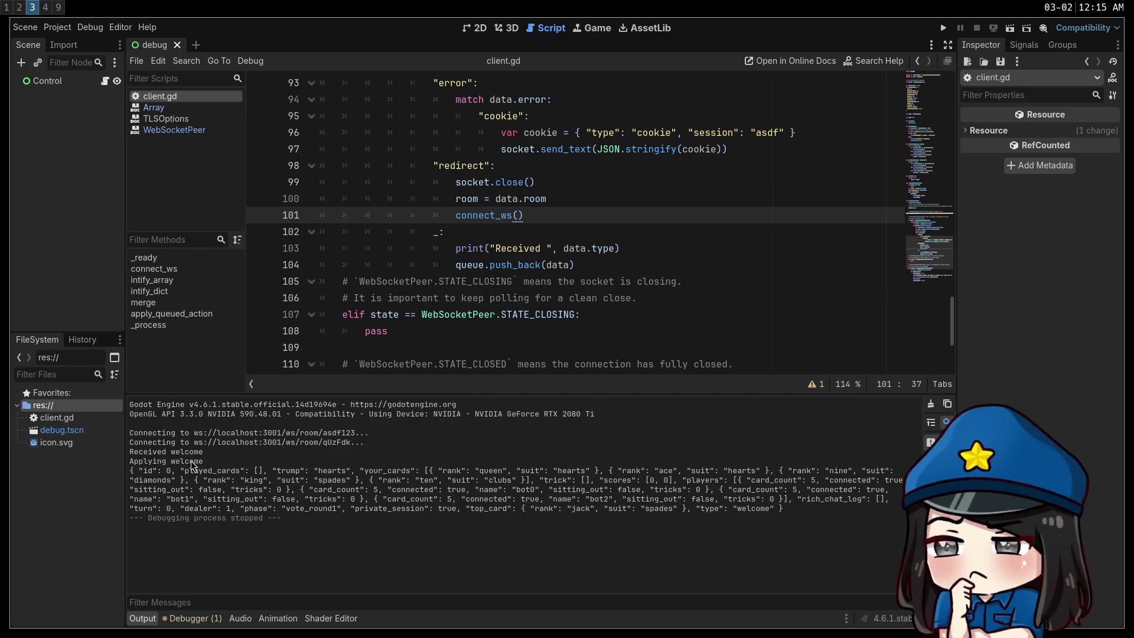
pyautogui.scroll(12, 585, 265)
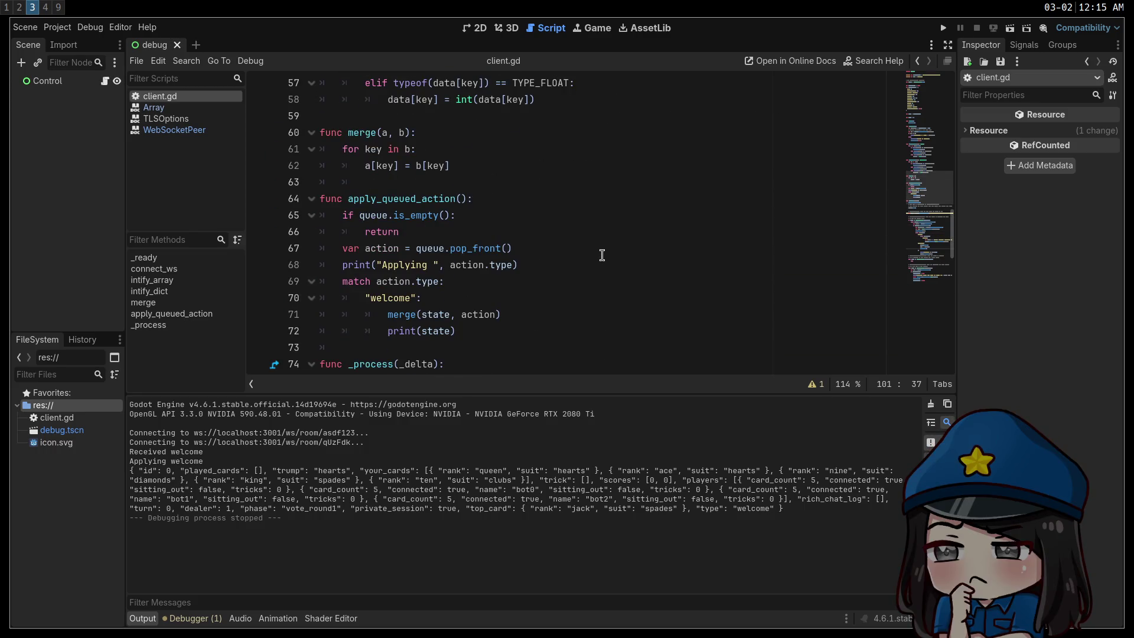
pyautogui.moveTo(531, 331); pyautogui.dragTo(270, 296)
pyautogui.hotkey('ctrl', 'c')
pyautogui.click(495, 330)
pyautogui.press('Return')
pyautogui.hotkey('ctrl', 'v')
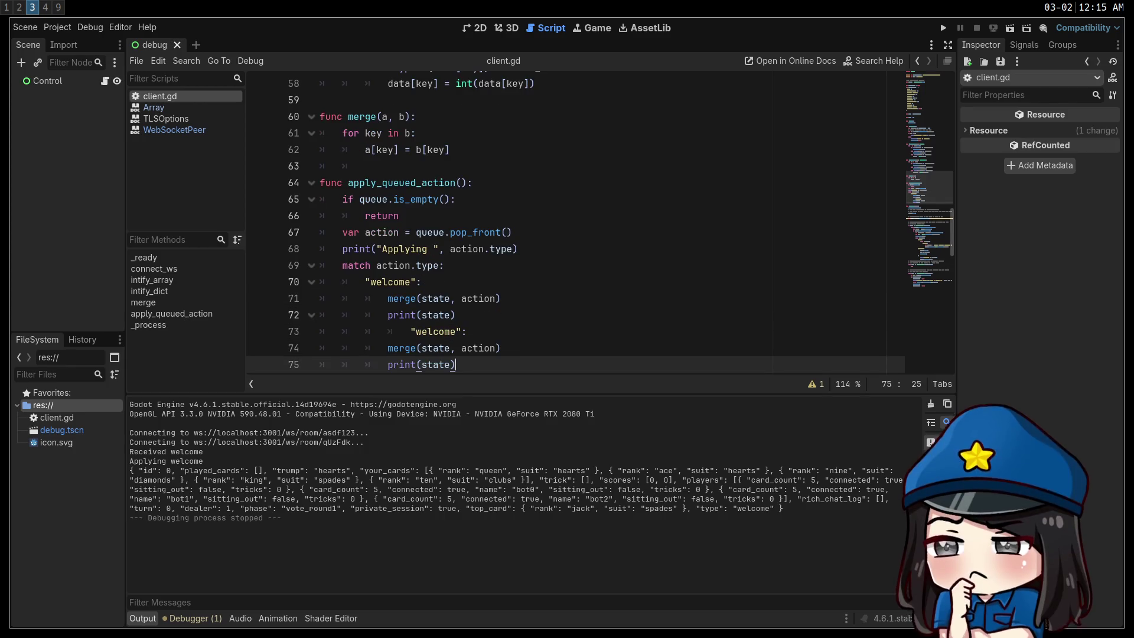
pyautogui.click(501, 334)
pyautogui.hotkey('shift', 'Tab')
pyautogui.hotkey('shift', 'Tab')
pyautogui.doubleClick(392, 332)
pyautogui.write('updat')
# Paste another copy of the branch below and rename it "deal_cards".
pyautogui.scroll(-2, 426, 282)
pyautogui.click(488, 265)
pyautogui.moveTo(488, 266); pyautogui.dragTo(303, 236)
pyautogui.click(487, 265)
pyautogui.press('Return')
pyautogui.hotkey('ctrl', 'v')
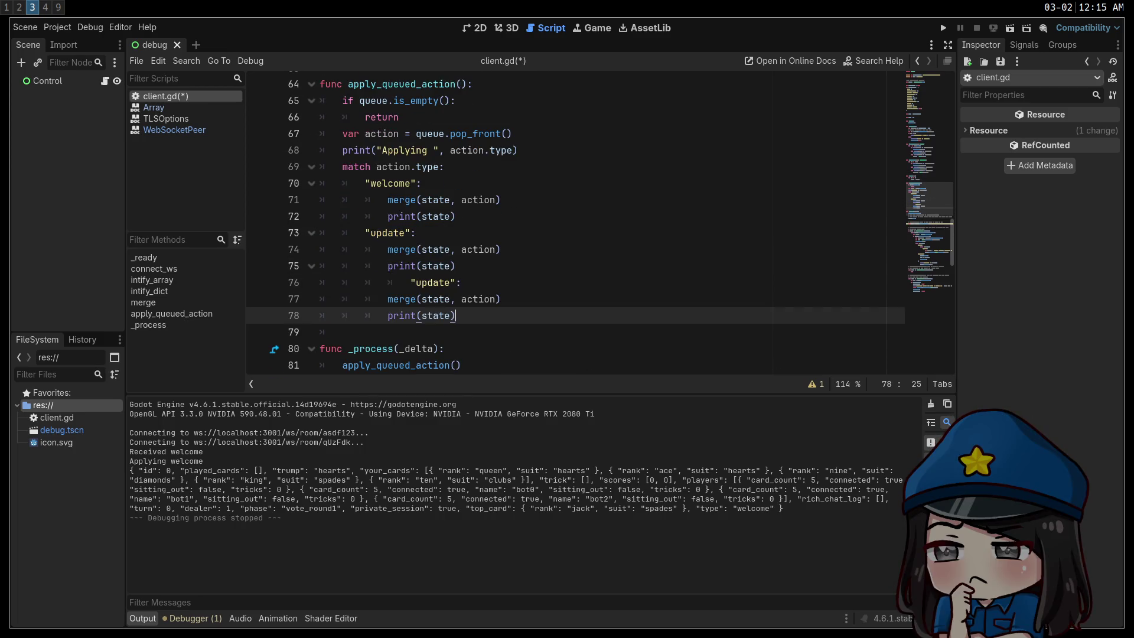
pyautogui.press('Up')
pyautogui.press('Up')
pyautogui.hotkey('shift', 'Tab')
pyautogui.hotkey('shift', 'Tab')
pyautogui.doubleClick(392, 283)
pyautogui.write('deal_')
# Save client.gd and check the deal case name in bot.ts.
pyautogui.hotkey('ctrl', 's')
pyautogui.press('super+4')
pyautogui.press('super+2')
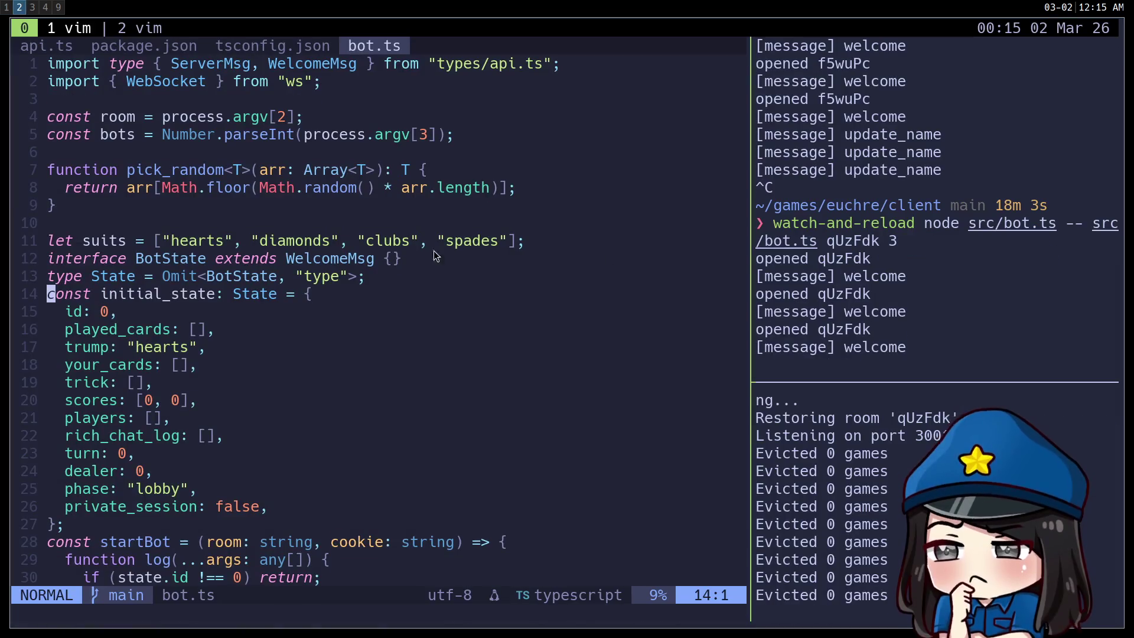
pyautogui.scroll(-20, 272, 304)
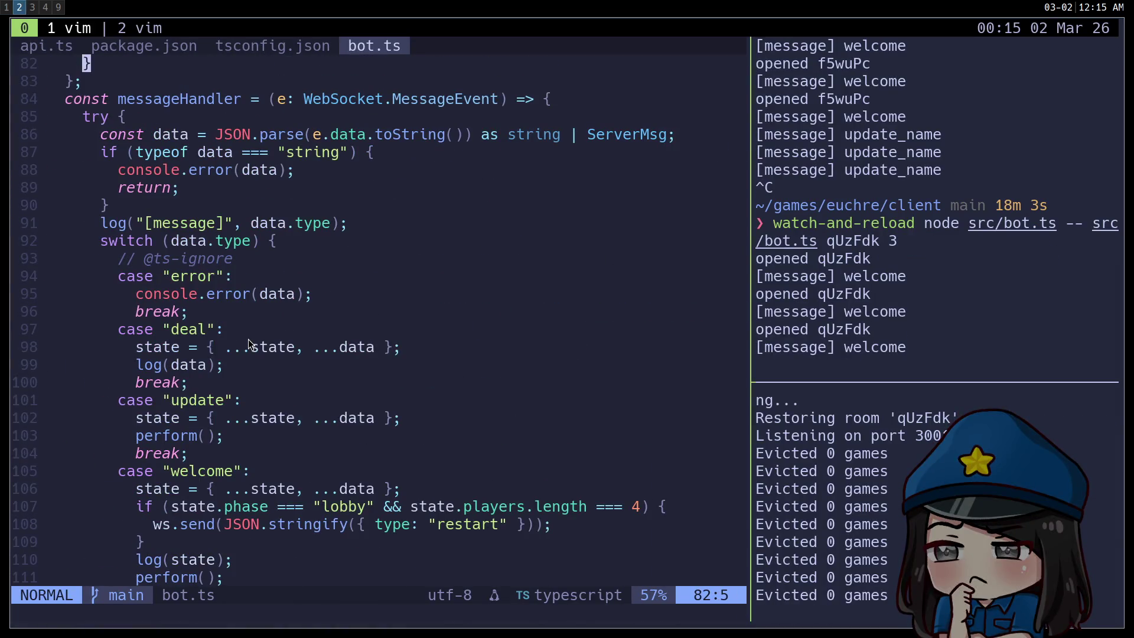
pyautogui.click(232, 325)
pyautogui.press('super+1')
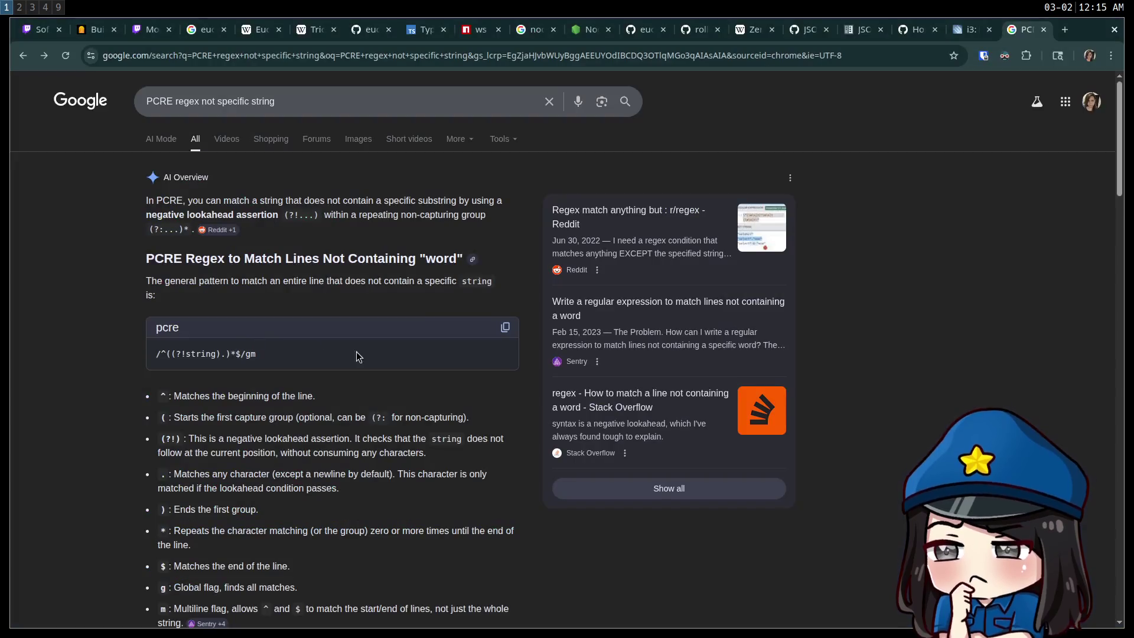
pyautogui.press('super+3')
pyautogui.doubleClick(388, 247)
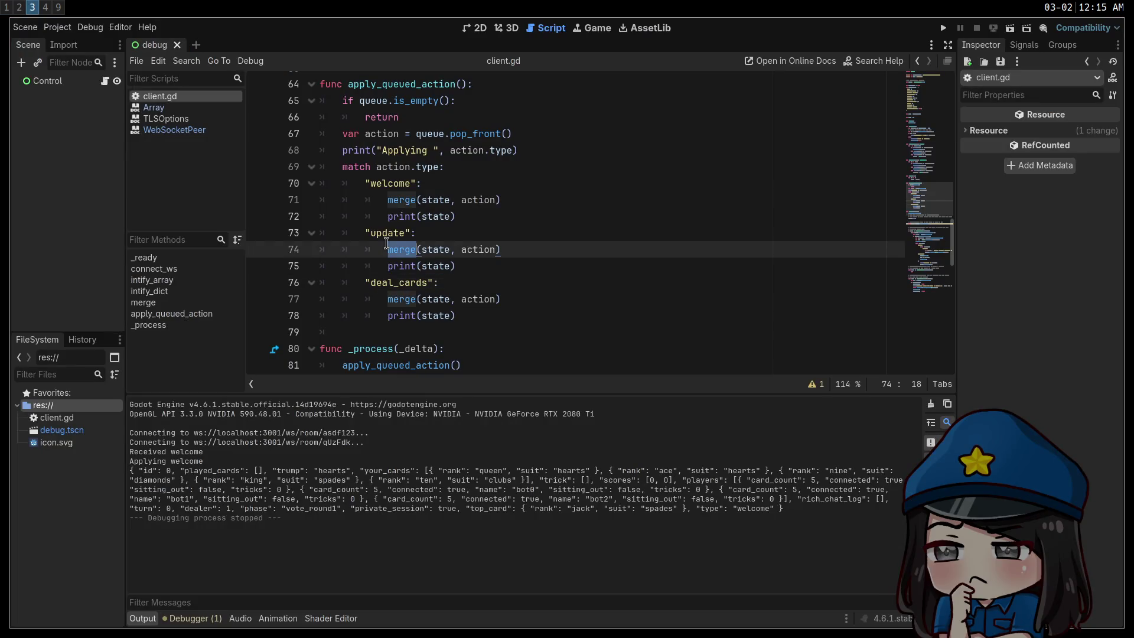
# Rename the "deal_cards" branch on line 76 to "deal" and save client.gd.
pyautogui.doubleClick(400, 282)
pyautogui.write('deal')
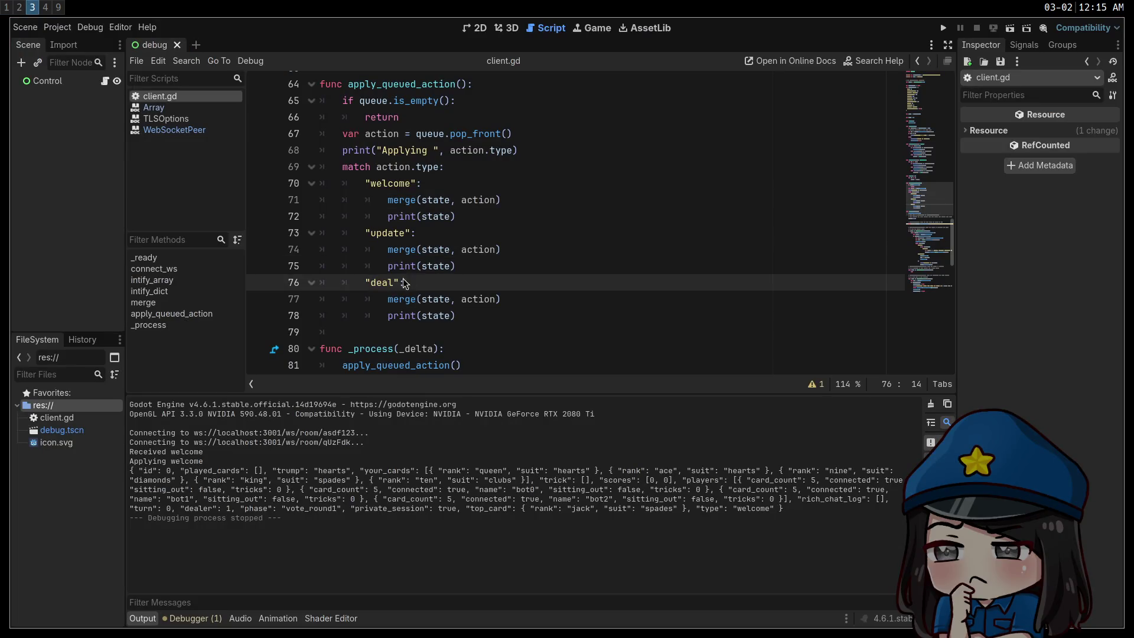
pyautogui.click(578, 299)
pyautogui.click(583, 318)
pyautogui.hotkey('ctrl', 's')
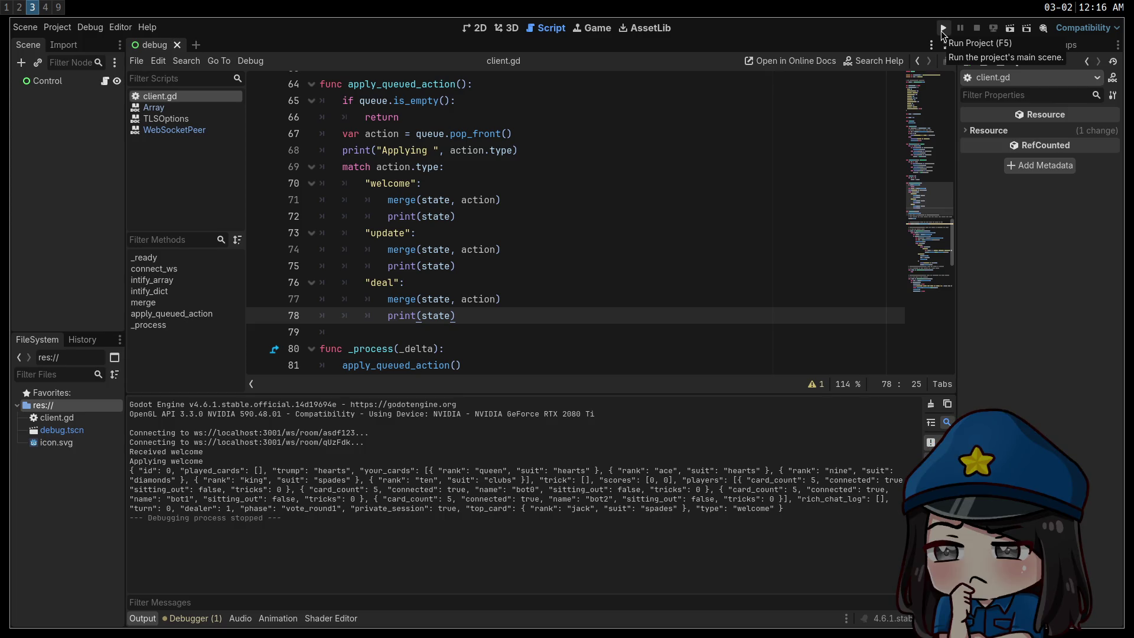
# Run the debug scene to verify the printed welcome state, then select the root Control node.
pyautogui.click(943, 29)
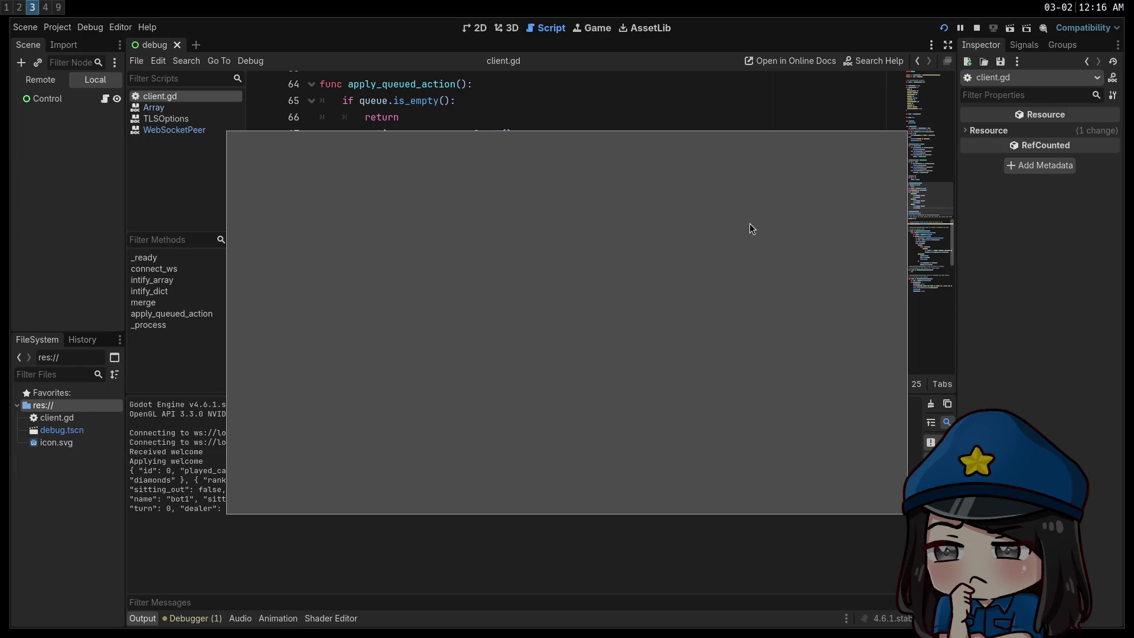
pyautogui.moveTo(564, 300)
pyautogui.mouseDown()
pyautogui.moveTo(534, 243)
pyautogui.moveTo(585, 230)
pyautogui.moveTo(571, 233)
pyautogui.mouseUp()
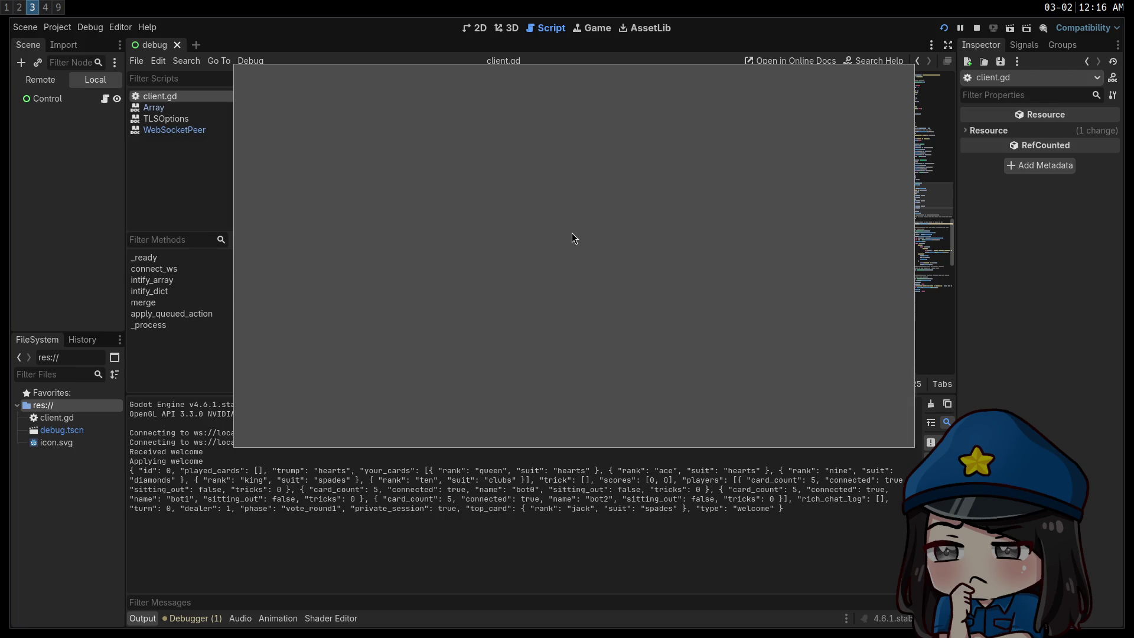
pyautogui.click(977, 28)
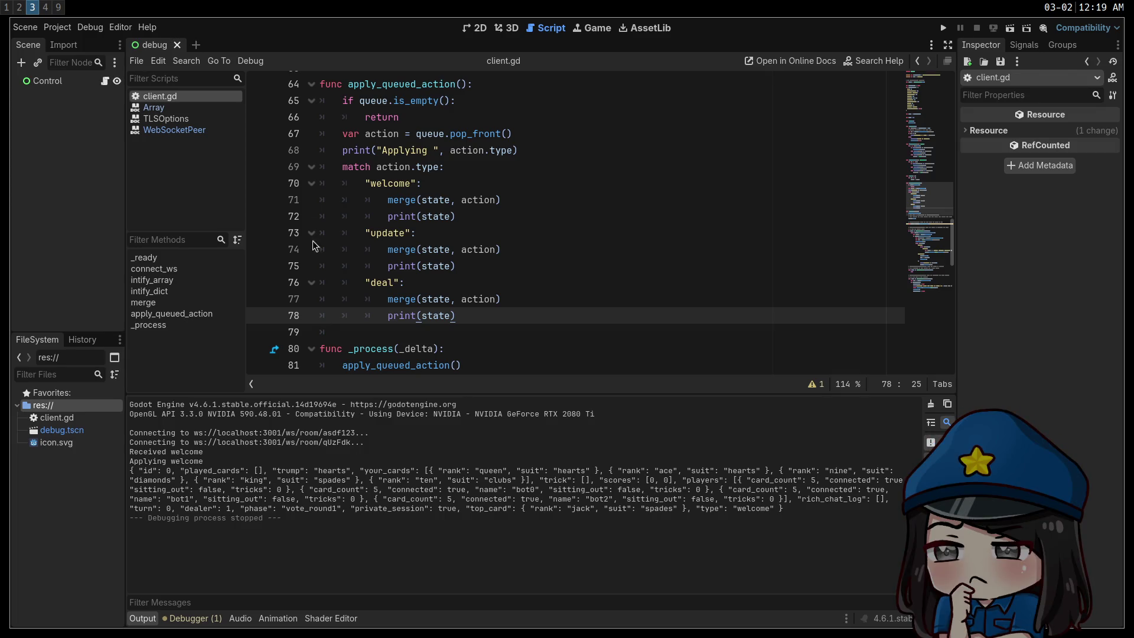
pyautogui.click(82, 87)
# Rename the root Control node to "Client" and save the debug scene.
pyautogui.write('Client')
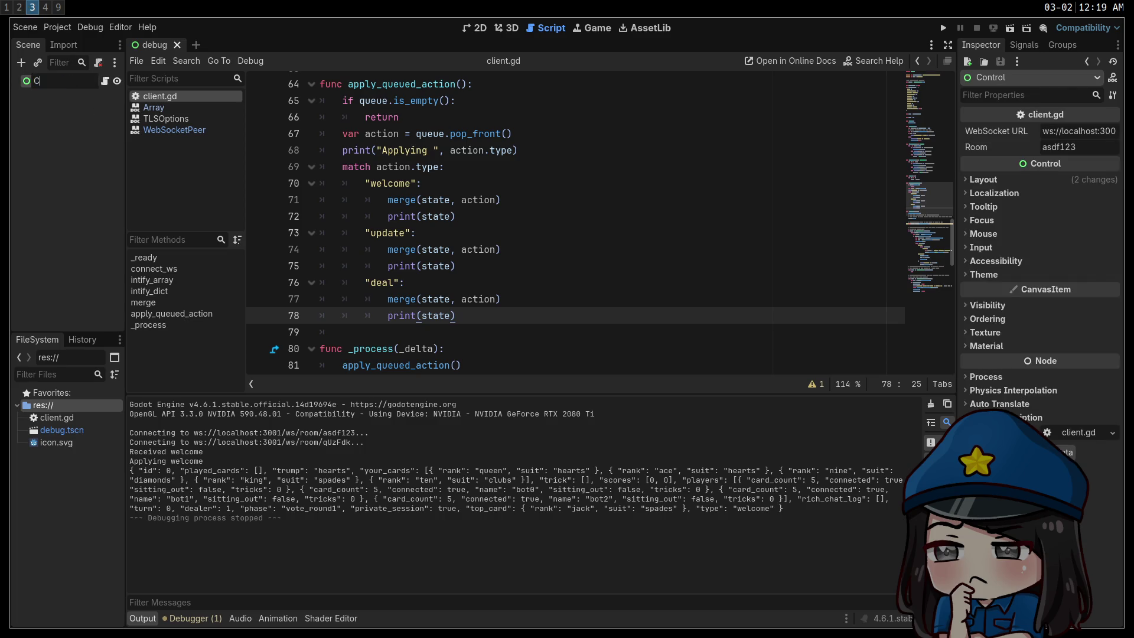
pyautogui.press('Return')
pyautogui.rightClick(76, 87)
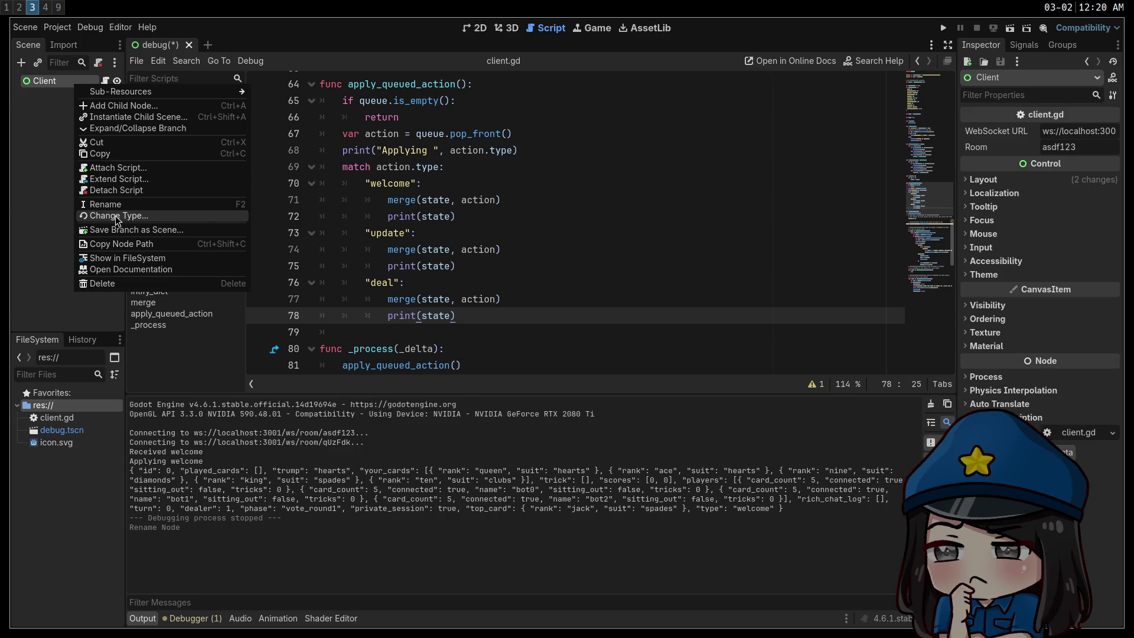
pyautogui.click(47, 193)
pyautogui.hotkey('ctrl', 's')
# Try renaming Client to "%Client" and dismiss the root unique-name alert.
pyautogui.rightClick(53, 85)
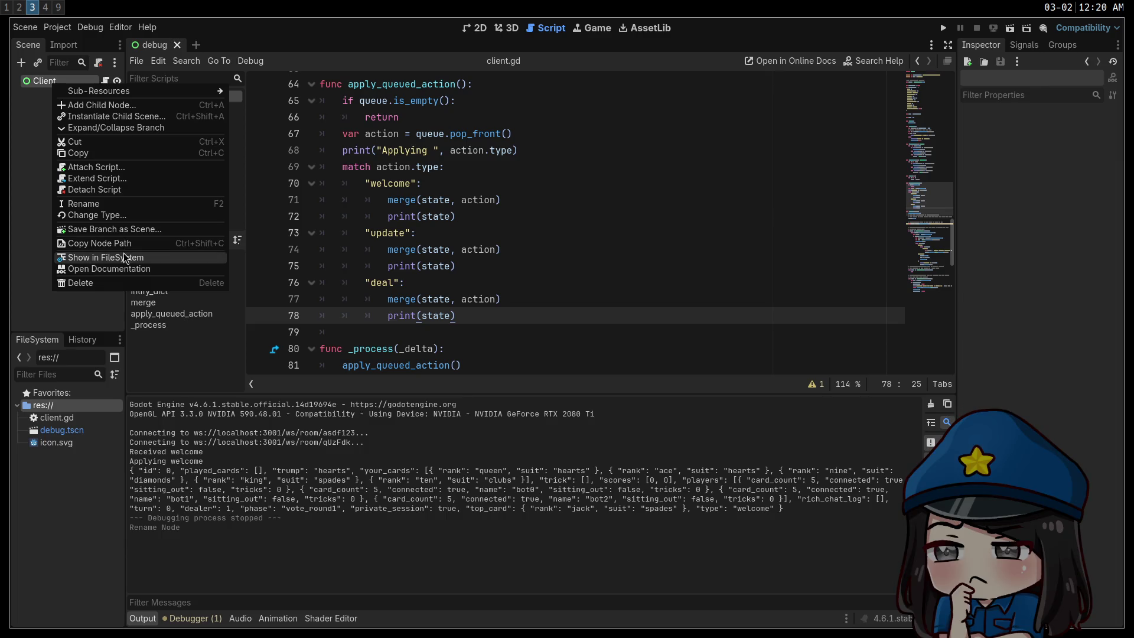
pyautogui.doubleClick(36, 82)
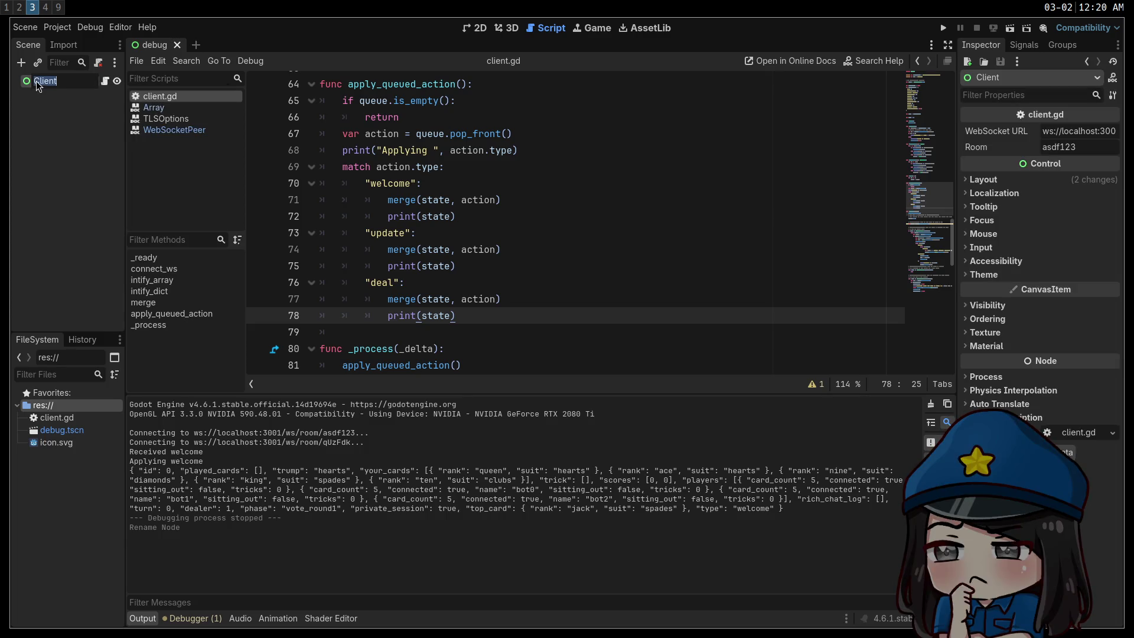
pyautogui.press('Home')
pyautogui.write('%')
pyautogui.press('Return')
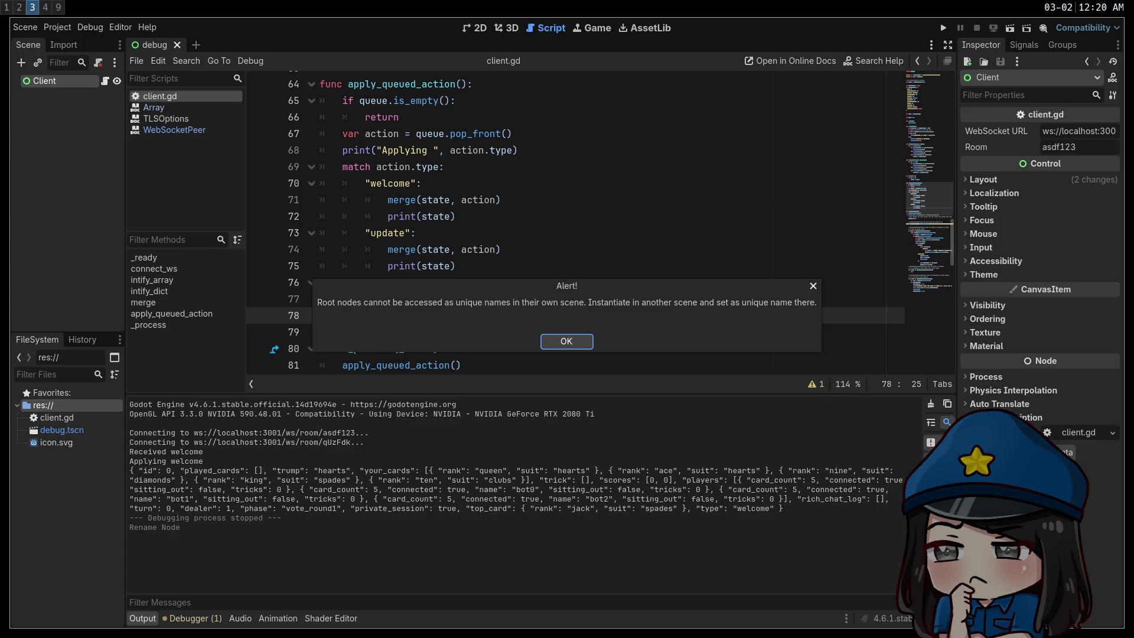
pyautogui.press('Return')
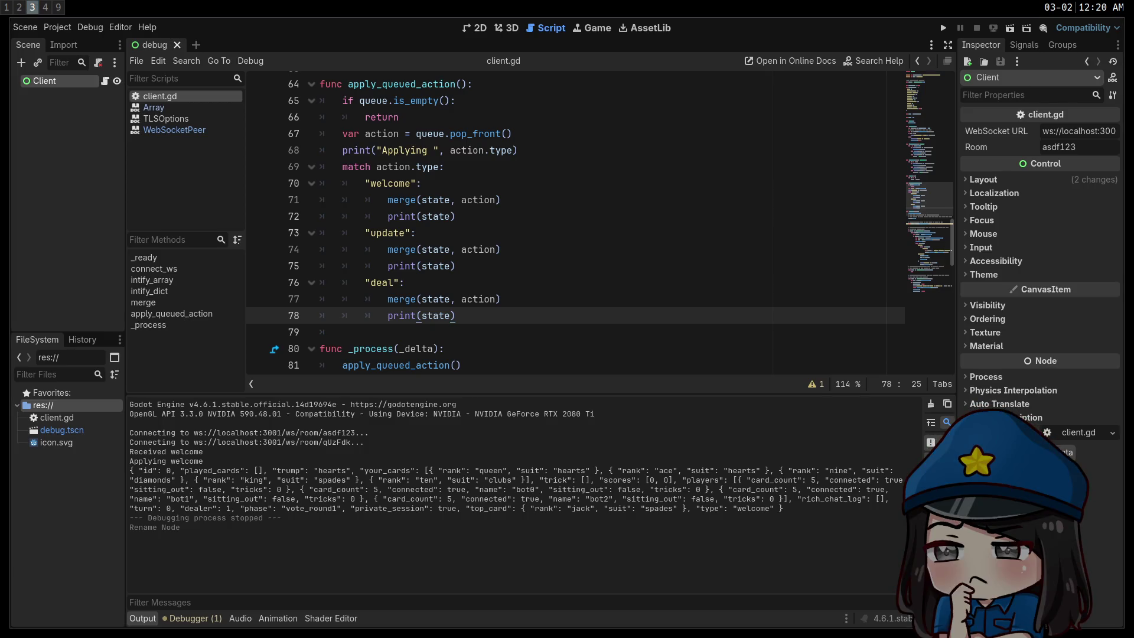
# Add a plain Node, make it the scene root, and give Client a unique name.
pyautogui.click(21, 63)
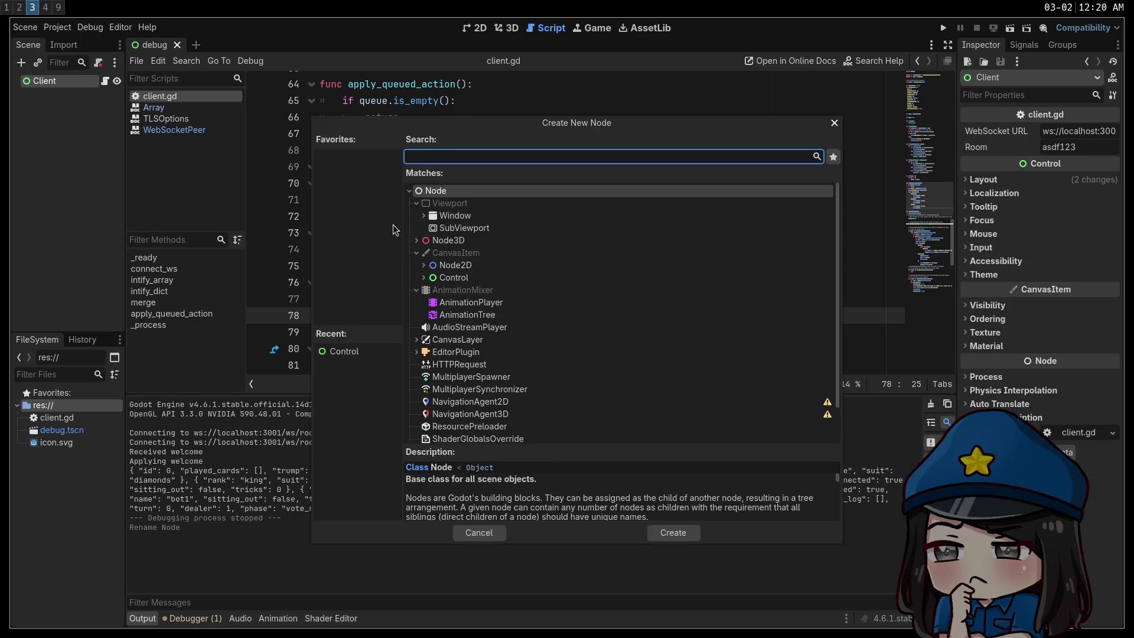
pyautogui.doubleClick(442, 201)
pyautogui.rightClick(55, 94)
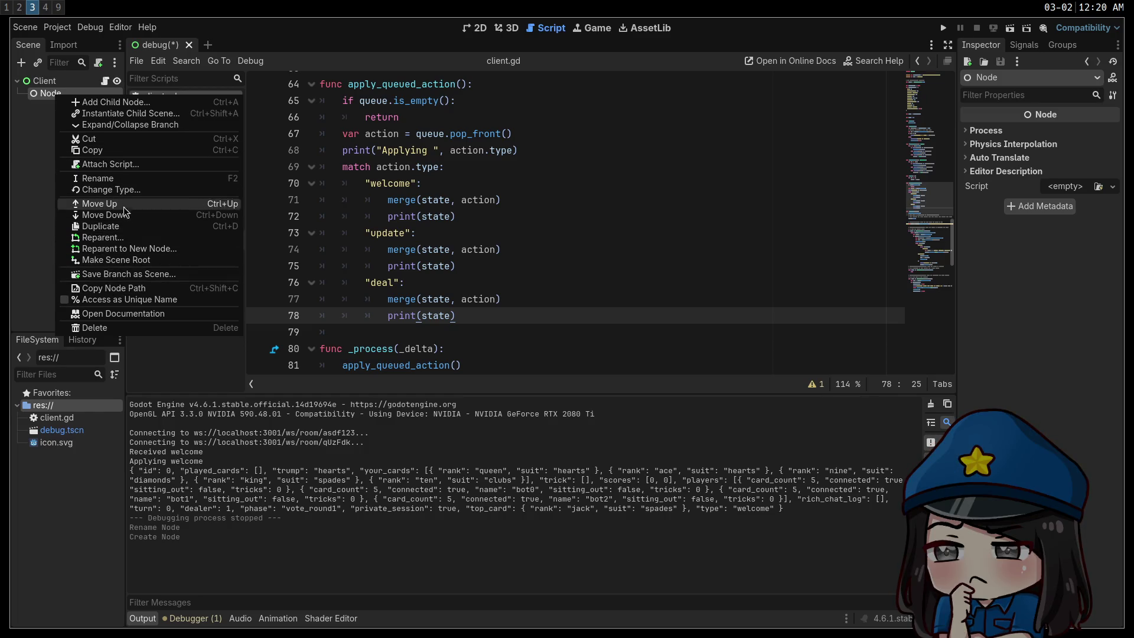
pyautogui.click(151, 260)
pyautogui.click(53, 93)
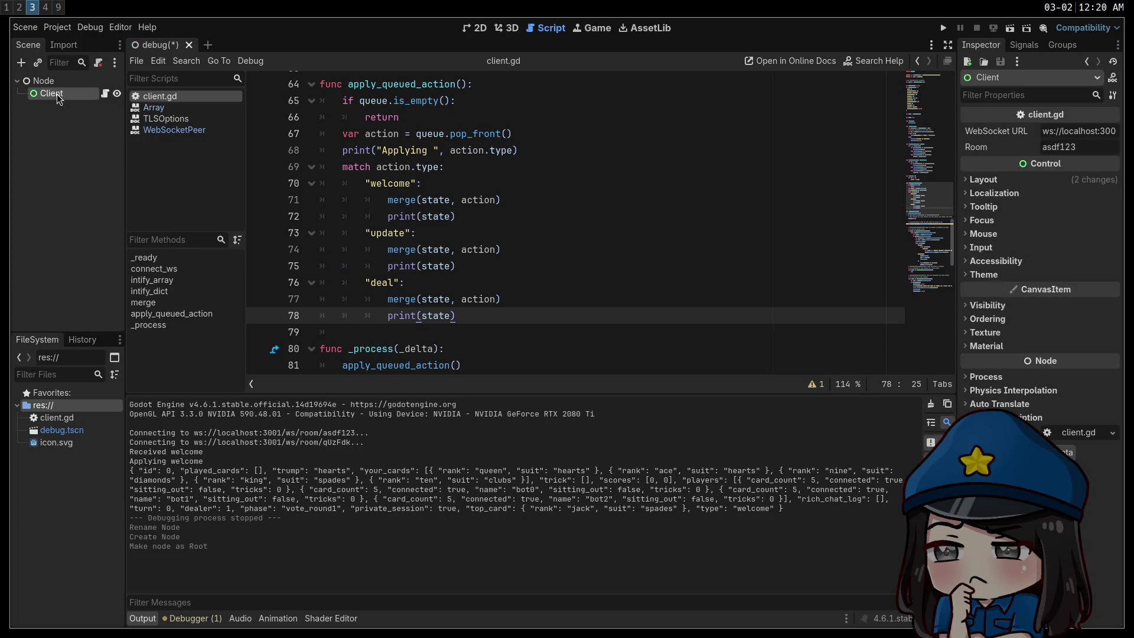
pyautogui.rightClick(57, 94)
pyautogui.click(146, 335)
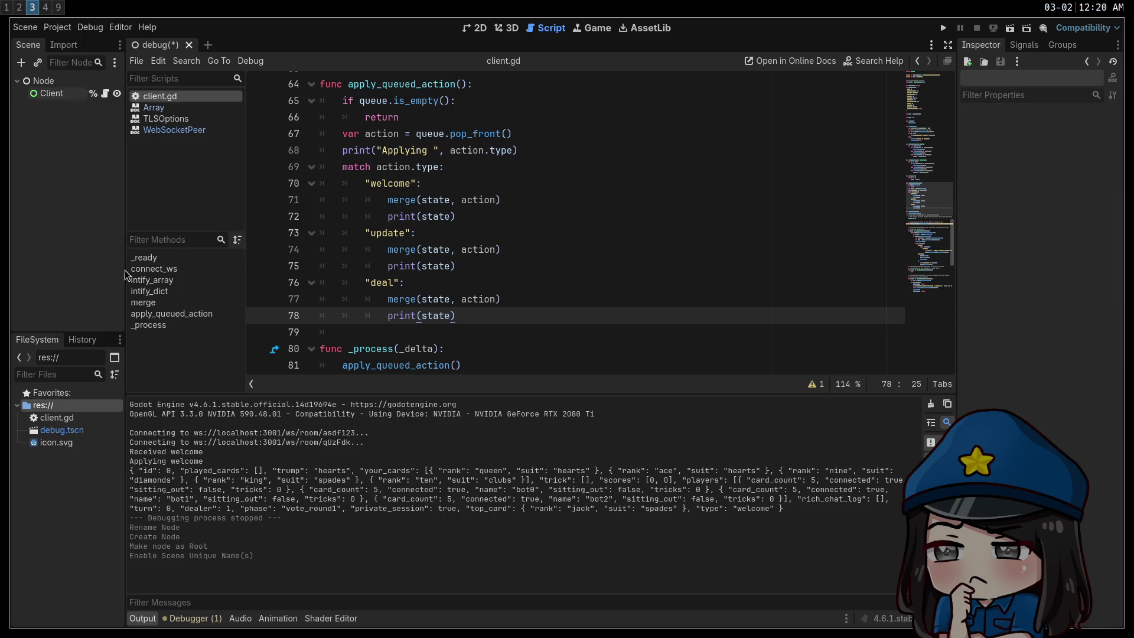
# Change the Client node's type from Control to Node.
pyautogui.click(56, 93)
pyautogui.rightClick(64, 94)
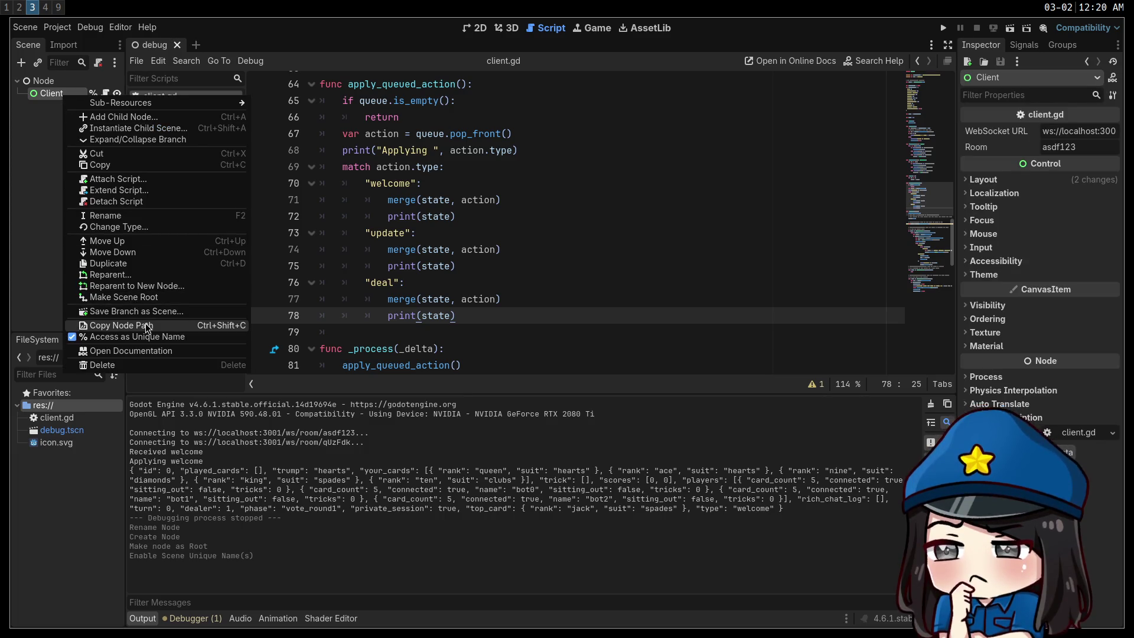
pyautogui.click(151, 228)
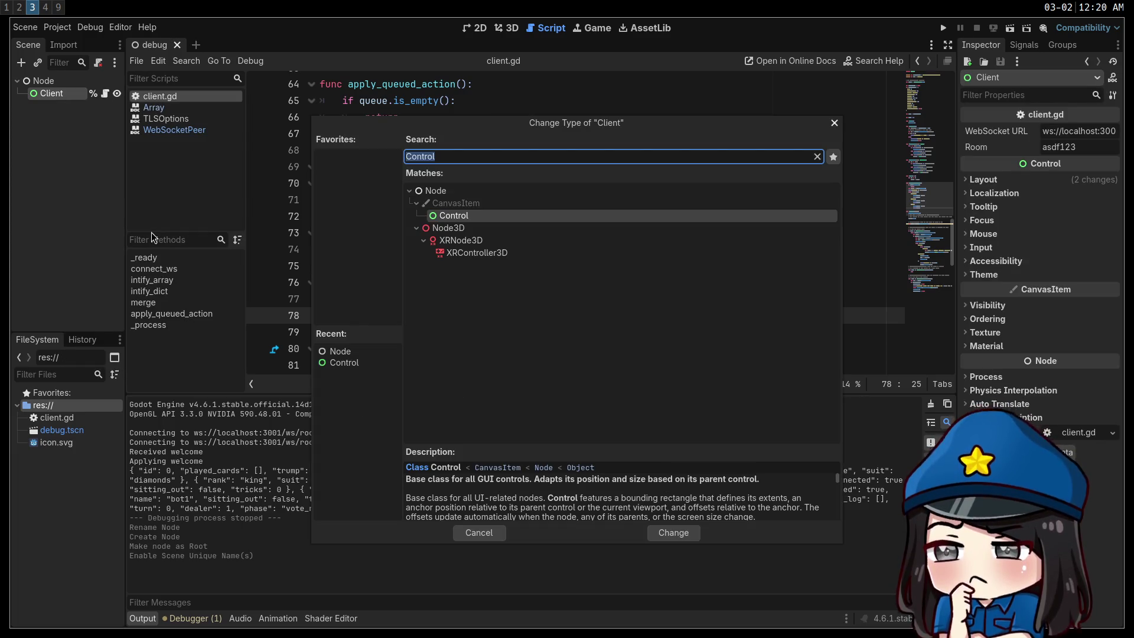
pyautogui.write('node')
pyautogui.press('Return')
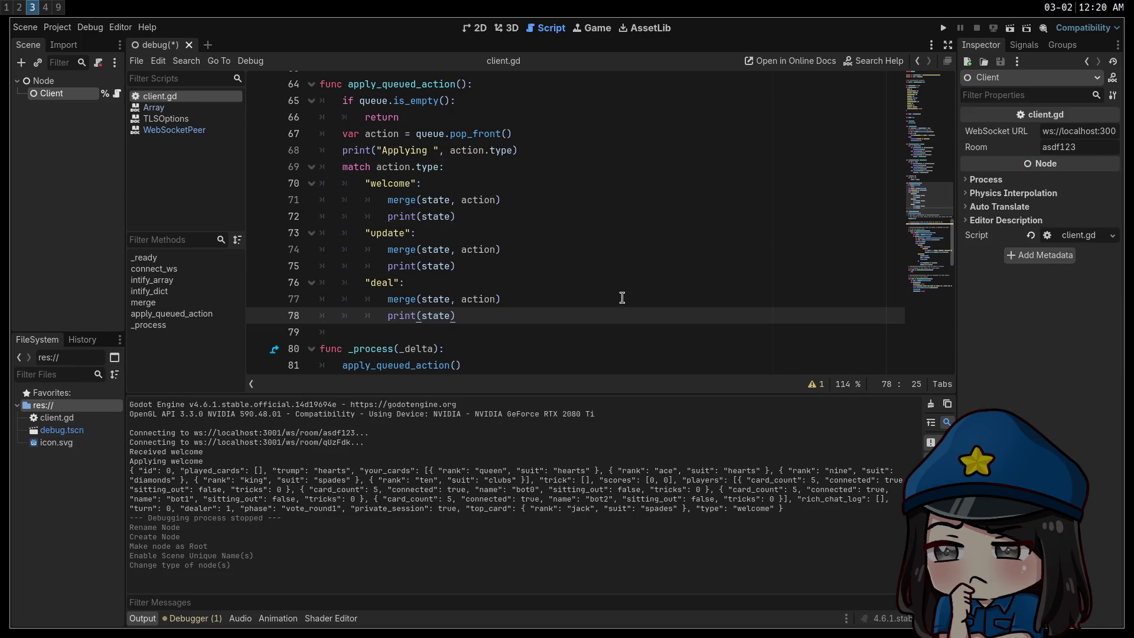
# Change client.gd's first line to 'extends Node' and save the script.
pyautogui.scroll(20, 622, 297)
pyautogui.doubleClick(382, 83)
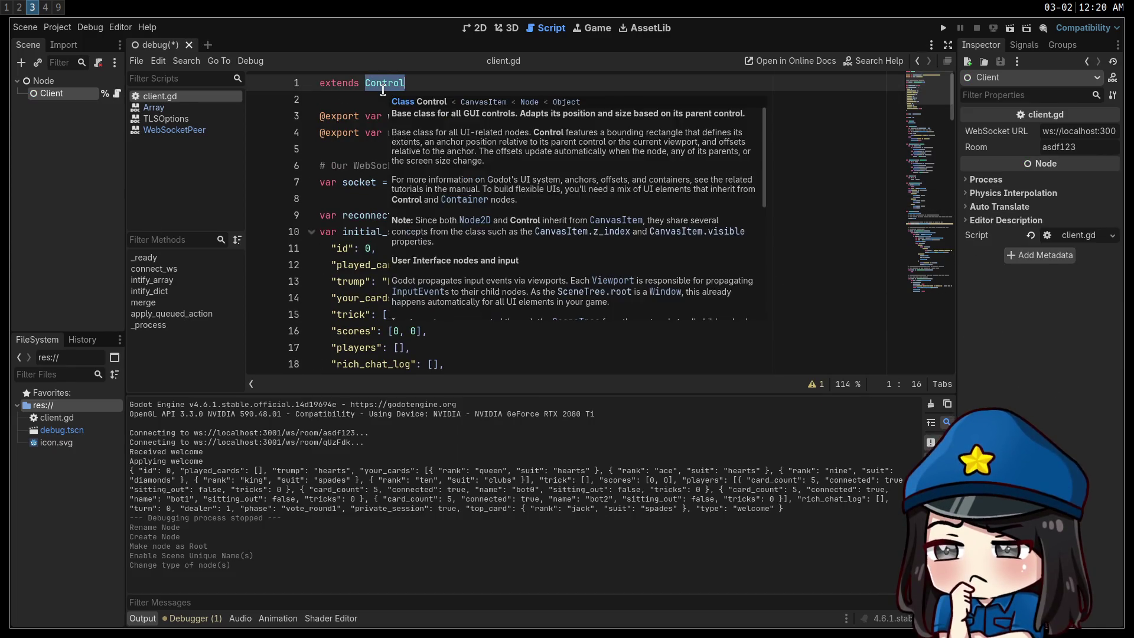
pyautogui.write('Node')
pyautogui.hotkey('ctrl', 's')
pyautogui.click(599, 293)
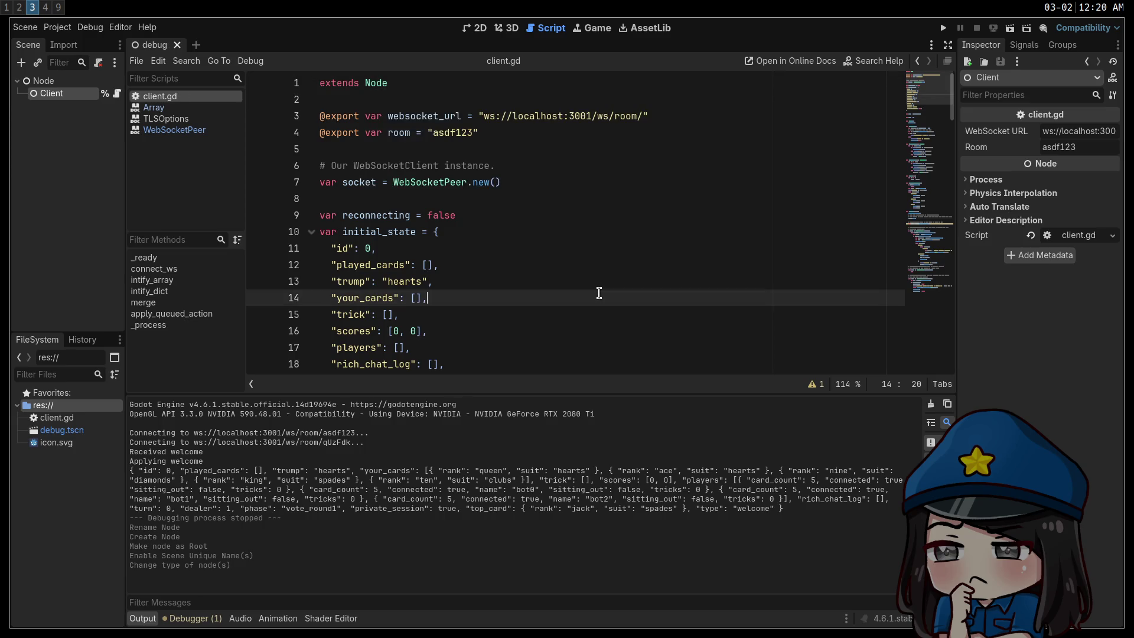
pyautogui.scroll(-5, 595, 280)
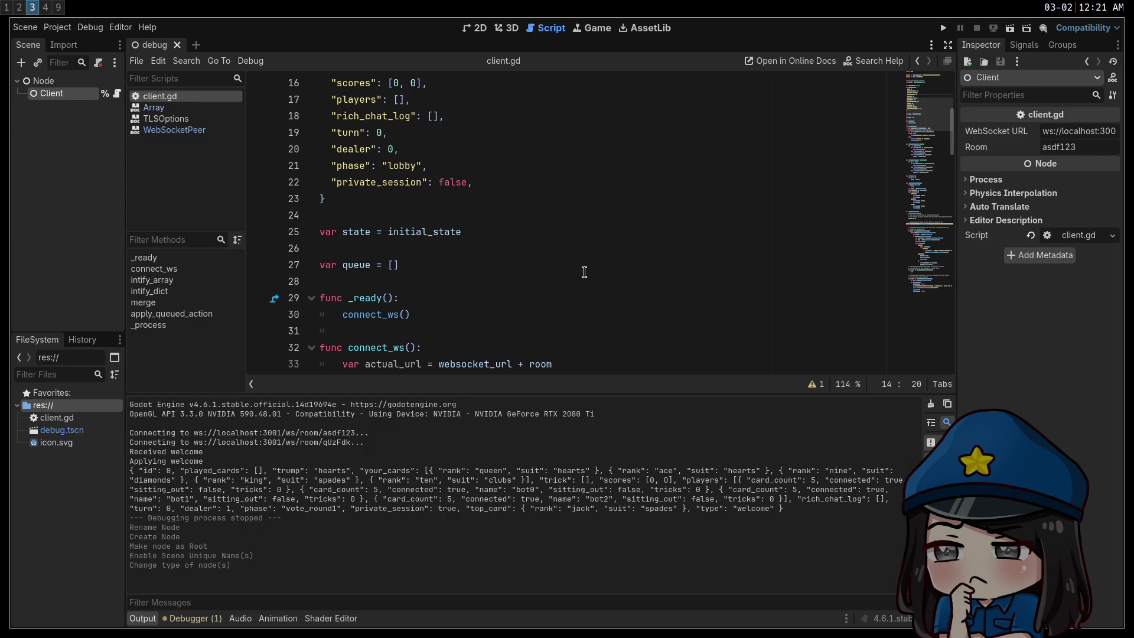
# Widen the Scene dock and scroll through client.gd to the _process function.
pyautogui.moveTo(124, 208); pyautogui.dragTo(211, 219)
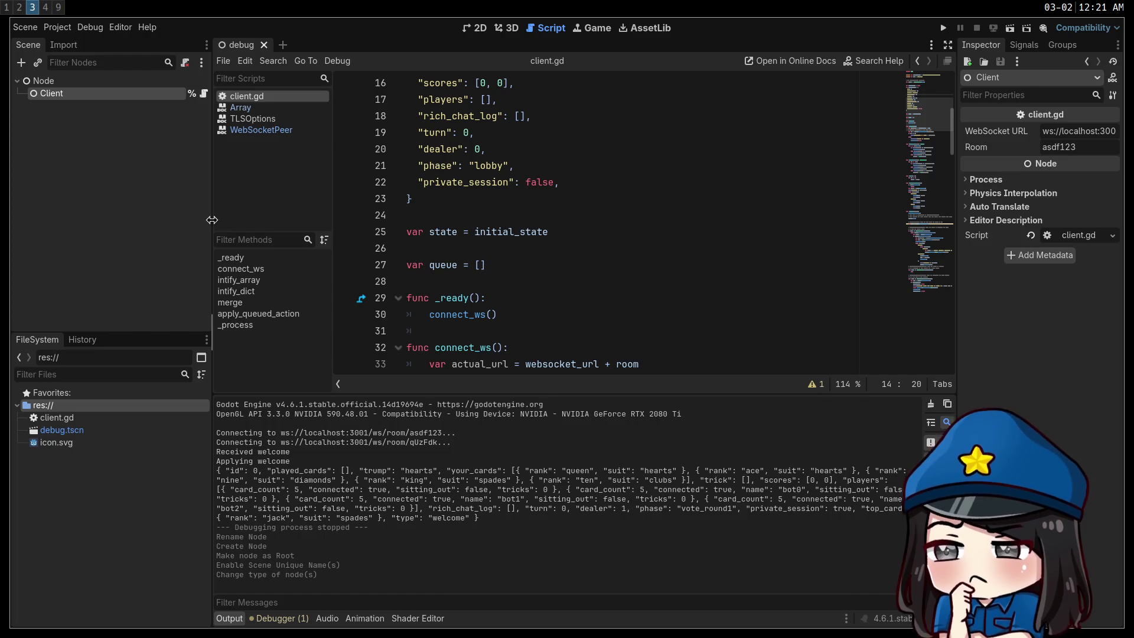
pyautogui.scroll(-20, 548, 220)
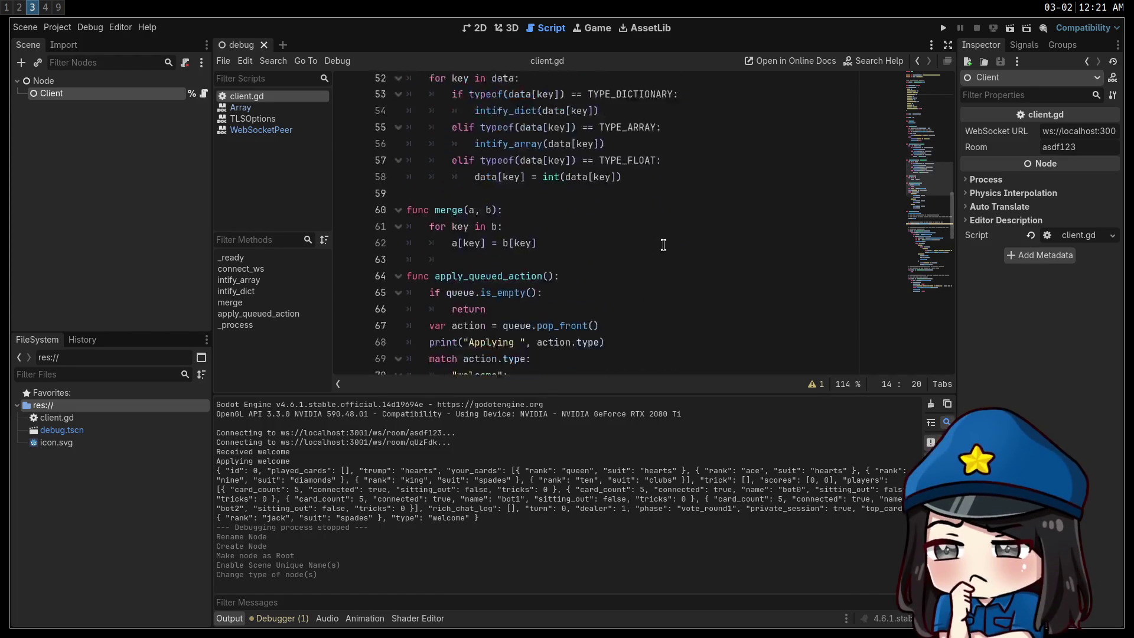
pyautogui.scroll(-6, 654, 231)
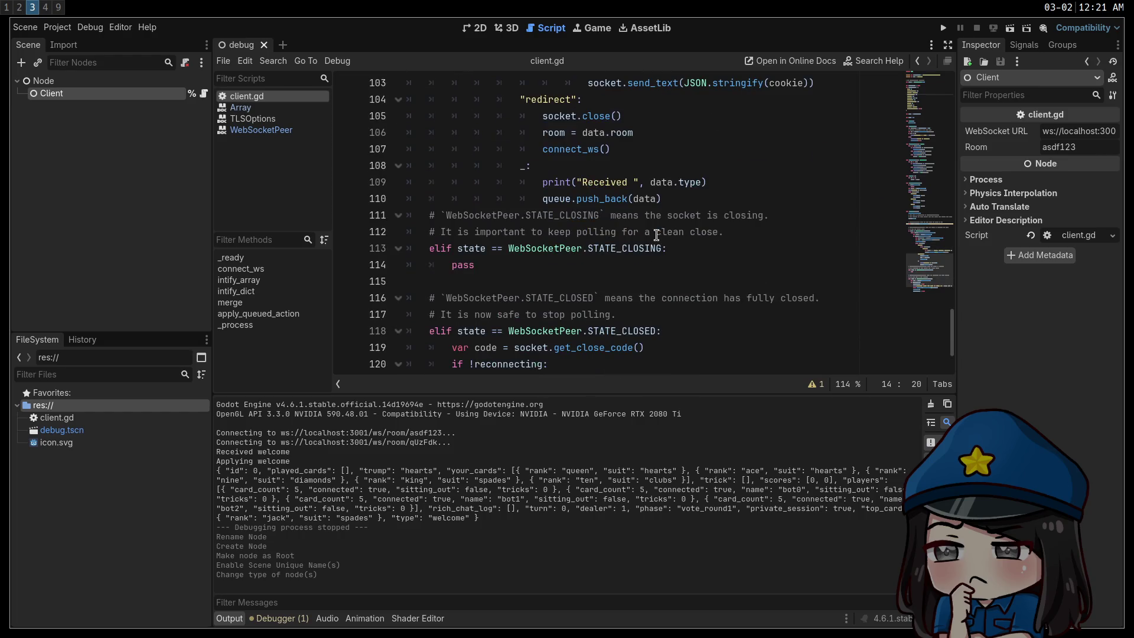
pyautogui.scroll(-2, 656, 239)
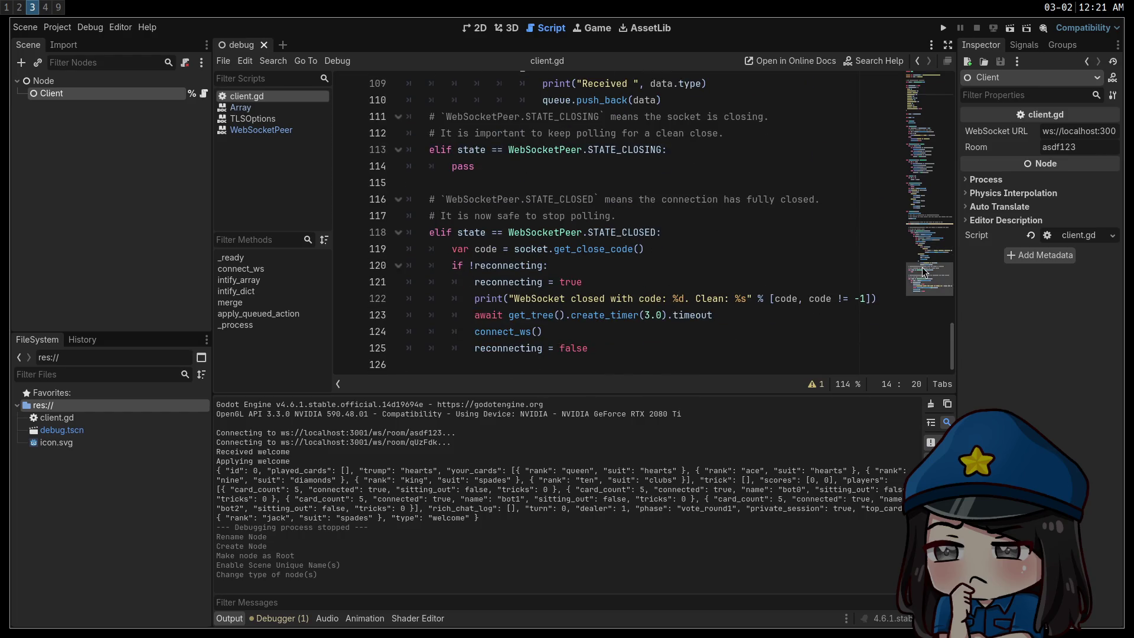
pyautogui.moveTo(930, 279); pyautogui.dragTo(929, 95)
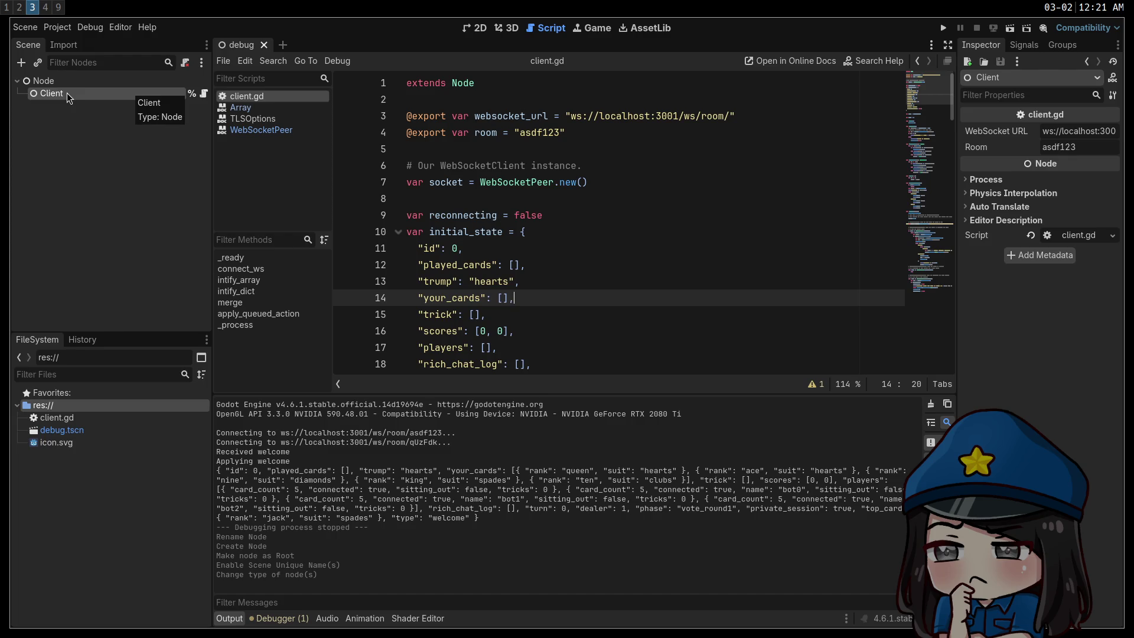
pyautogui.click(632, 221)
pyautogui.scroll(-1, 923, 106)
pyautogui.moveTo(922, 103); pyautogui.dragTo(926, 291)
pyautogui.click(909, 239)
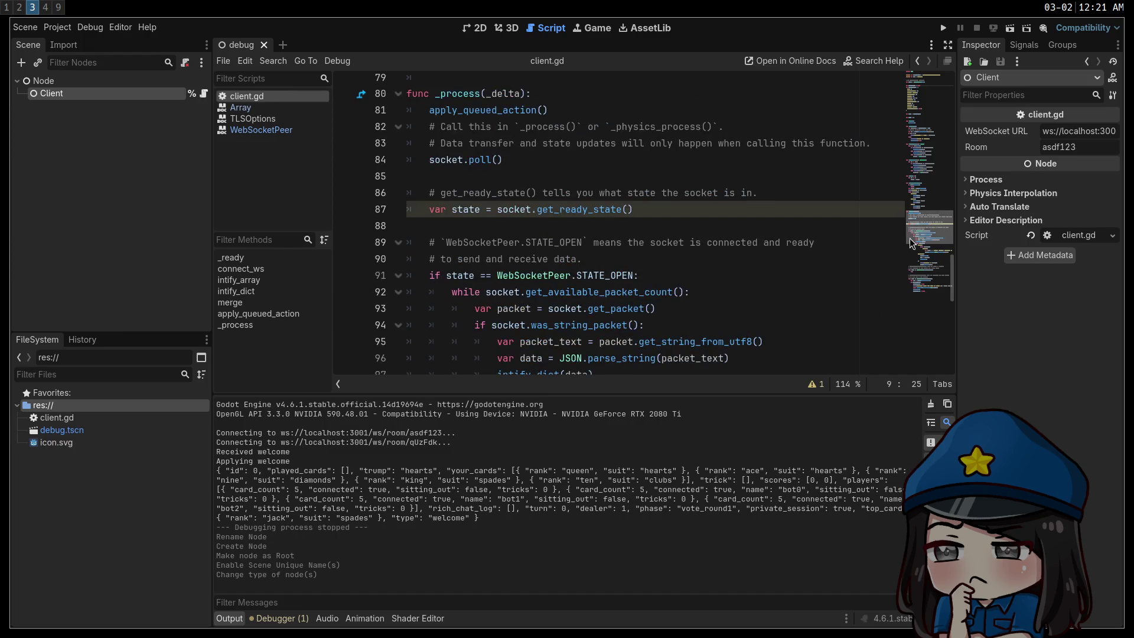
pyautogui.scroll(20, 721, 219)
pyautogui.scroll(-5, 721, 220)
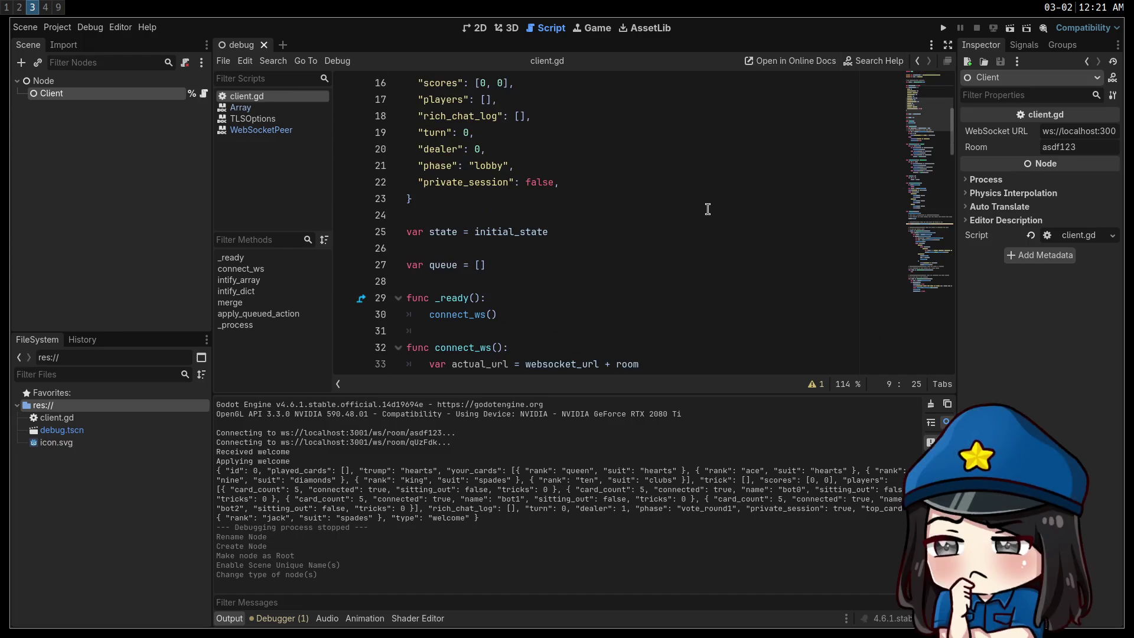
# Inspect the root Node and the Client node in the Scene tree.
pyautogui.click(83, 80)
pyautogui.click(79, 90)
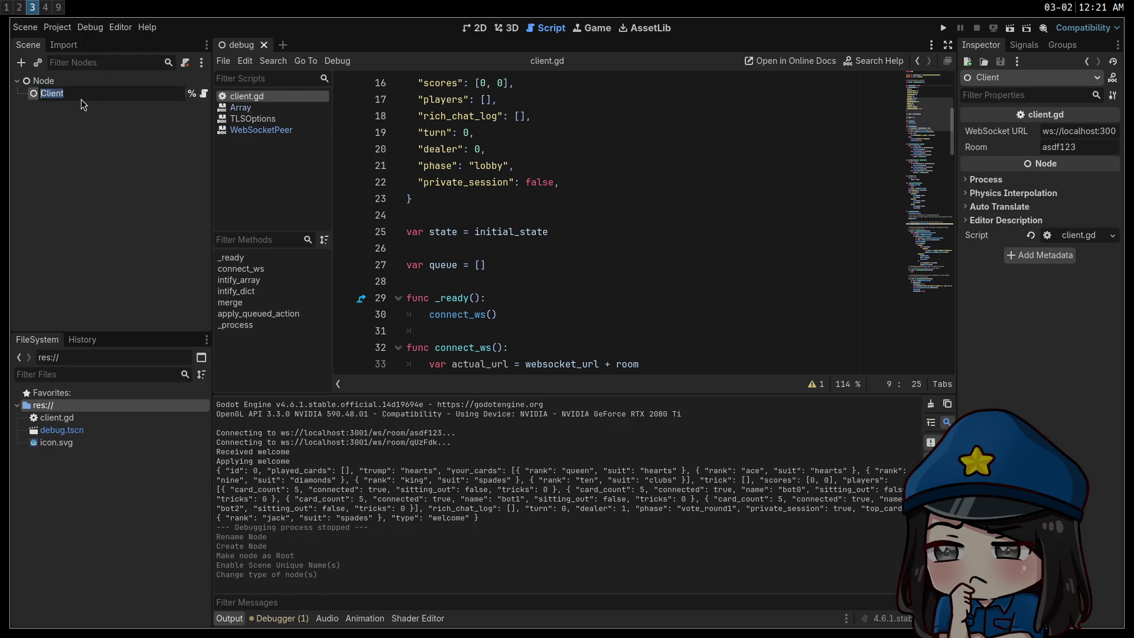
pyautogui.click(59, 86)
pyautogui.click(20, 62)
# Create a Control child under the root Node and save the scene.
pyautogui.write('control')
pyautogui.press('Return')
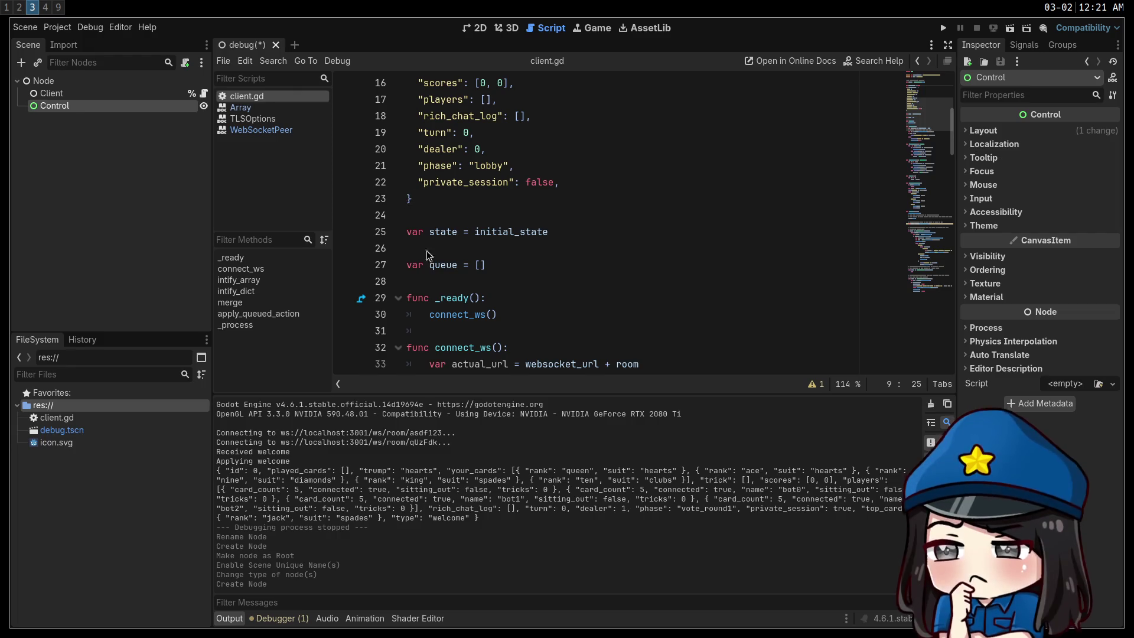
pyautogui.hotkey('ctrl', 's')
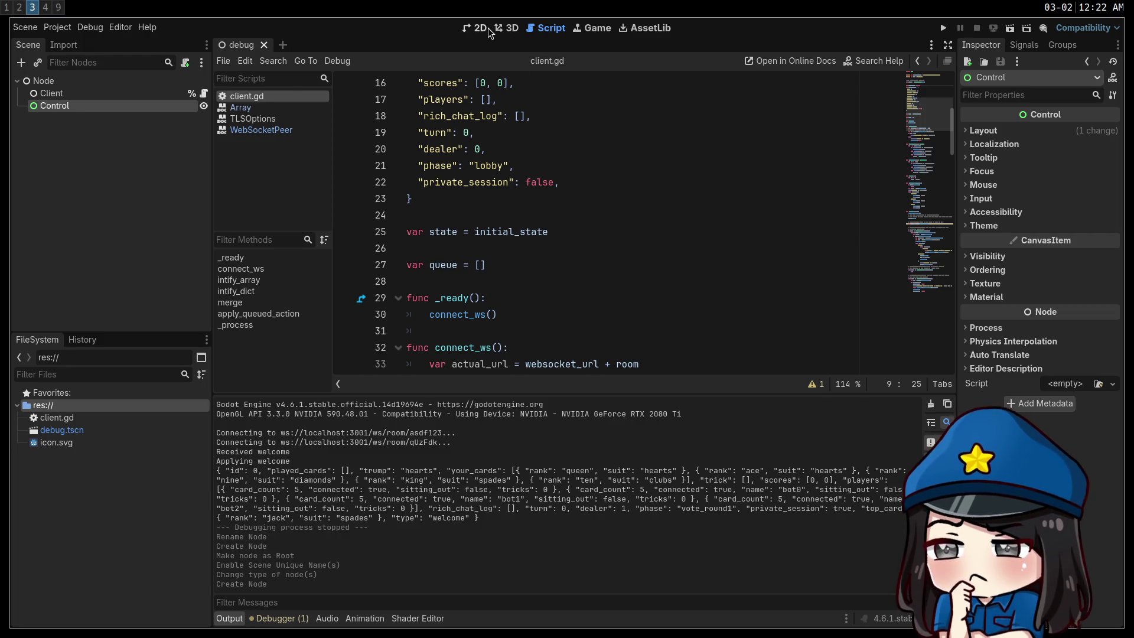
# Set the Control's anchor preset to Full Rect in the 2D view and save.
pyautogui.click(484, 28)
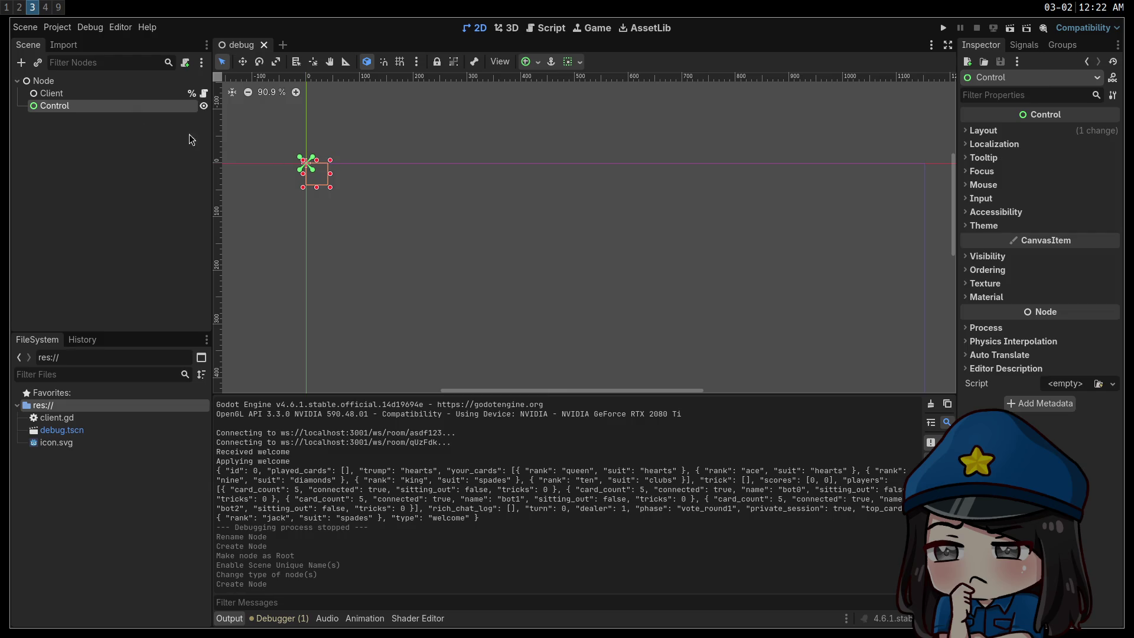
pyautogui.click(538, 61)
pyautogui.click(596, 165)
pyautogui.click(368, 141)
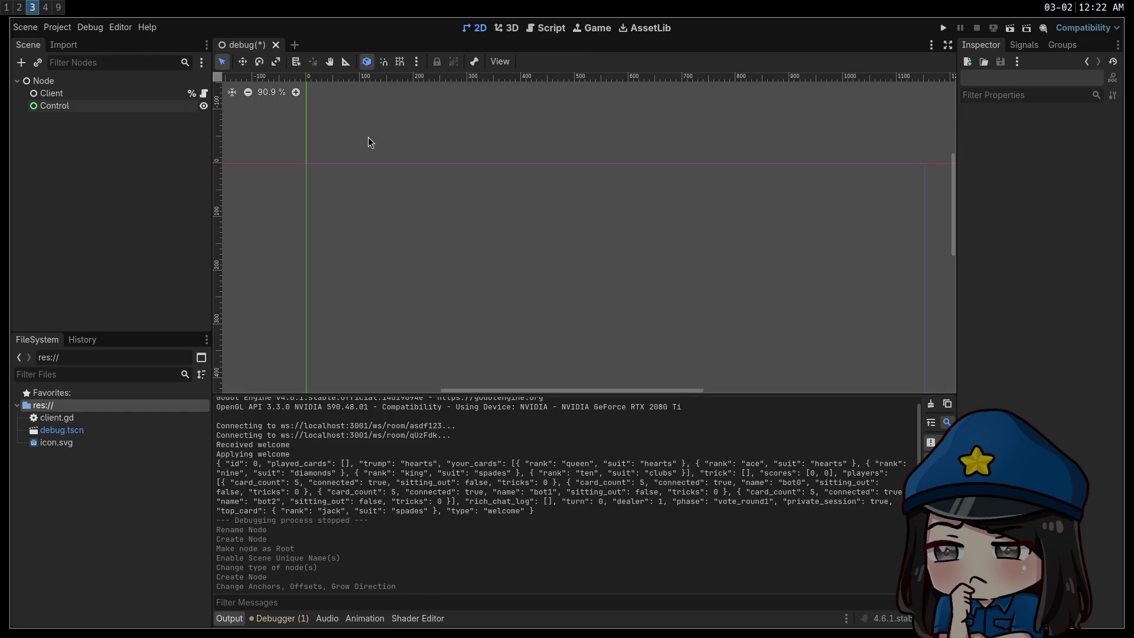
pyautogui.scroll(-4, 508, 187)
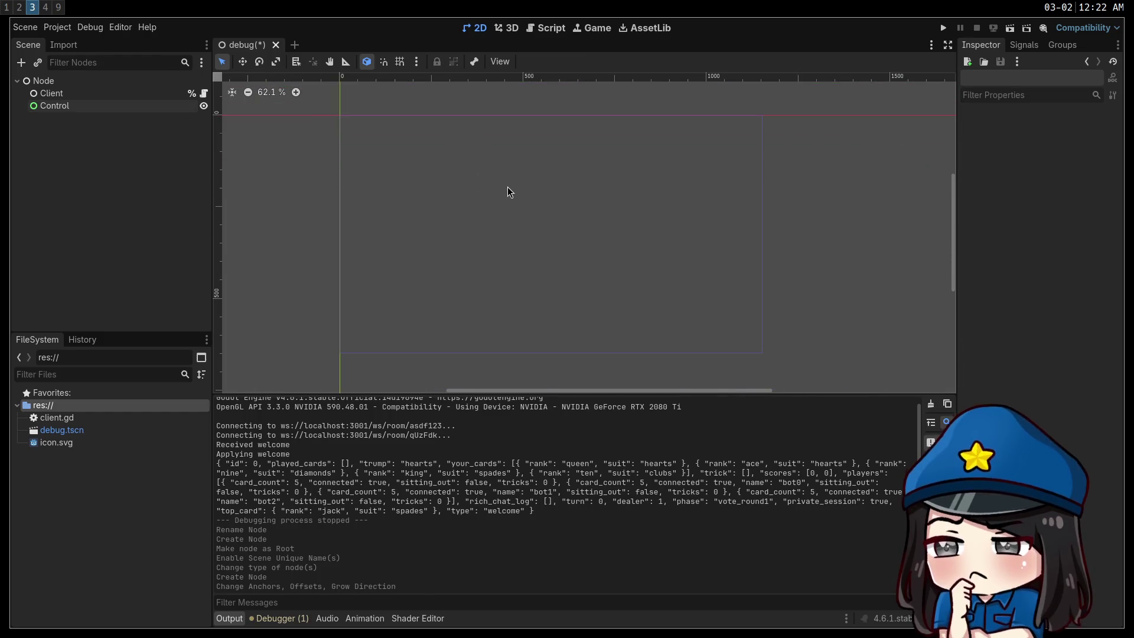
pyautogui.hotkey('ctrl', 's')
pyautogui.click(104, 107)
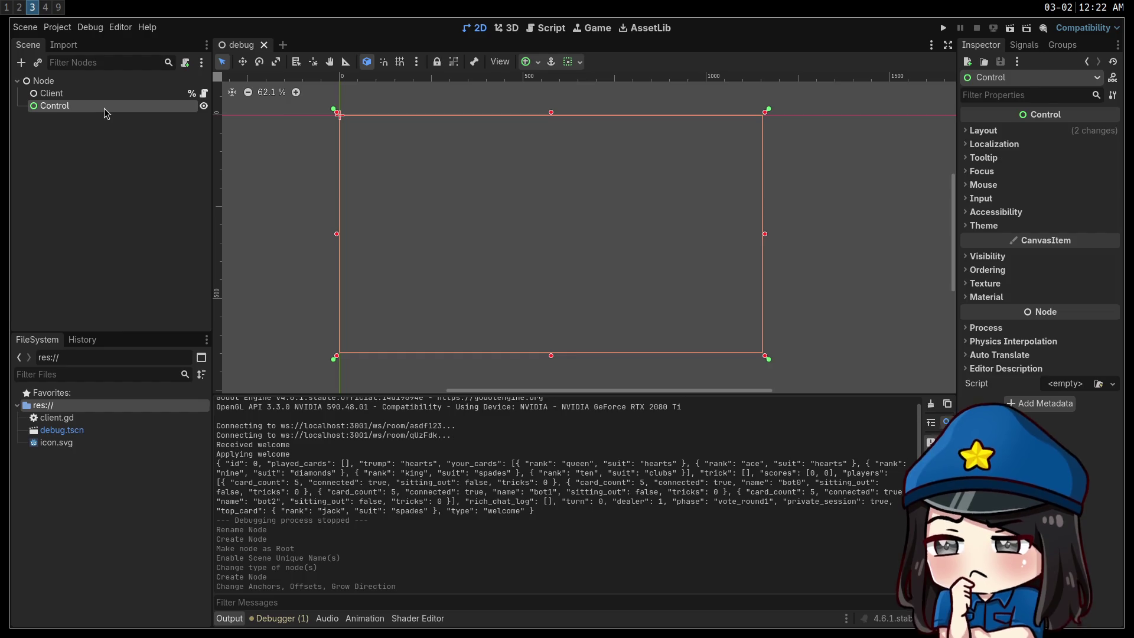
pyautogui.rightClick(62, 108)
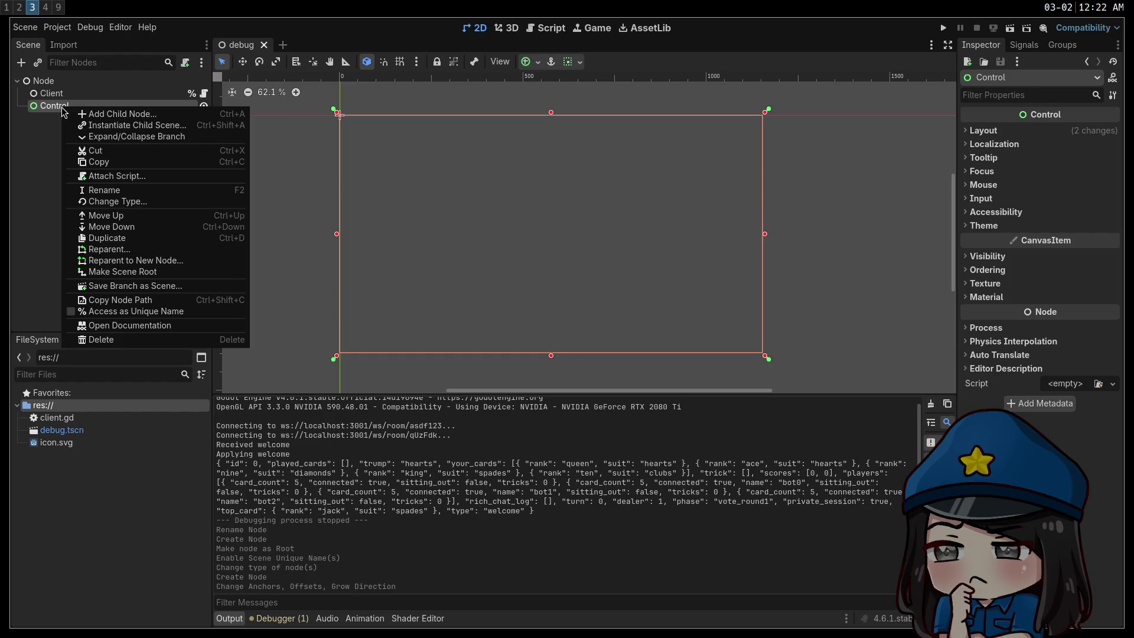
# Add a VBoxContainer under Control with Full Rect anchors and save the scene.
pyautogui.click(120, 114)
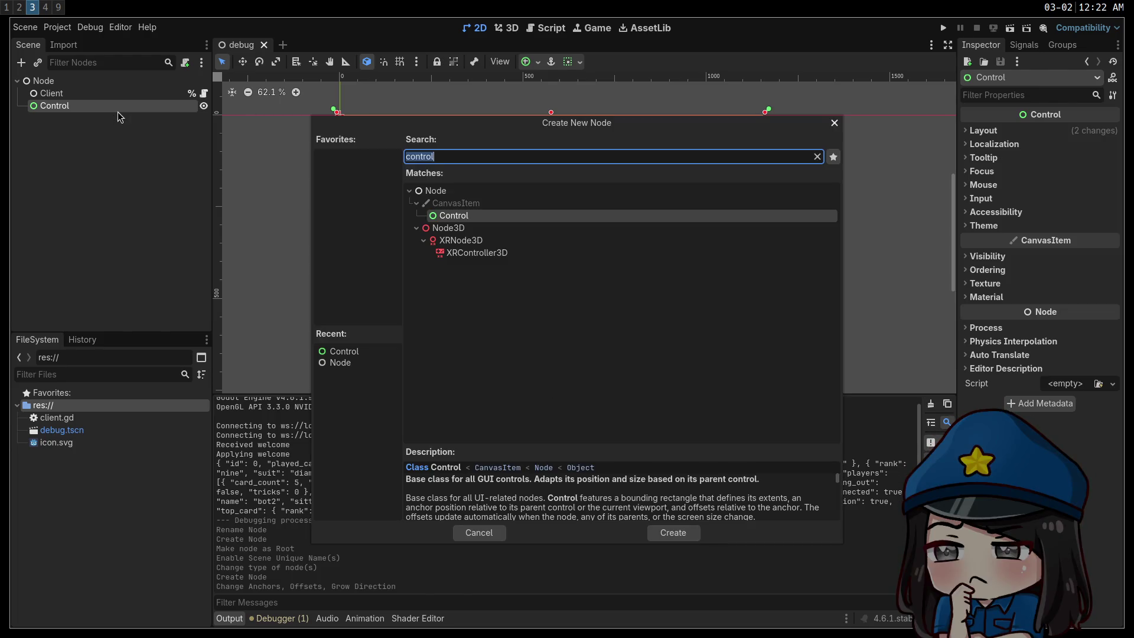
pyautogui.write('vbox')
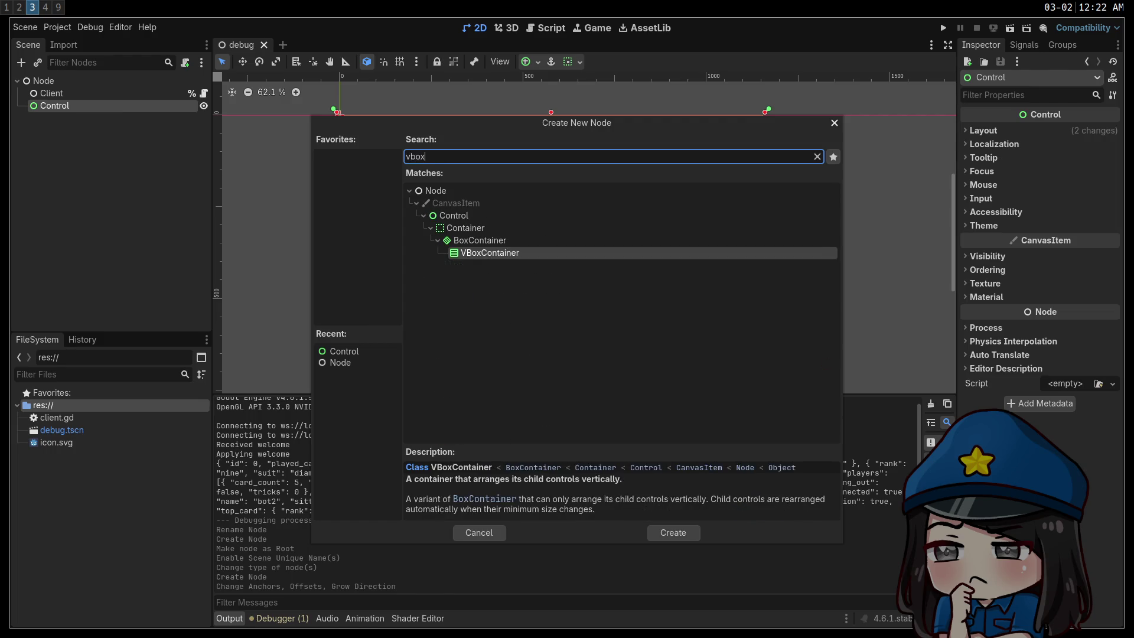
pyautogui.press('Return')
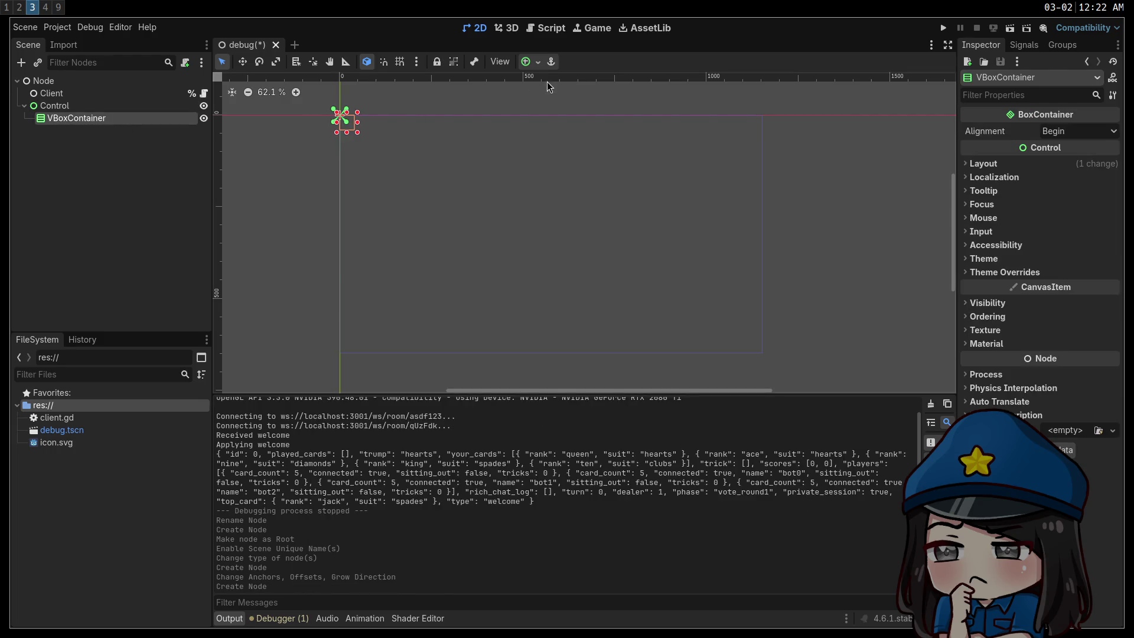
pyautogui.click(530, 61)
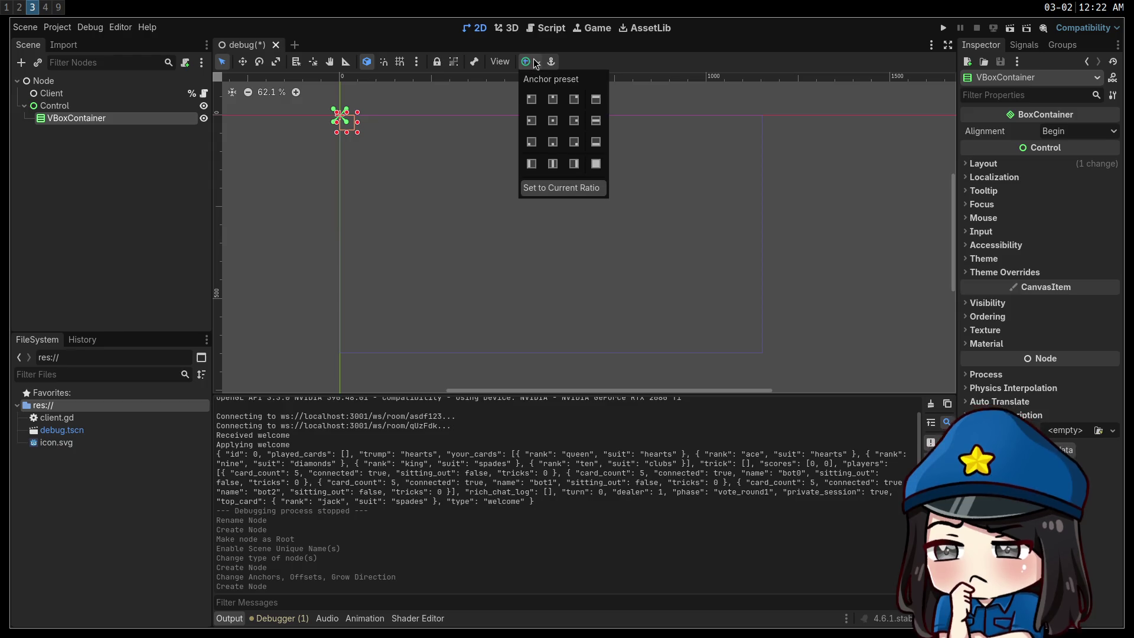
pyautogui.click(595, 164)
pyautogui.click(121, 158)
pyautogui.hotkey('ctrl', 's')
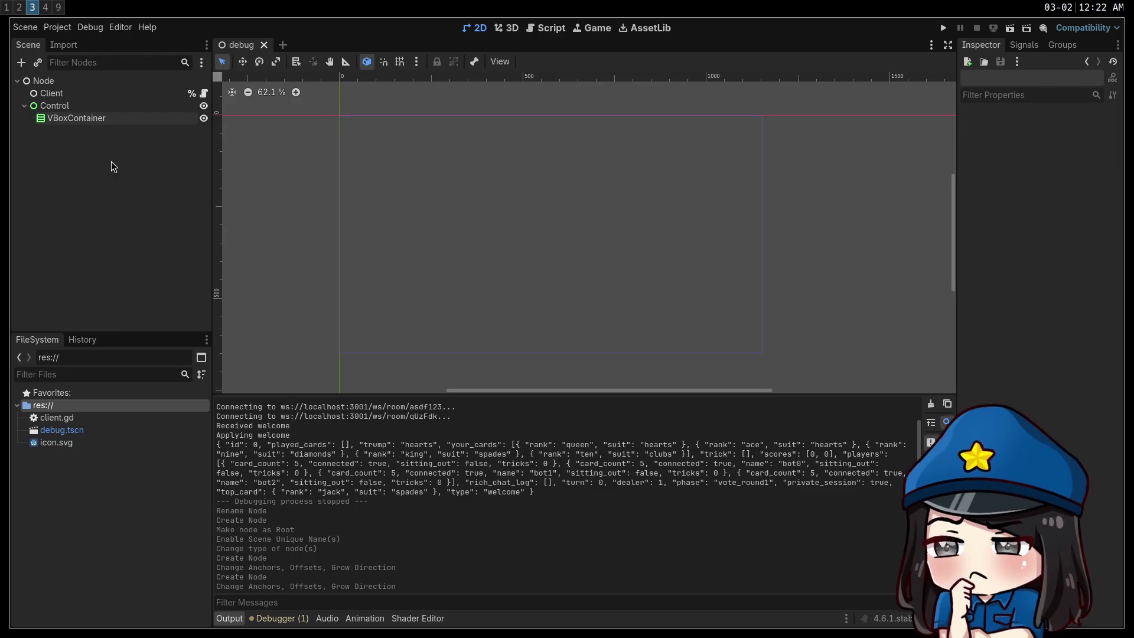
# Add a Label child to the VBoxContainer and begin renaming it.
pyautogui.click(77, 119)
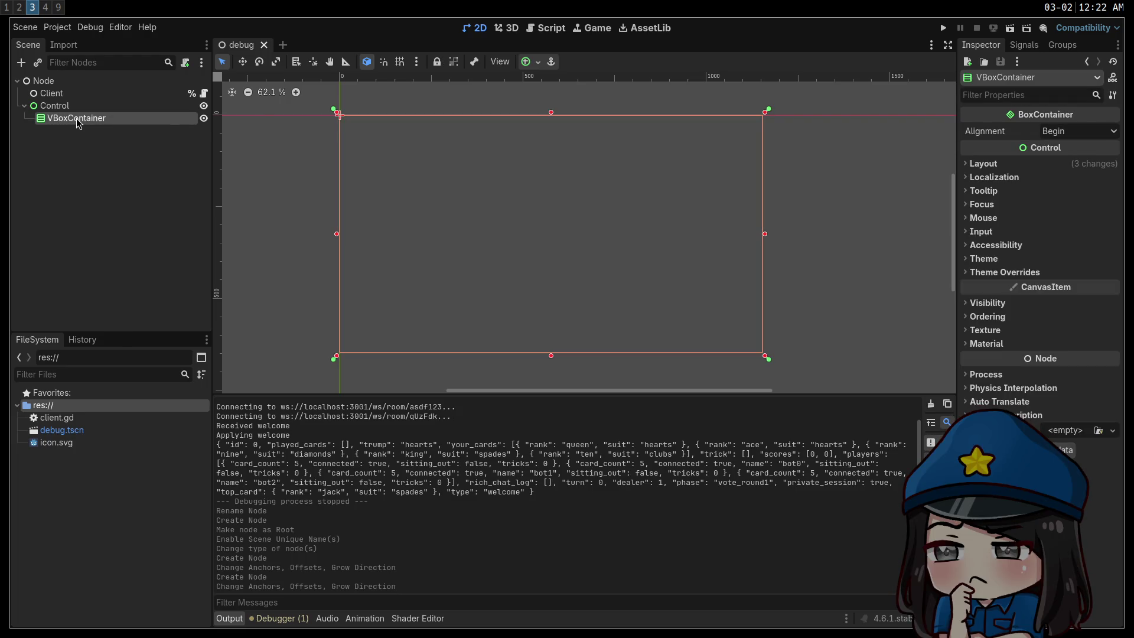
pyautogui.rightClick(78, 122)
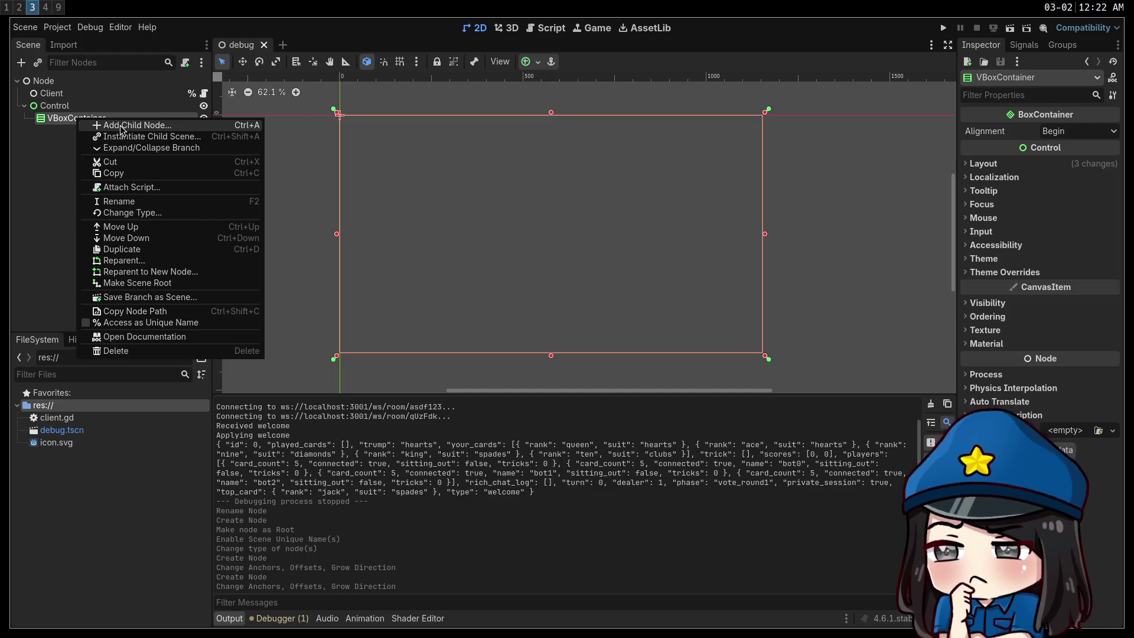
pyautogui.click(121, 127)
pyautogui.write('label')
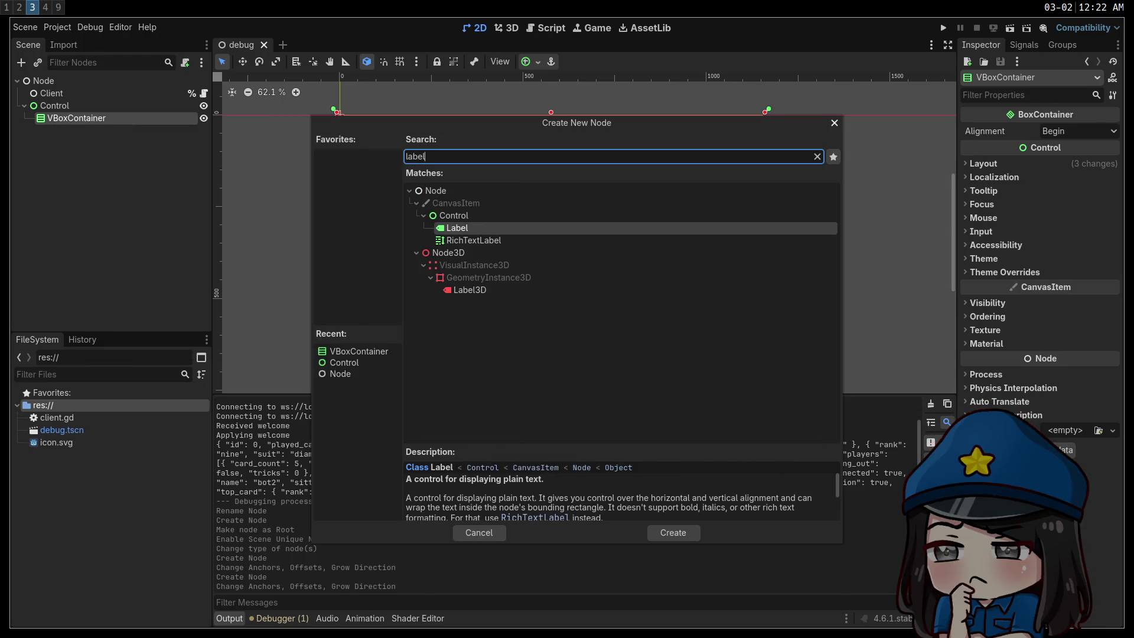
pyautogui.press('Return')
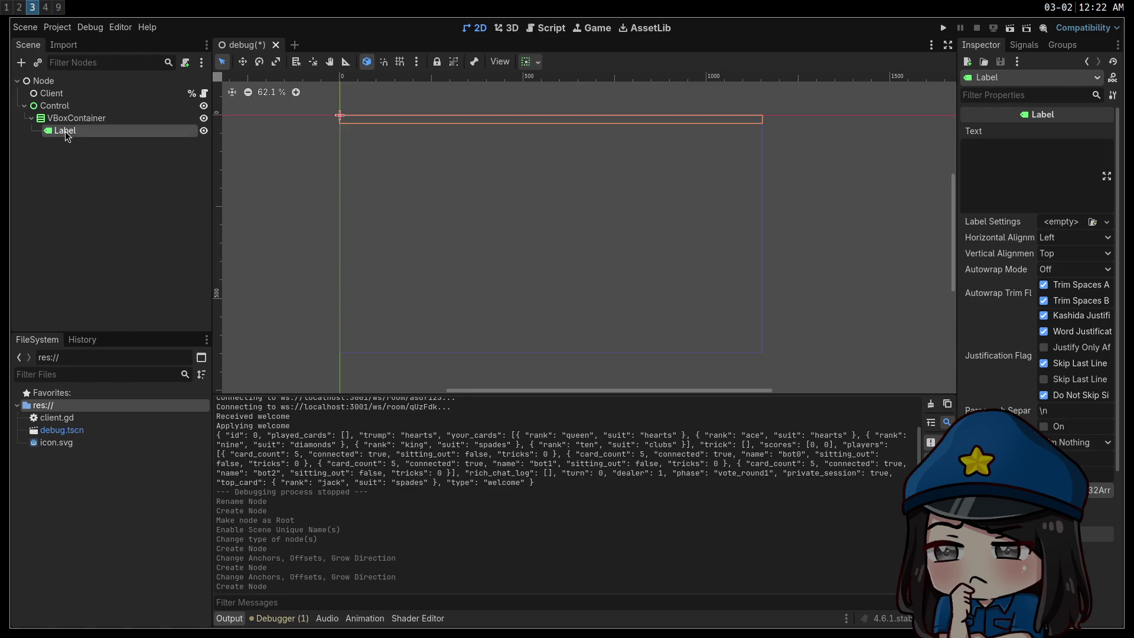
pyautogui.doubleClick(65, 131)
# Name the label "Phase" and start attaching a script, then cancel.
pyautogui.write('Phase')
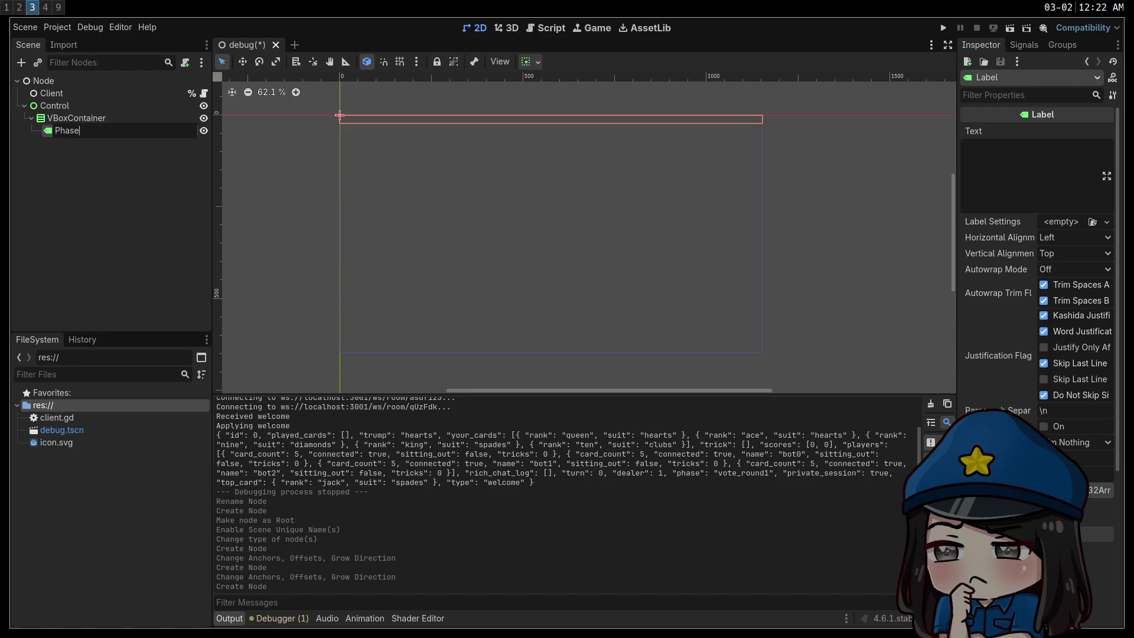
pyautogui.press('Return')
pyautogui.rightClick(113, 136)
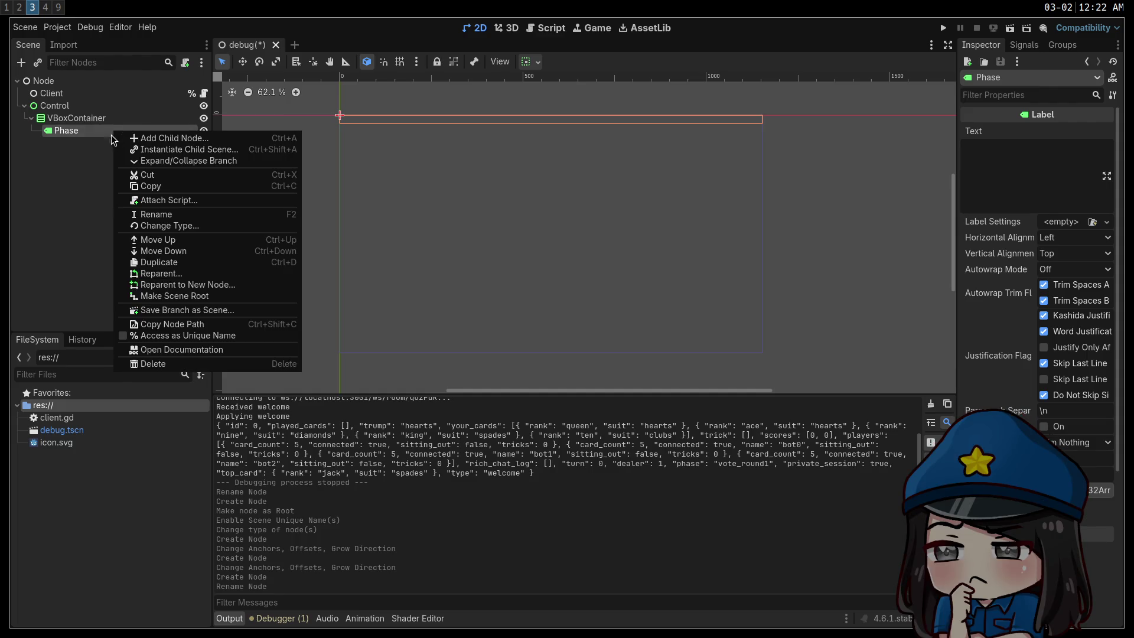
pyautogui.click(155, 205)
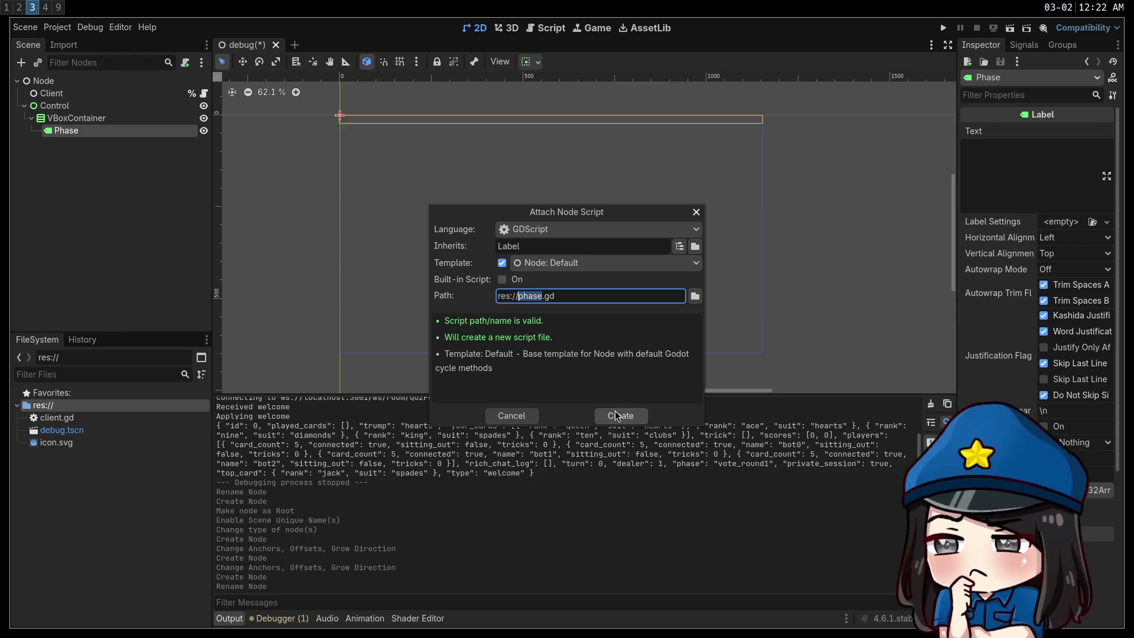
pyautogui.click(609, 320)
pyautogui.write('debug/')
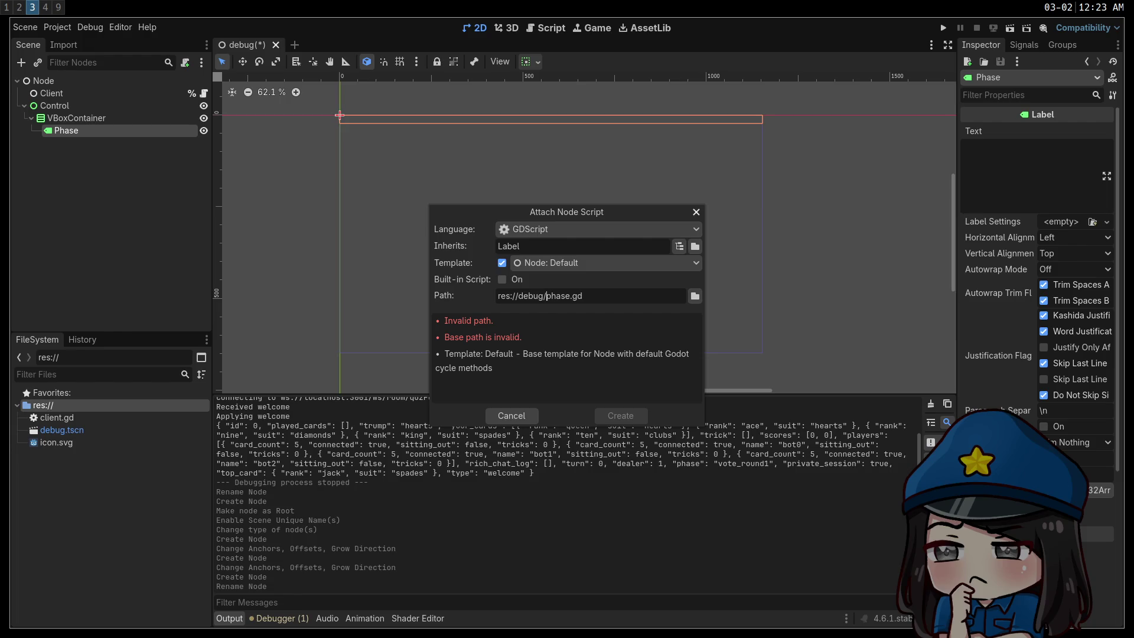
pyautogui.write('_ui')
pyautogui.hotkey('ctrl', 'a')
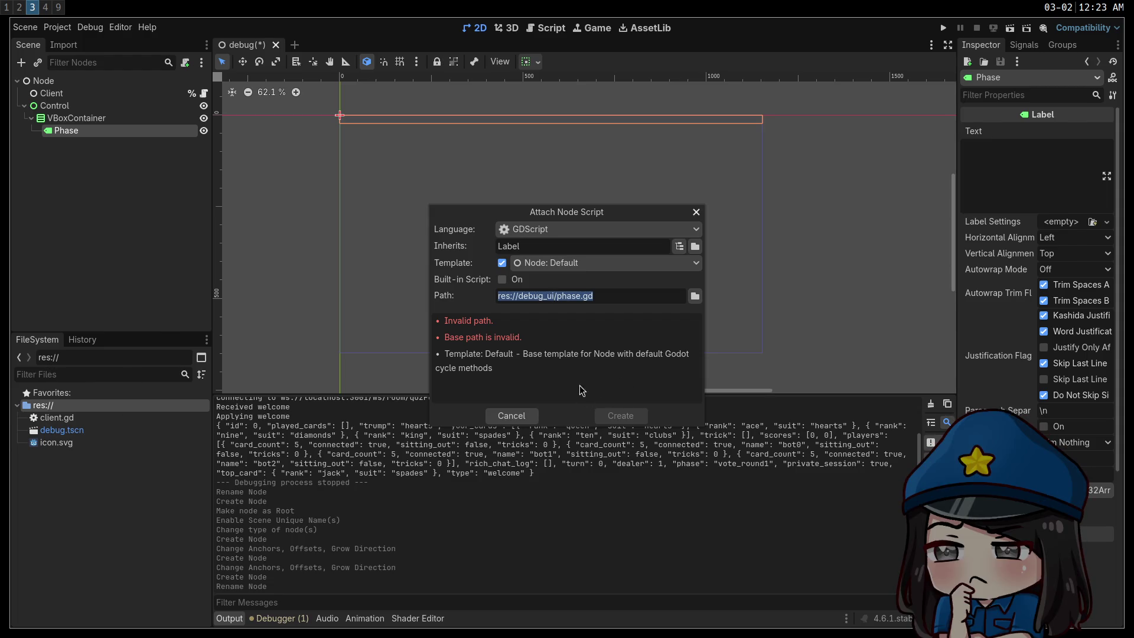
pyautogui.click(513, 415)
# Create a "debug_ui" folder in res://.
pyautogui.rightClick(39, 406)
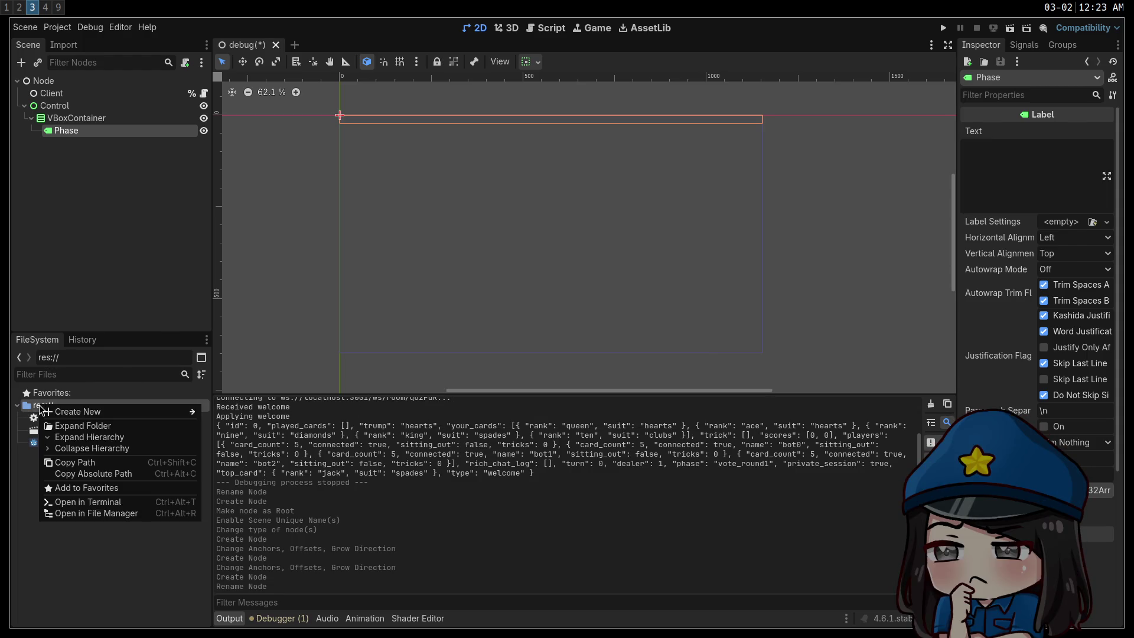
pyautogui.moveTo(70, 412)
pyautogui.click(226, 411)
pyautogui.write('debug_ui')
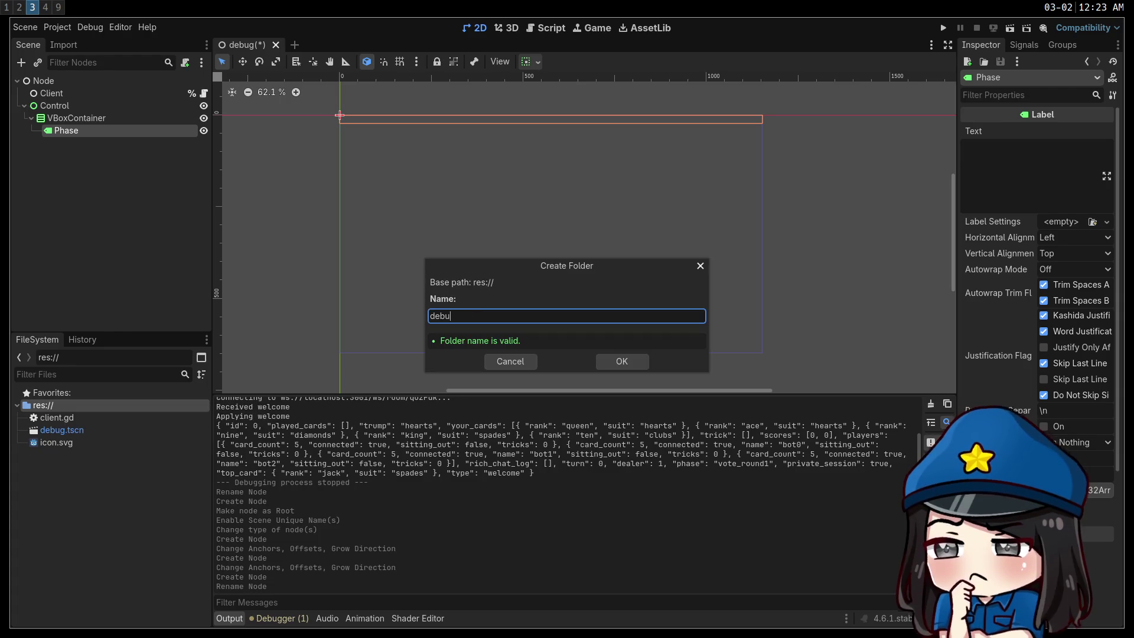
pyautogui.press('Return')
# Attach a new script to Phase at res://debug_ui/phase.gd.
pyautogui.rightClick(181, 131)
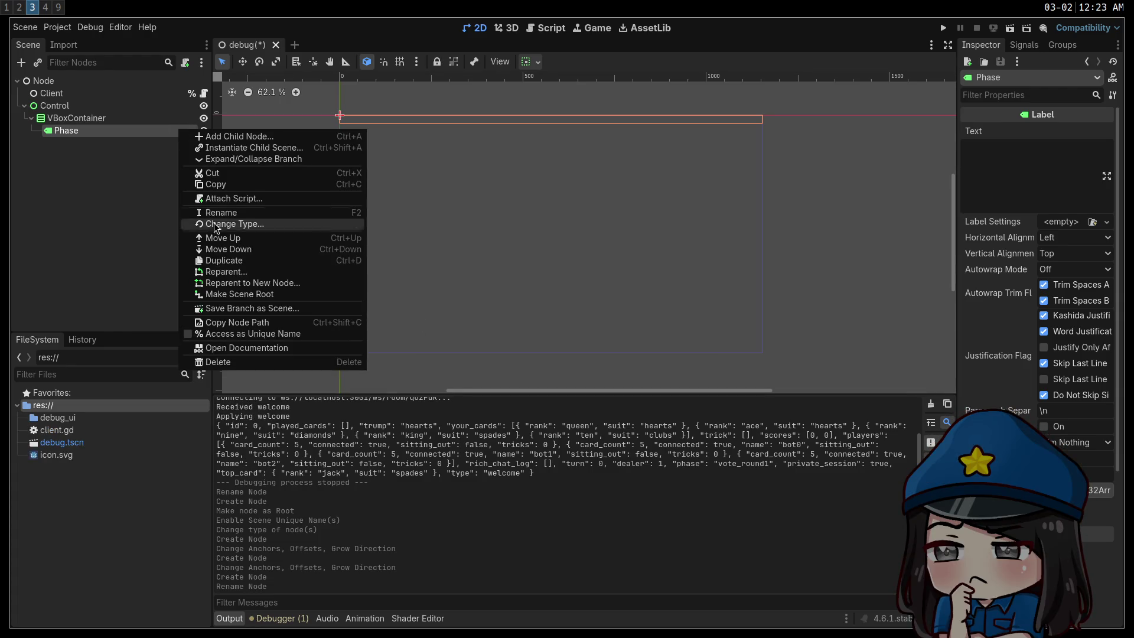
pyautogui.click(237, 199)
pyautogui.hotkey('ctrl', 'v')
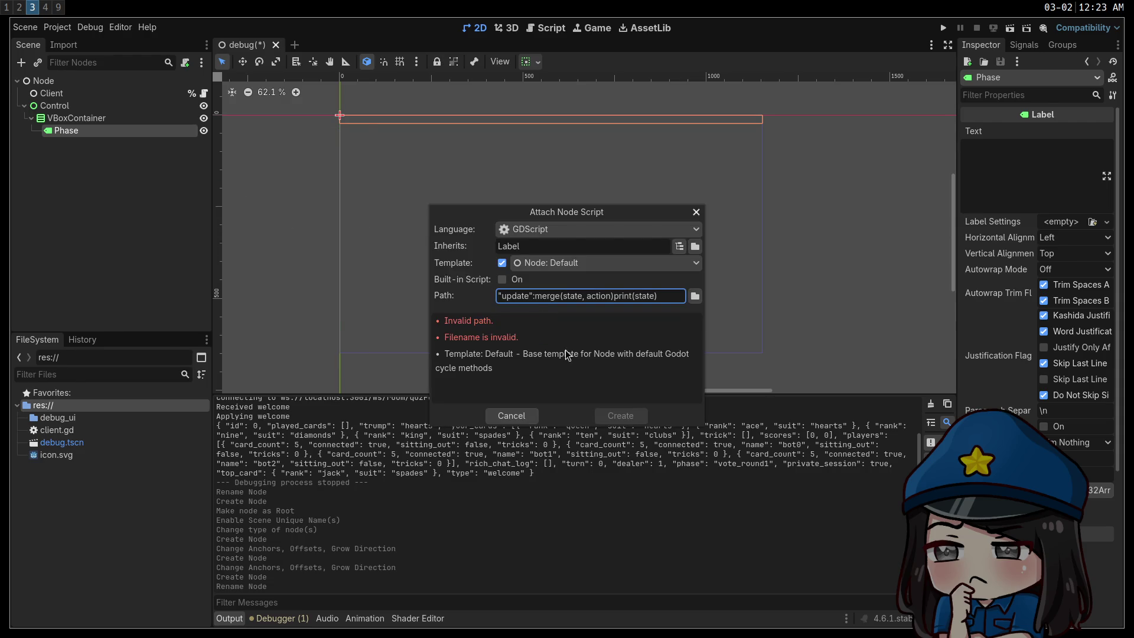
pyautogui.hotkey('ctrl', 'z')
pyautogui.write('debug_ui/phase.gd')
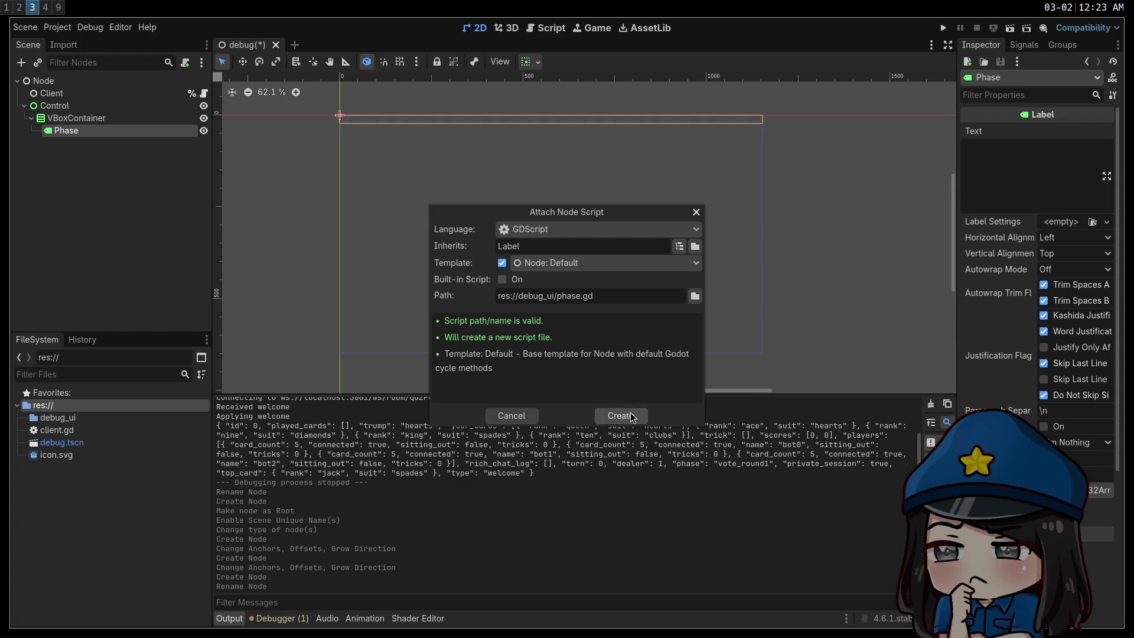
pyautogui.click(631, 416)
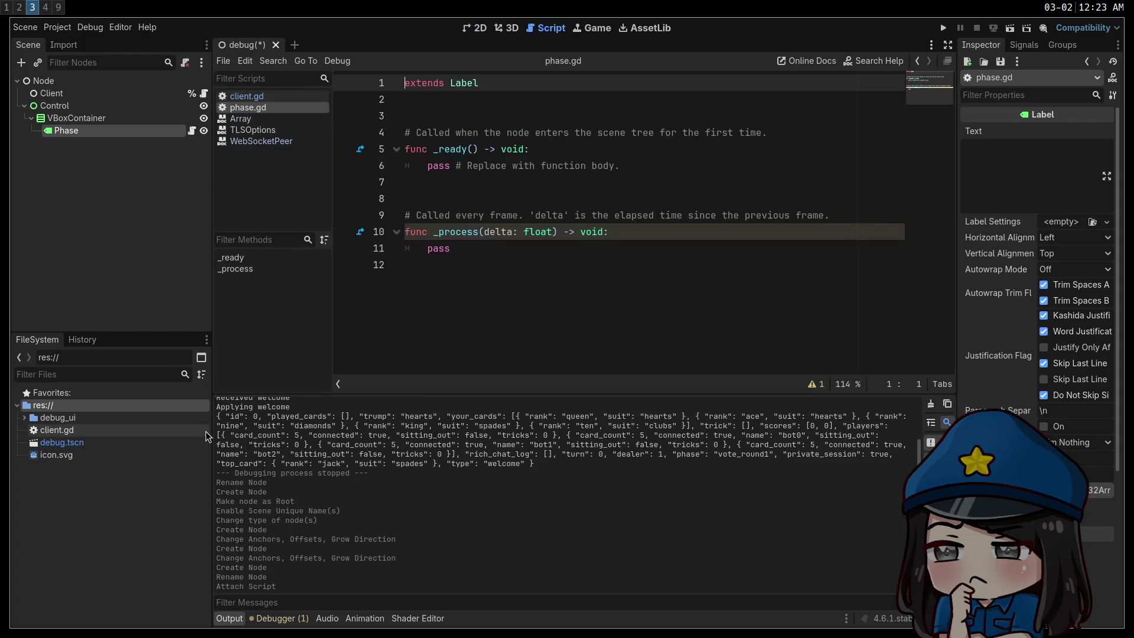
# In phase.gd's _process, replace pass with text = "Phase: " + %Client.state.phase and save.
pyautogui.click(687, 234)
pyautogui.click(660, 247)
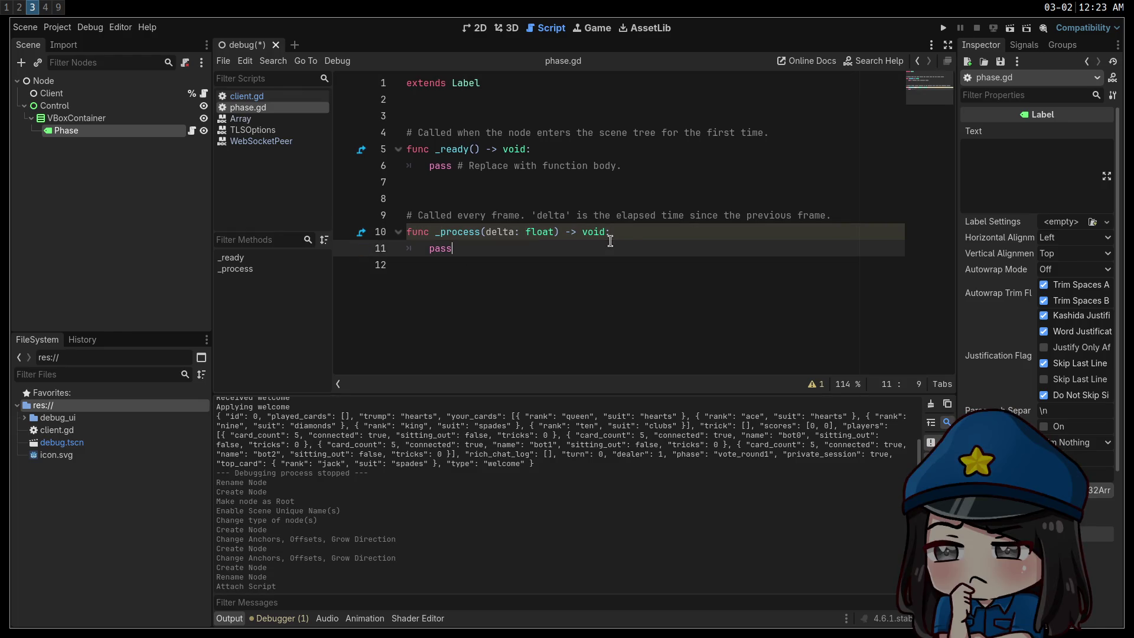
pyautogui.press('BackSpace')
pyautogui.write('ient.state')
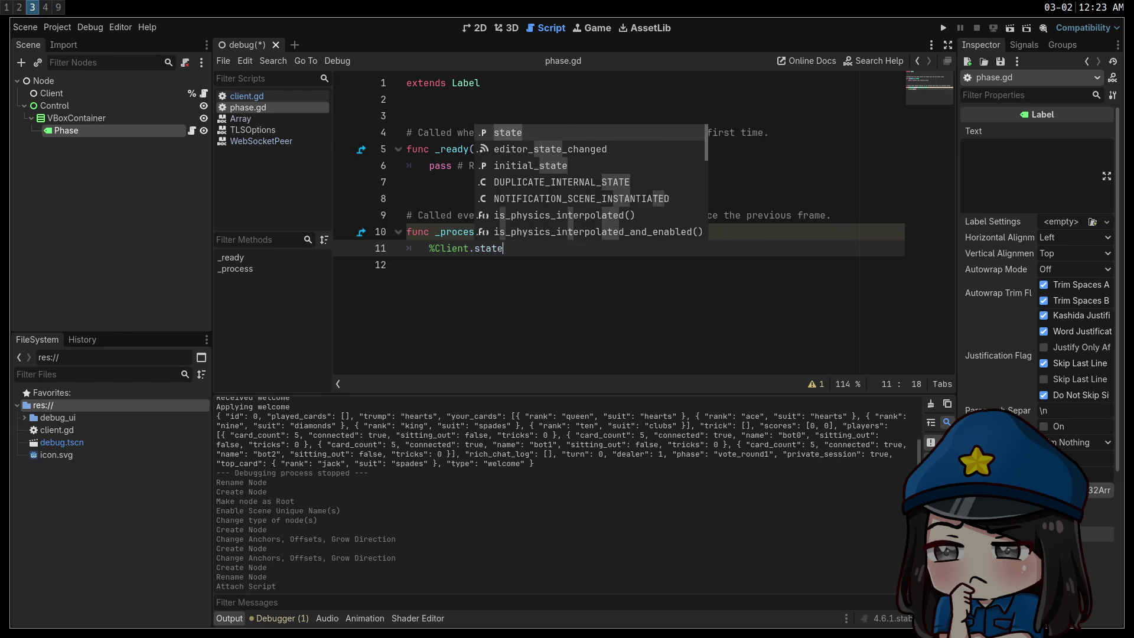
pyautogui.write('.phase')
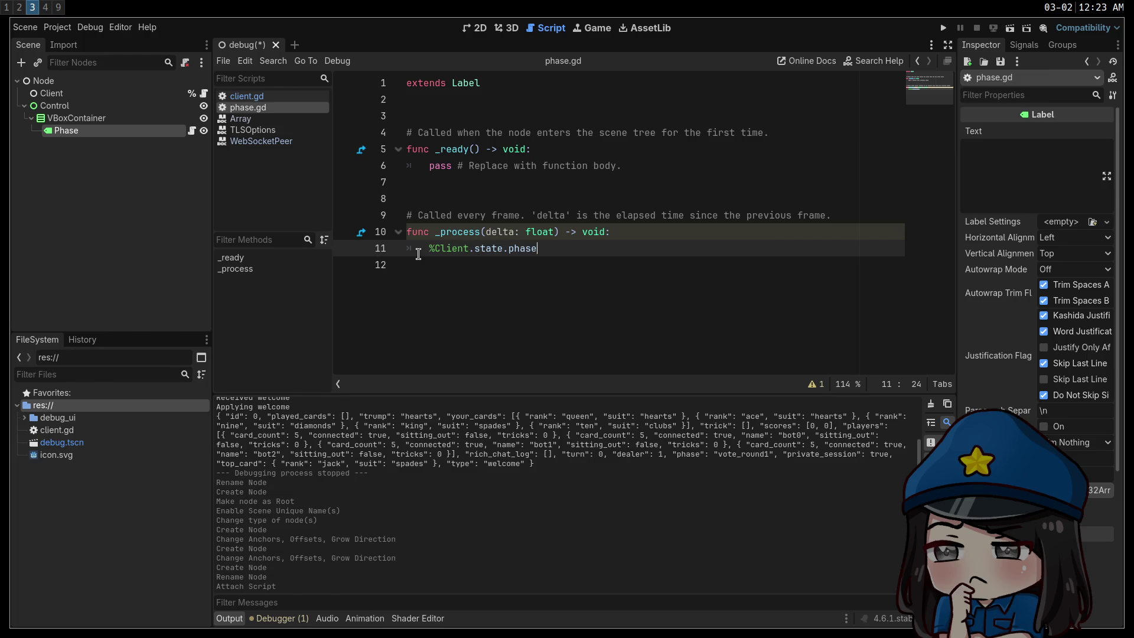
pyautogui.click(435, 248)
pyautogui.write('la')
pyautogui.press('BackSpace')
pyautogui.press('BackSpace')
pyautogui.write('text = ')
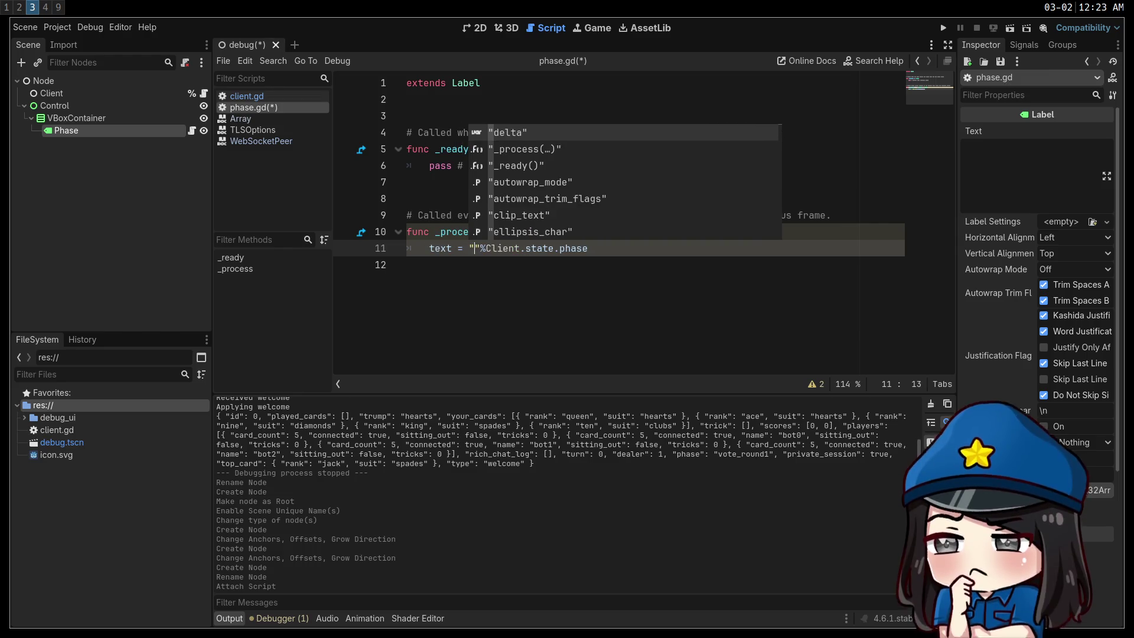
pyautogui.write('"Phase')
pyautogui.press('BackSpace')
pyautogui.write(': " +')
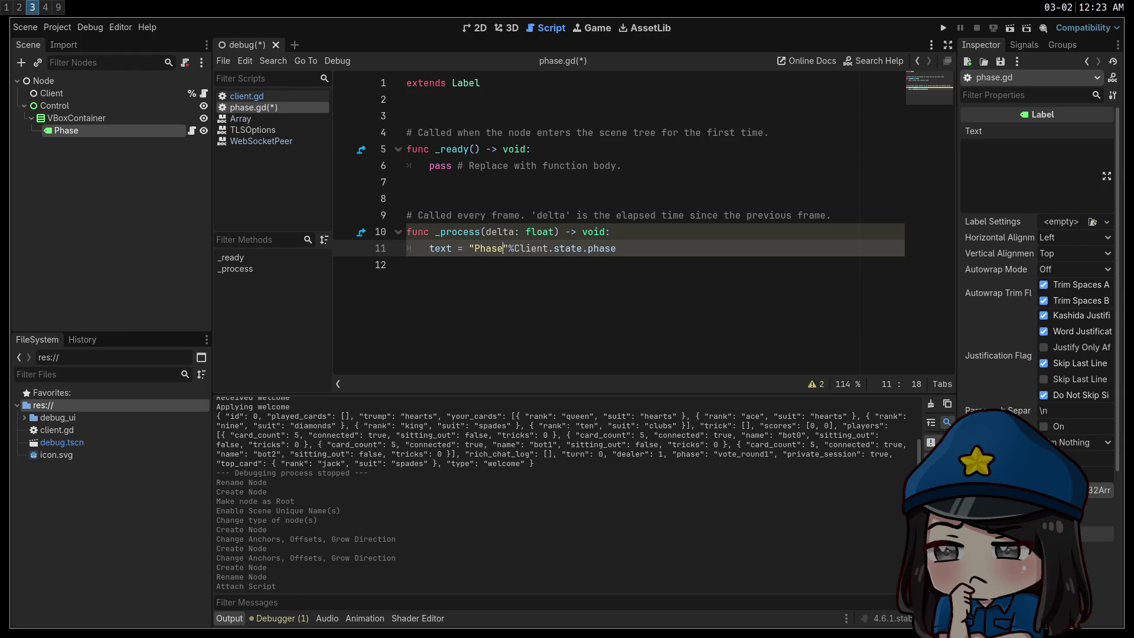
pyautogui.hotkey('ctrl', 's')
# Set the Phase label's default text to 'Phase:' and save the scene.
pyautogui.click(977, 164)
pyautogui.write('Phase:')
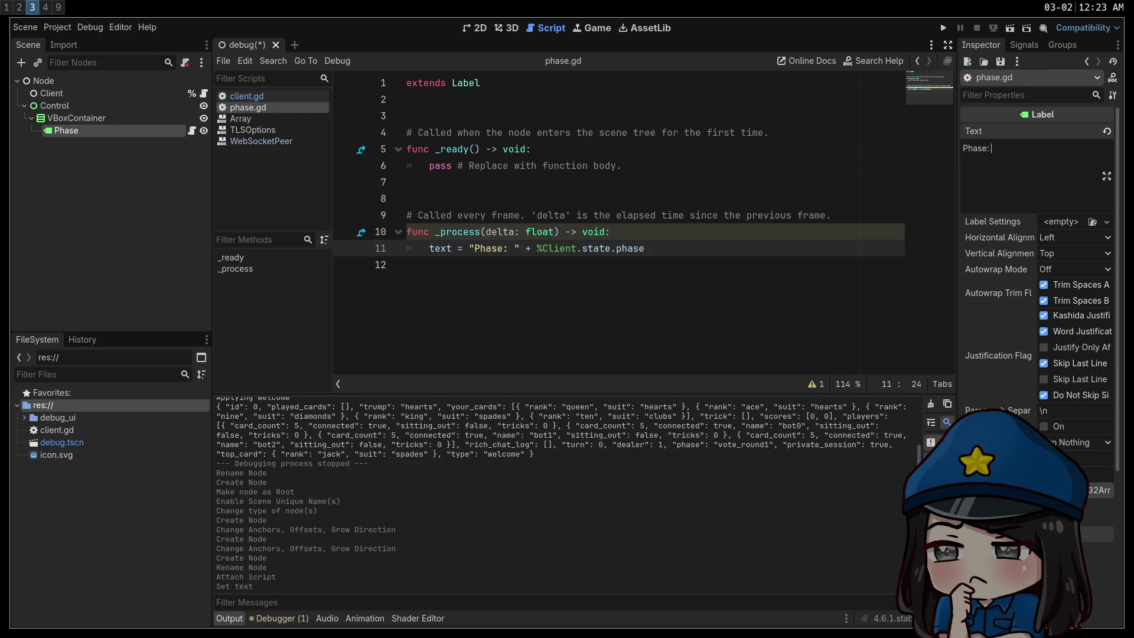
pyautogui.hotkey('ctrl', 's')
# Start appending a .to method call to the phase expression in phase.gd.
pyautogui.click(507, 28)
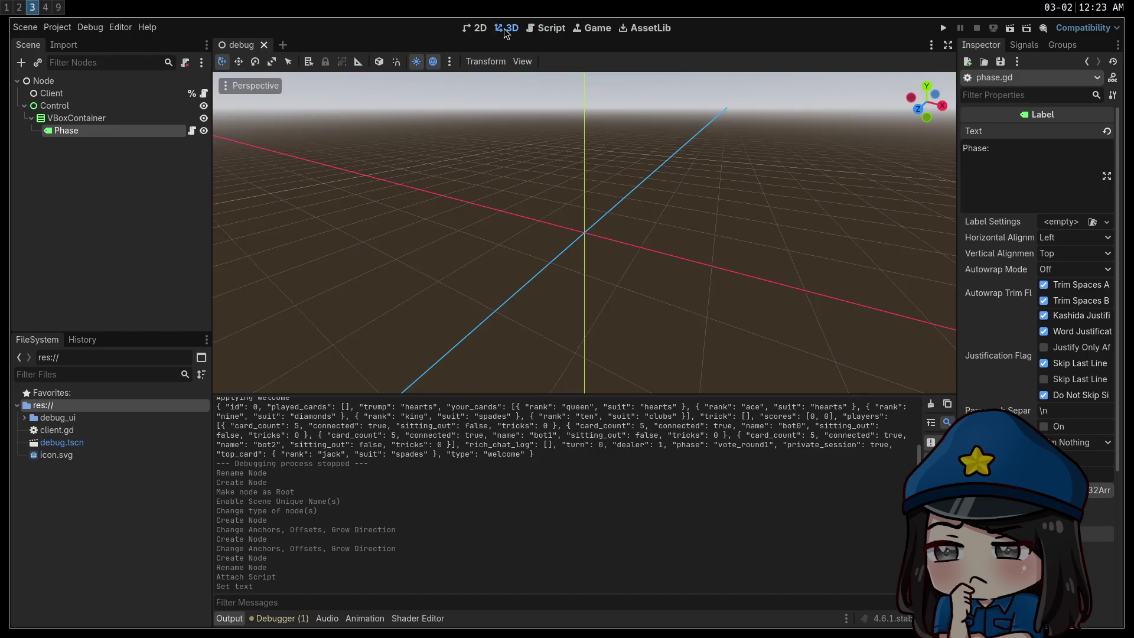
pyautogui.click(545, 28)
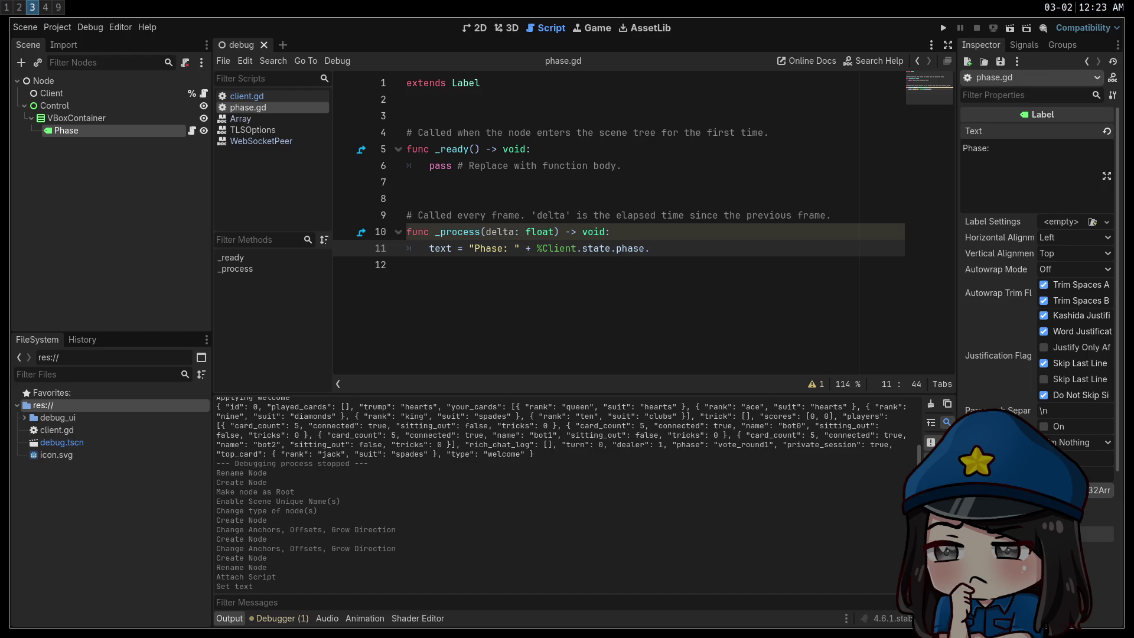
pyautogui.write('to')
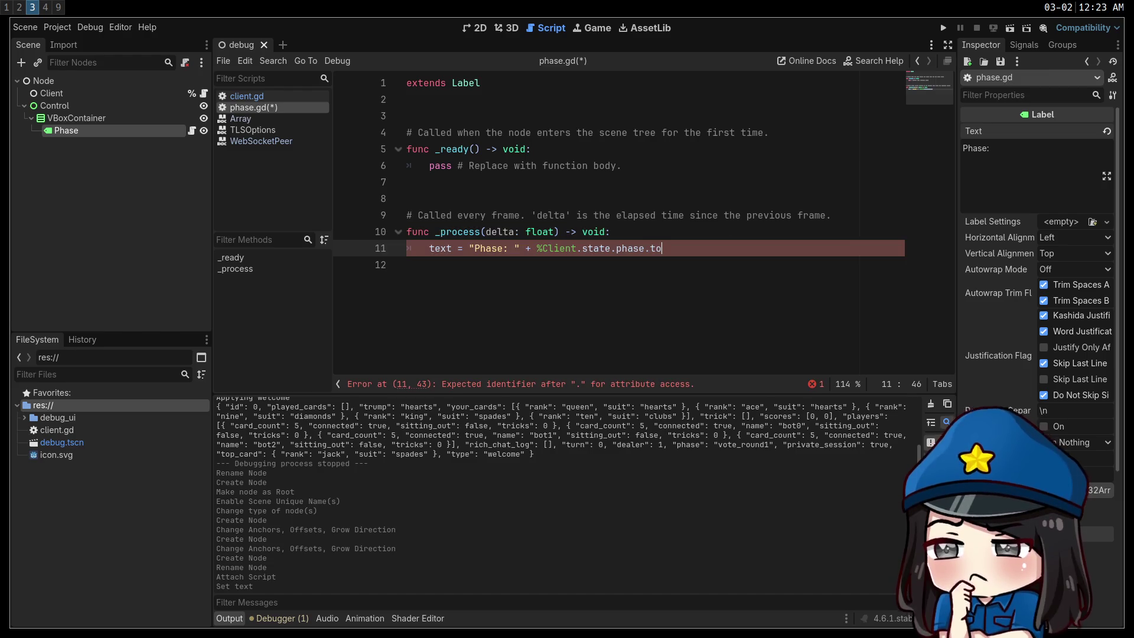
pyautogui.press('super+1')
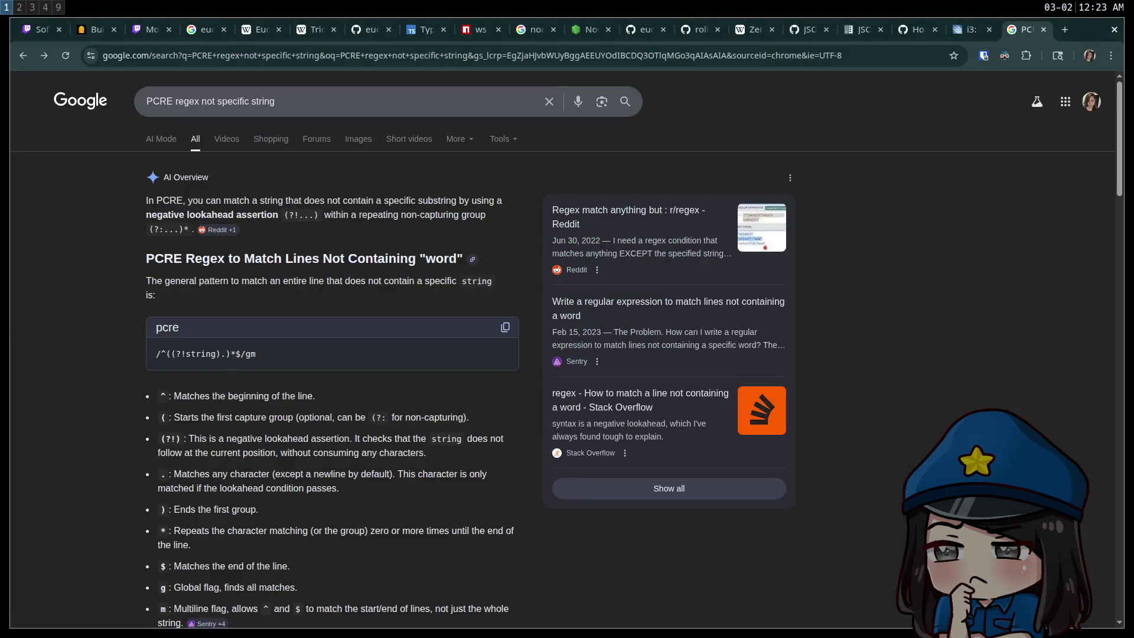
# Search Google in a new tab for 'godot to_uppercase' to find the uppercase method.
pyautogui.hotkey('ctrl', 't')
pyautogui.write('godot to_up')
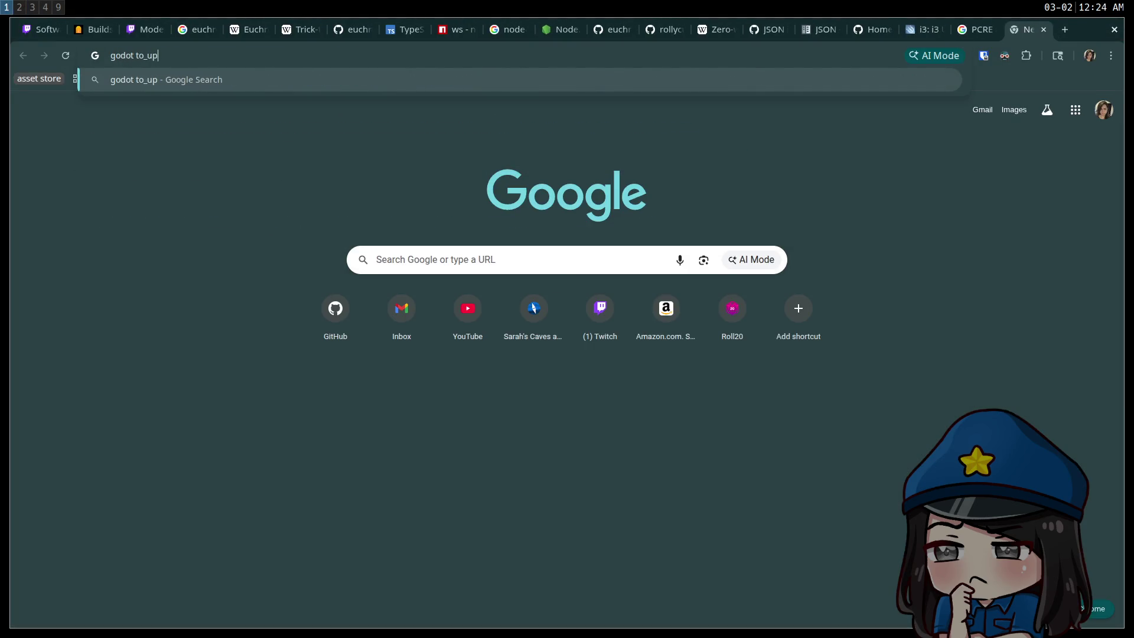
pyautogui.write('percase')
pyautogui.press('Return')
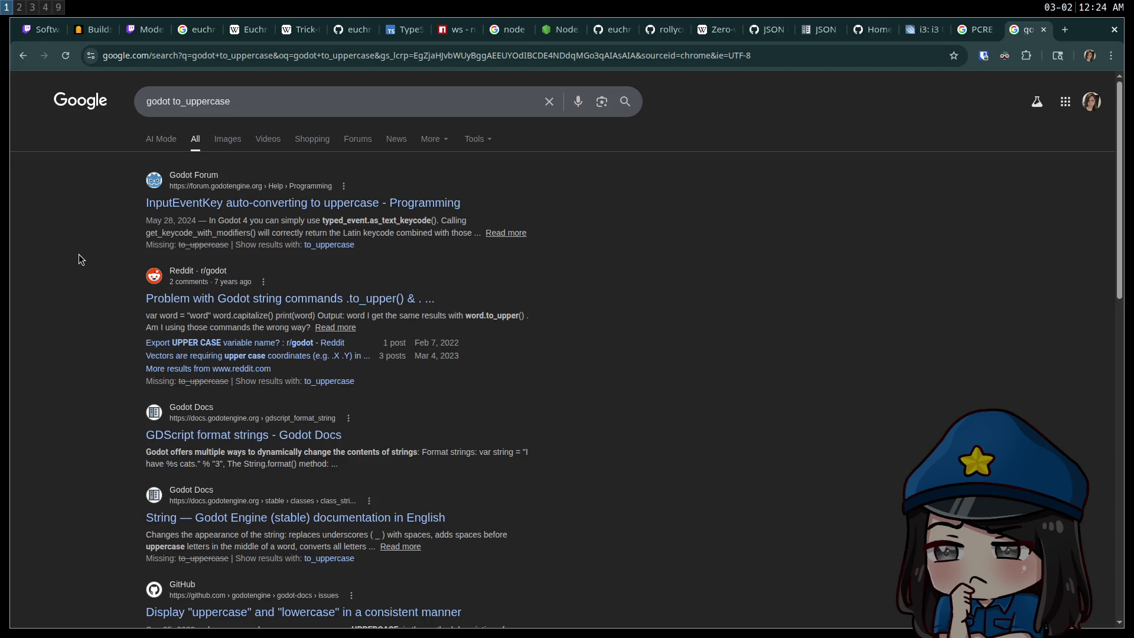
pyautogui.press('super+3')
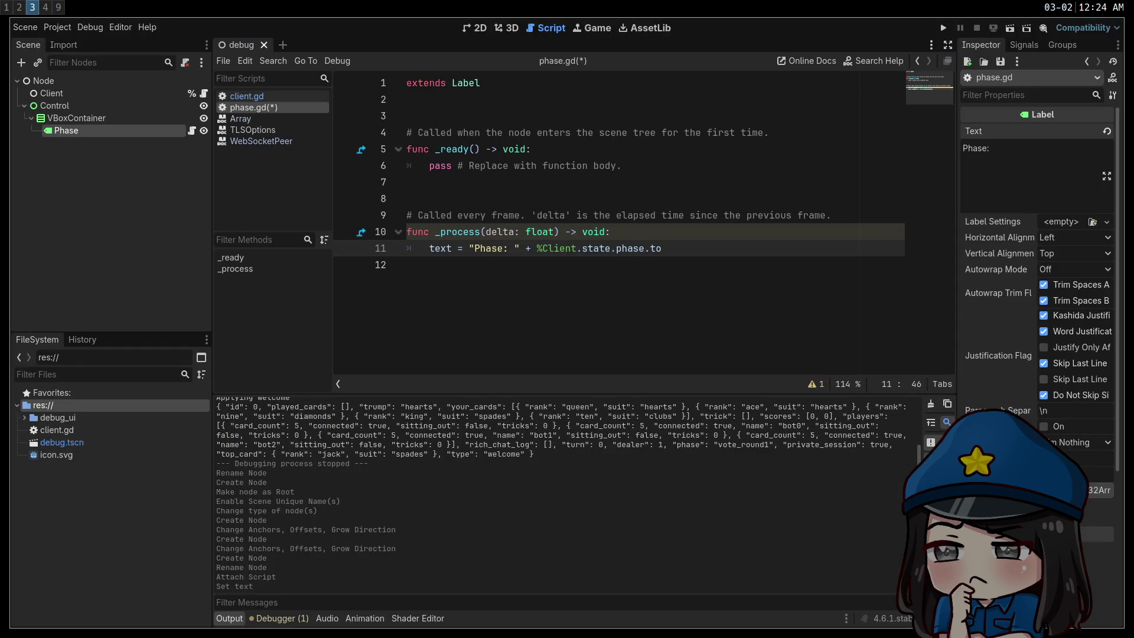
# Finish the line with .to_upper(), save, and test-run the project showing Phase: VOTE_ROUND1.
pyautogui.write('upper()')
pyautogui.hotkey('ctrl', 's')
pyautogui.click(943, 28)
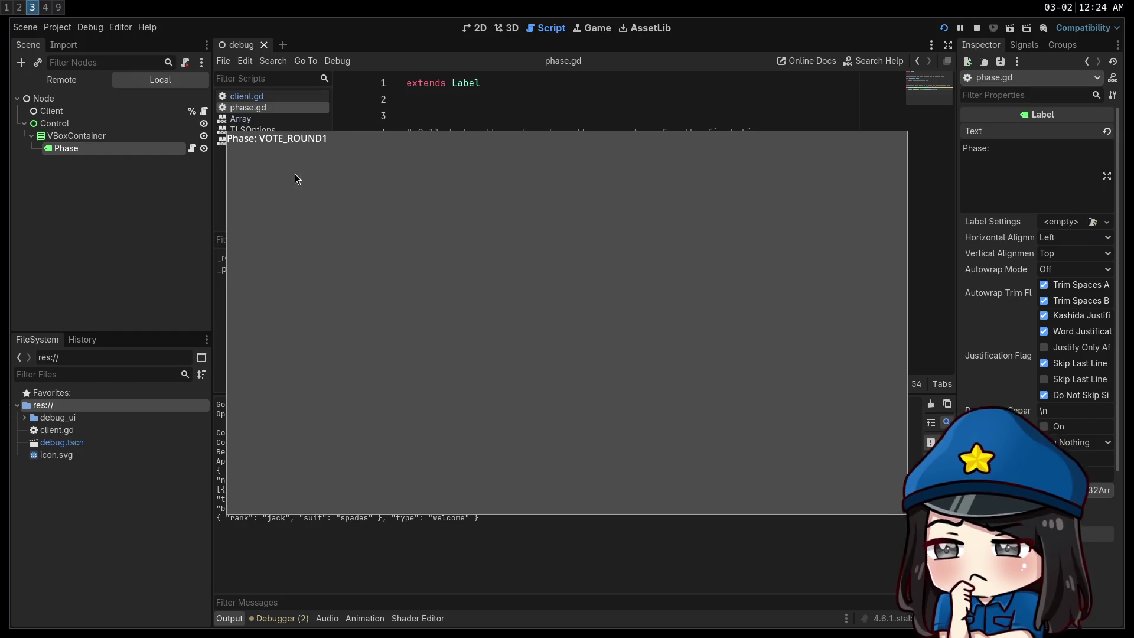
pyautogui.click(977, 28)
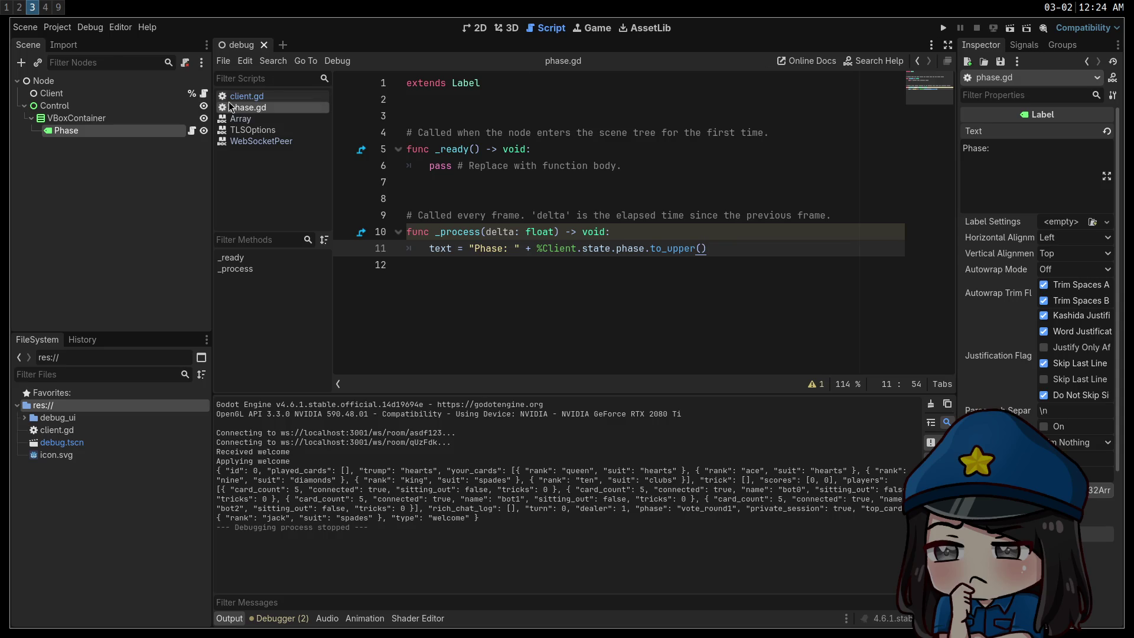
# Return the main view to the 2D scene.
pyautogui.click(499, 31)
pyautogui.click(480, 30)
pyautogui.click(500, 28)
pyautogui.click(481, 28)
pyautogui.scroll(2, 350, 139)
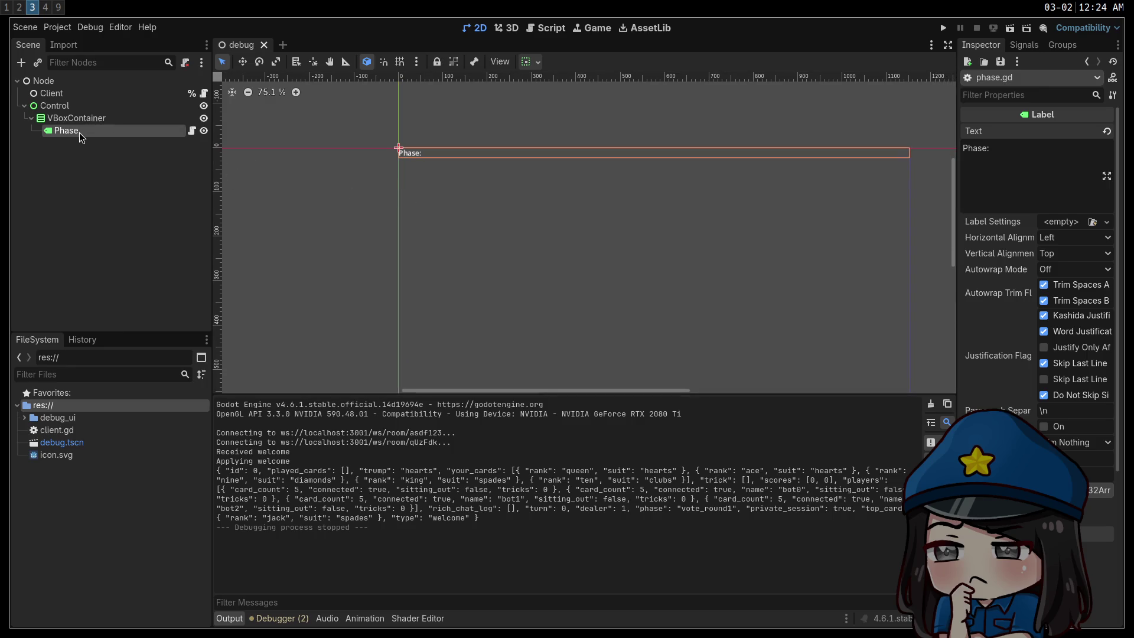
# Duplicate the Phase label as a node named Players with text 'Players'.
pyautogui.hotkey('ctrl', 'd')
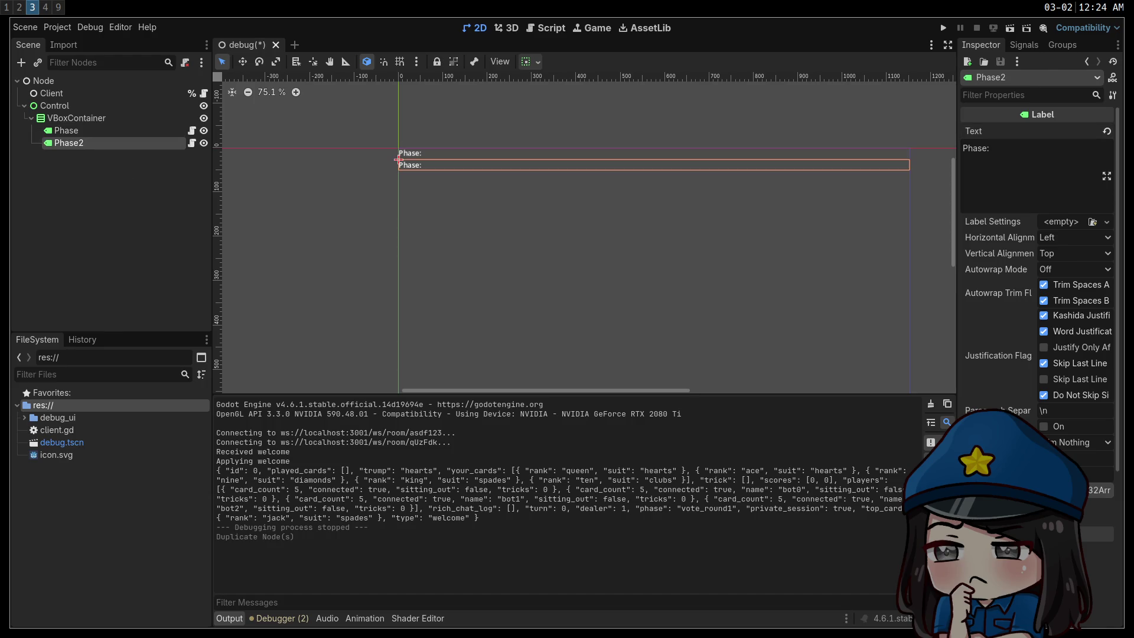
pyautogui.click(1005, 160)
pyautogui.hotkey('ctrl', 'a')
pyautogui.write('Players')
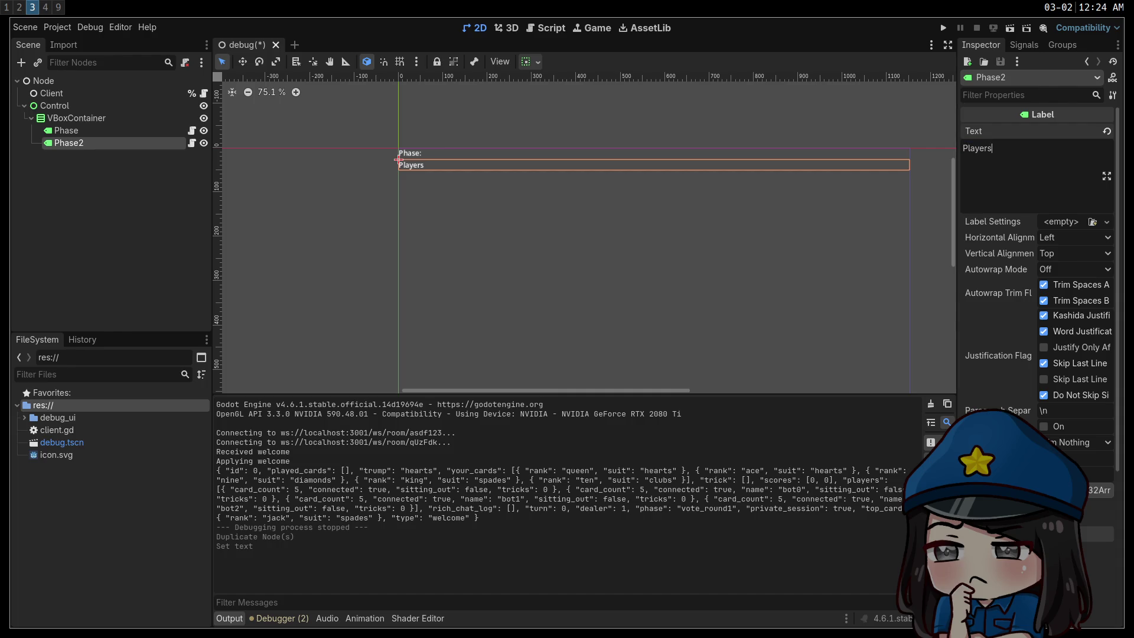
pyautogui.click(186, 210)
pyautogui.doubleClick(105, 146)
pyautogui.write('P')
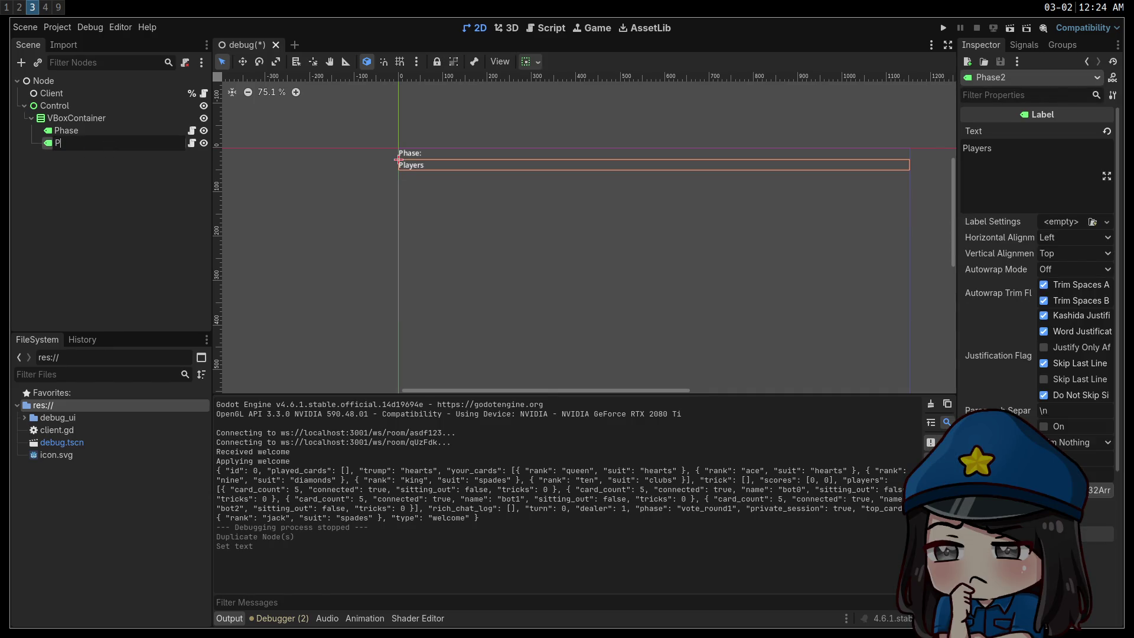
pyautogui.write('layers')
pyautogui.press('Return')
# Detach the script from the Players label and rename it PlayersLabel.
pyautogui.rightClick(119, 142)
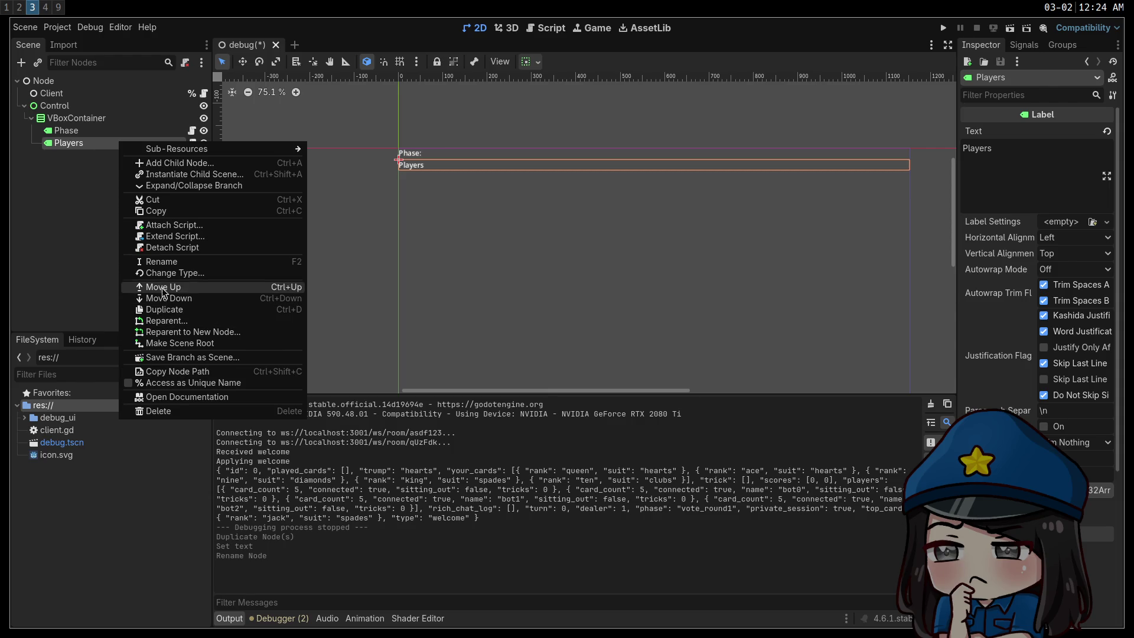
pyautogui.click(175, 248)
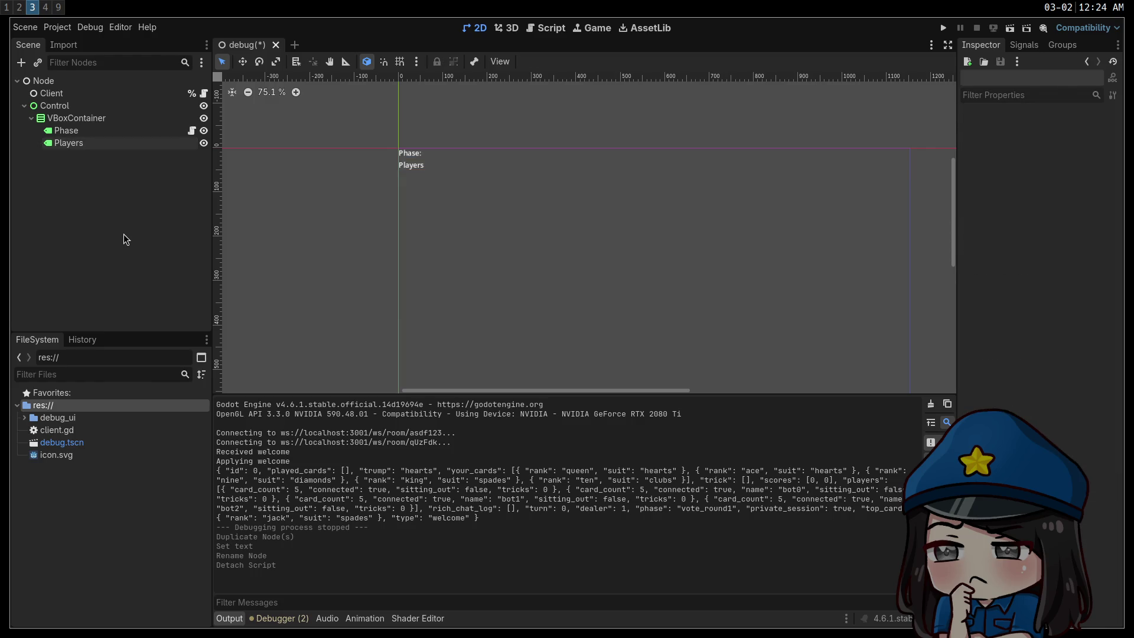
pyautogui.doubleClick(89, 147)
pyautogui.press('End')
pyautogui.write('el')
pyautogui.press('Return')
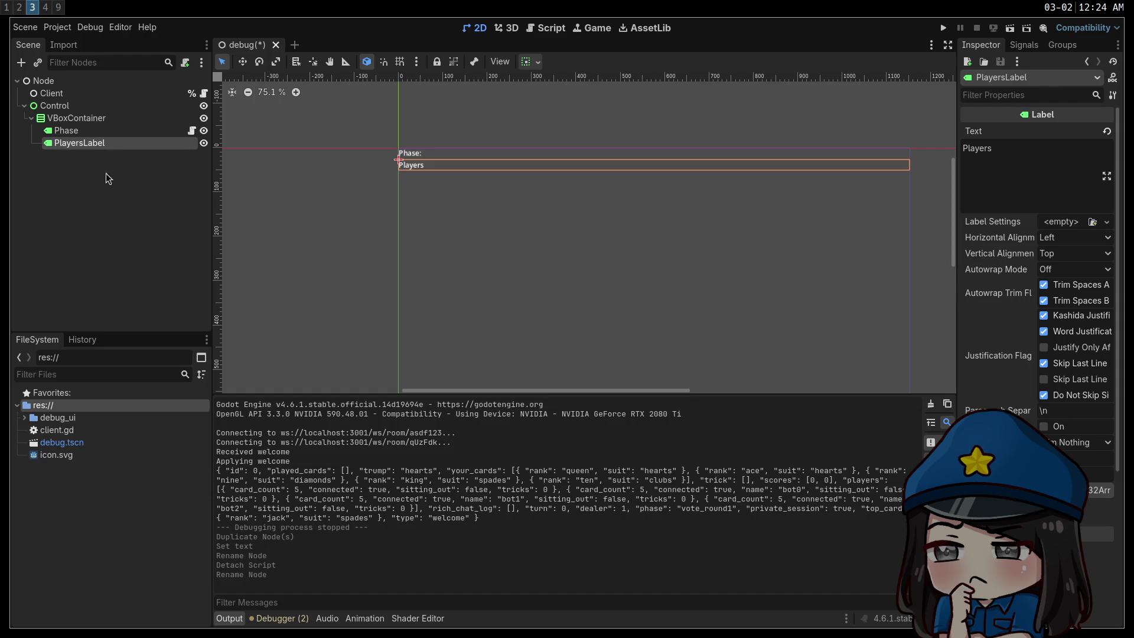
pyautogui.click(107, 177)
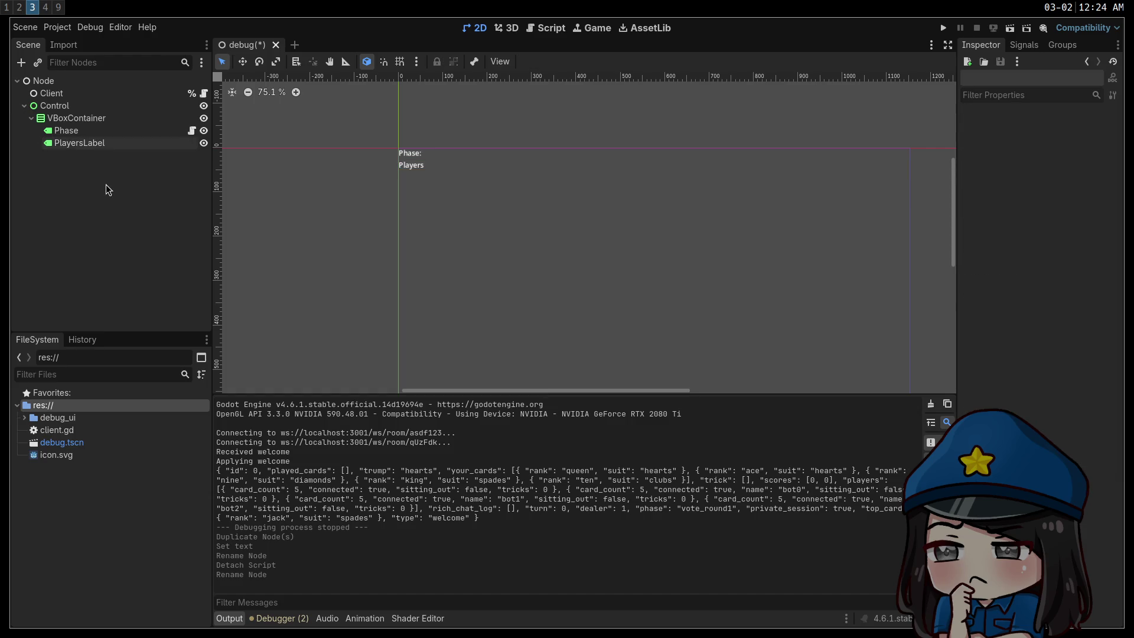
pyautogui.click(103, 147)
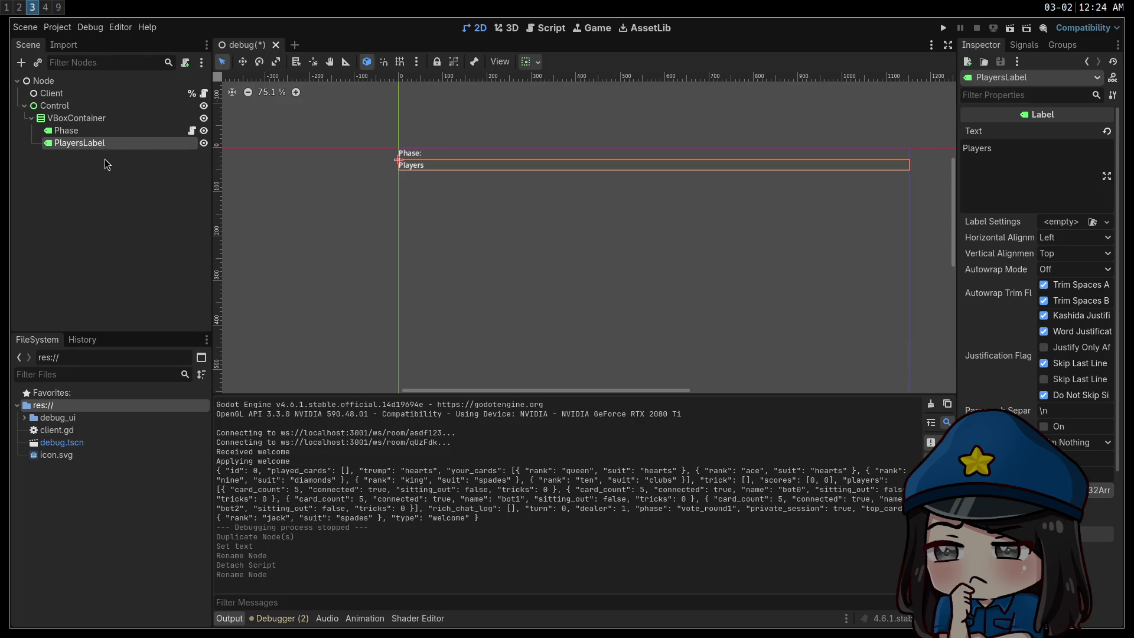
# Add a MarginContainer under VBoxContainer.
pyautogui.click(89, 118)
pyautogui.hotkey('ctrl', 'a')
pyautogui.press('Return')
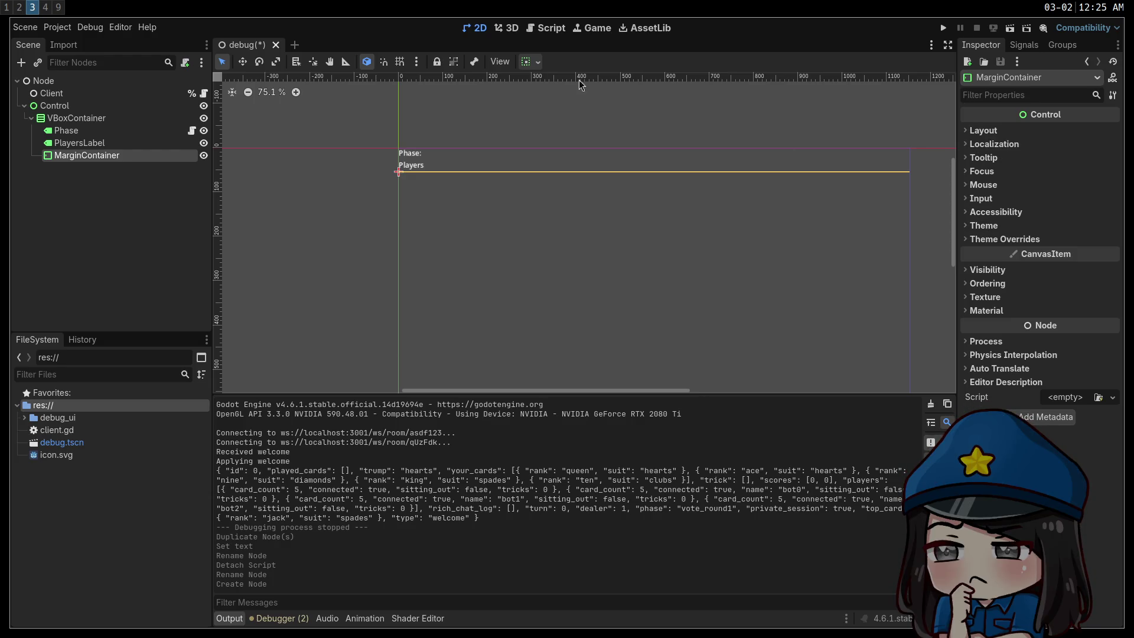
# Override the MarginContainer's Margin Left theme constant to 24 and save the scene.
pyautogui.click(527, 62)
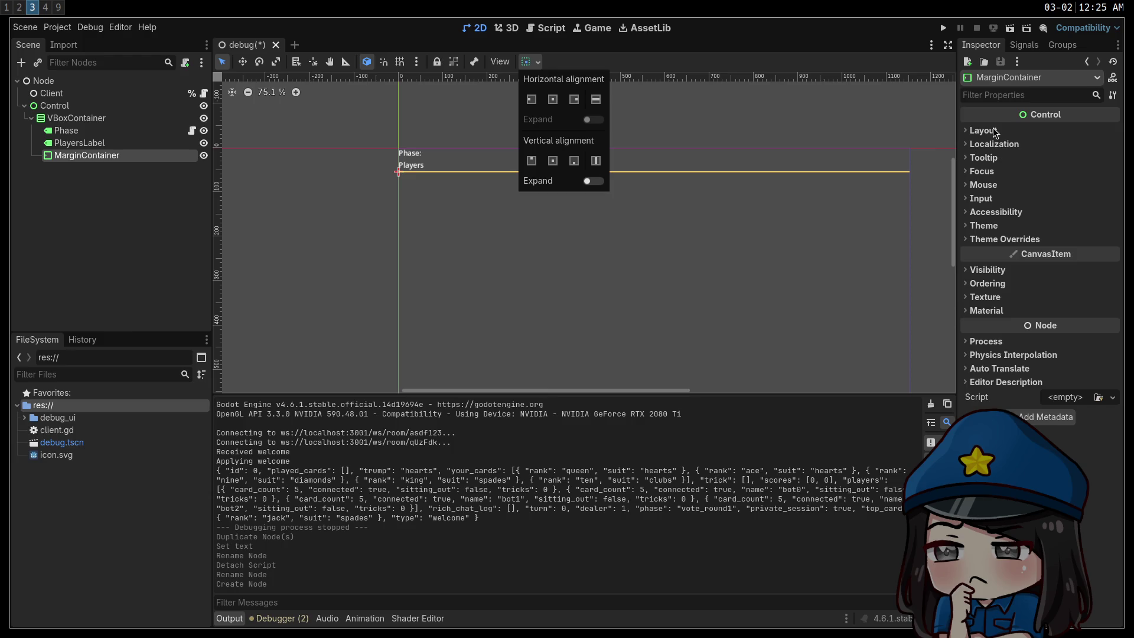
pyautogui.click(999, 239)
pyautogui.click(998, 252)
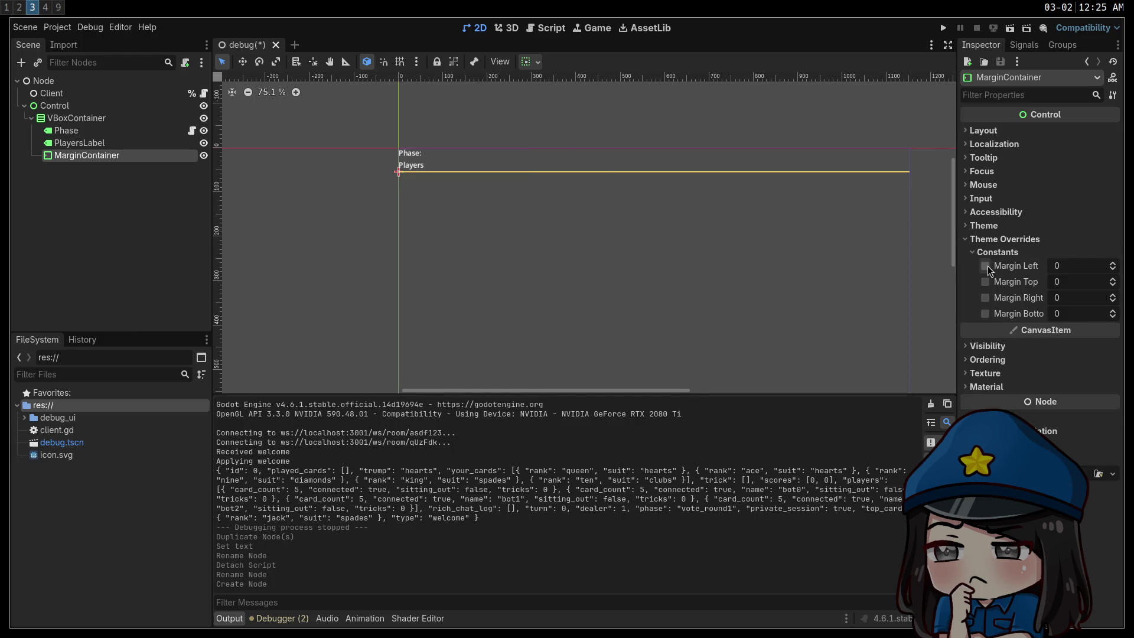
pyautogui.click(985, 266)
pyautogui.click(1073, 266)
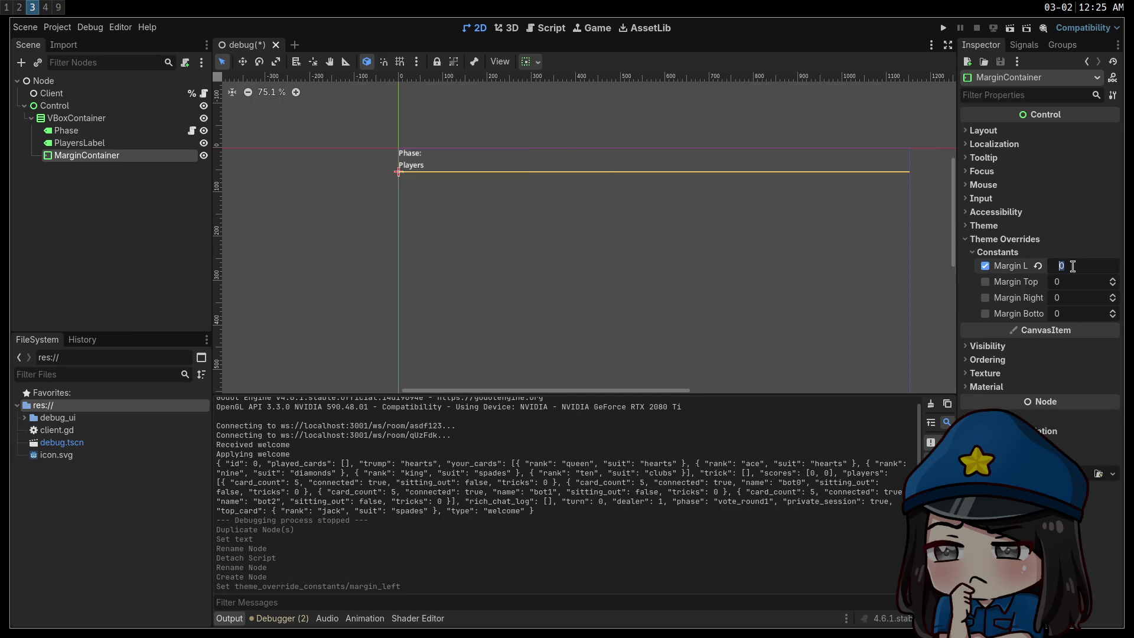
pyautogui.write('20')
pyautogui.press('Return')
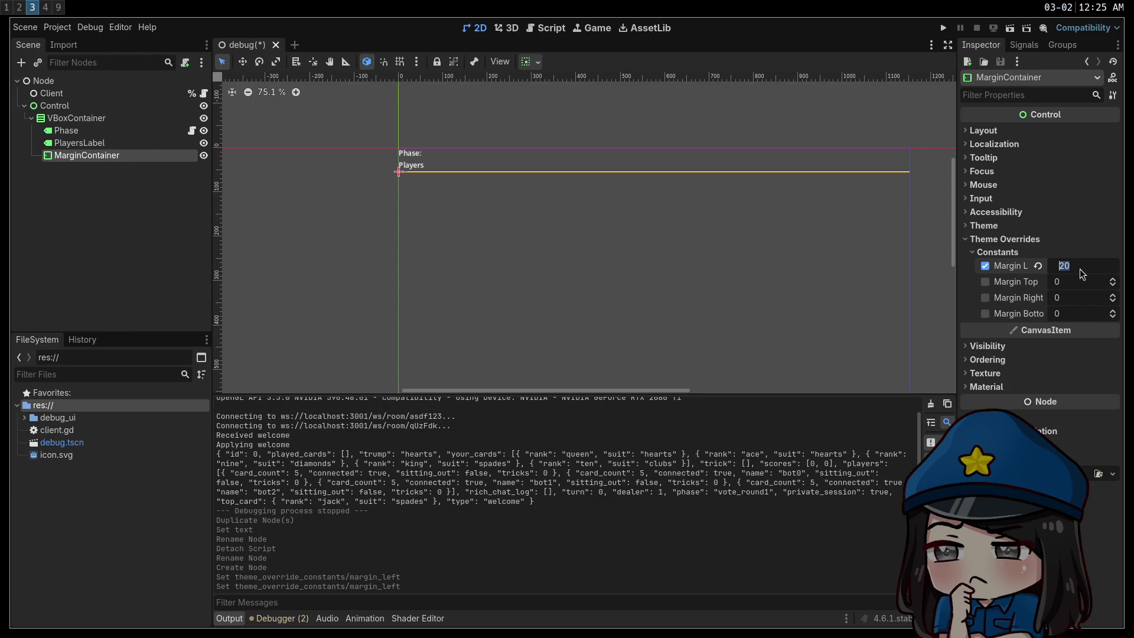
pyautogui.write('24')
pyautogui.press('Return')
pyautogui.hotkey('ctrl', 's')
pyautogui.rightClick(68, 155)
pyautogui.click(90, 166)
# Create a VBoxContainer child in the MarginContainer and rename it PlayerList.
pyautogui.write('vbox')
pyautogui.press('Return')
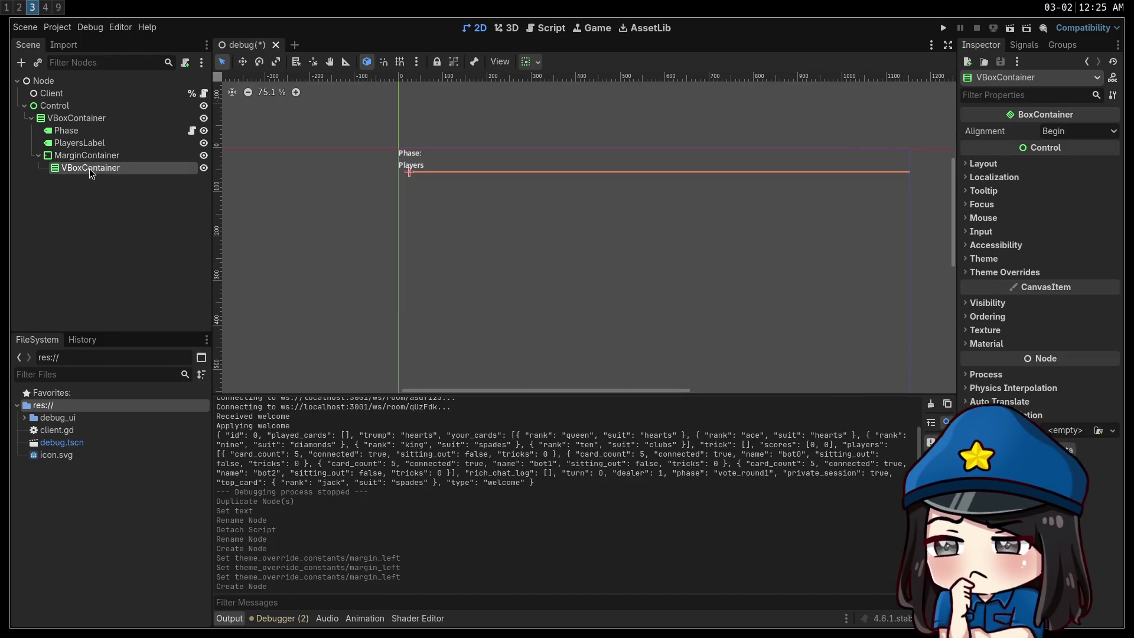
pyautogui.click(88, 166)
pyautogui.write('PlayerList')
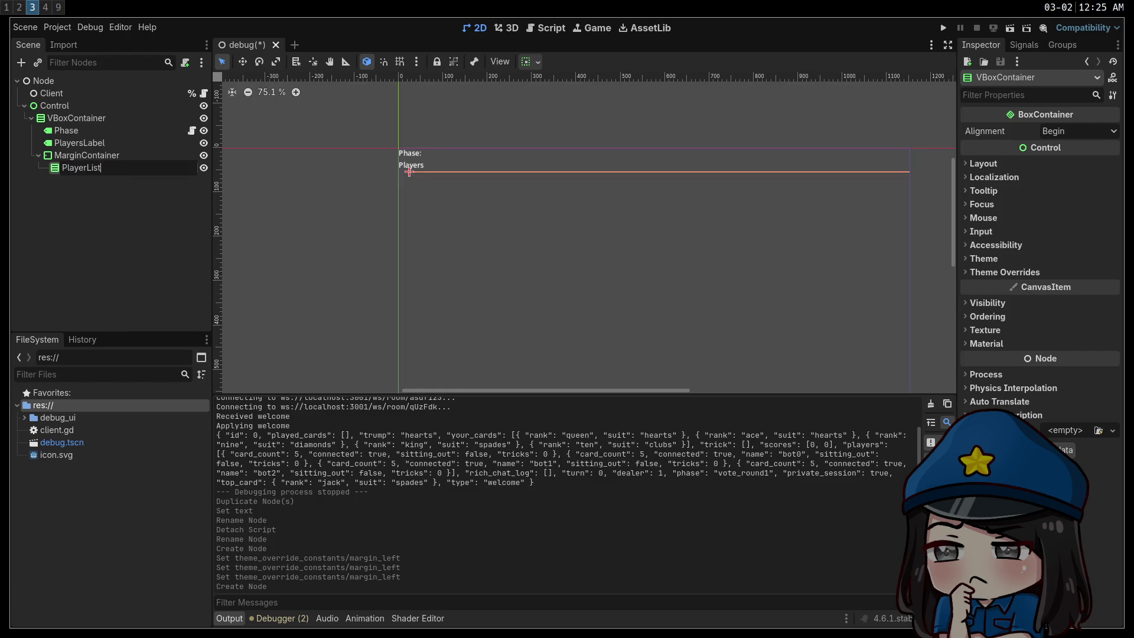
pyautogui.press('Return')
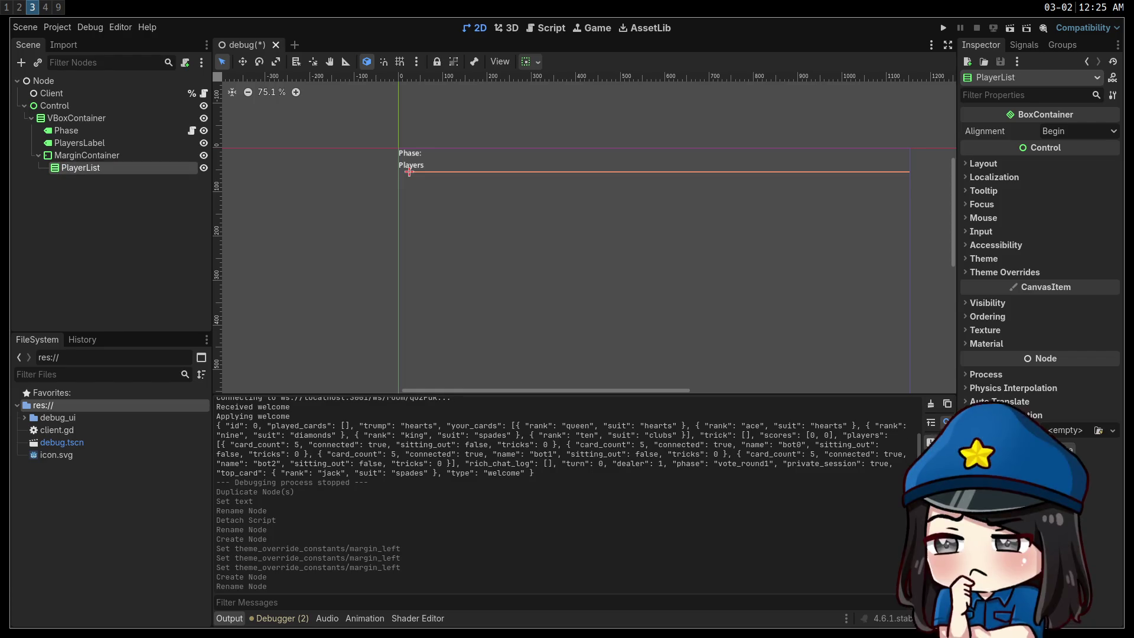
pyautogui.click(152, 208)
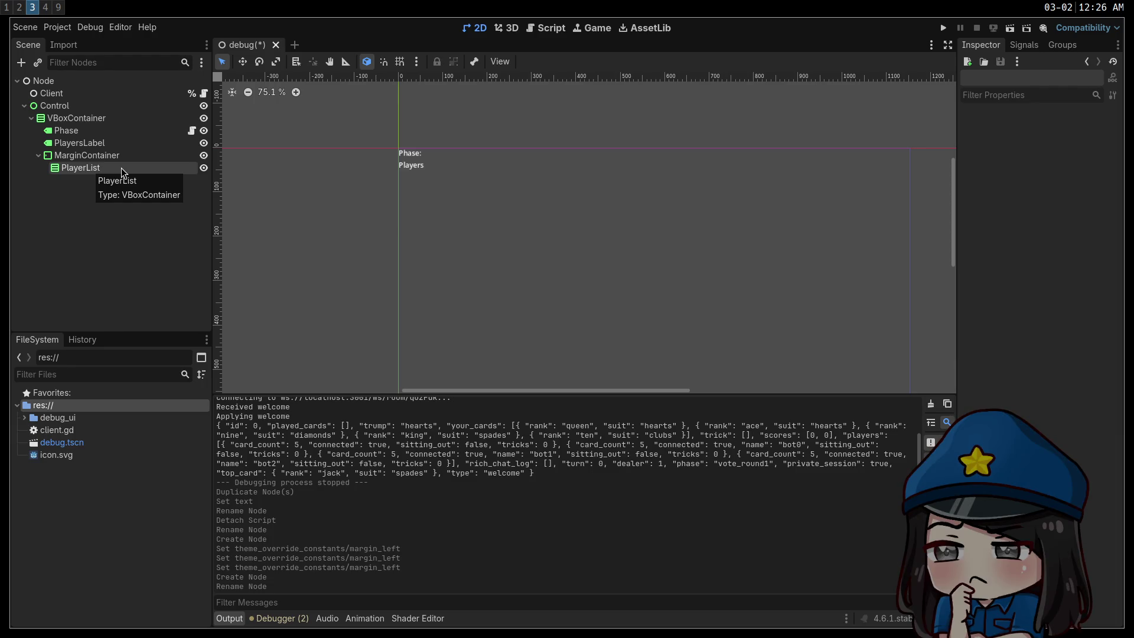
pyautogui.click(122, 168)
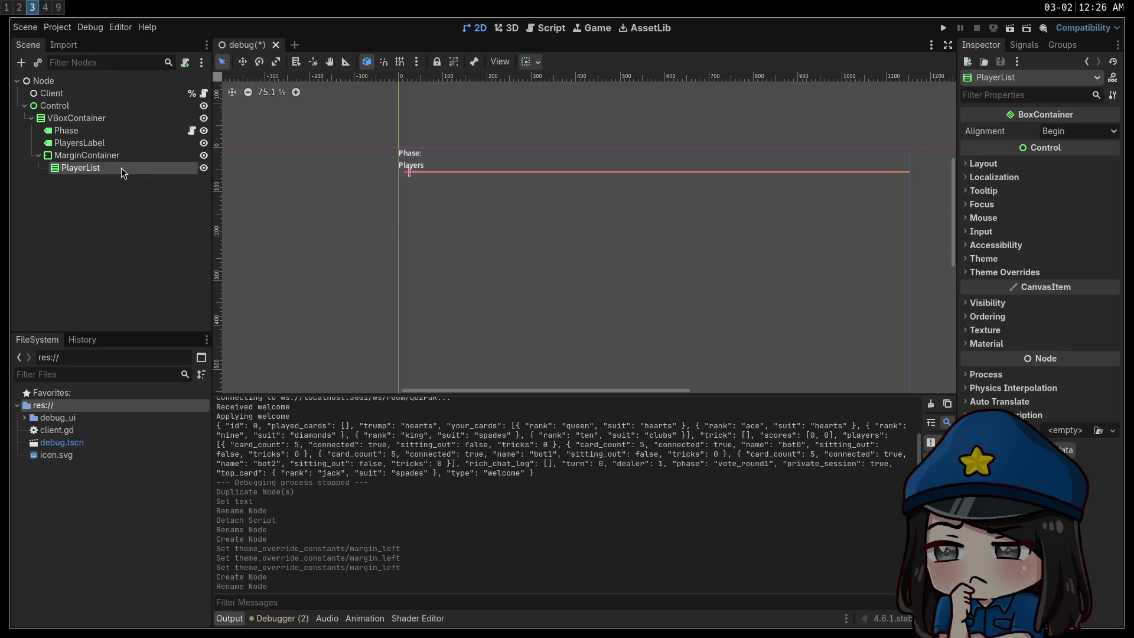
# Add an HBoxContainer child under PlayerList.
pyautogui.rightClick(122, 168)
pyautogui.click(162, 176)
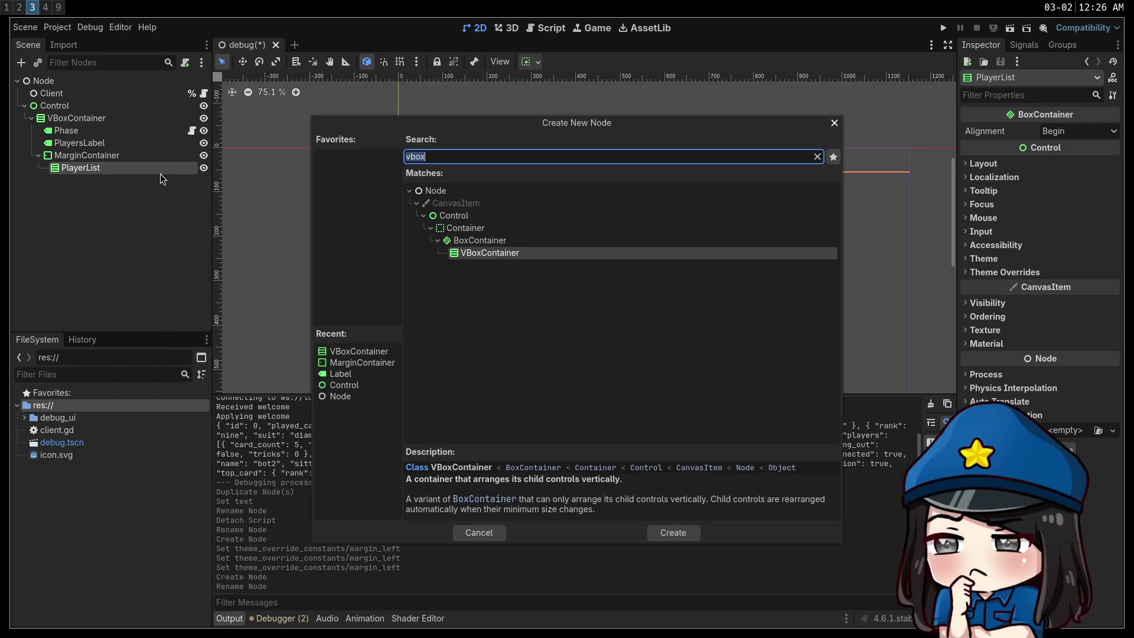
pyautogui.write('hbox')
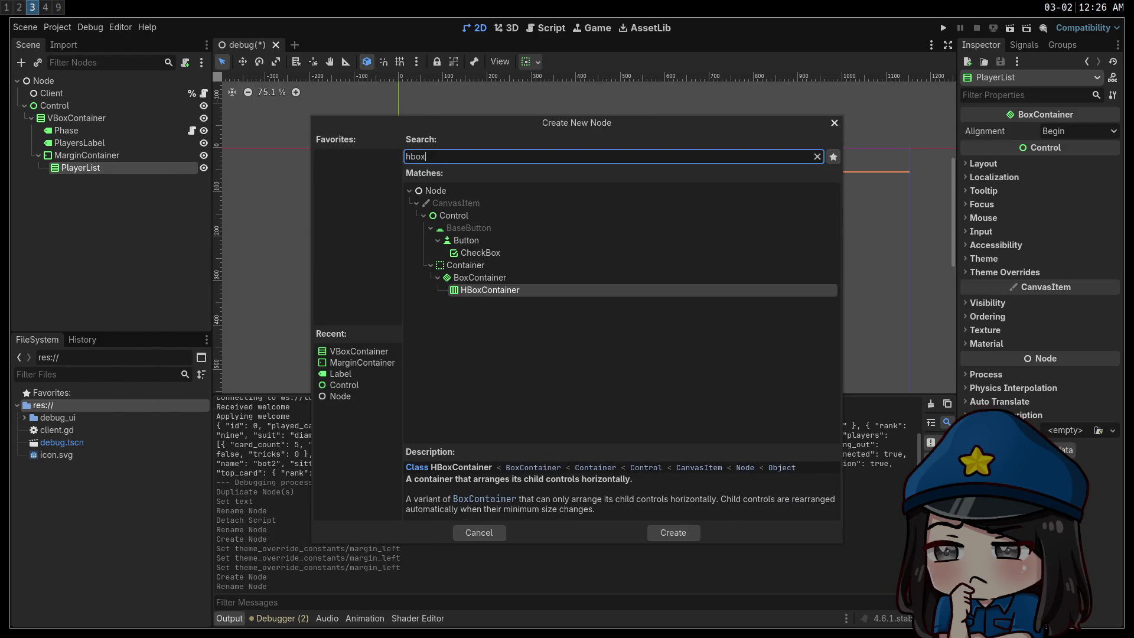
pyautogui.press('Return')
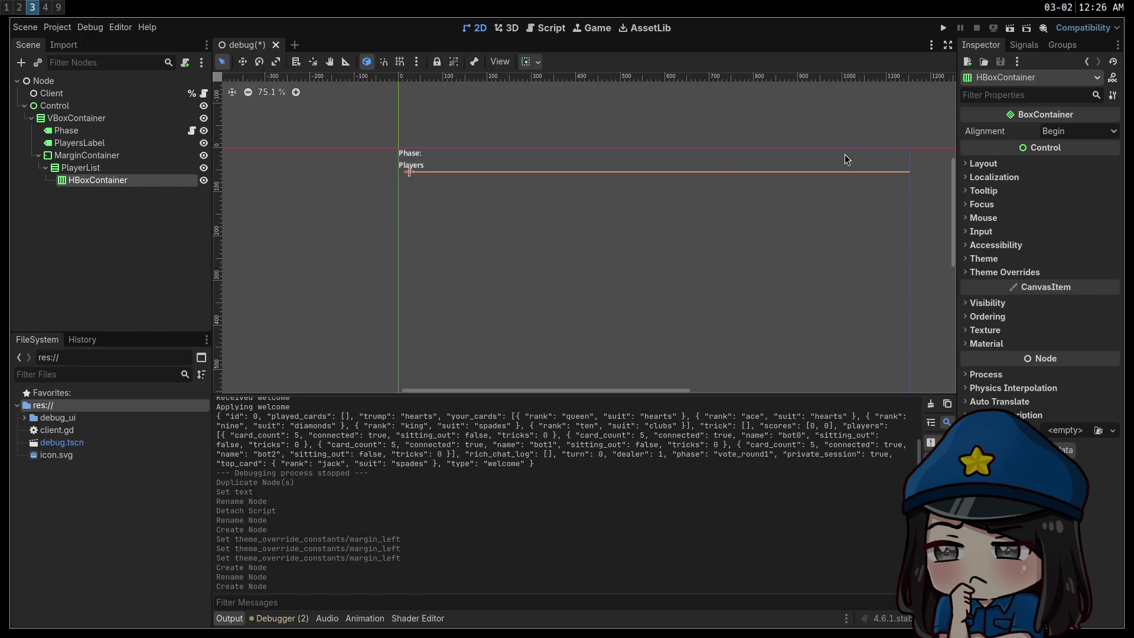
# Add a Label inside the HBoxContainer, named Name with text 'Name'.
pyautogui.rightClick(117, 184)
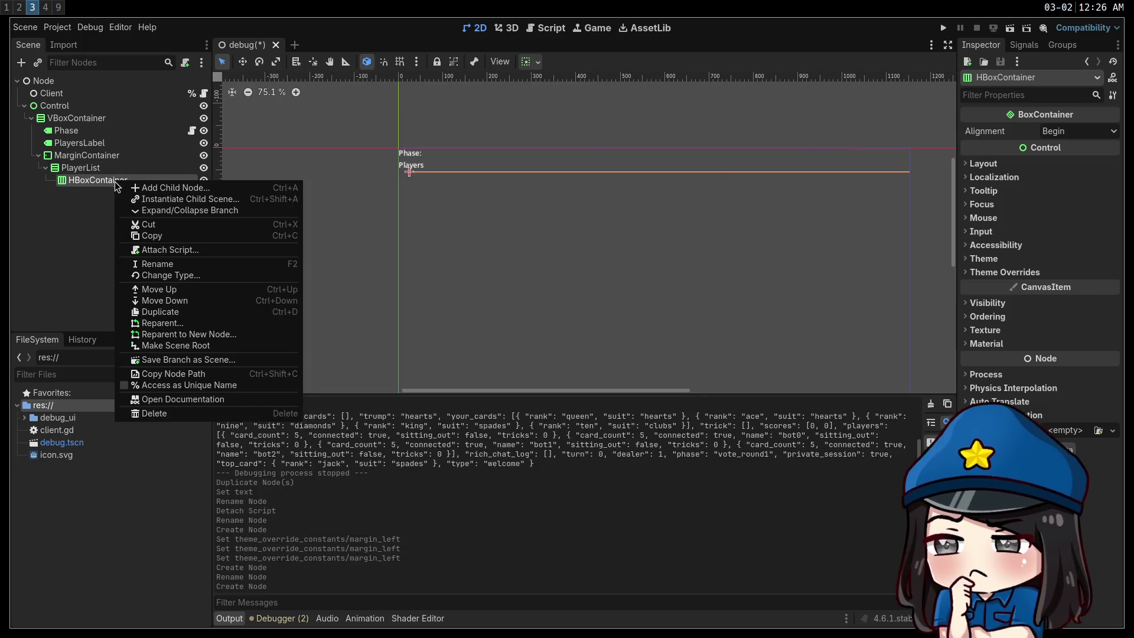
pyautogui.click(165, 188)
pyautogui.write('label')
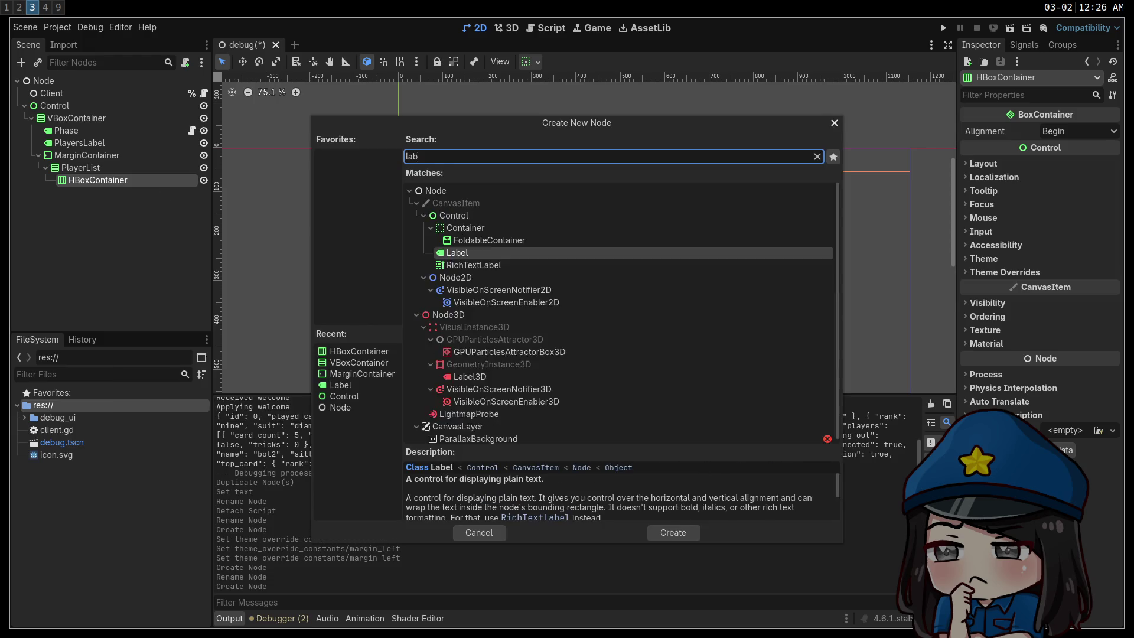
pyautogui.press('Return')
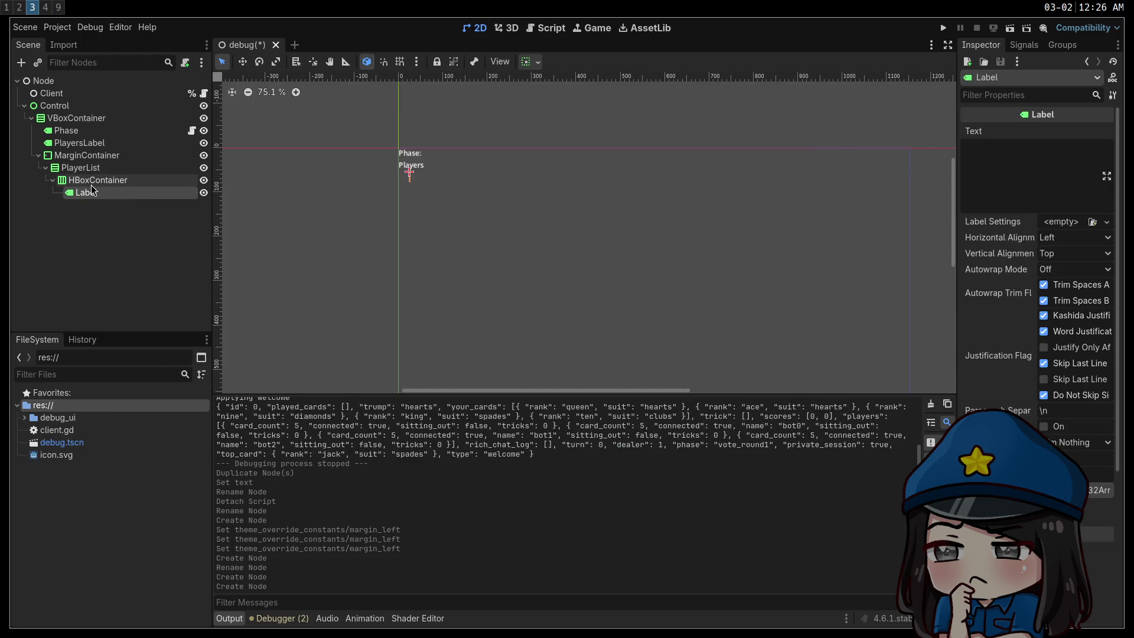
pyautogui.click(98, 180)
pyautogui.click(89, 192)
pyautogui.click(98, 194)
pyautogui.write('Name')
pyautogui.press('Return')
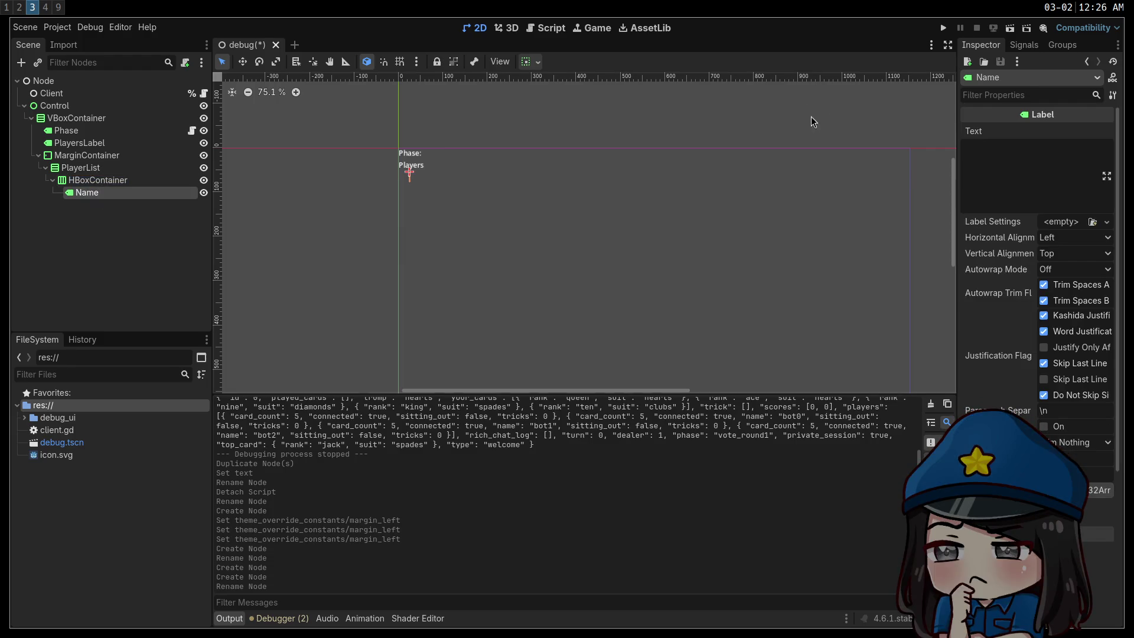
pyautogui.click(980, 158)
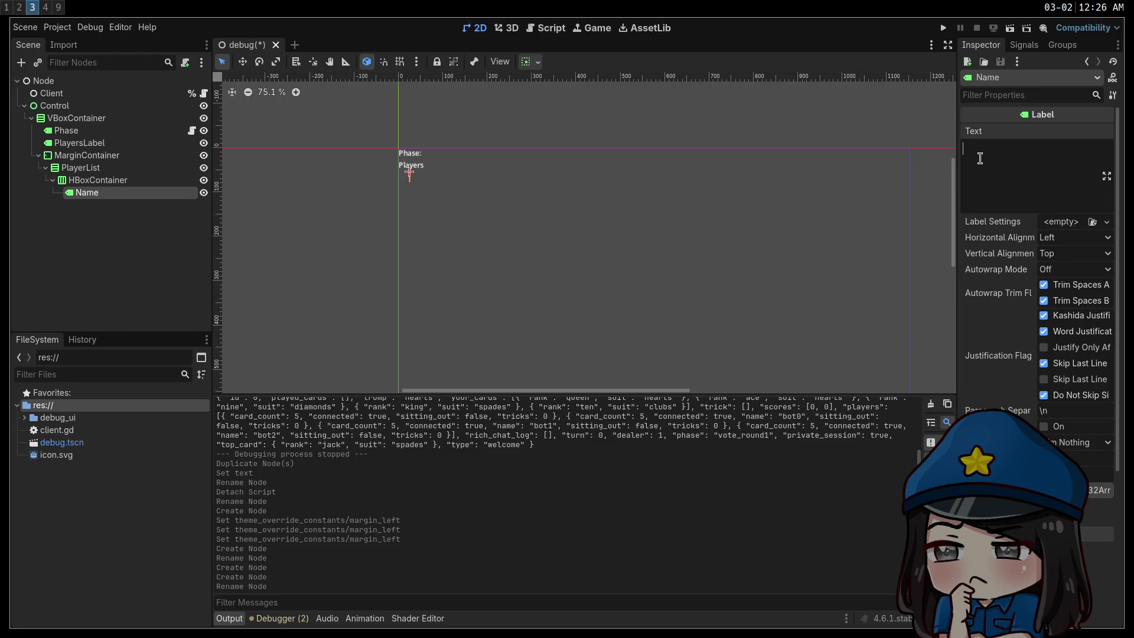
pyautogui.write('Name')
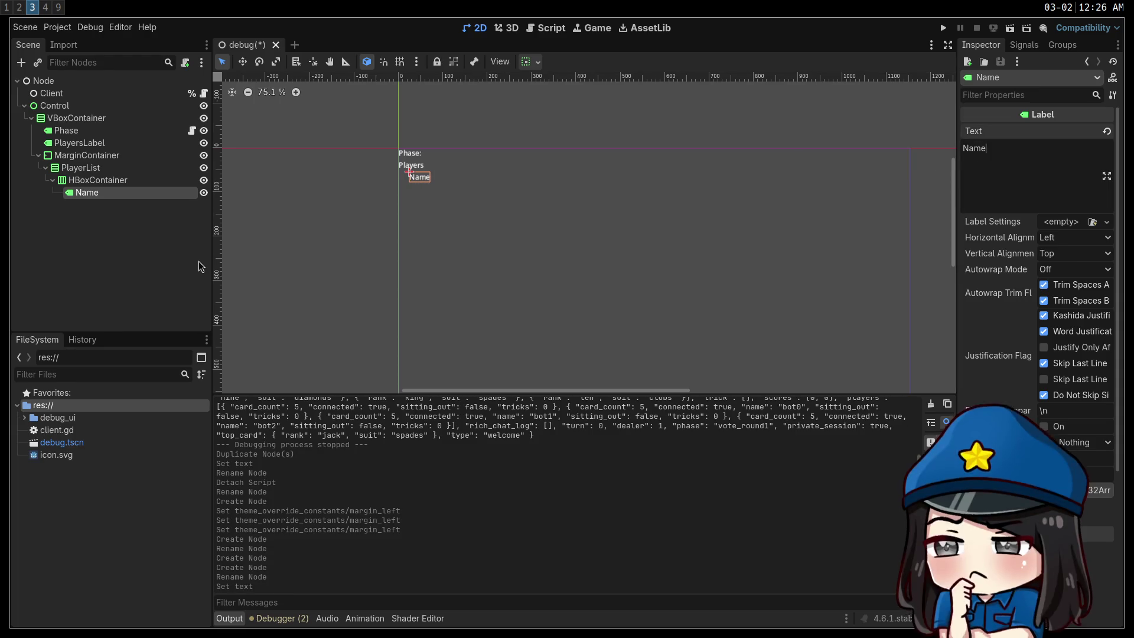
pyautogui.click(117, 182)
# Duplicate the Name label and retype the copy's text as 'Cards'.
pyautogui.click(118, 170)
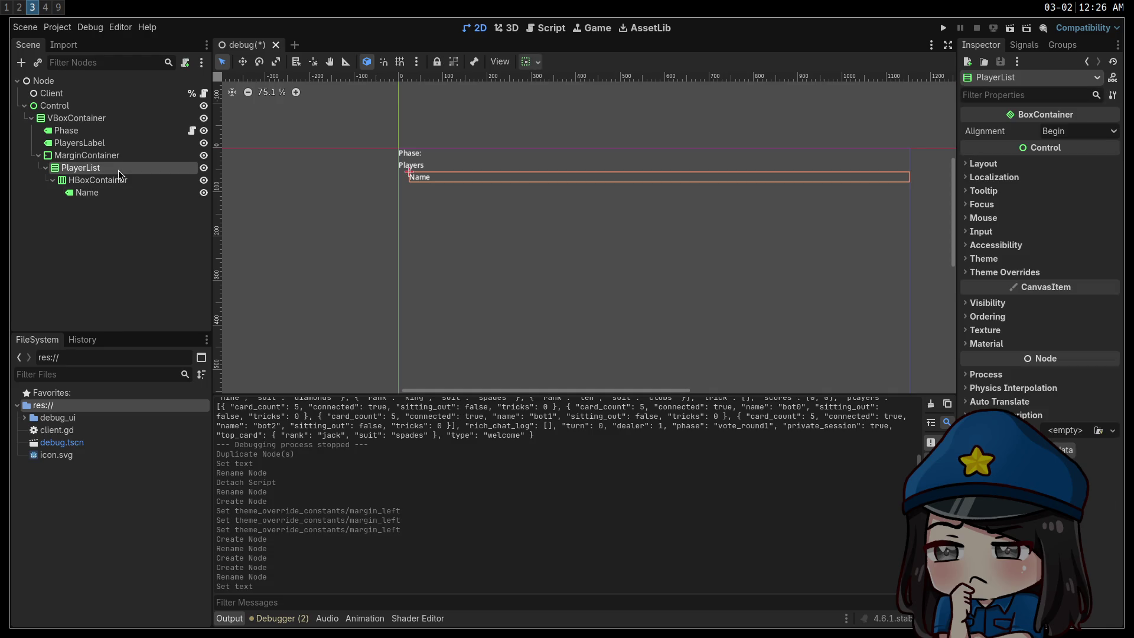
pyautogui.click(118, 192)
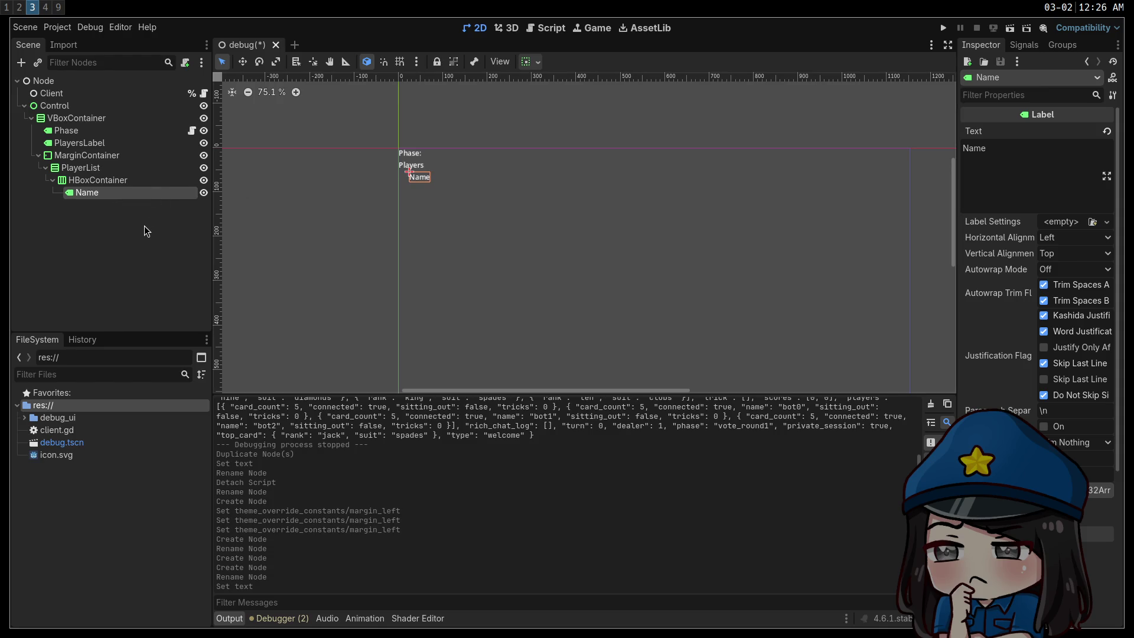
pyautogui.hotkey('ctrl', 'd')
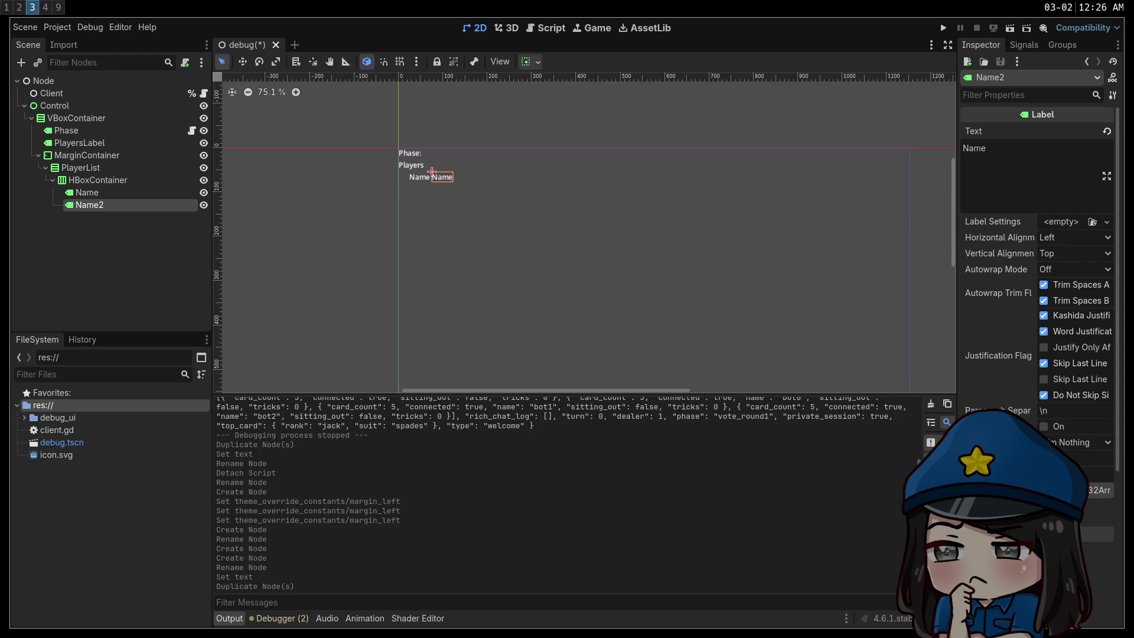
pyautogui.doubleClick(986, 155)
pyautogui.write('C')
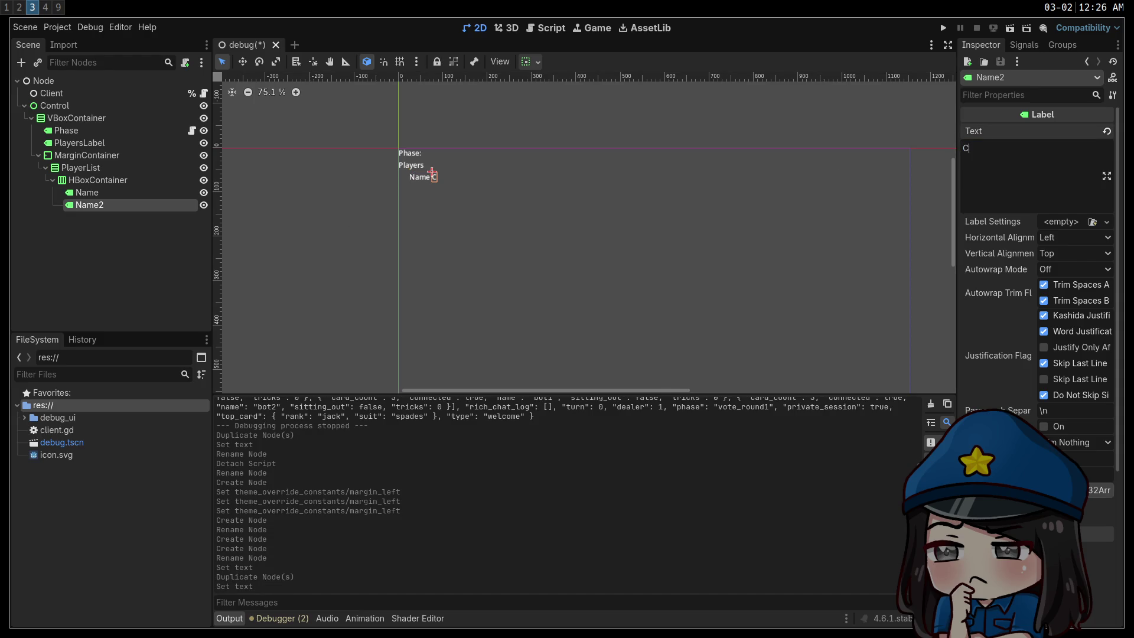
pyautogui.write('ards')
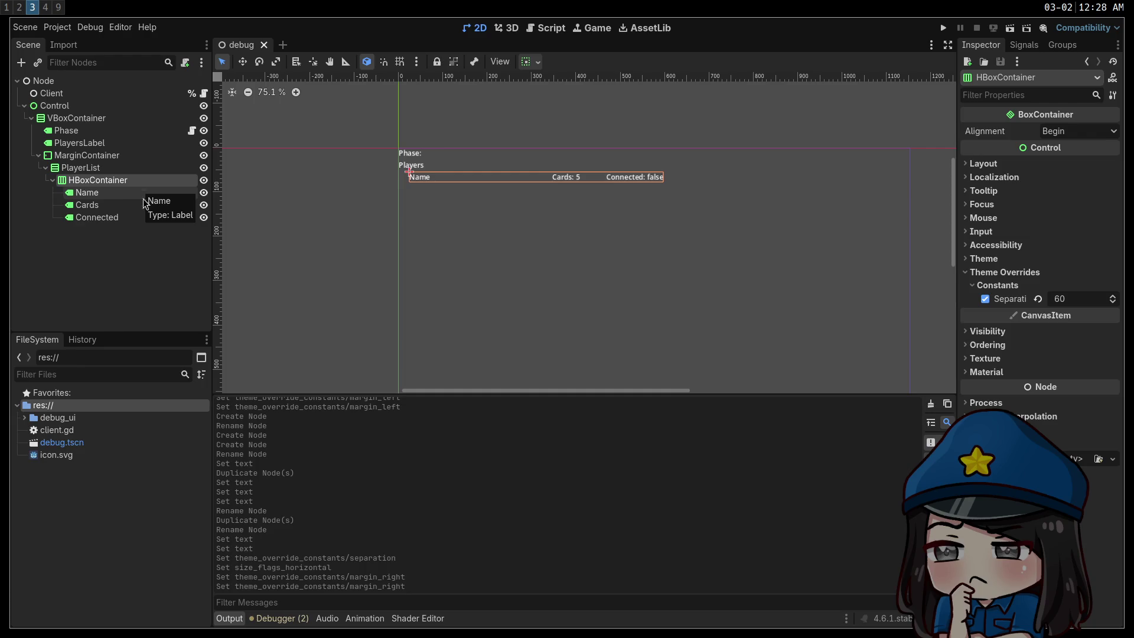
# Rename the HBoxContainer to PlayerRow.
pyautogui.doubleClick(112, 182)
pyautogui.write('PlayerRow')
pyautogui.press('Return')
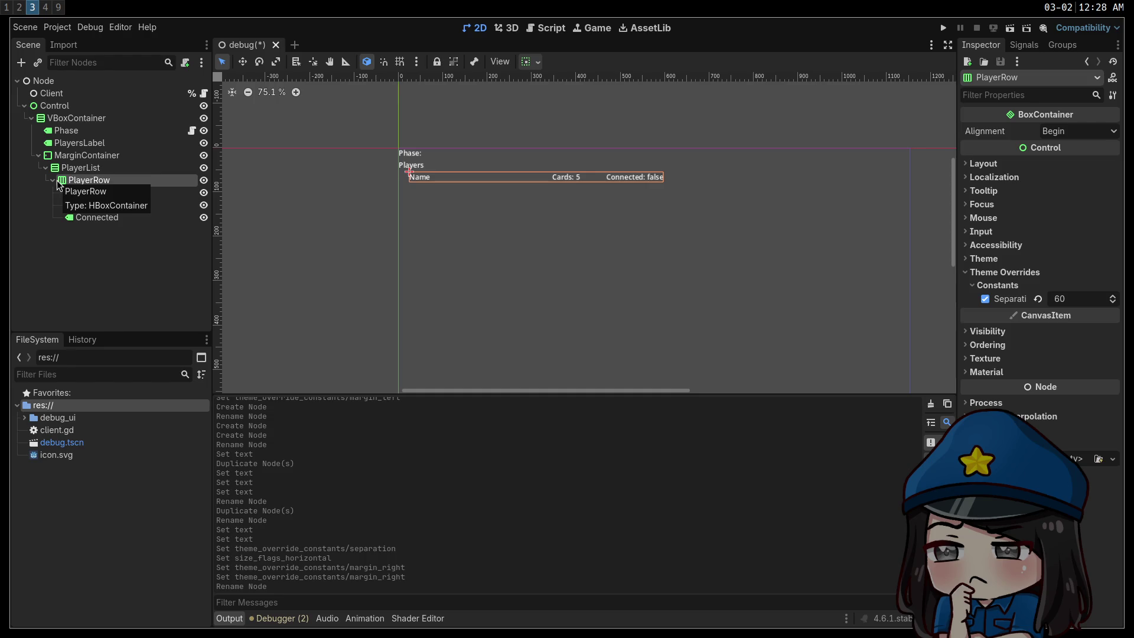
# Save the PlayerRow branch as player_row.tscn in the debug_ui folder.
pyautogui.rightClick(95, 184)
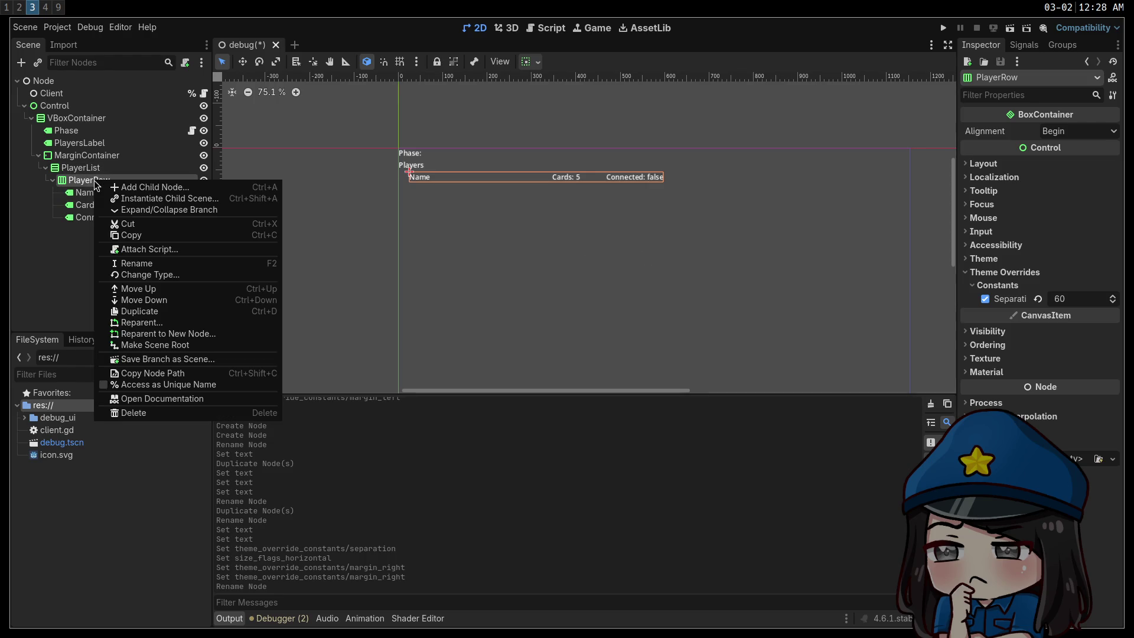
pyautogui.click(189, 360)
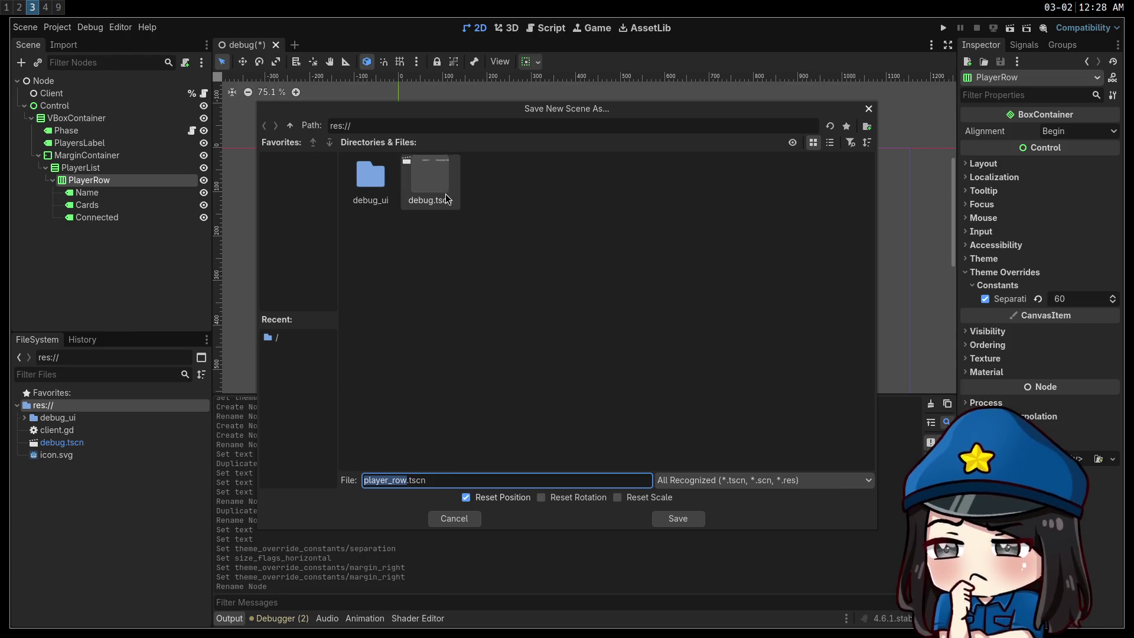
pyautogui.doubleClick(386, 196)
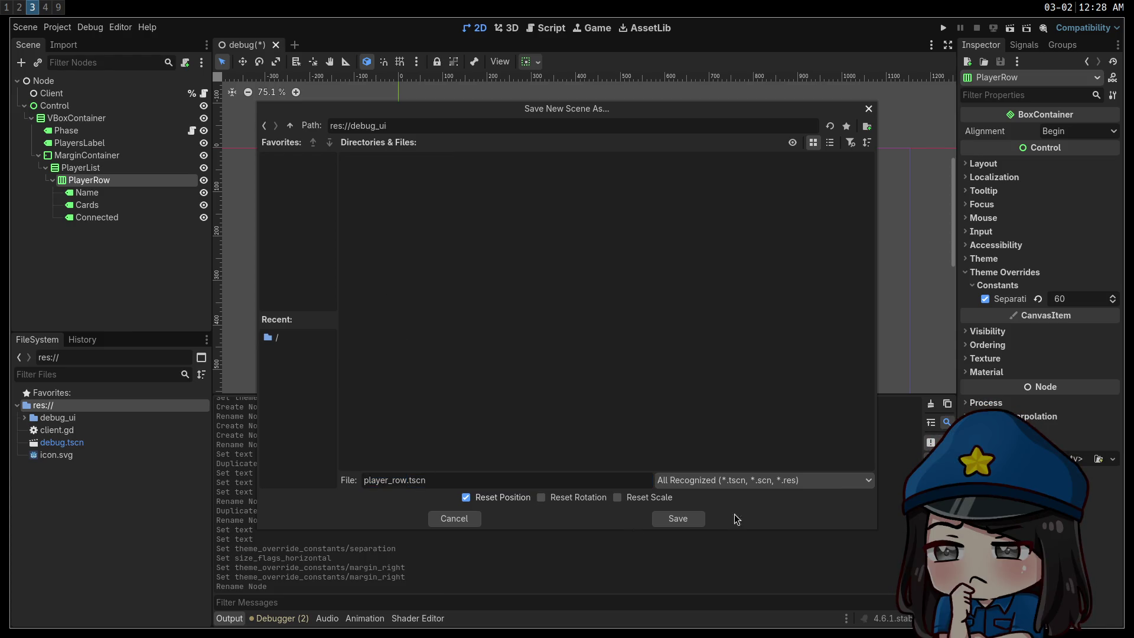
pyautogui.click(683, 520)
# Duplicate PlayerRow to add more player rows to the list.
pyautogui.click(89, 180)
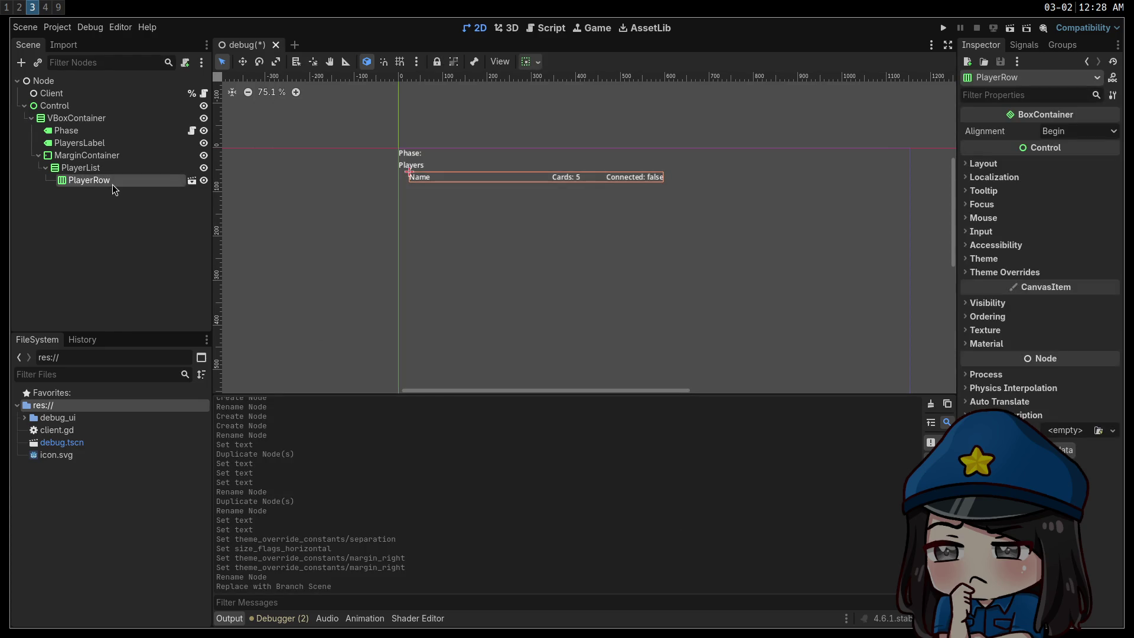
pyautogui.click(93, 181)
pyautogui.press('Escape')
pyautogui.hotkey('ctrl', 'd')
pyautogui.hotkey('ctrl', 'd')
pyautogui.hotkey('ctrl', 'd')
pyautogui.click(122, 242)
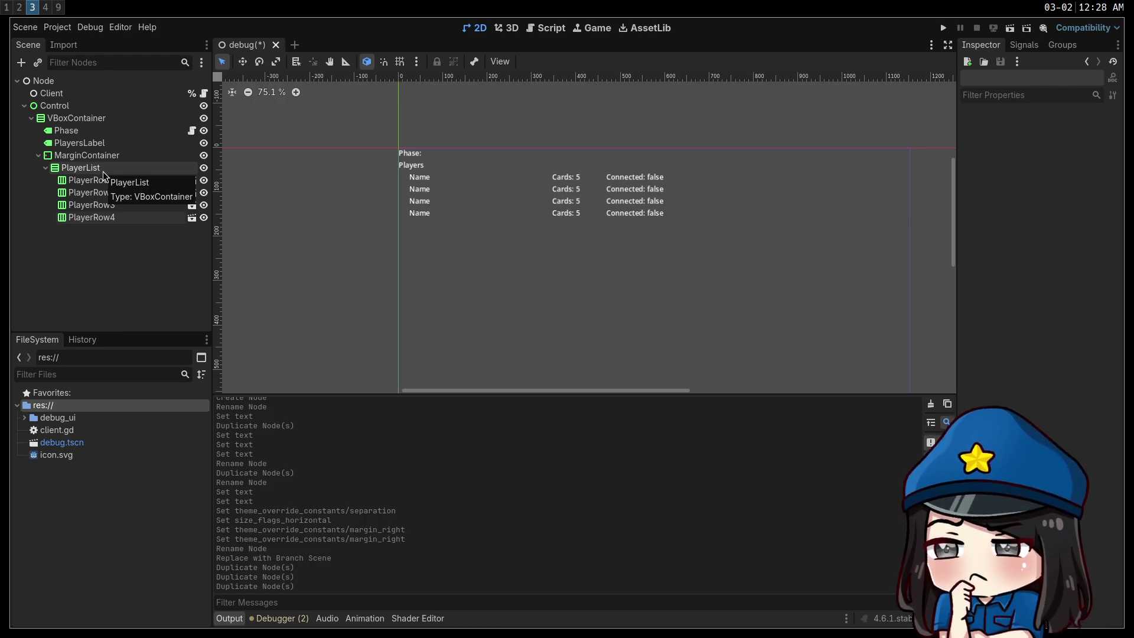
# Duplicate the Phase label, creating Phase2 under VBoxContainer.
pyautogui.click(92, 131)
pyautogui.hotkey('ctrl', 'd')
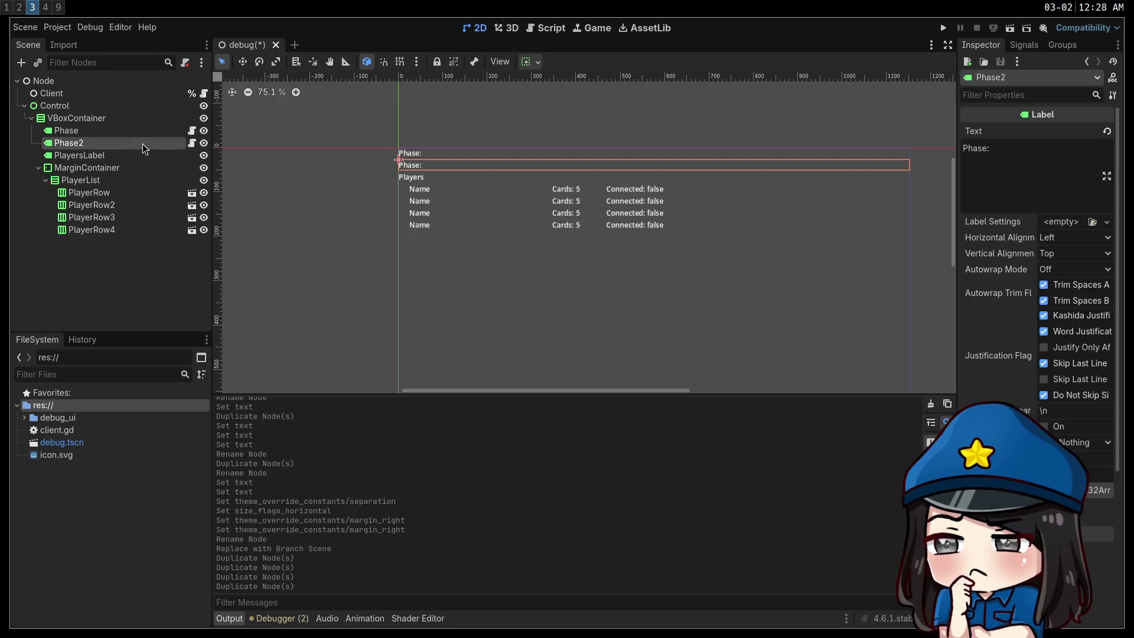
# Rename the Phase copy to Trump, set its text to 'Trump:', detach its script, and save.
pyautogui.doubleClick(134, 143)
pyautogui.write('Trump')
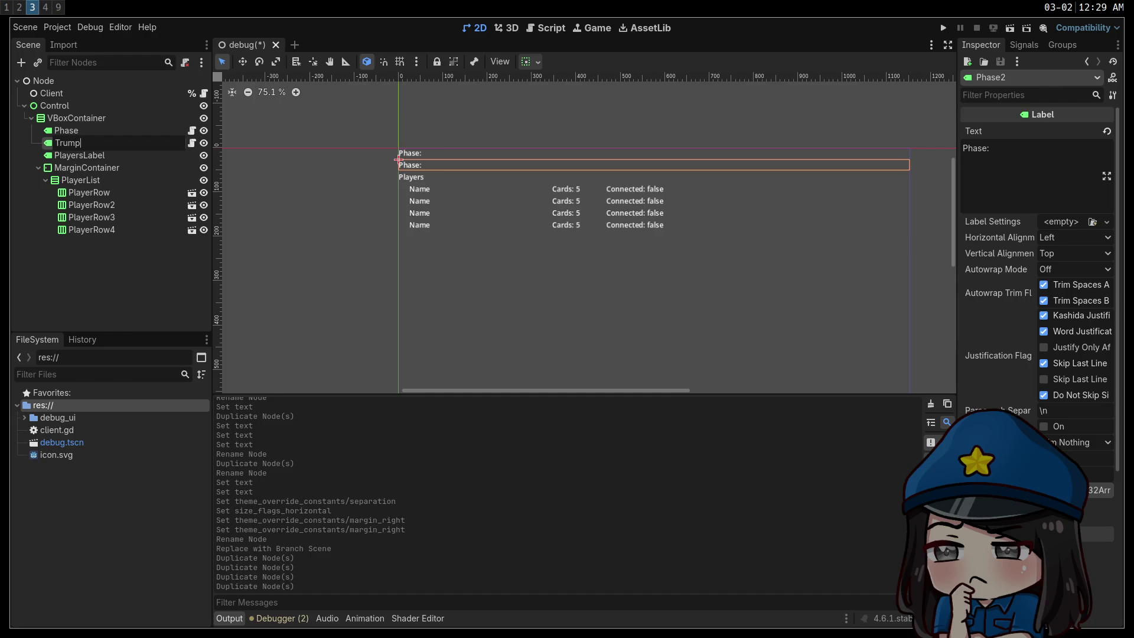
pyautogui.press('Return')
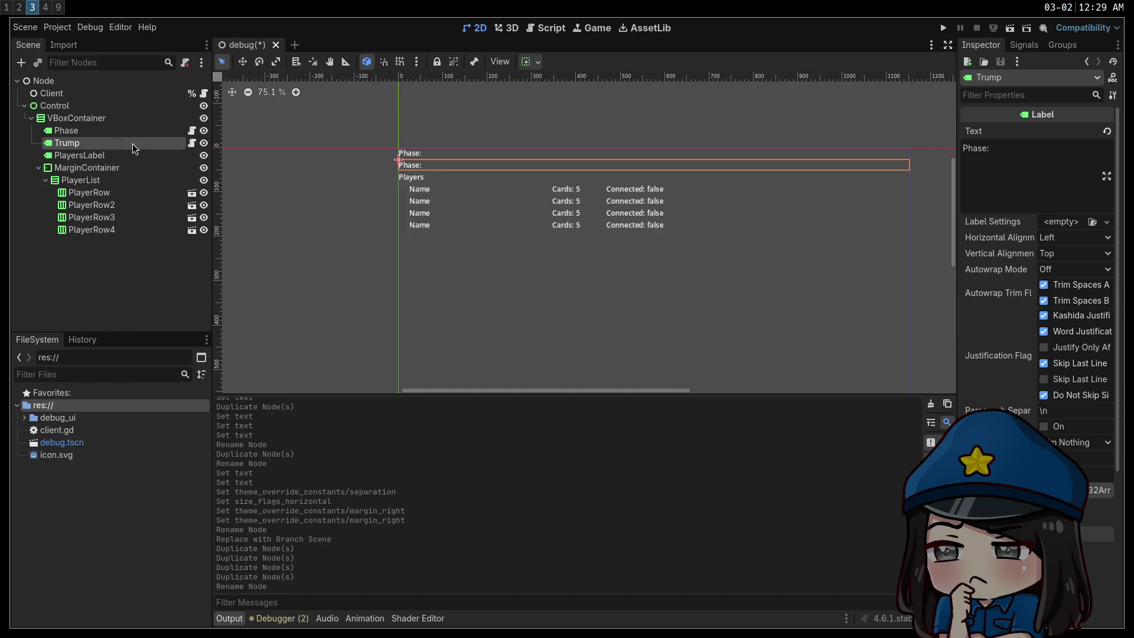
pyautogui.doubleClick(968, 148)
pyautogui.write('Tru')
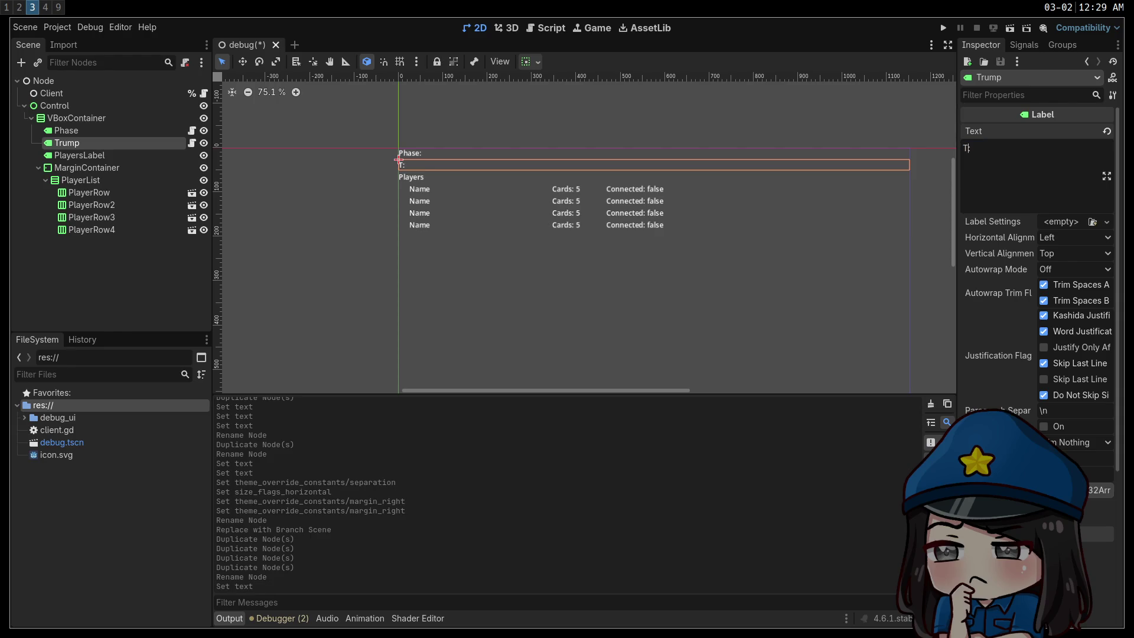
pyautogui.write('mp')
pyautogui.press('Return')
pyautogui.press('BackSpace')
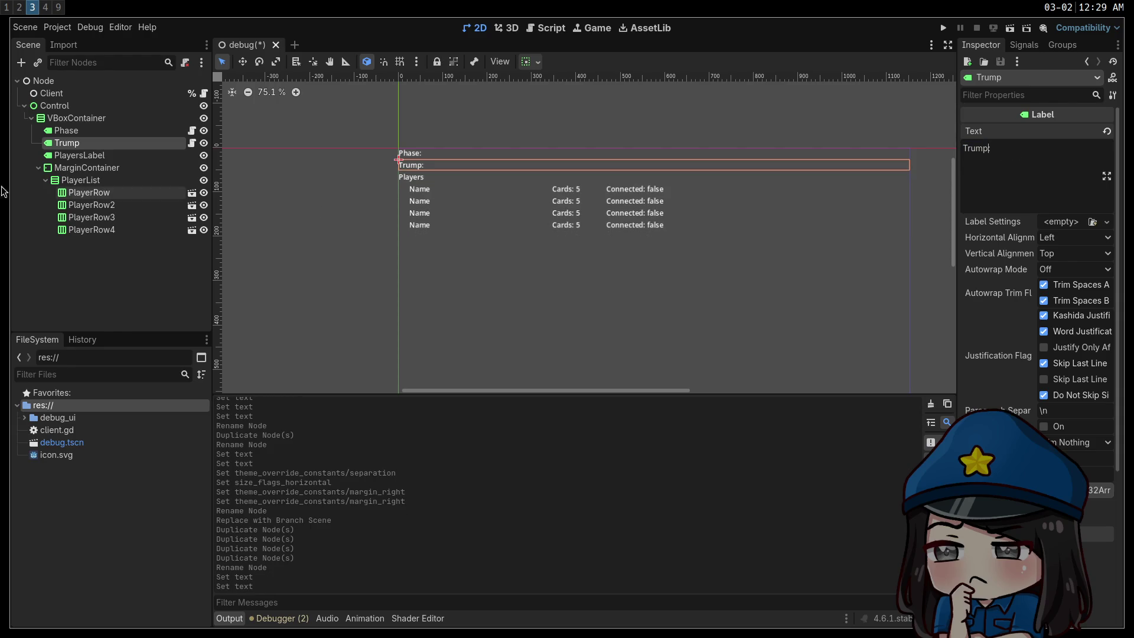
pyautogui.rightClick(101, 143)
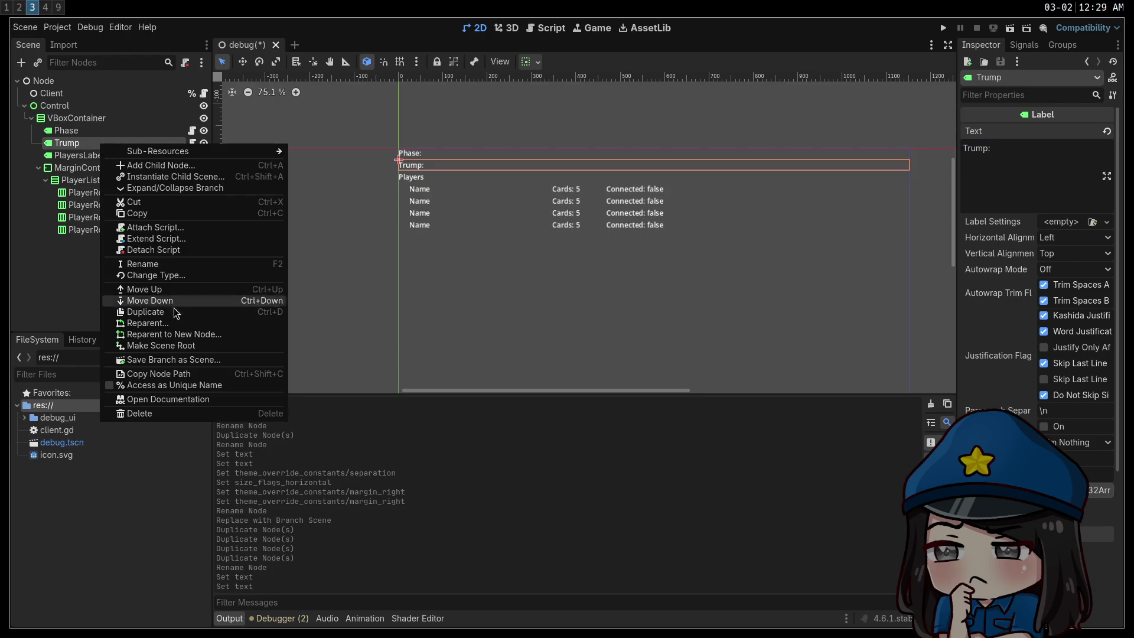
pyautogui.click(146, 251)
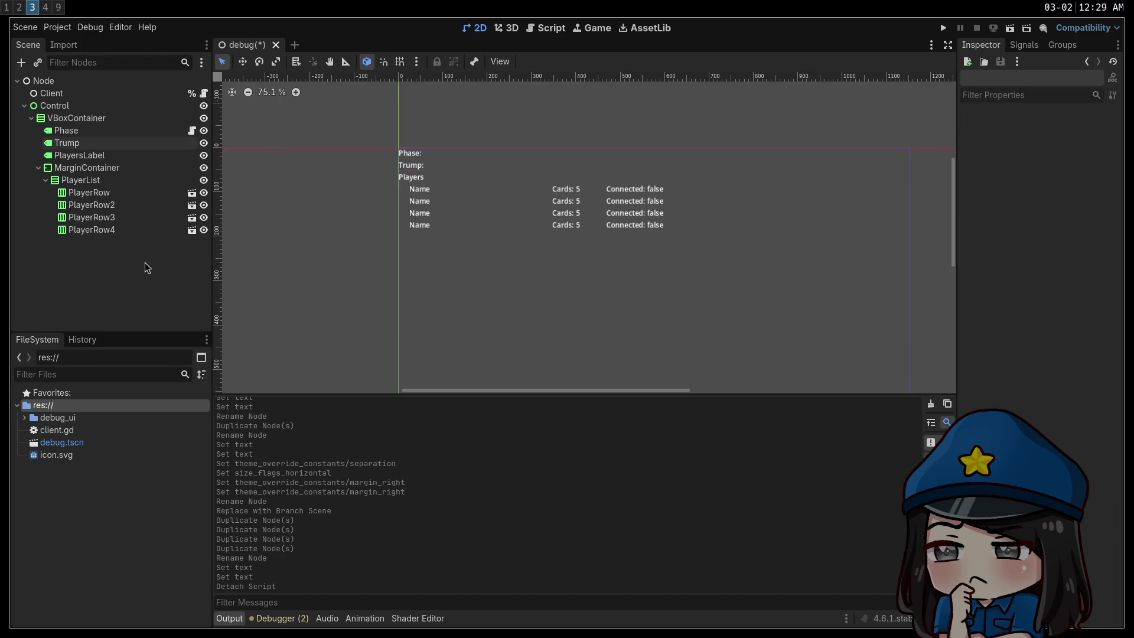
pyautogui.hotkey('ctrl', 's')
# Duplicate Trump as TopCard above it with text 'Up Card:' and save the scene.
pyautogui.click(105, 146)
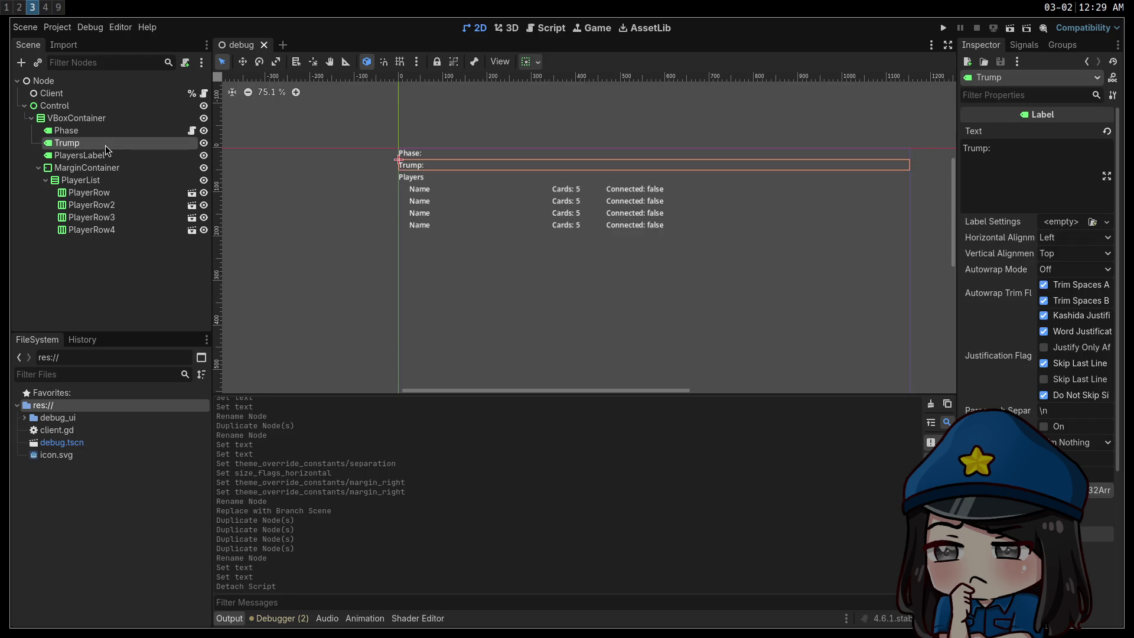
pyautogui.hotkey('ctrl', 'd')
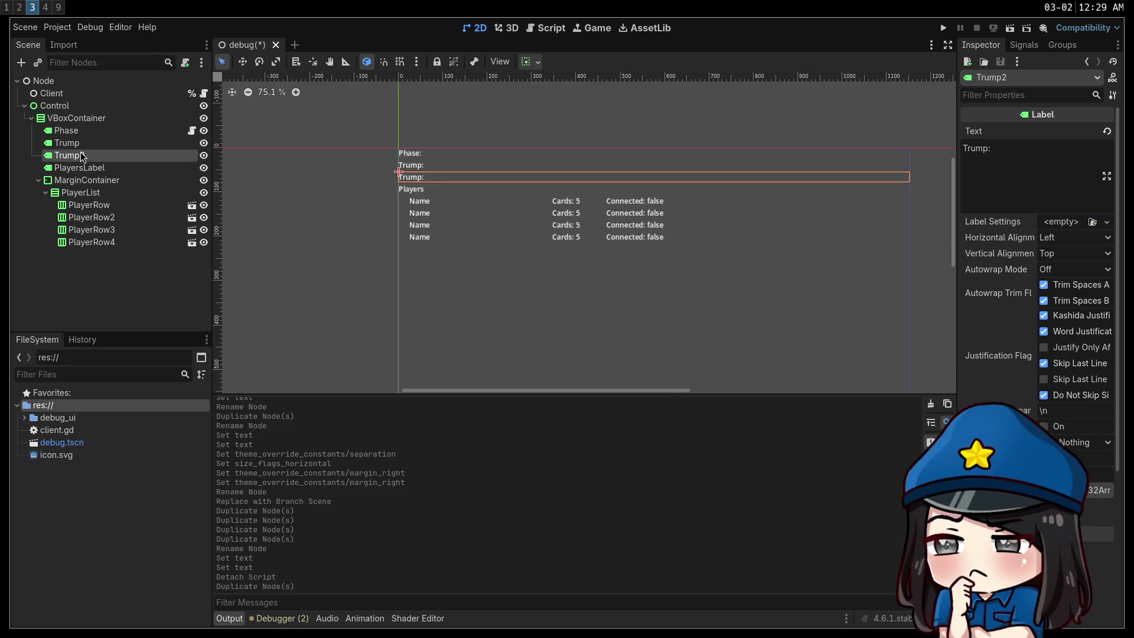
pyautogui.doubleClick(79, 156)
pyautogui.write('TopC')
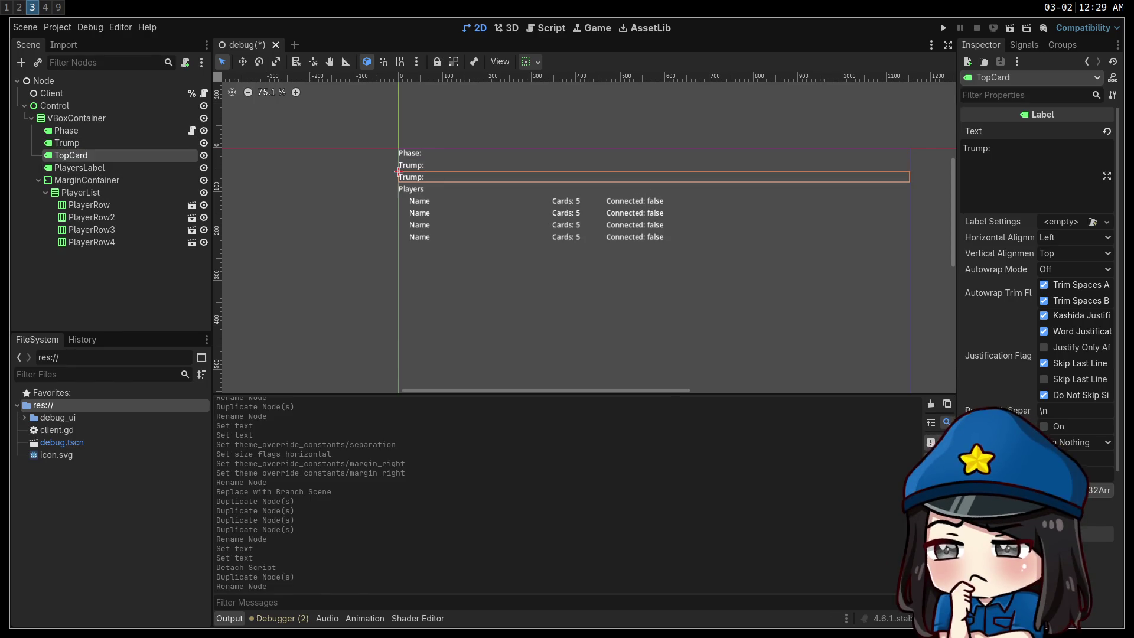
pyautogui.write('ard')
pyautogui.press('Return')
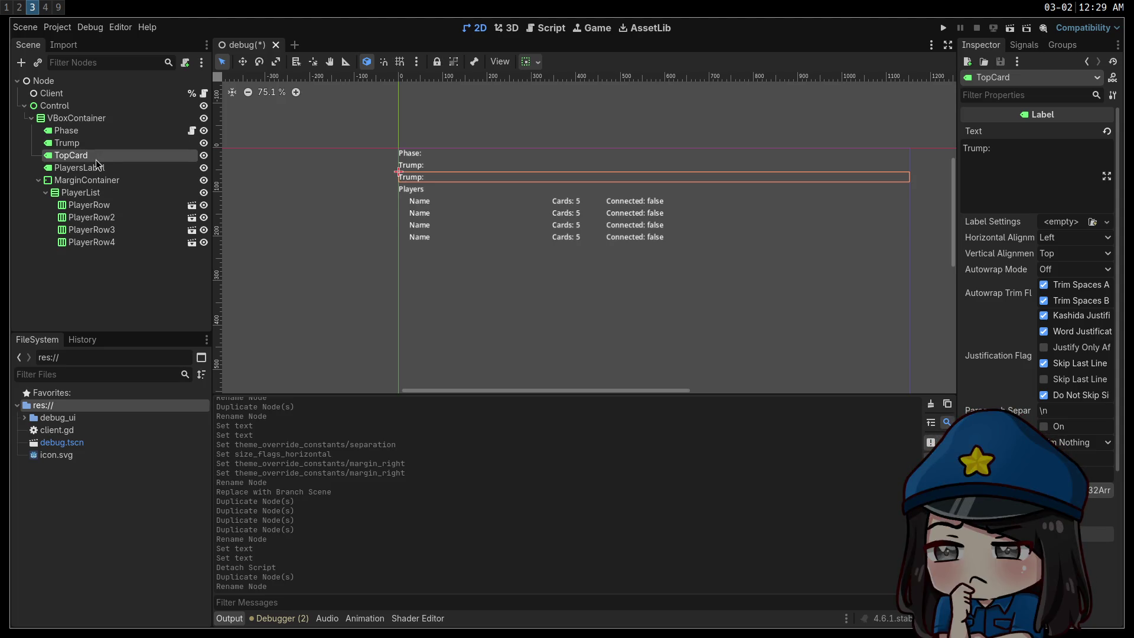
pyautogui.moveTo(95, 157); pyautogui.dragTo(75, 138)
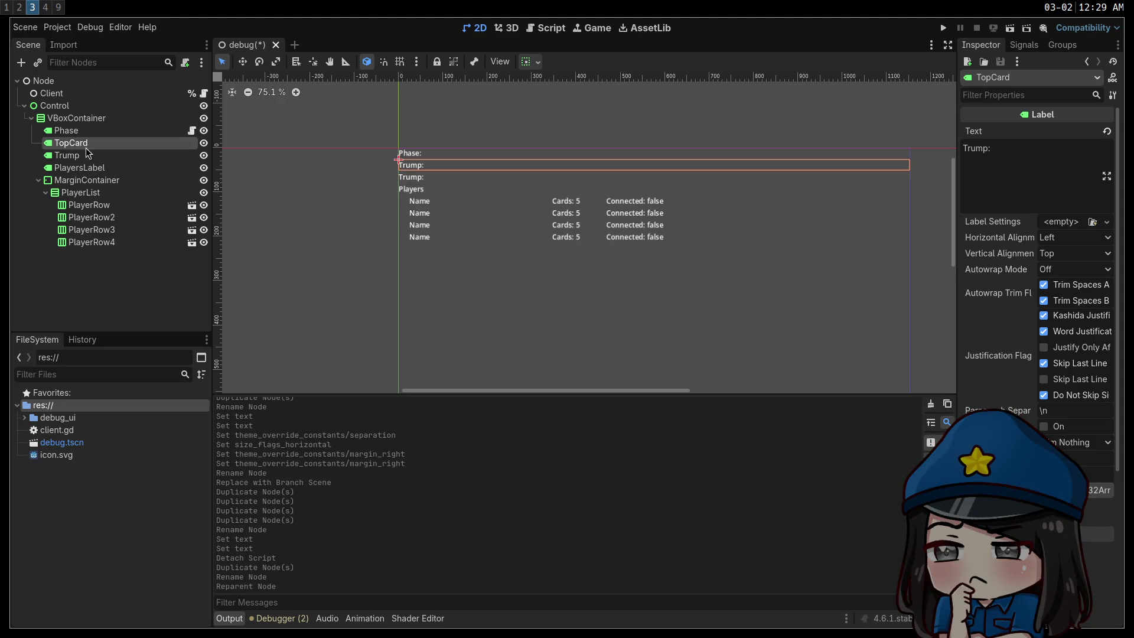
pyautogui.tripleClick(978, 148)
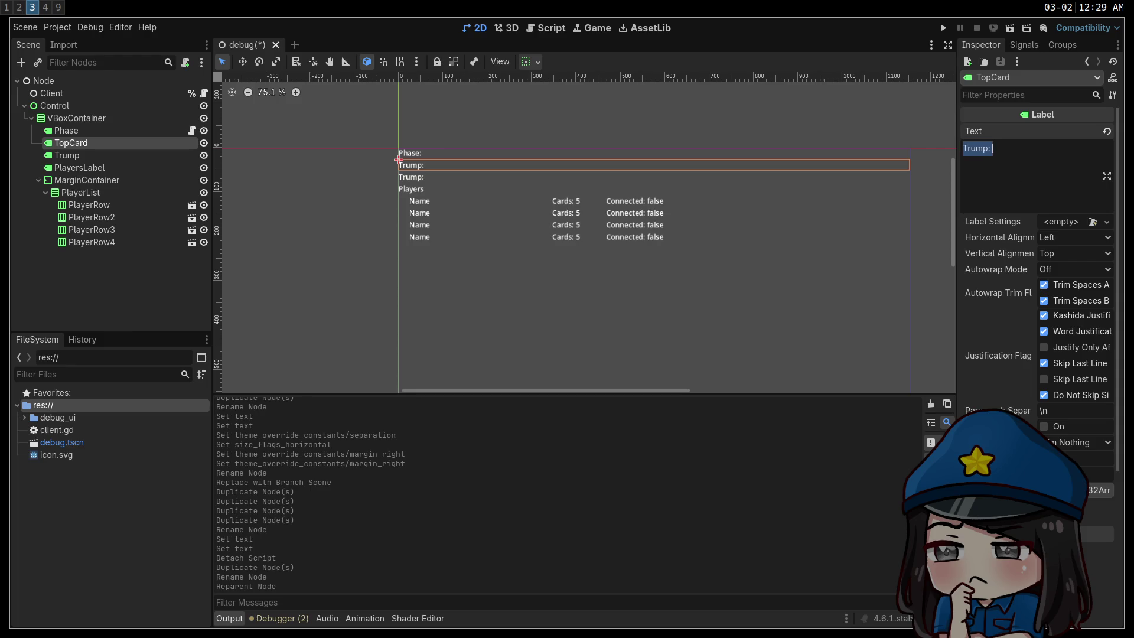
pyautogui.write('T')
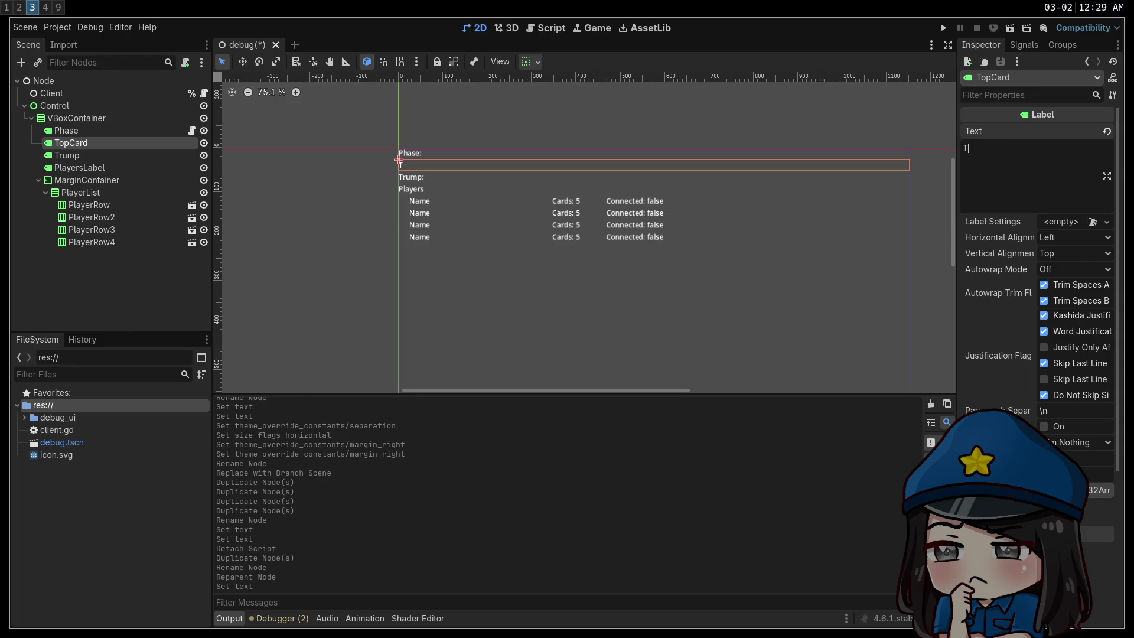
pyautogui.write('op Card:')
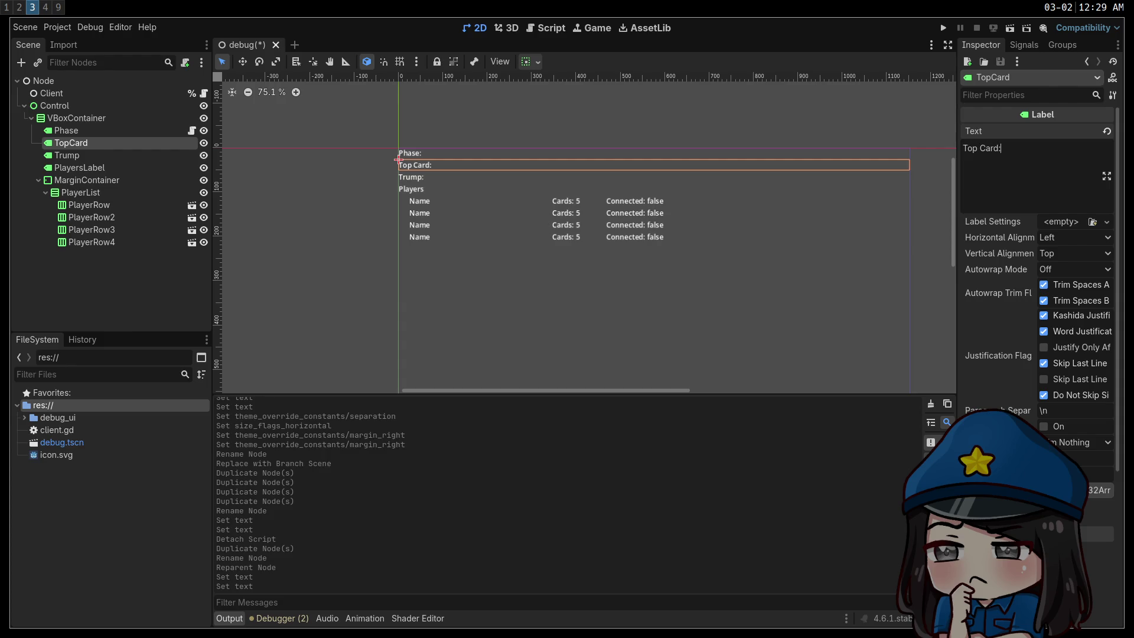
pyautogui.hotkey('ctrl', 'BackSpace')
pyautogui.hotkey('ctrl', 'BackSpace')
pyautogui.write('Up C')
pyautogui.write('ard:')
pyautogui.hotkey('ctrl', 's')
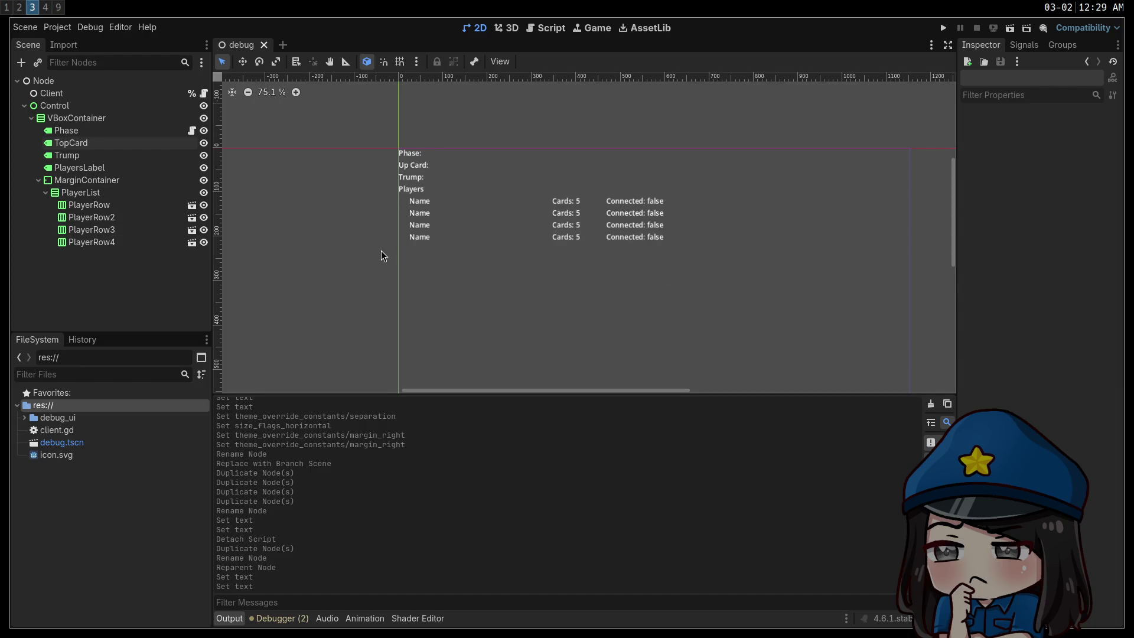
pyautogui.moveTo(356, 260)
pyautogui.mouseDown()
pyautogui.moveTo(370, 154)
pyautogui.moveTo(352, 220)
pyautogui.mouseUp()
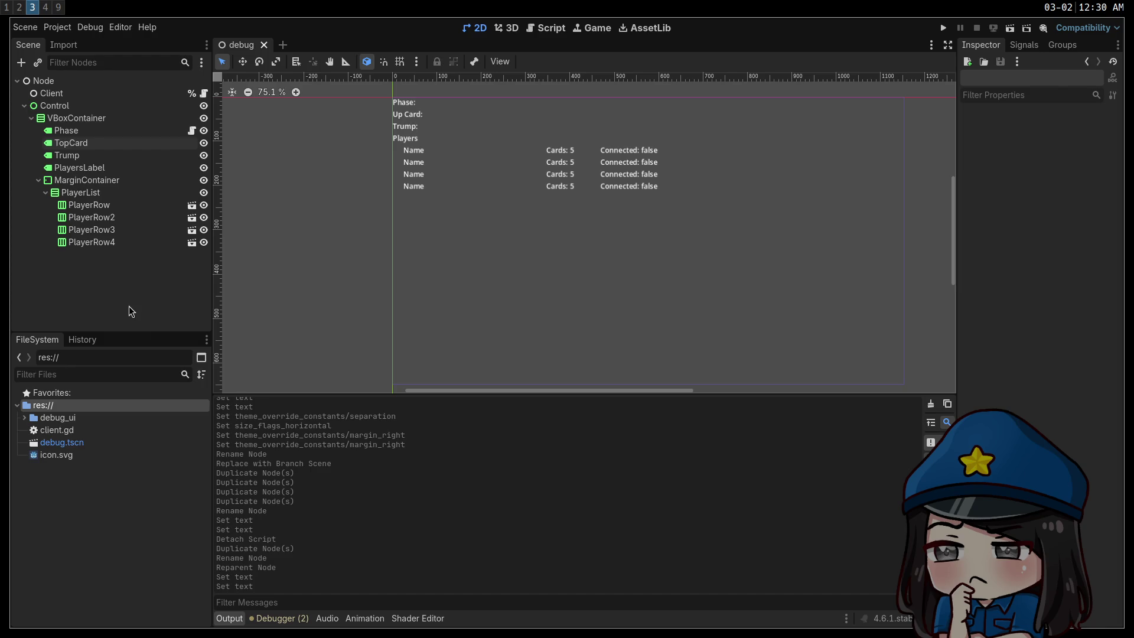
# Duplicate phase.gd in the debug_ui folder as top_card.gd and trump.gd.
pyautogui.rightClick(93, 145)
pyautogui.click(66, 295)
pyautogui.click(57, 417)
pyautogui.click(24, 418)
pyautogui.click(65, 430)
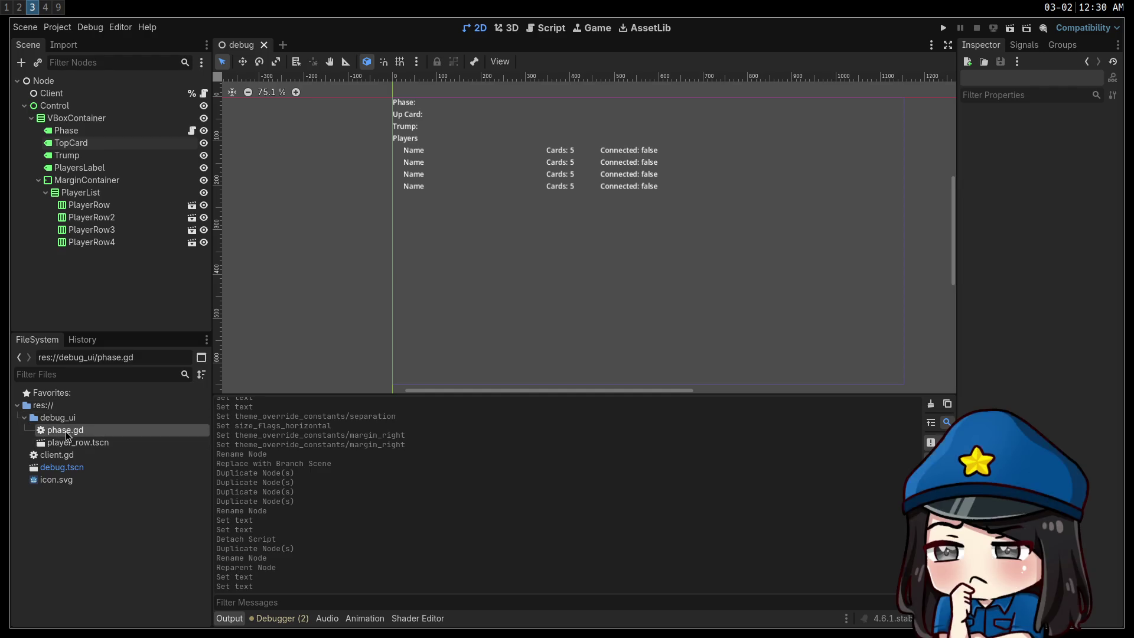
pyautogui.hotkey('ctrl', 'd')
pyautogui.write('top_card.gd')
pyautogui.press('Return')
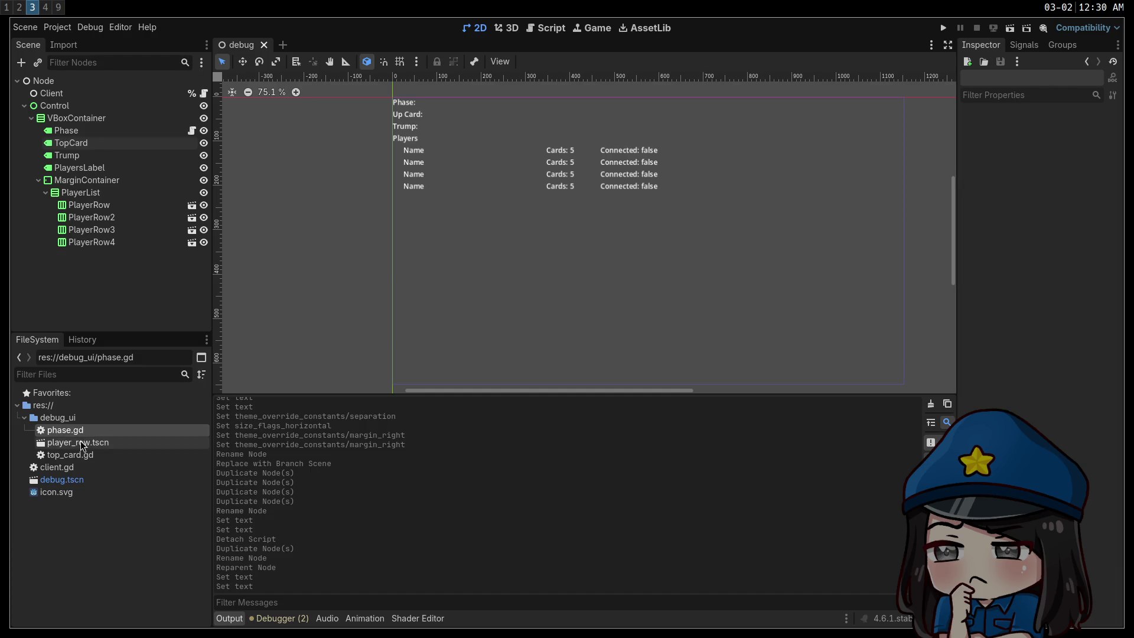
pyautogui.hotkey('ctrl', 'd')
pyautogui.write('trump')
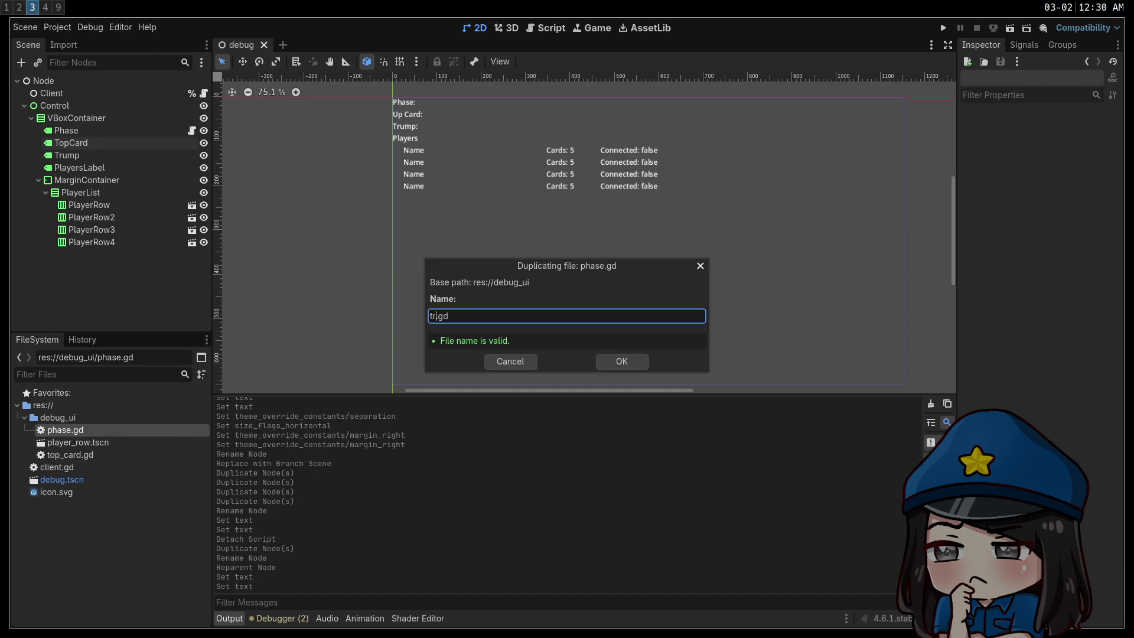
pyautogui.press('Return')
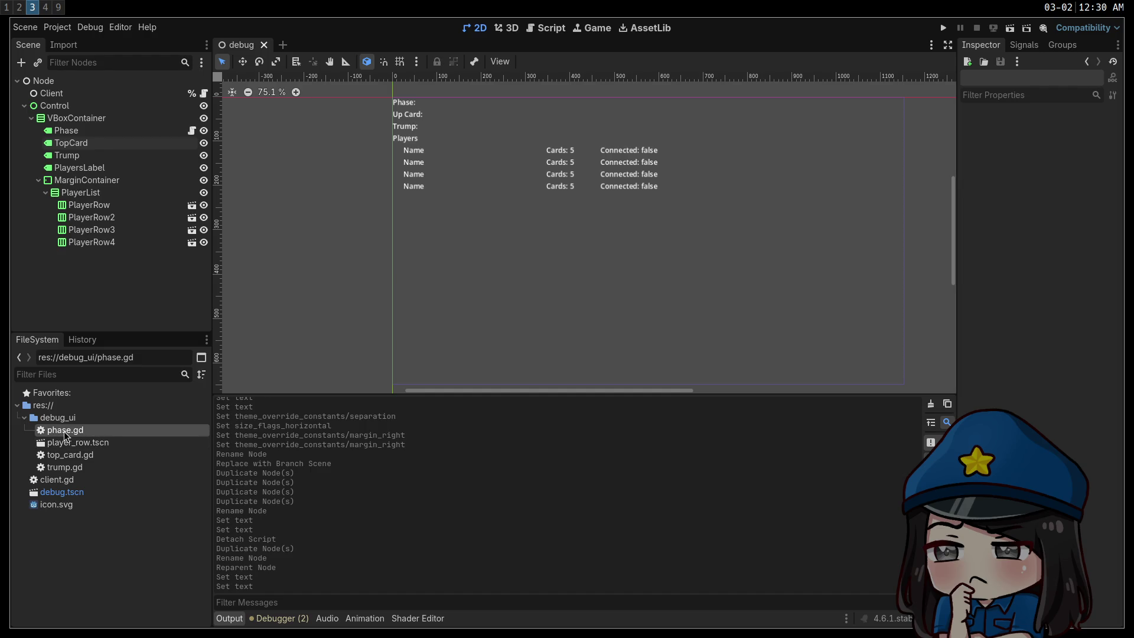
# Attach top_card.gd to the TopCard label and open trump.gd for editing.
pyautogui.moveTo(68, 456)
pyautogui.mouseDown()
pyautogui.moveTo(121, 106)
pyautogui.moveTo(68, 469)
pyautogui.moveTo(95, 121)
pyautogui.moveTo(97, 155)
pyautogui.mouseUp()
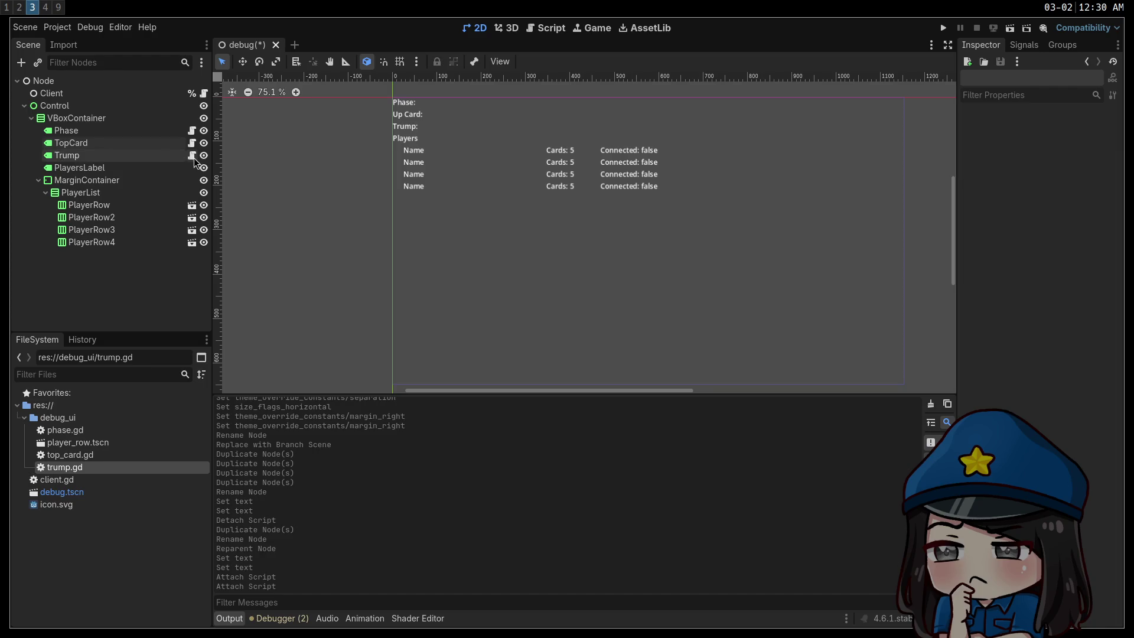
pyautogui.click(192, 155)
pyautogui.doubleClick(494, 248)
# On trump.gd line 11, change the 'Phase' prefix to 'Trump' and .phase to .trump, then save.
pyautogui.write('Trump')
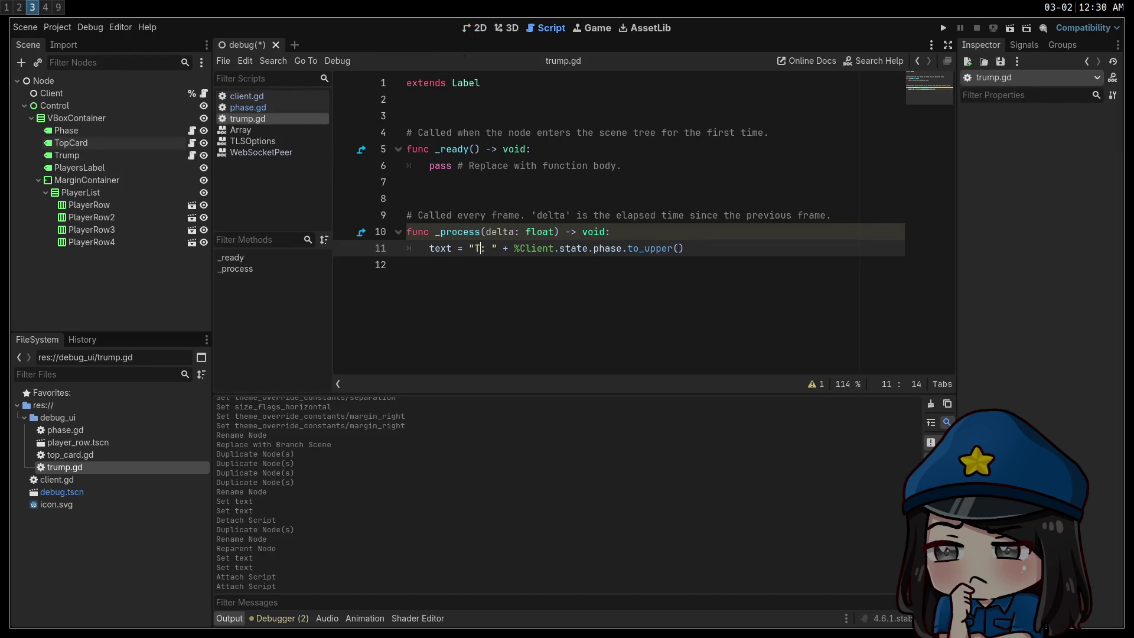
pyautogui.doubleClick(605, 248)
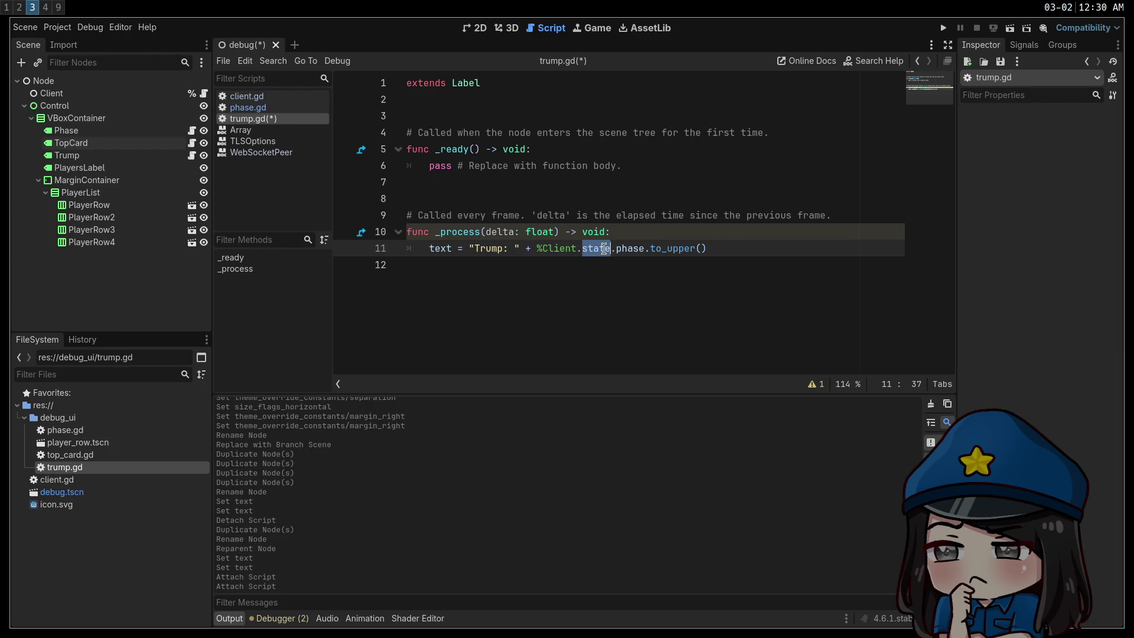
pyautogui.write('trump')
pyautogui.hotkey('ctrl', 'z')
pyautogui.doubleClick(632, 248)
pyautogui.write('trump')
pyautogui.click(731, 246)
pyautogui.hotkey('ctrl', 's')
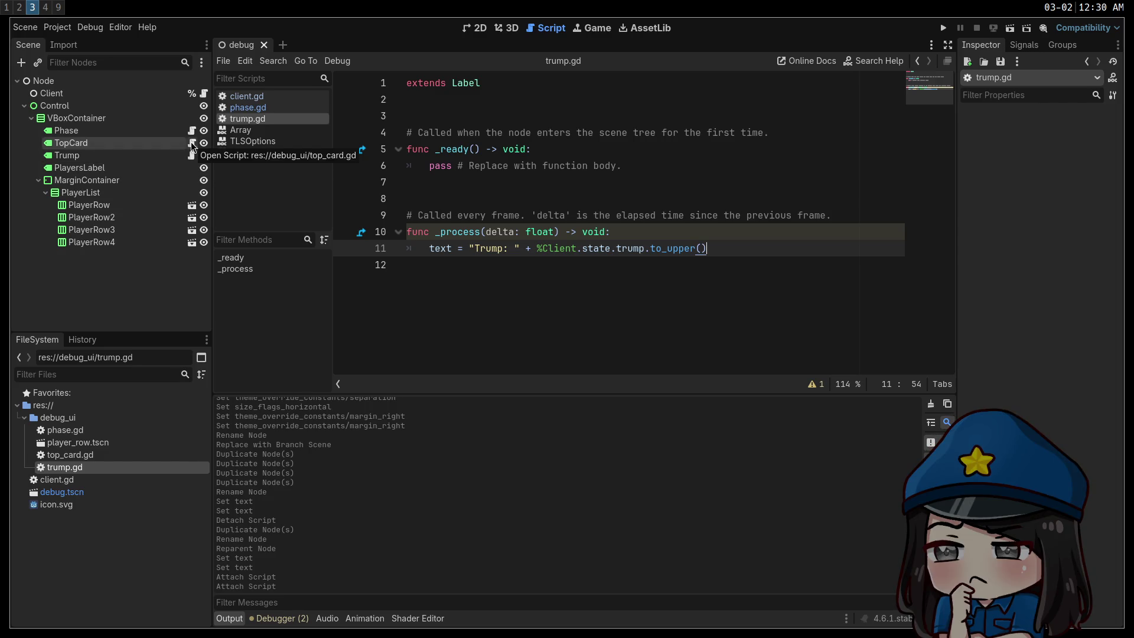
pyautogui.click(192, 144)
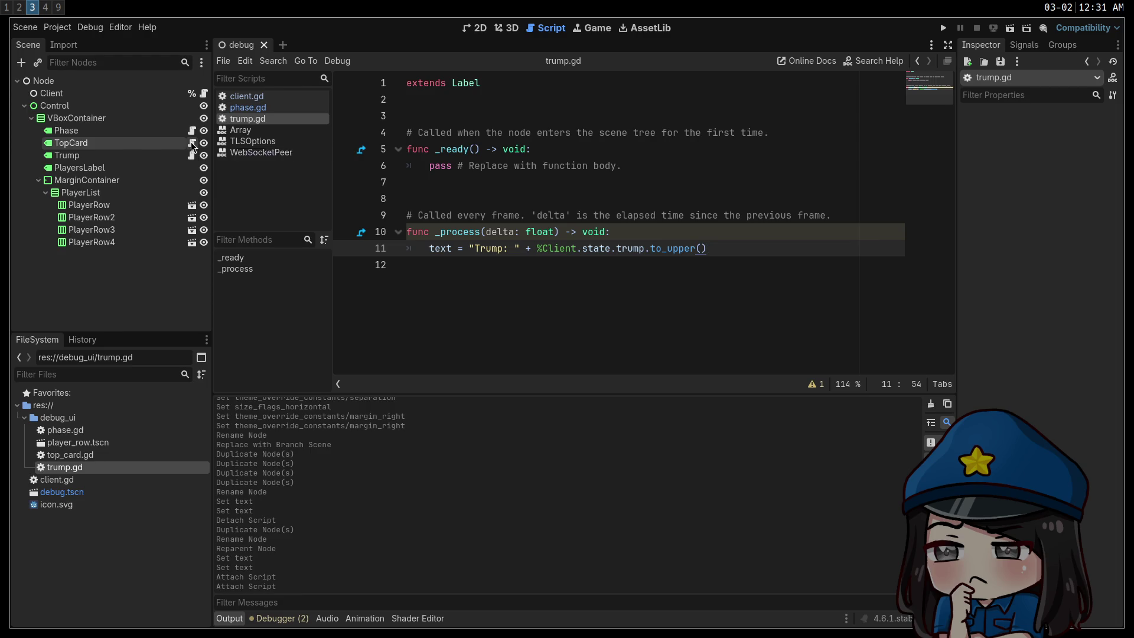
# Rename the prefix to 'Up Card' and add an if !state.top_card guard that hides the label and returns.
pyautogui.doubleClick(488, 248)
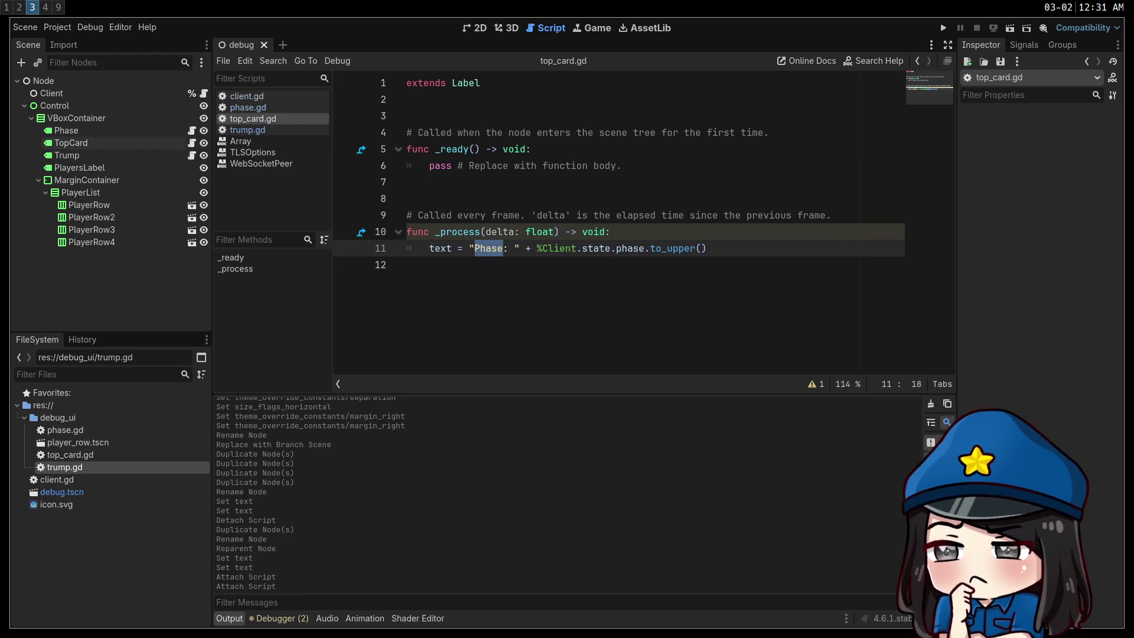
pyautogui.write('Up Card')
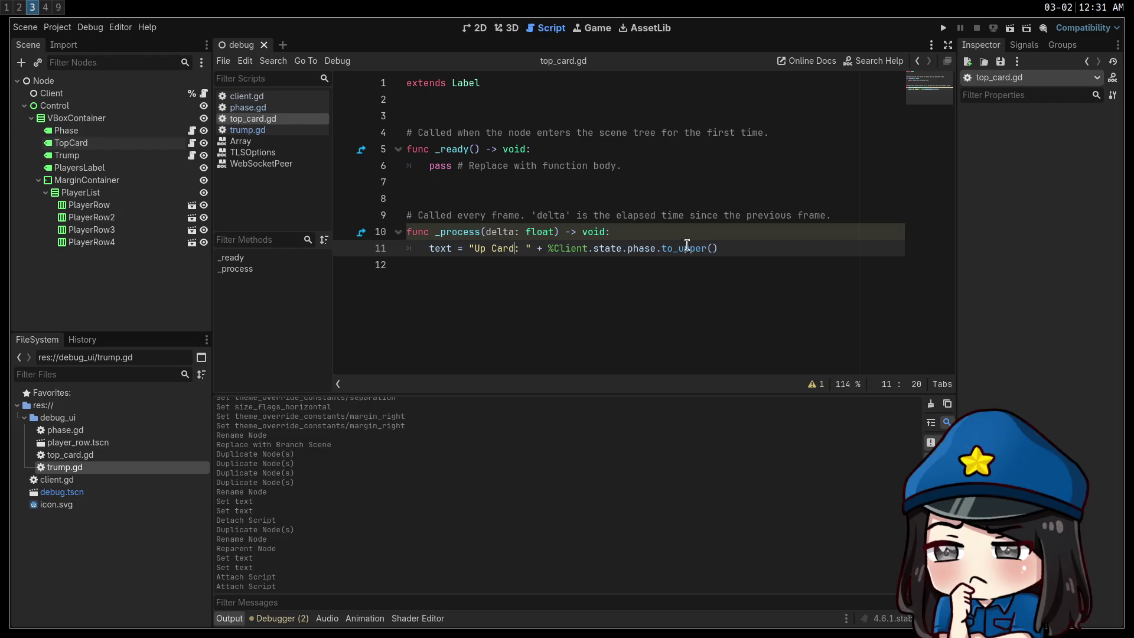
pyautogui.hotkey('ctrl', 'shift', 'Return')
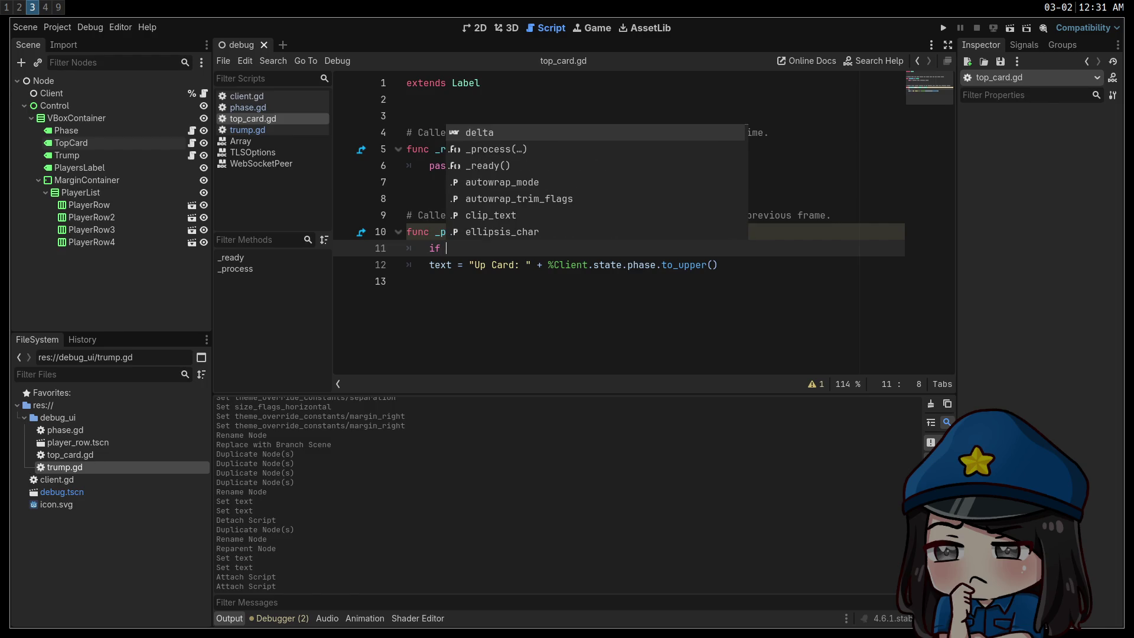
pyautogui.write('state.')
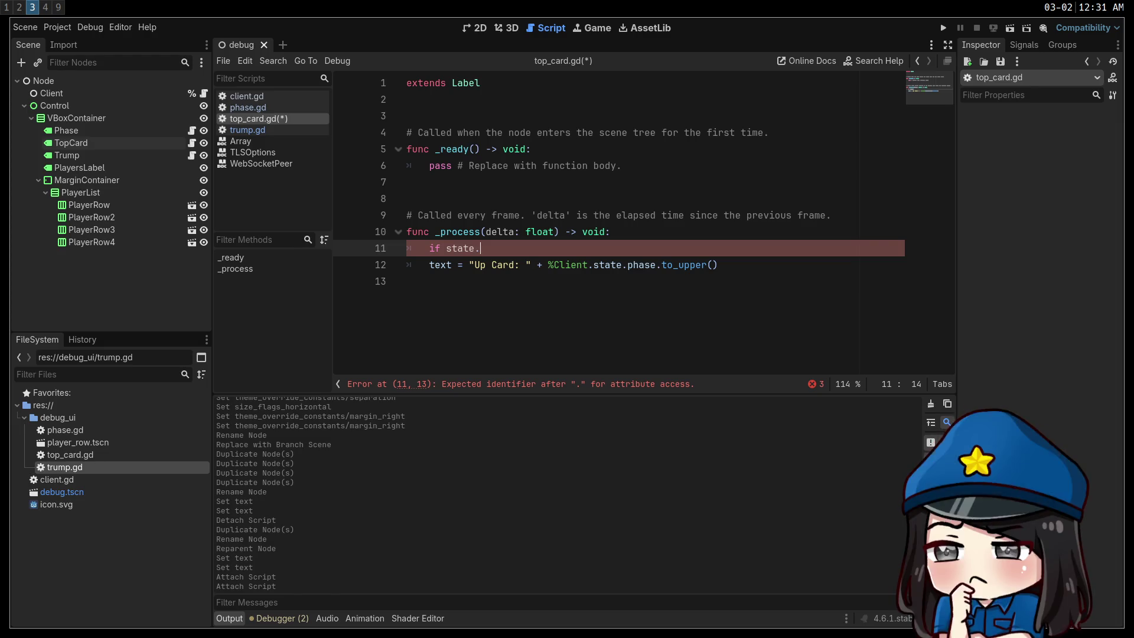
pyautogui.write('top_card:')
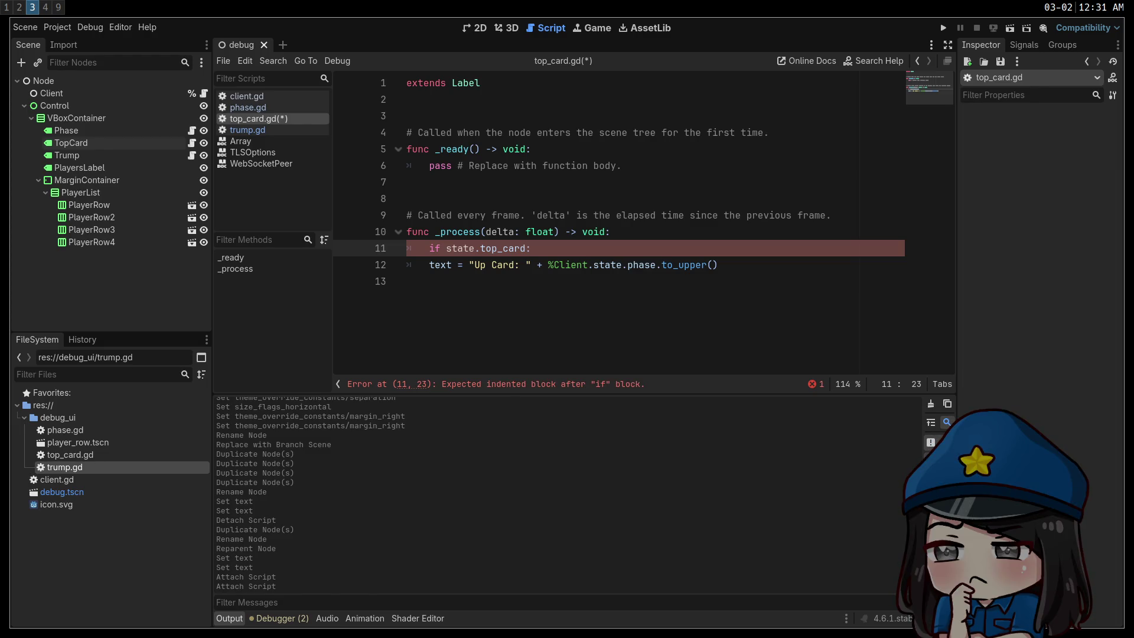
pyautogui.press('Return')
pyautogui.write('visible ')
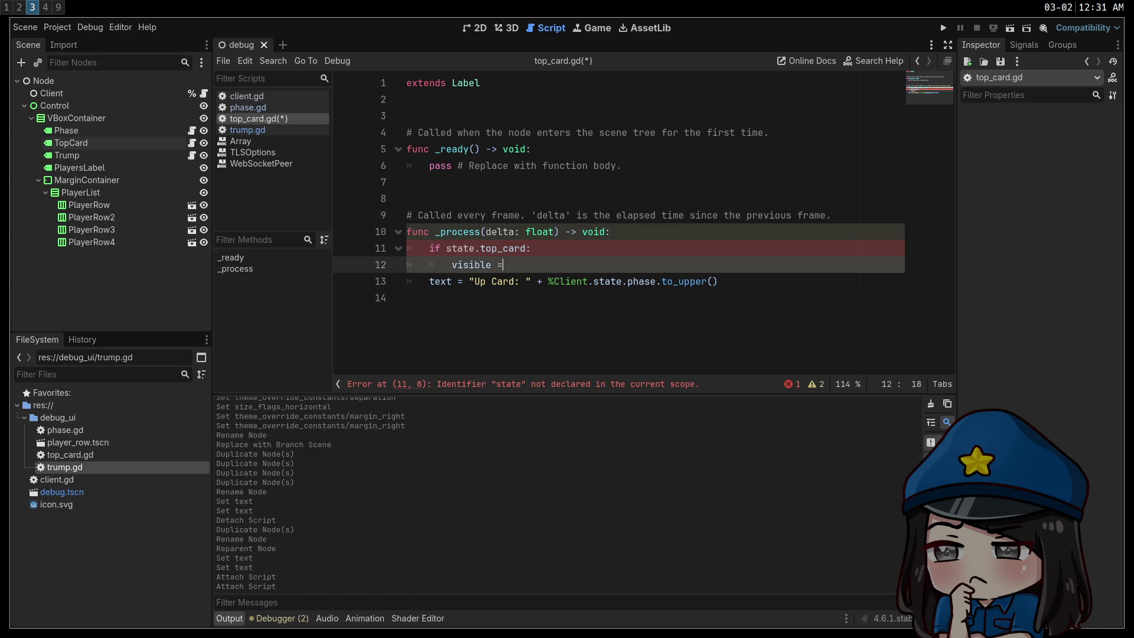
pyautogui.write('= true')
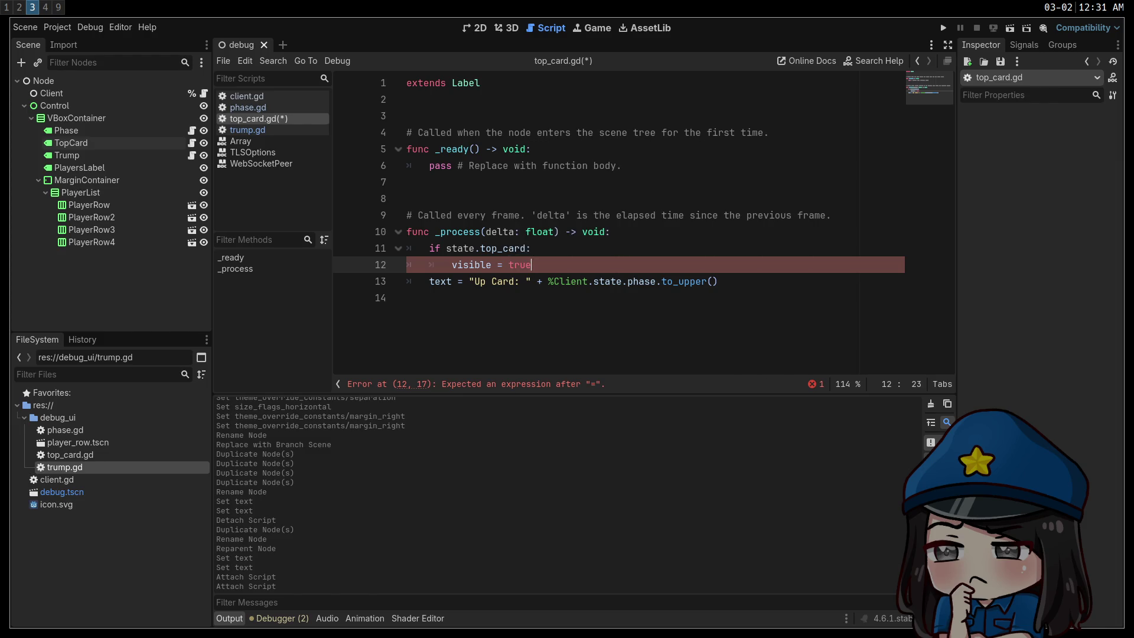
pyautogui.click(452, 248)
pyautogui.write('!')
pyautogui.doubleClick(520, 265)
pyautogui.write('false')
pyautogui.press('Return')
pyautogui.write('return')
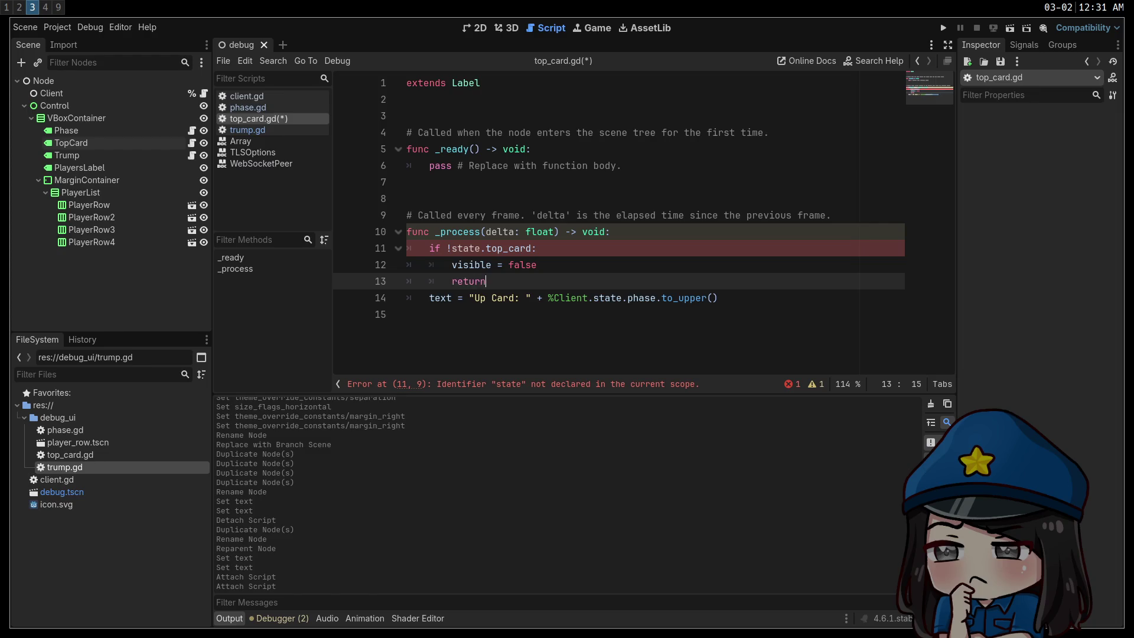
pyautogui.press('Return')
pyautogui.write('visible = true')
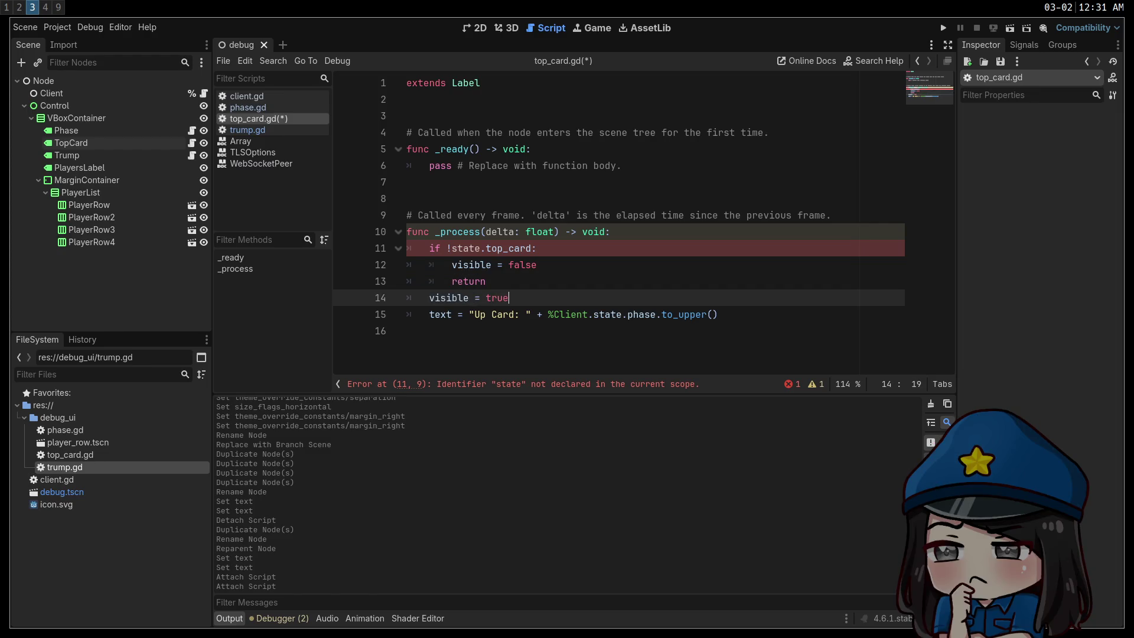
# Retype the %Client. reference on the label line and save top_card.gd.
pyautogui.click(484, 250)
pyautogui.moveTo(588, 315); pyautogui.dragTo(550, 315)
pyautogui.write('%Client')
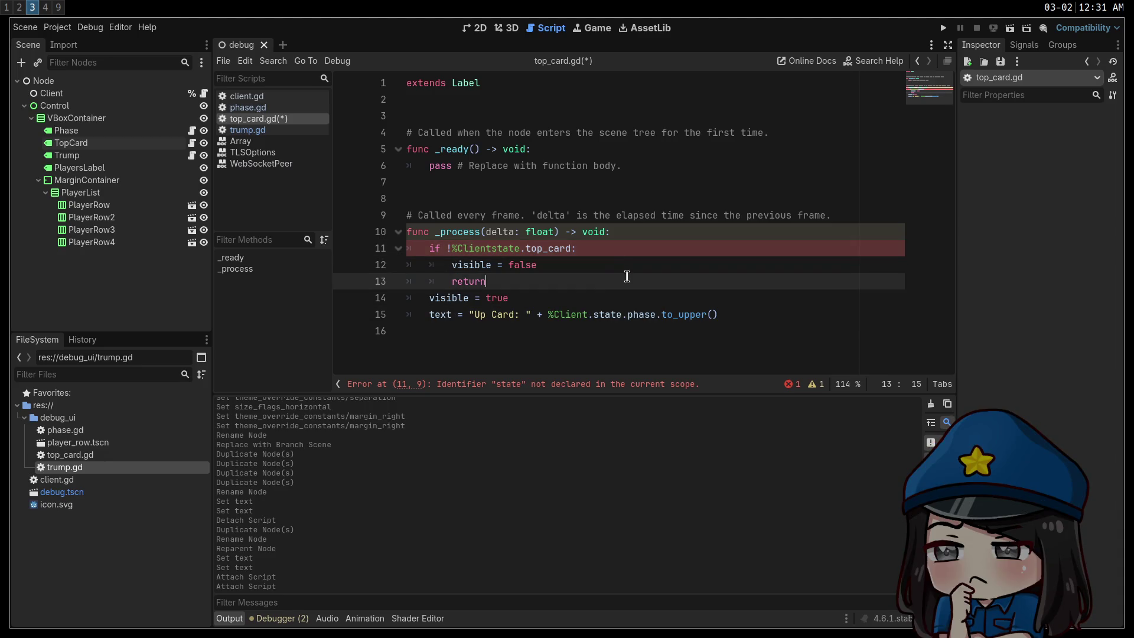
pyautogui.write('.')
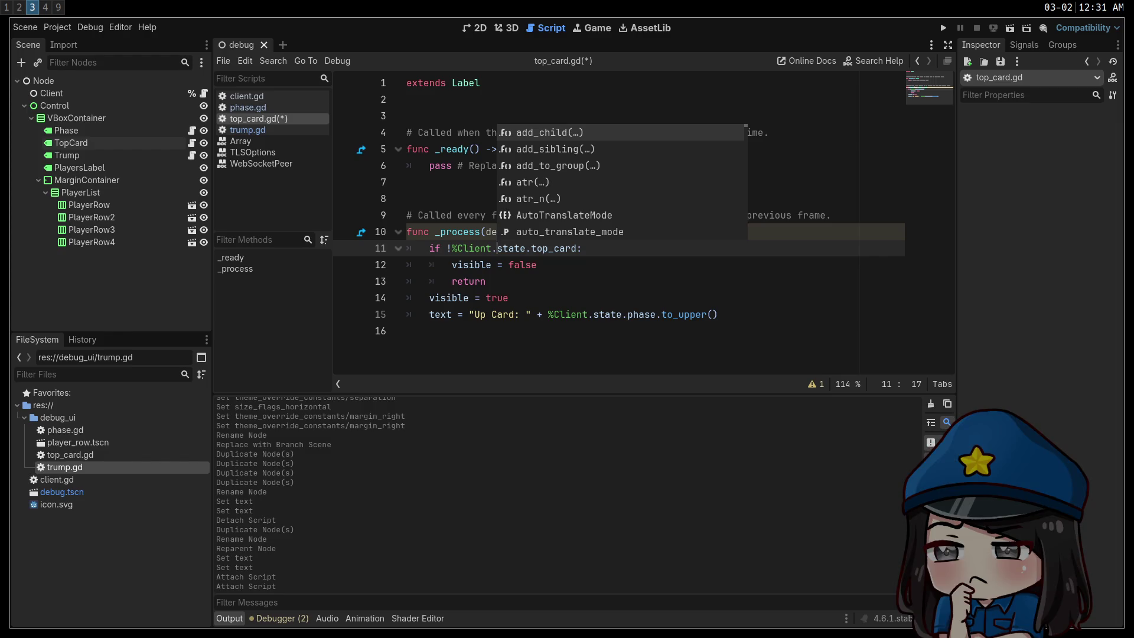
pyautogui.click(588, 299)
pyautogui.click(641, 338)
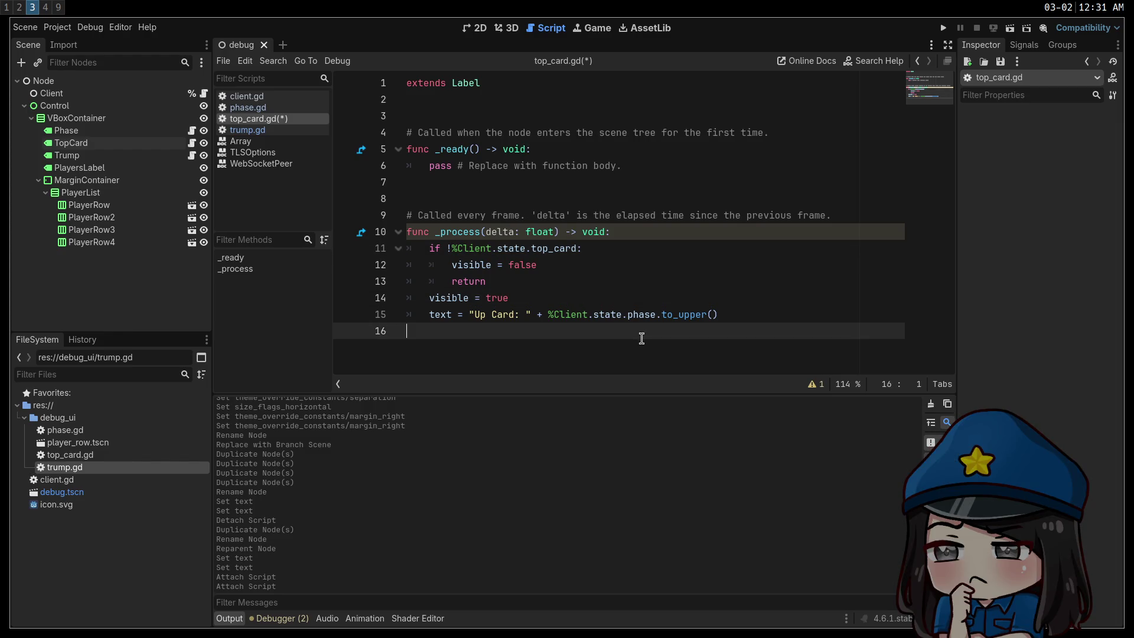
pyautogui.hotkey('ctrl', 's')
# Make the label show top_card.rank + " of " + top_card.suit and save top_card.gd.
pyautogui.moveTo(721, 315); pyautogui.dragTo(628, 315)
pyautogui.write('top_card.')
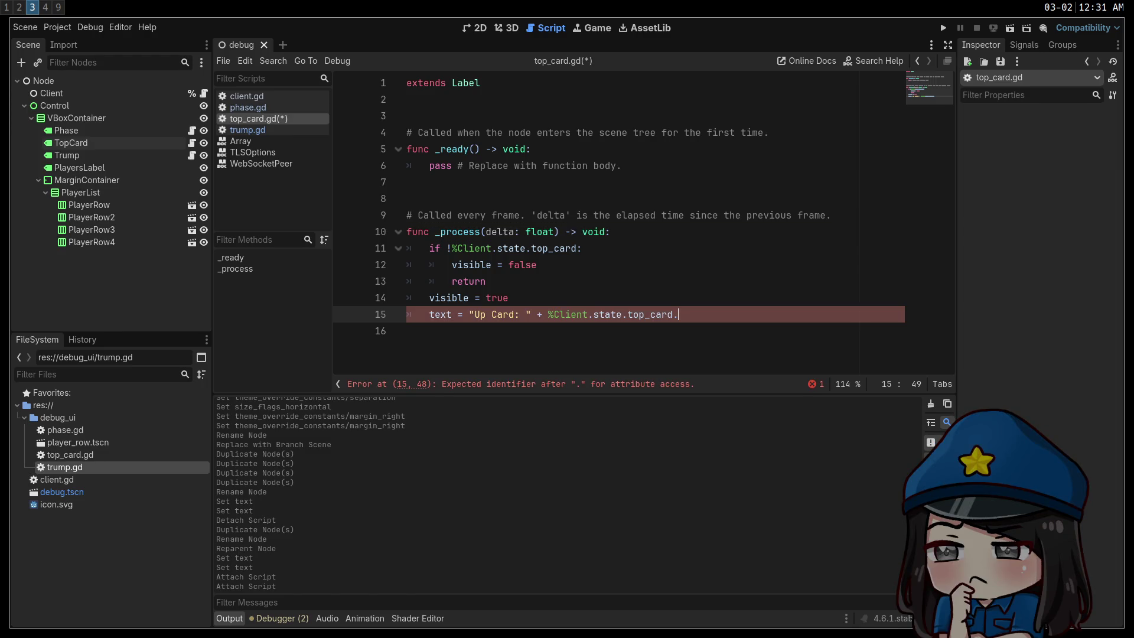
pyautogui.write('rank + " of')
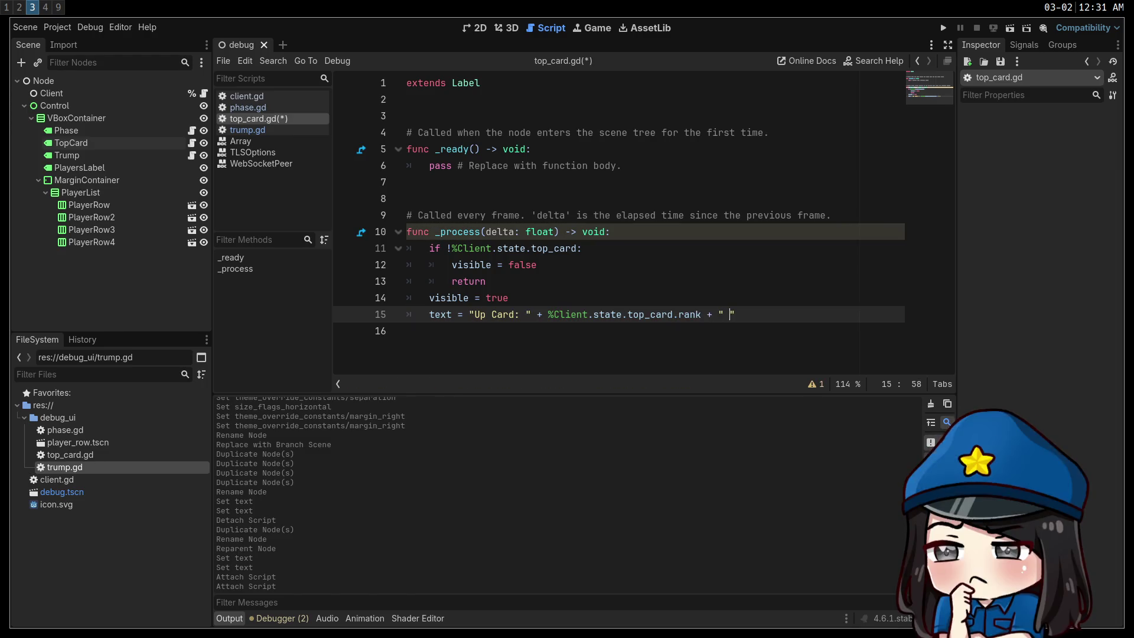
pyautogui.write(' " + ')
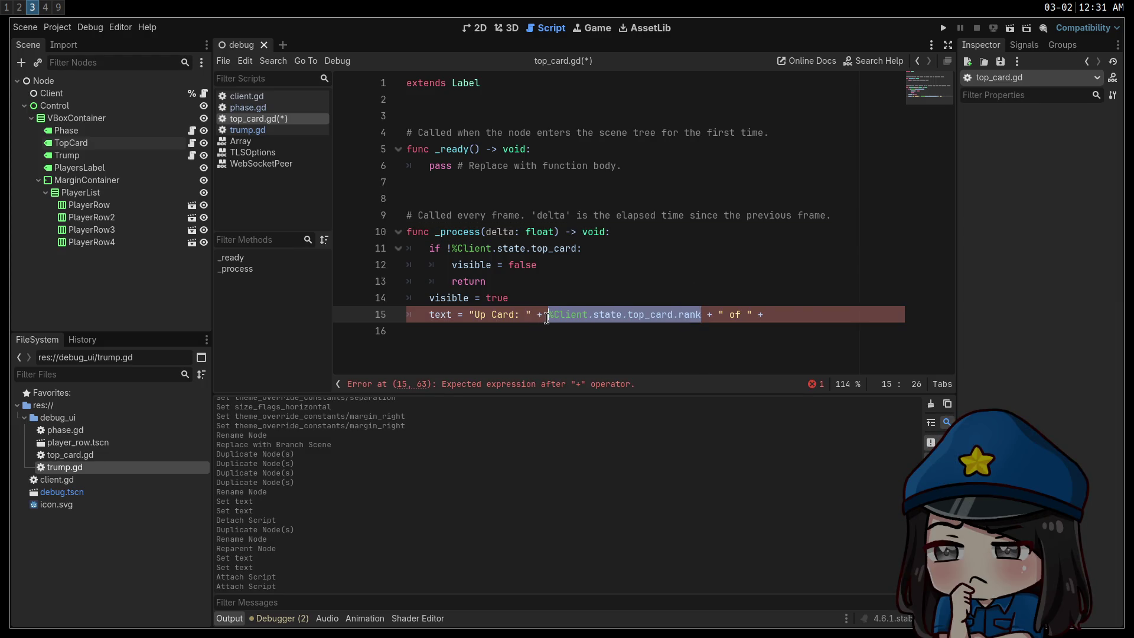
pyautogui.write('%Client.state.top_card.suit')
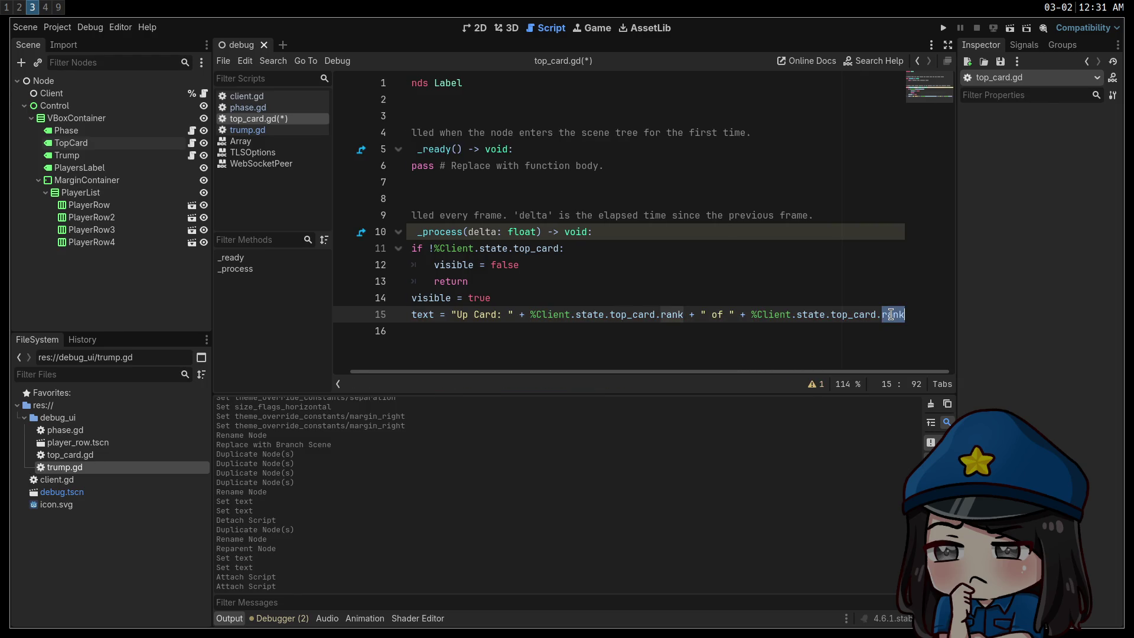
pyautogui.press('Up')
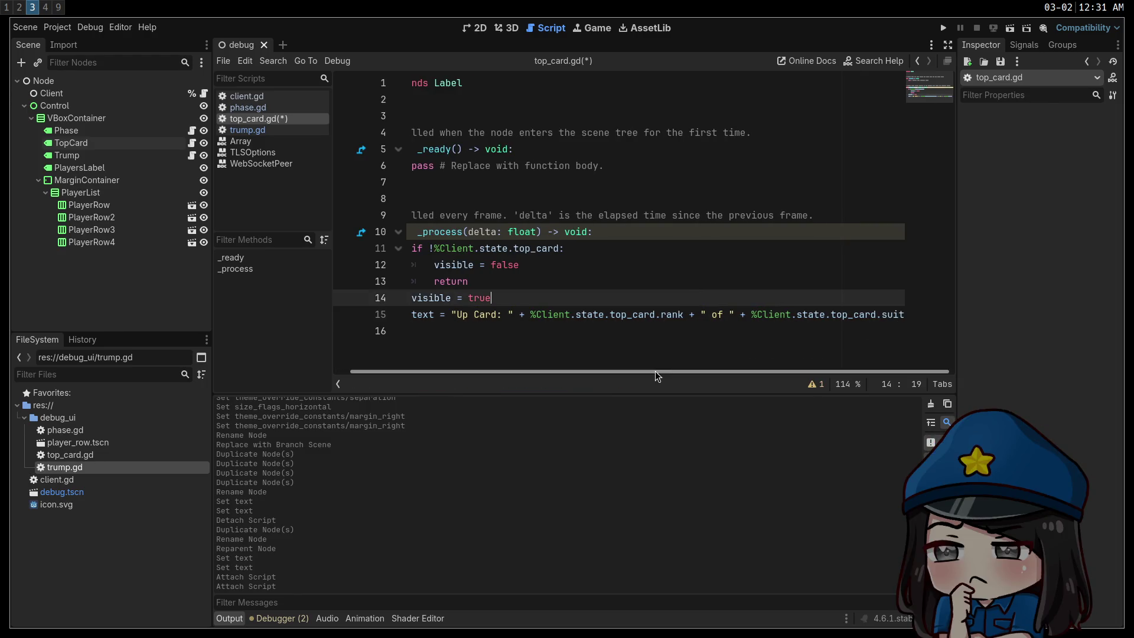
pyautogui.moveTo(653, 371); pyautogui.dragTo(636, 371)
pyautogui.hotkey('ctrl', 's')
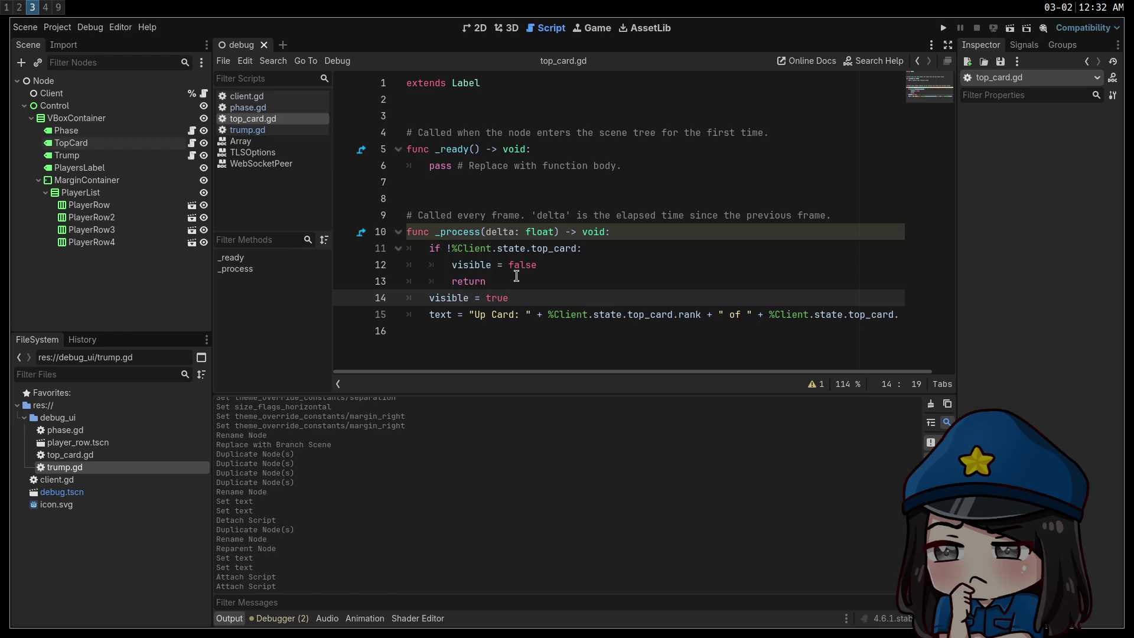
pyautogui.click(943, 28)
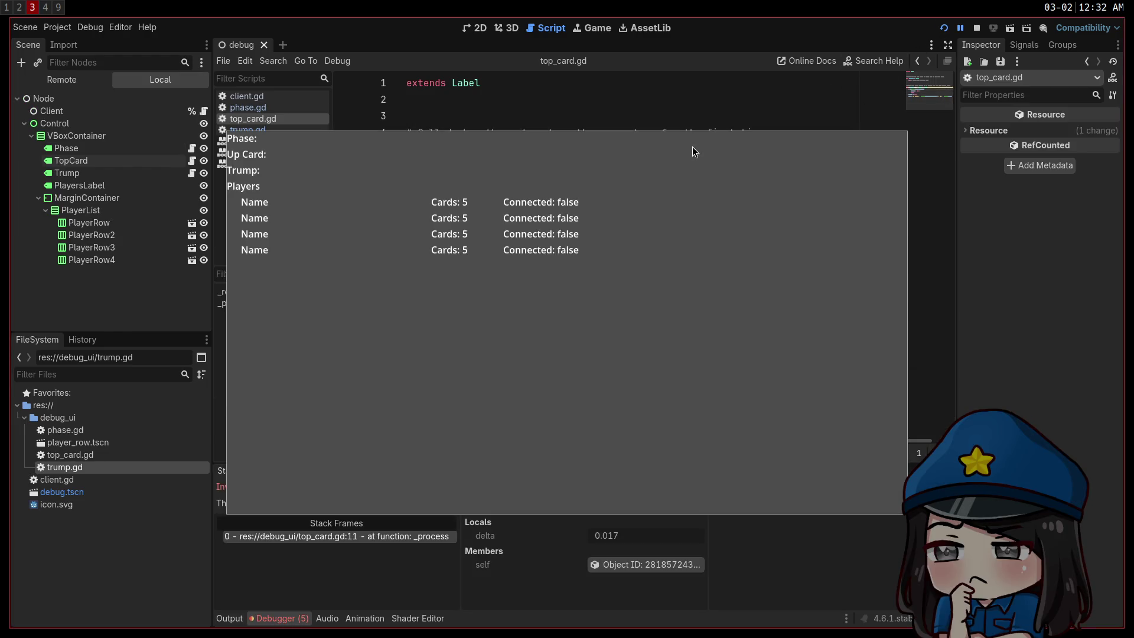
# Stop the game, check the Errors tab, and change the condition to "top_card" in %Client.state.
pyautogui.click(978, 28)
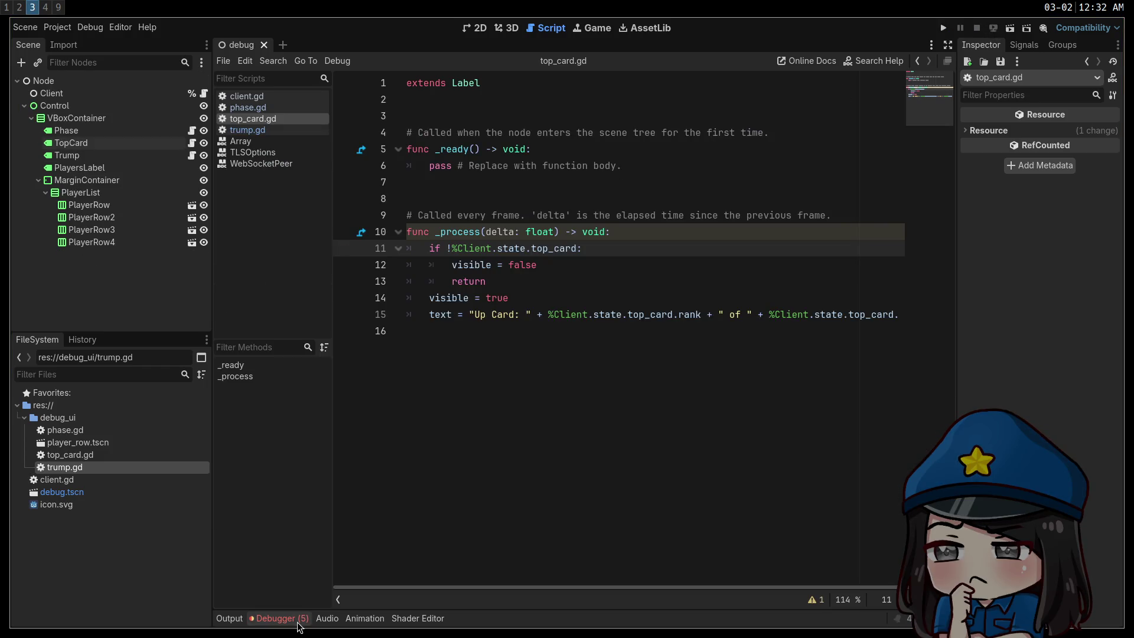
pyautogui.click(293, 473)
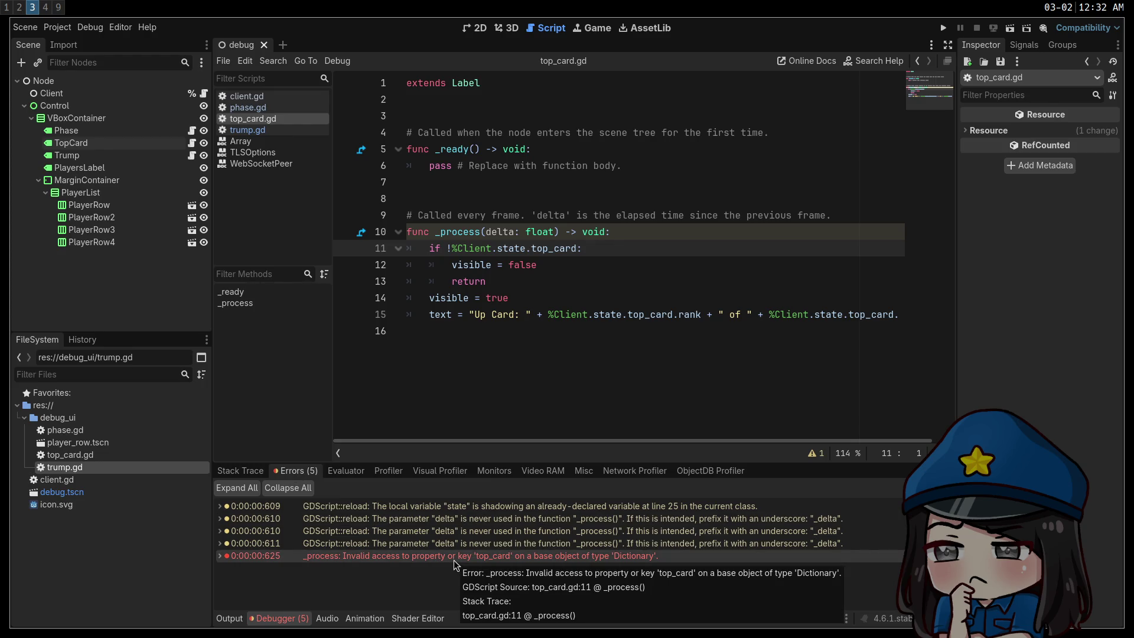
pyautogui.doubleClick(554, 248)
pyautogui.press('BackSpace')
pyautogui.press('BackSpace')
pyautogui.write('["top_')
pyautogui.press('BackSpace')
pyautogui.press('BackSpace')
pyautogui.press('BackSpace')
pyautogui.click(456, 248)
pyautogui.press('BackSpace')
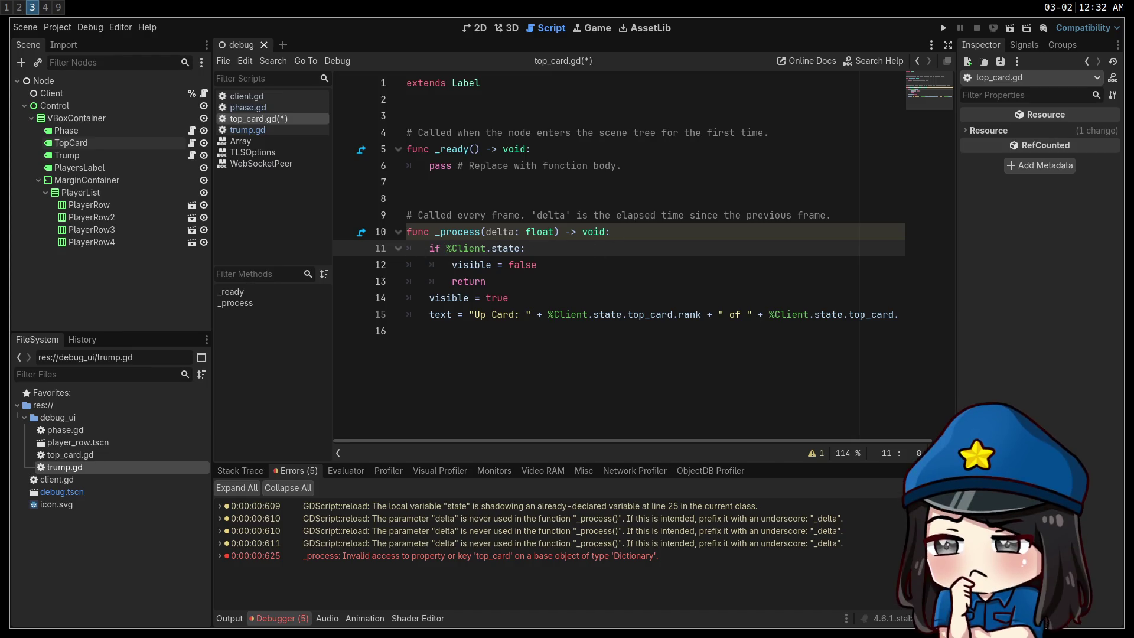
pyautogui.write('"top_card')
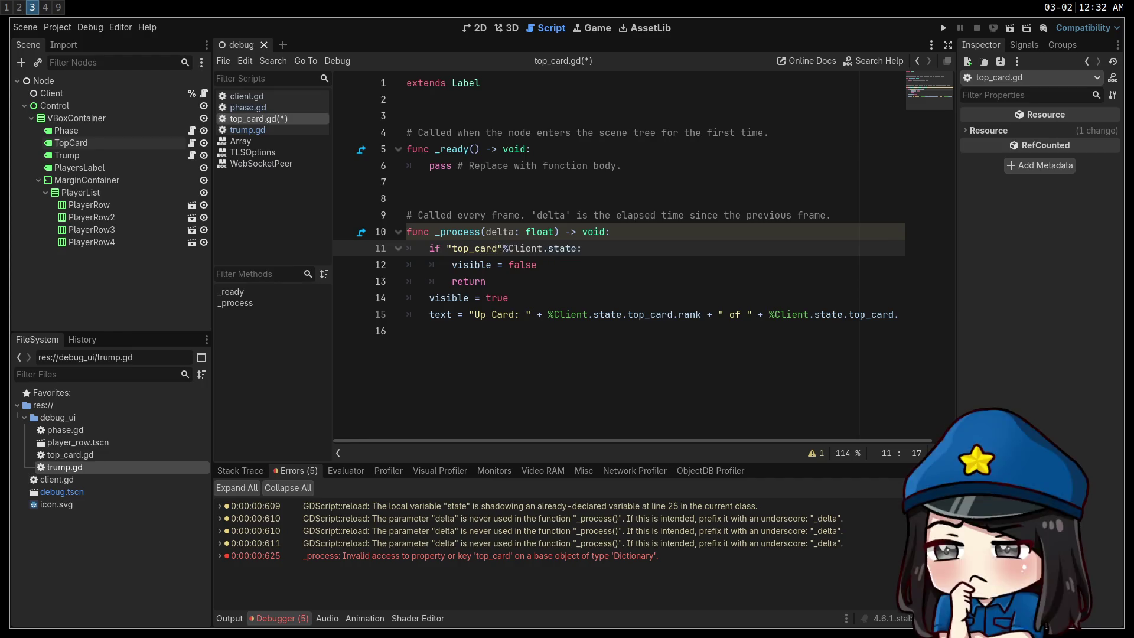
pyautogui.write('" in')
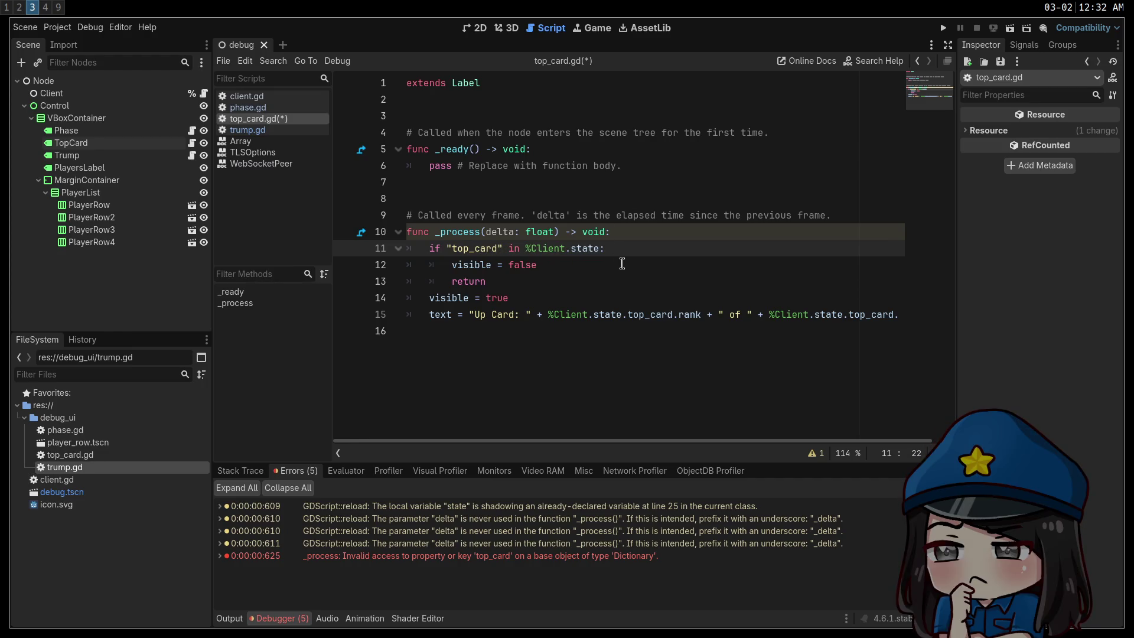
pyautogui.hotkey('ctrl', 's')
# Make the check 'if not "top_card" in %Client.state' and rerun the scene.
pyautogui.click(447, 248)
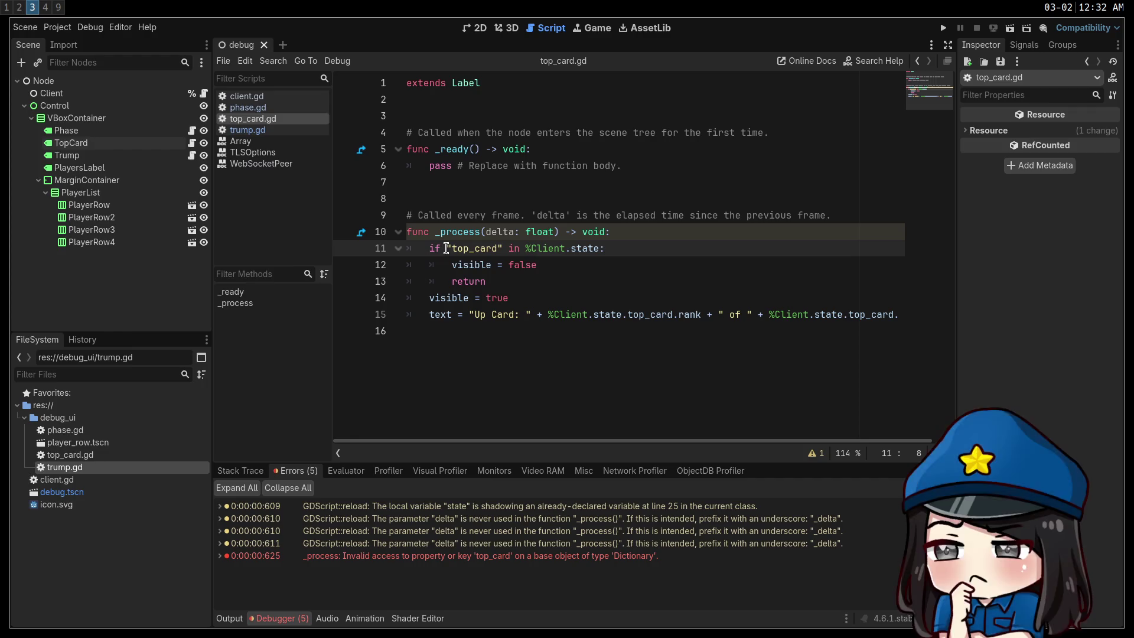
pyautogui.write('not')
pyautogui.click(942, 29)
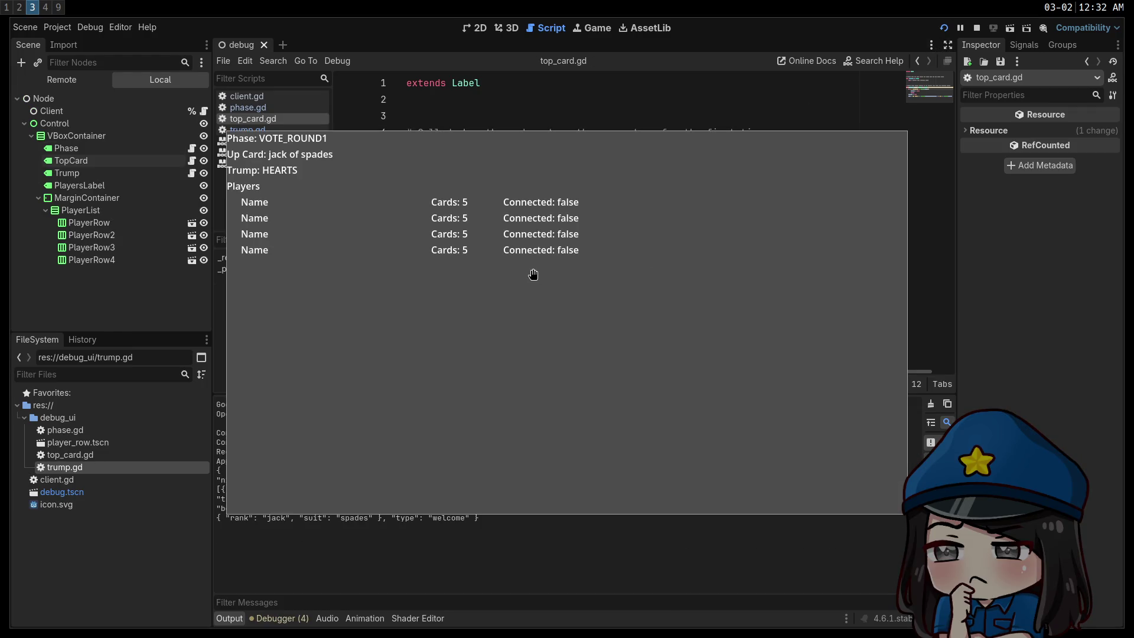
pyautogui.moveTo(533, 274); pyautogui.dragTo(571, 293)
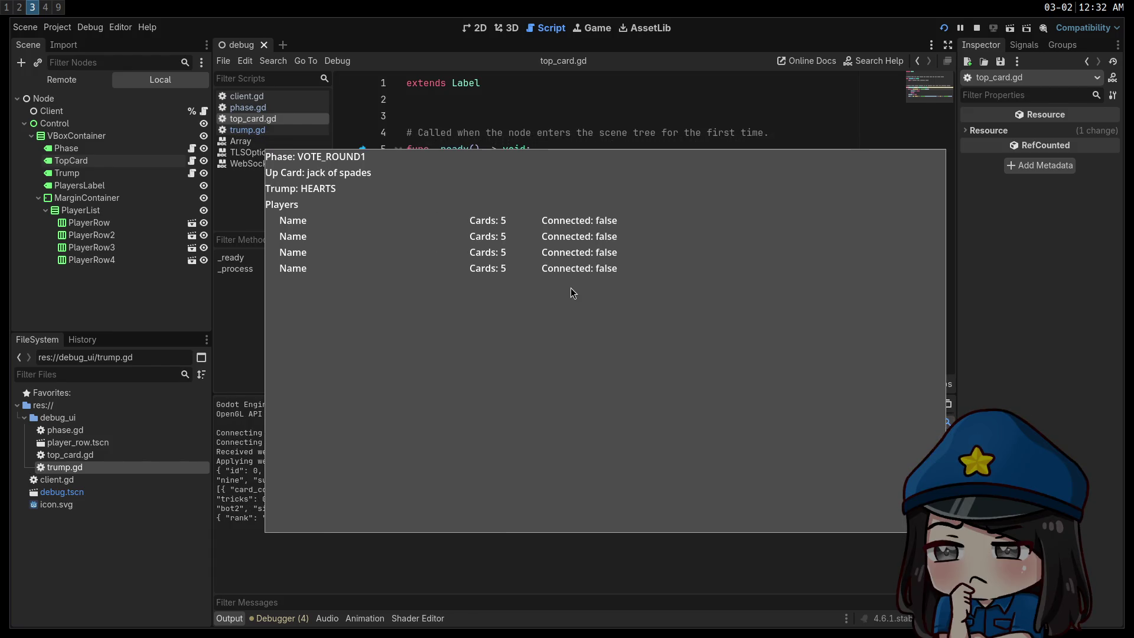
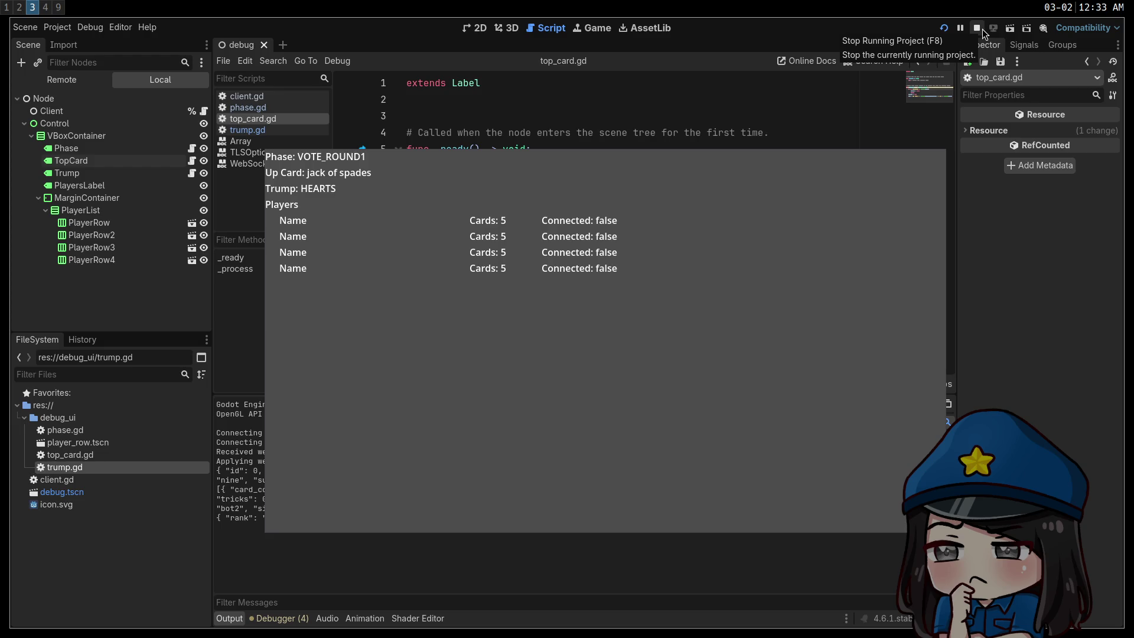
# Stop the running debug game and select the PlayerList node in the Scene dock.
pyautogui.click(983, 31)
pyautogui.click(82, 195)
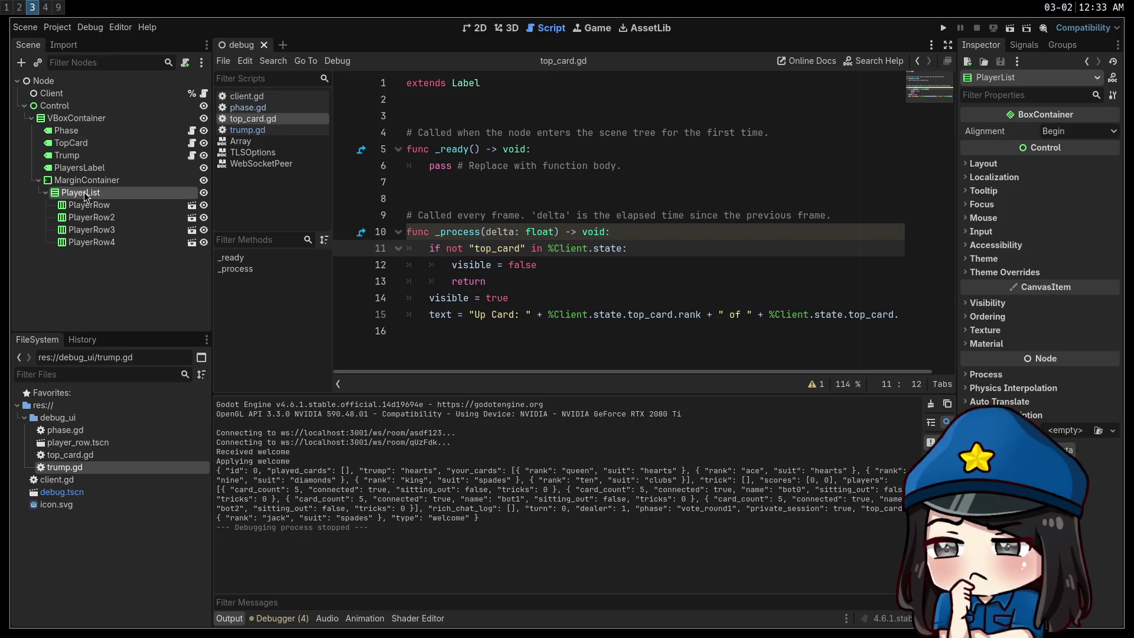
# Attach a new script to PlayerList saved as res://debug_ui/player_list.gd.
pyautogui.rightClick(89, 196)
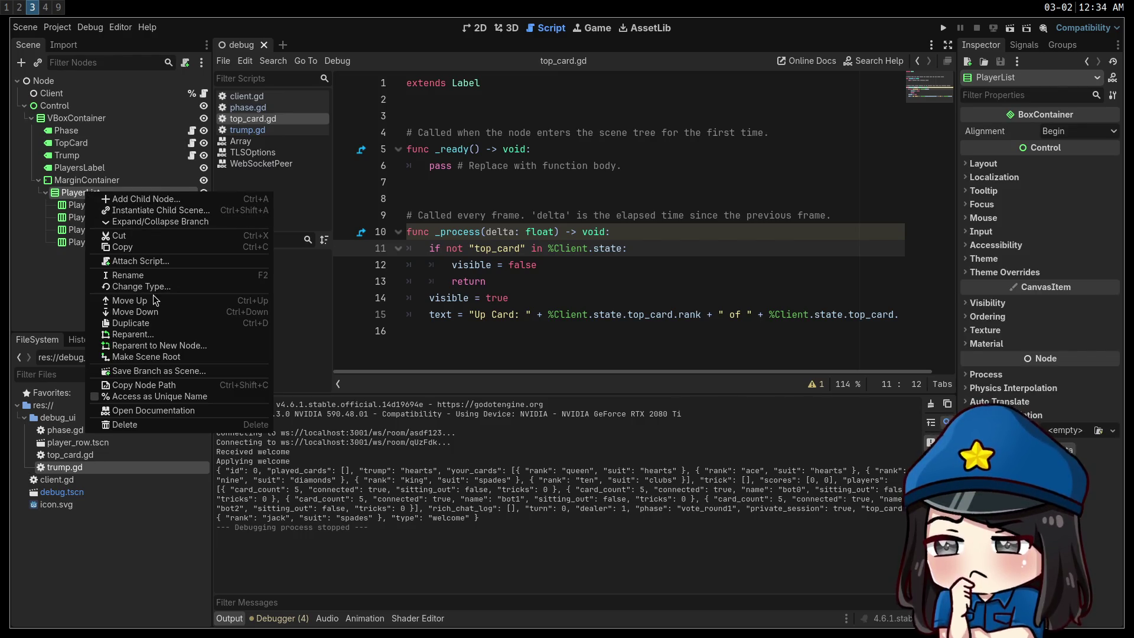
pyautogui.click(141, 263)
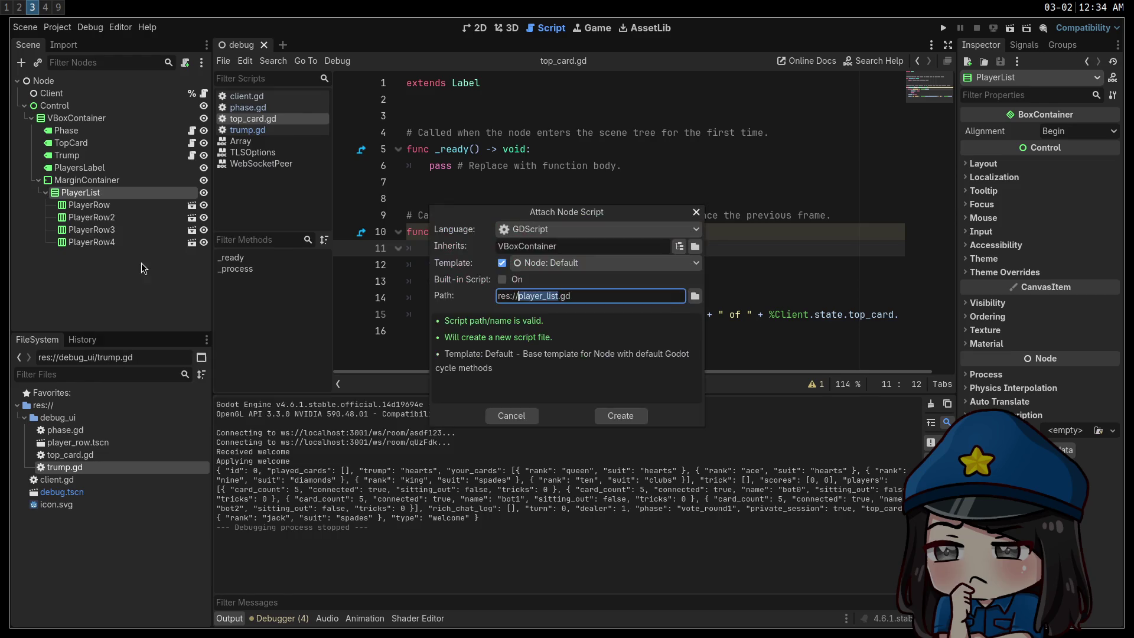
pyautogui.click(518, 296)
pyautogui.write('debug_ui/')
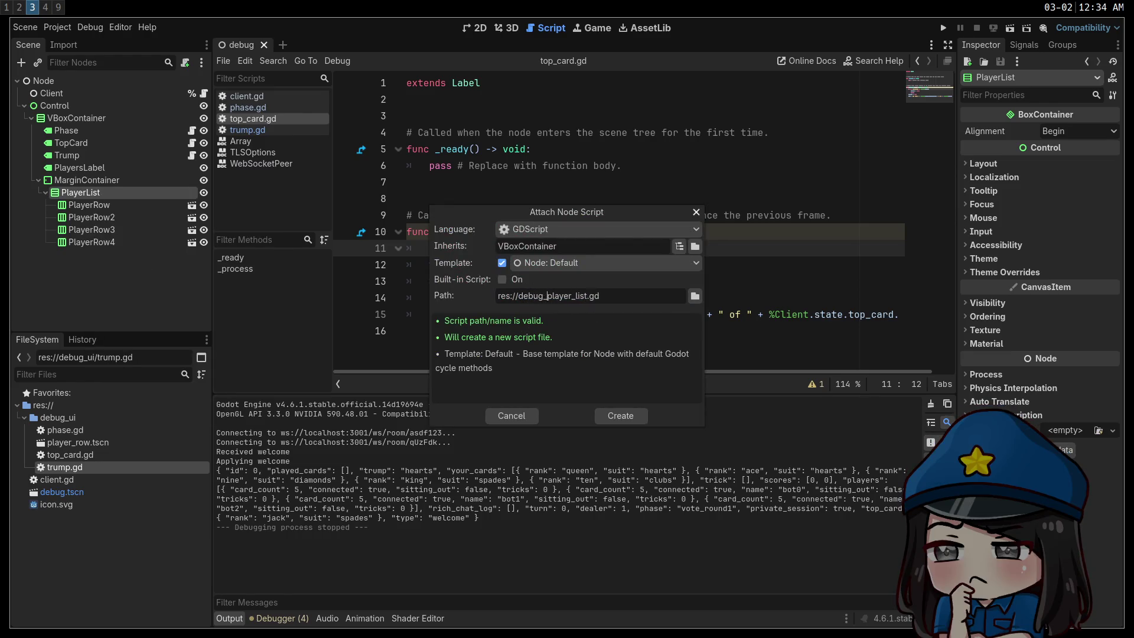
pyautogui.click(622, 416)
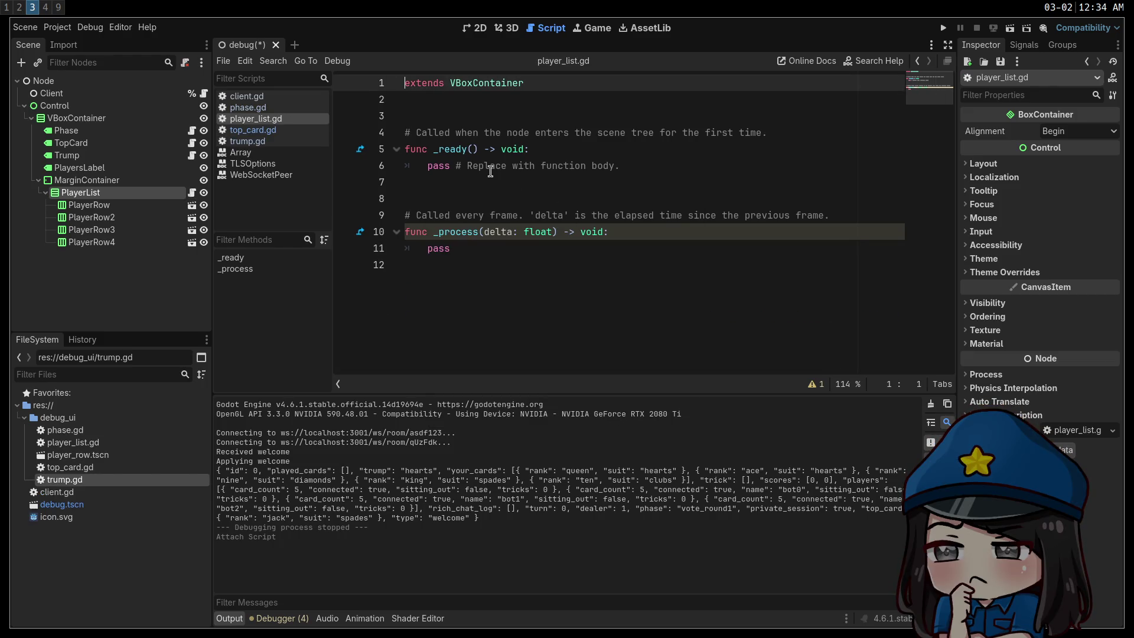
# Replace pass in _process with a loop header 'for child in get_children():'.
pyautogui.click(510, 188)
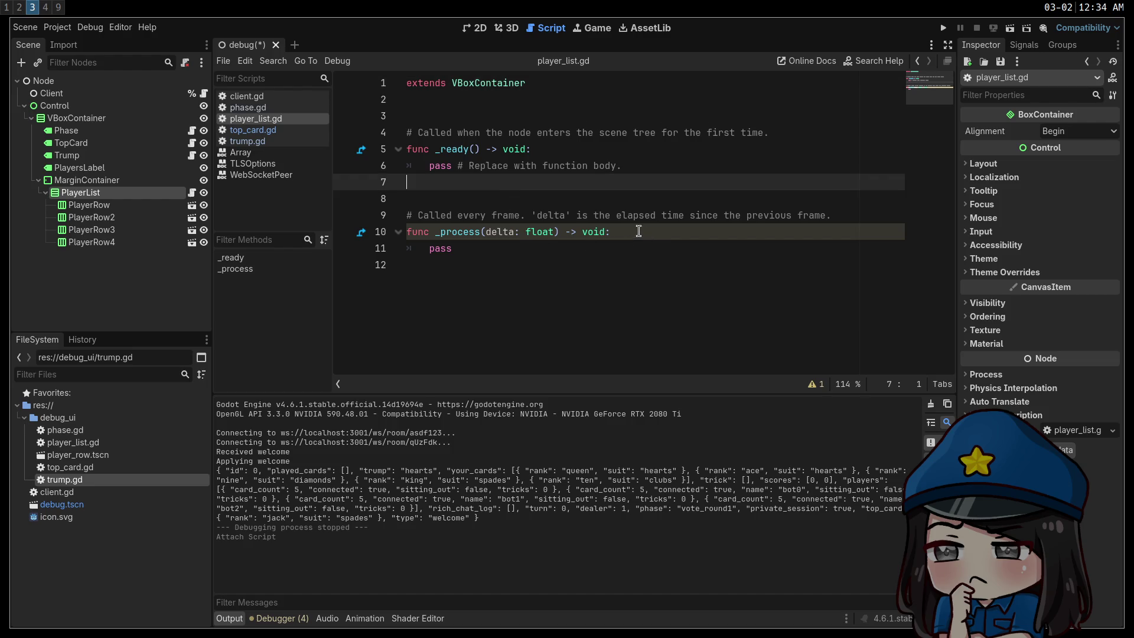
pyautogui.click(609, 249)
pyautogui.hotkey('shift', 'Home')
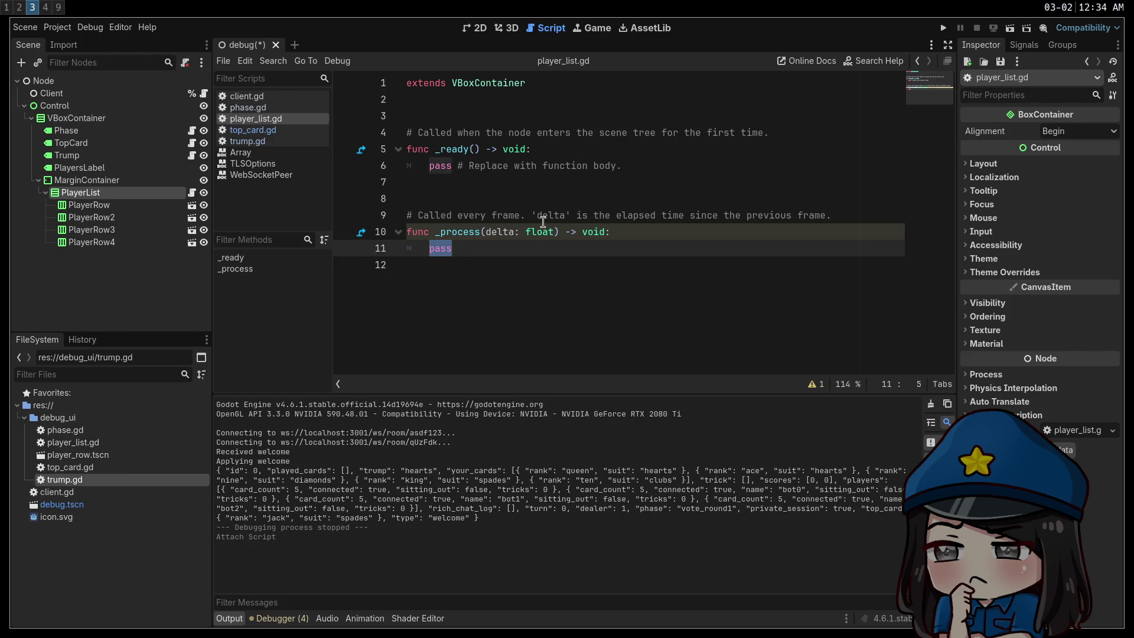
pyautogui.write('for child ')
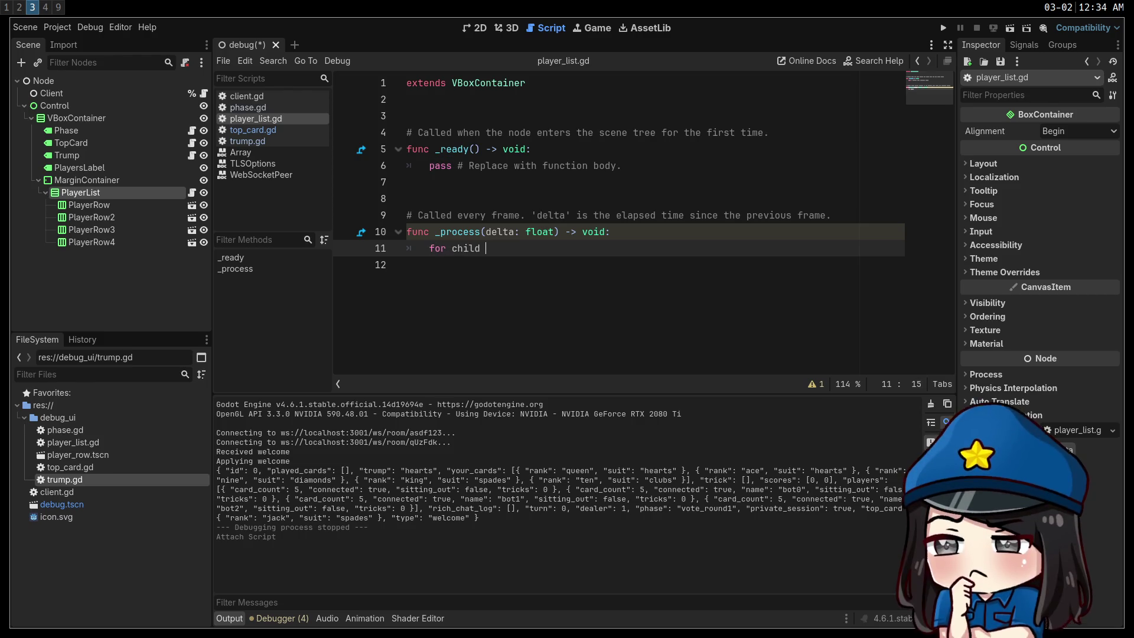
pyautogui.write('in get_chil')
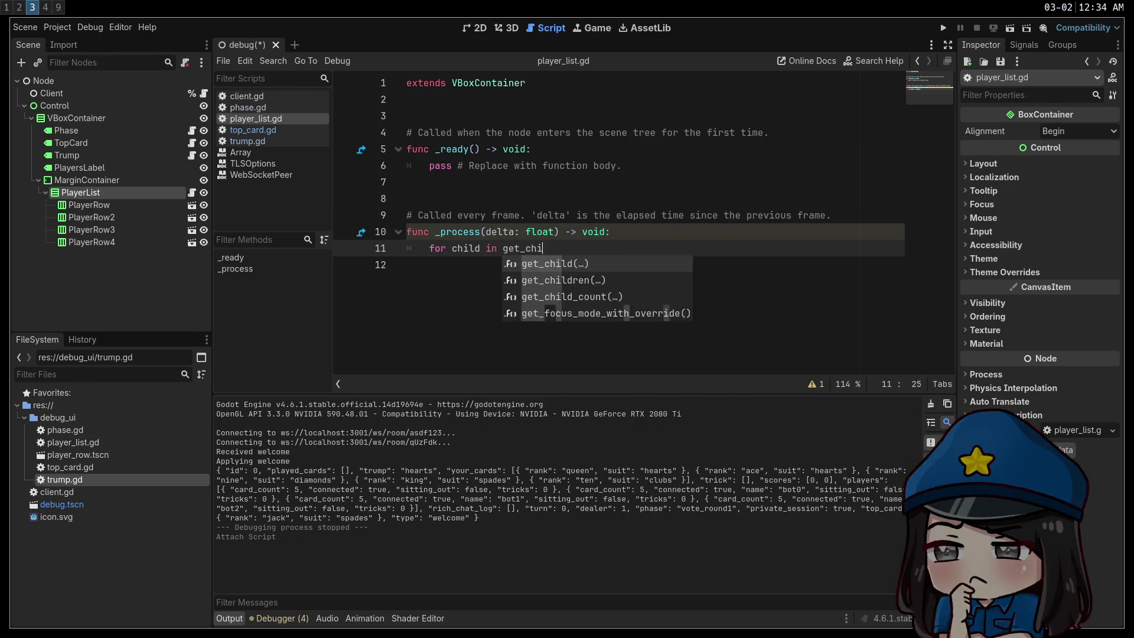
pyautogui.press('Down')
pyautogui.press('Return')
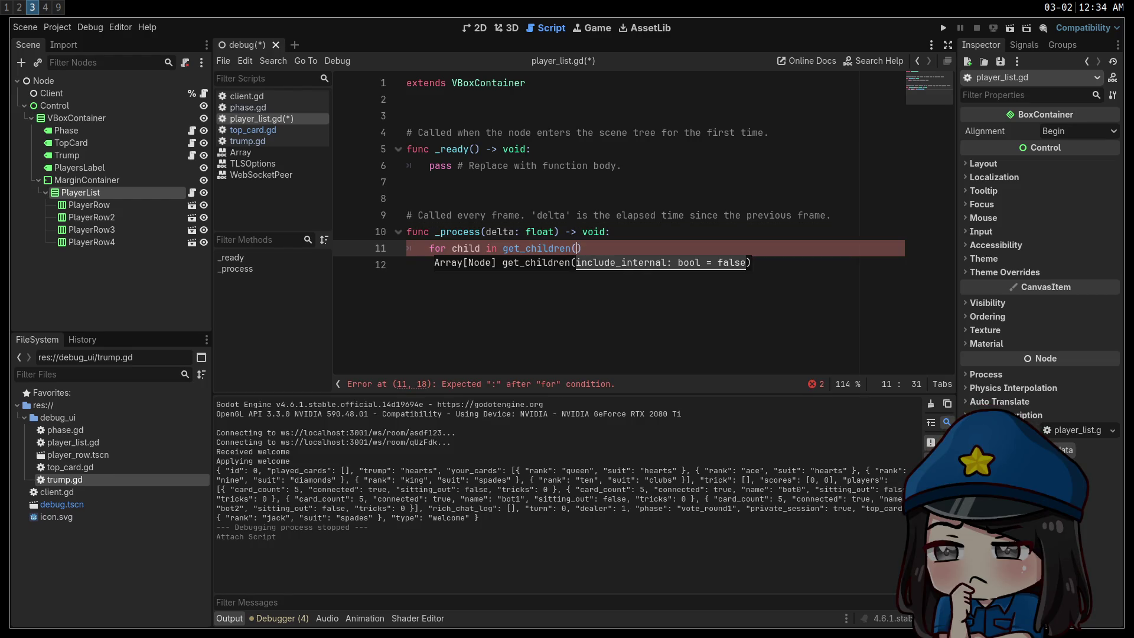
pyautogui.write('):')
pyautogui.press('Return')
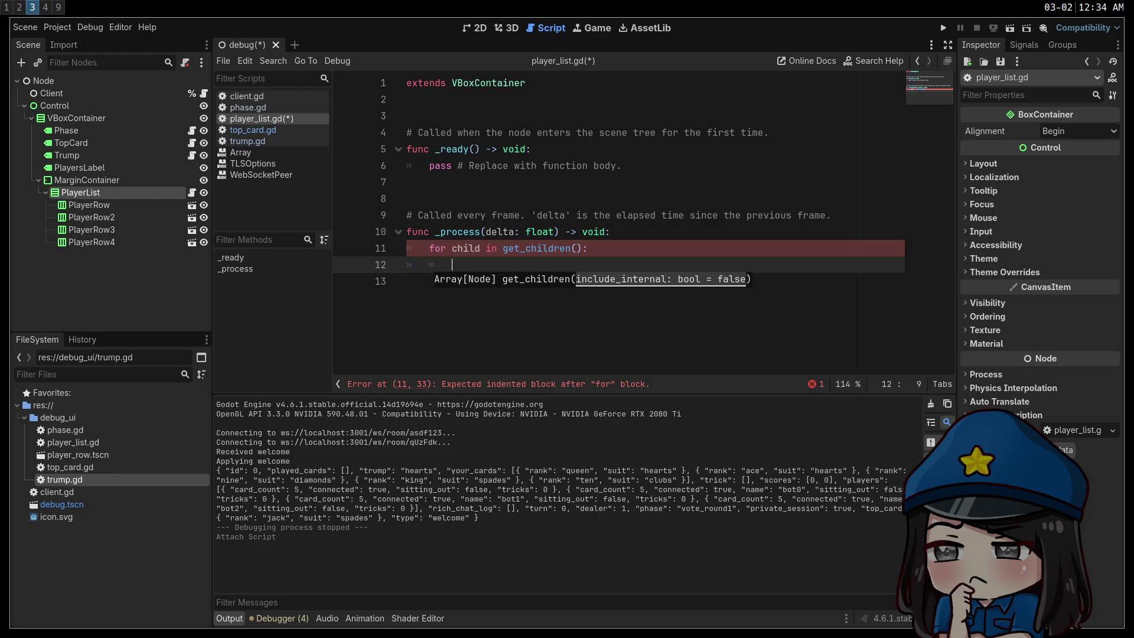
# Rewrite the loop header as 'for i in get_child_count():'.
pyautogui.press('Left')
pyautogui.press('Left')
pyautogui.press('Left')
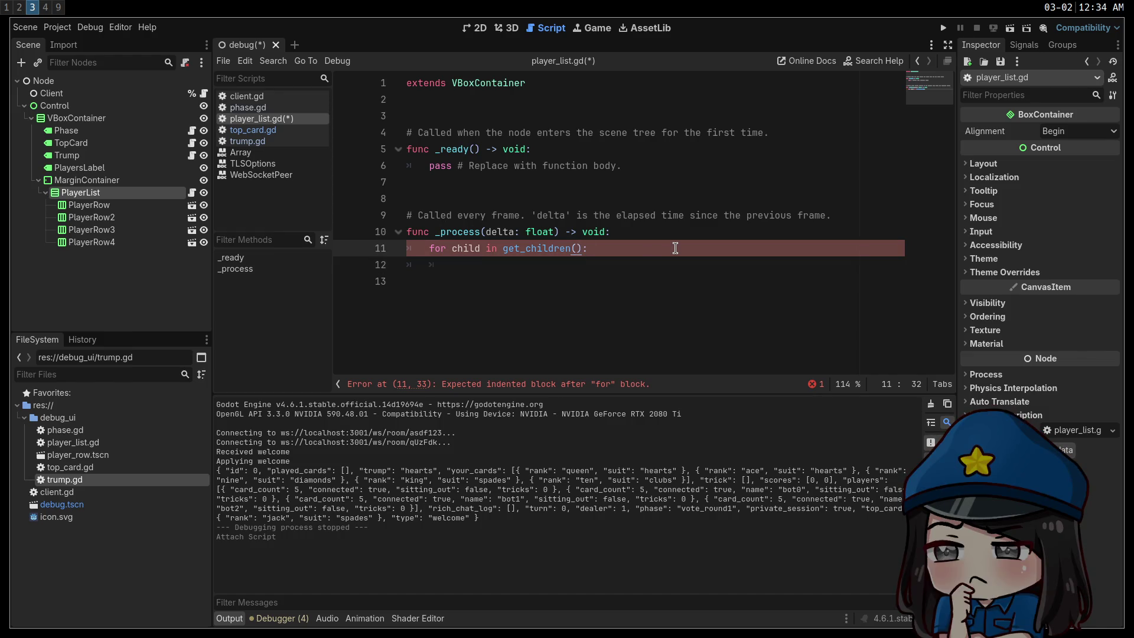
pyautogui.write('.')
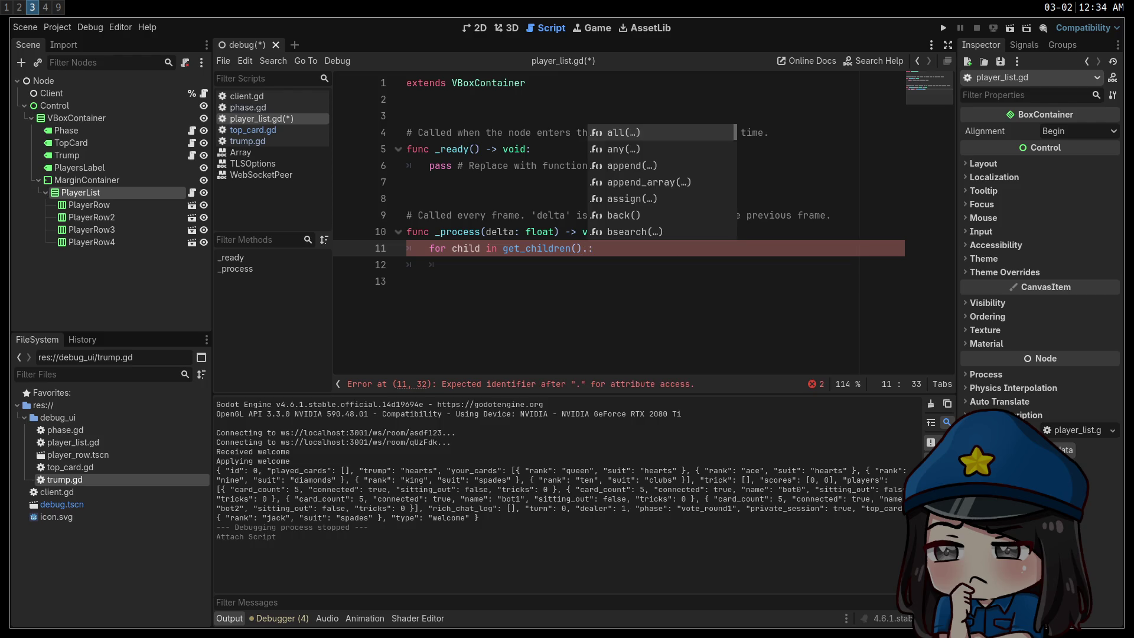
pyautogui.press('BackSpace')
pyautogui.press('BackSpace')
pyautogui.press('BackSpace')
pyautogui.write('c')
pyautogui.press('Return')
pyautogui.write('):')
pyautogui.doubleClick(468, 249)
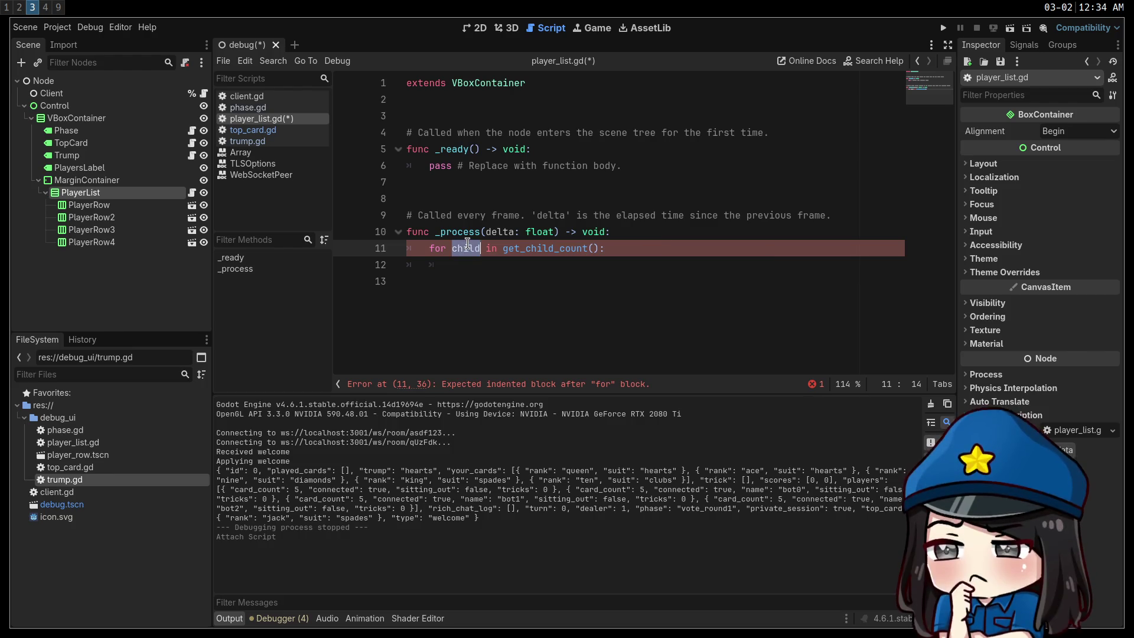
pyautogui.write('i')
# Add 'var child = get_child(i)' as the first line inside the loop.
pyautogui.click(502, 271)
pyautogui.write('var child = get_chi')
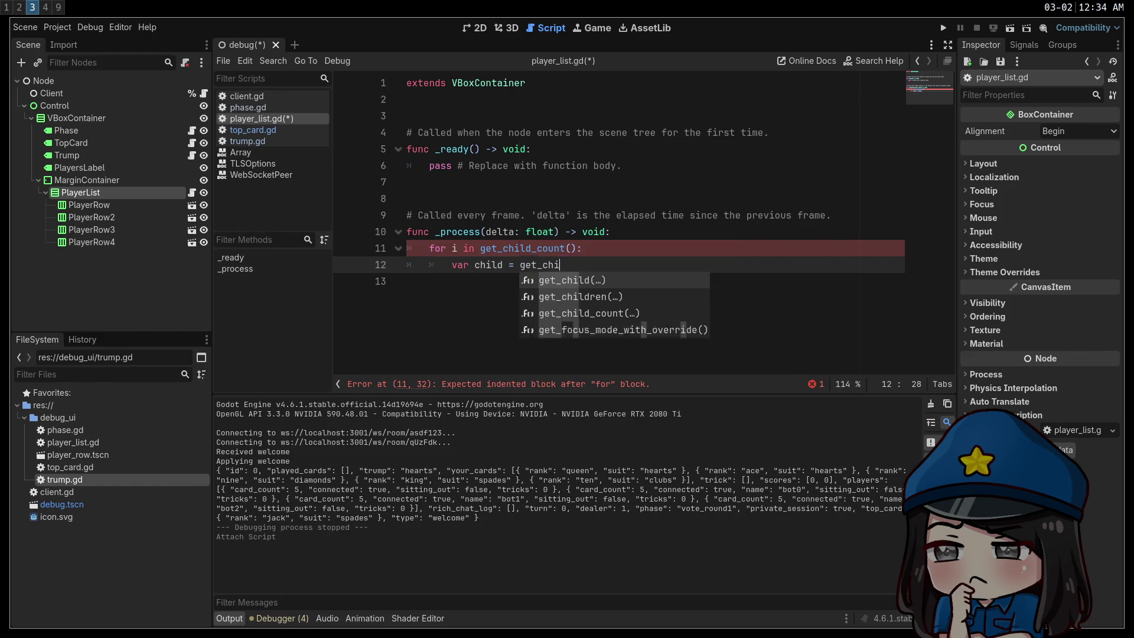
pyautogui.press('Return')
pyautogui.write('i)')
pyautogui.press('Return')
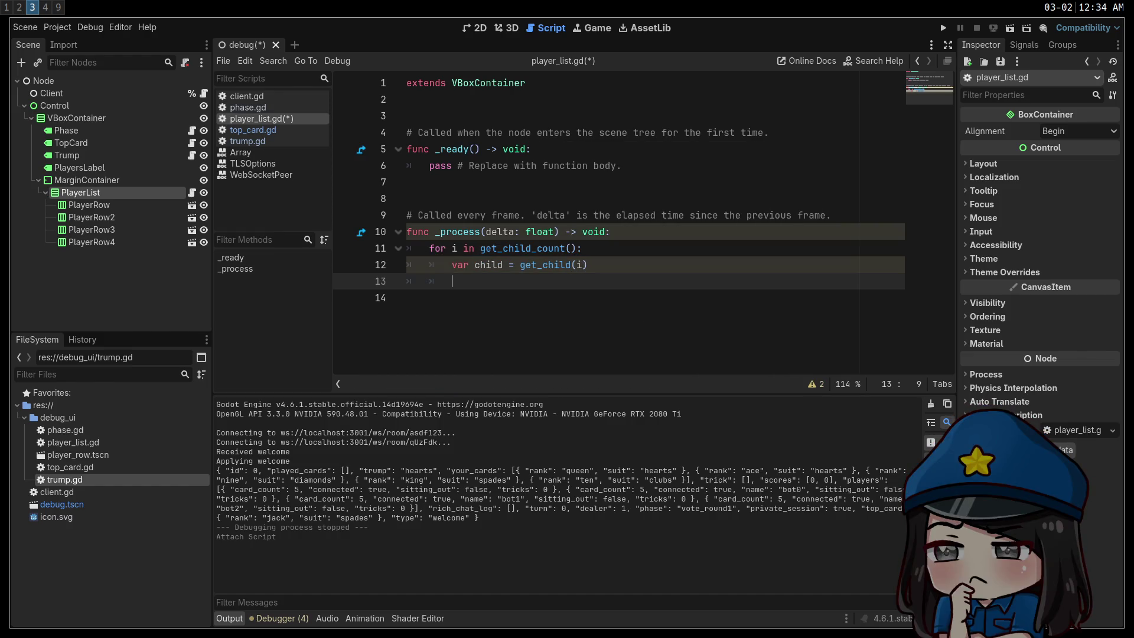
# Add an if comparing i against %Client.state.players.size() inside the loop.
pyautogui.write('if i >')
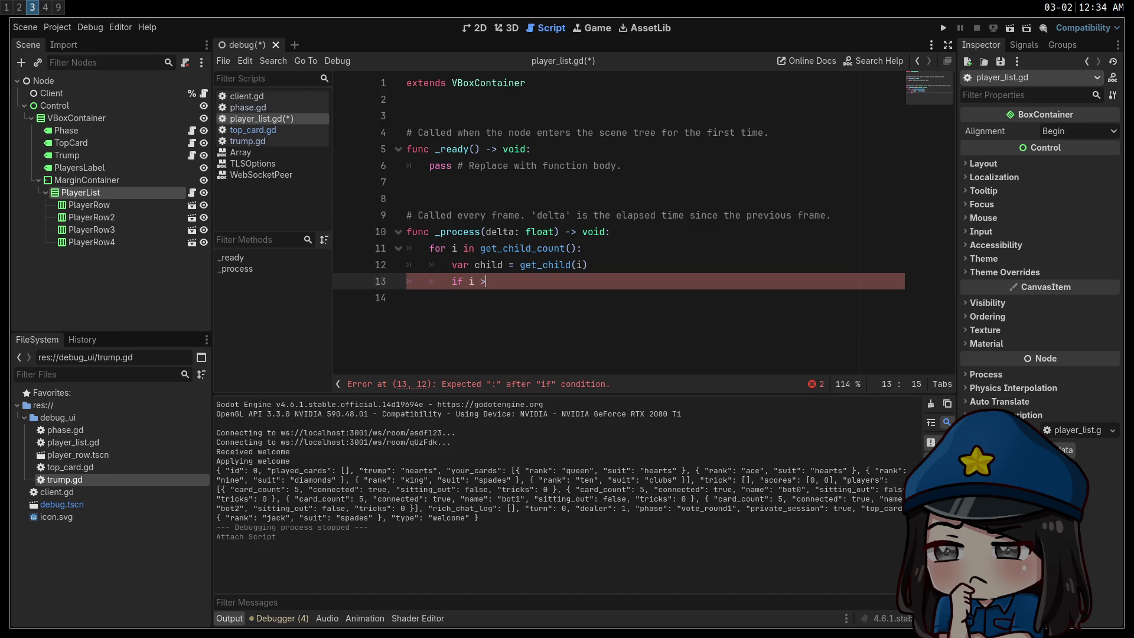
pyautogui.write('= %')
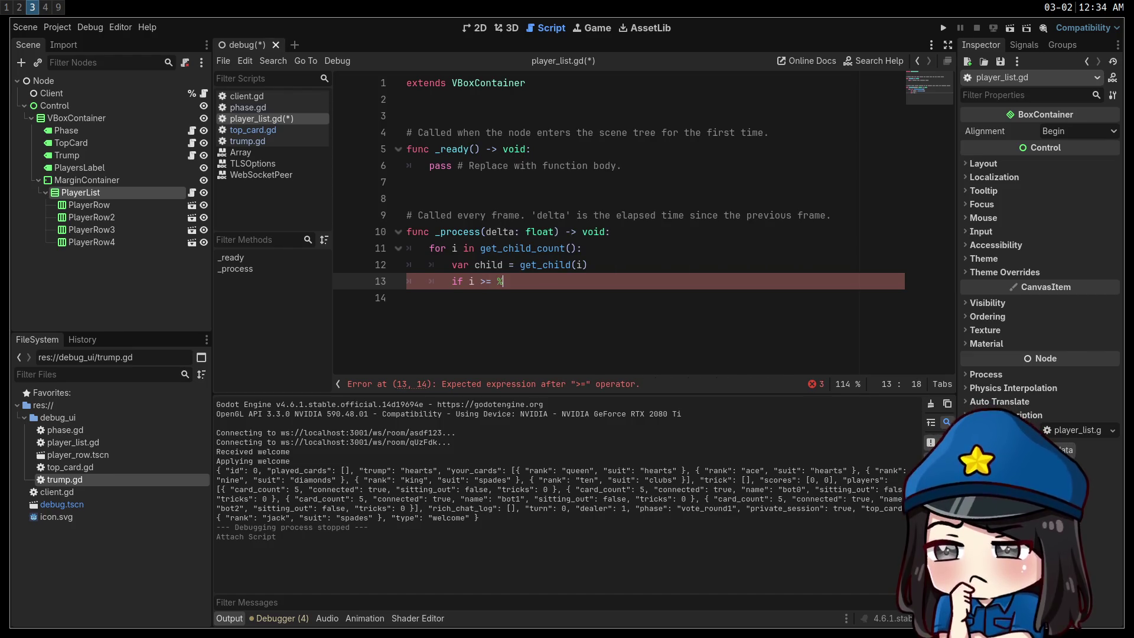
pyautogui.write('Client.ph')
pyautogui.press('BackSpace')
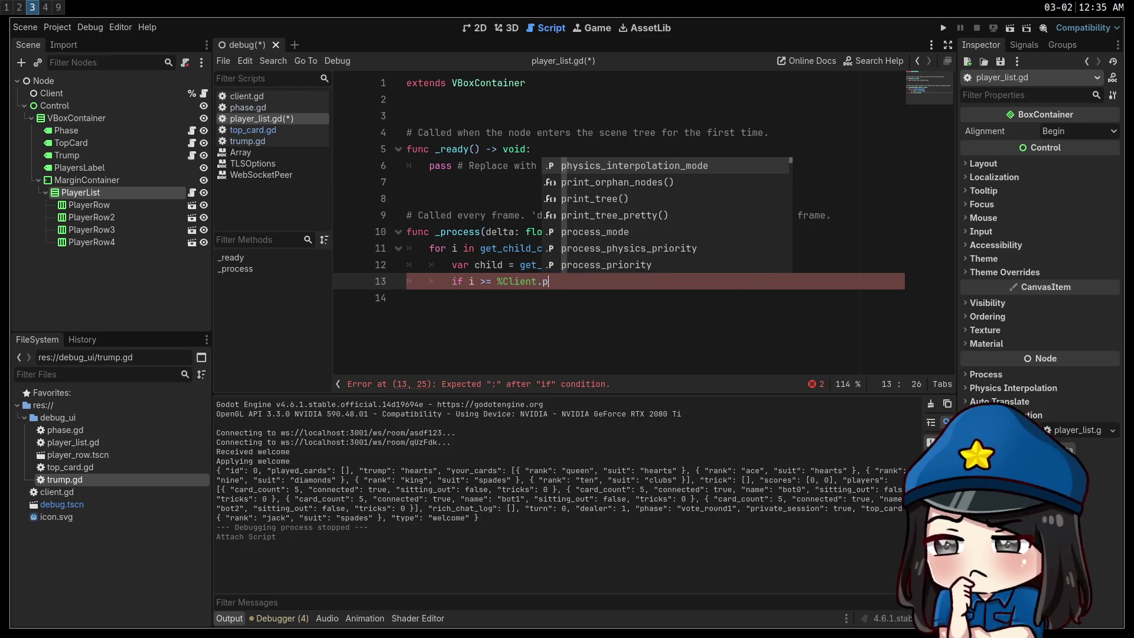
pyautogui.write('layers.')
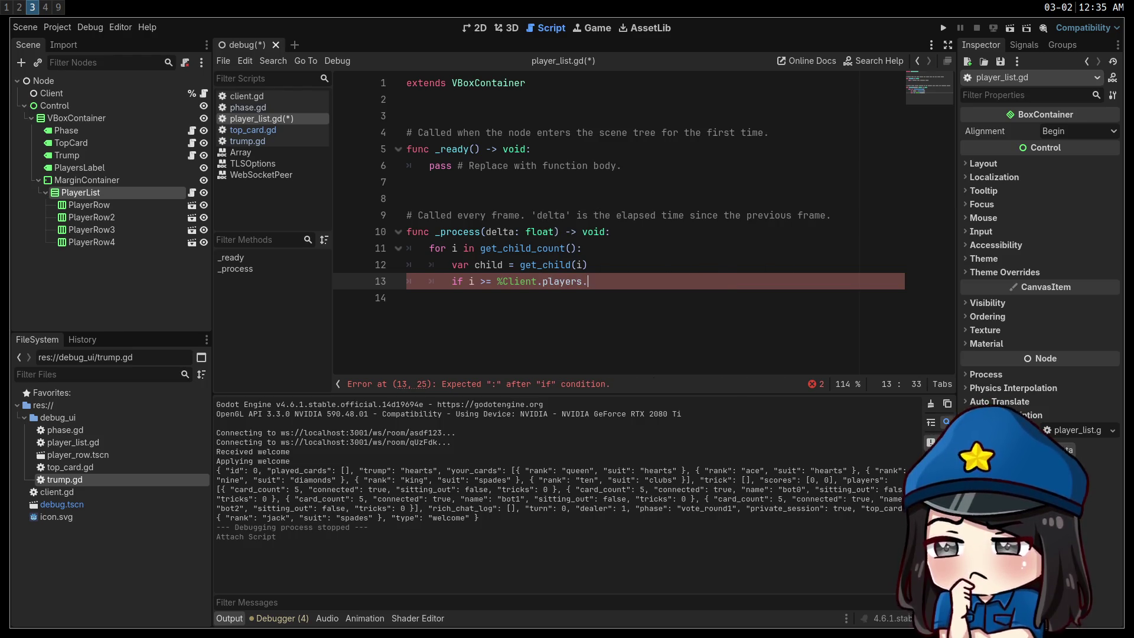
pyautogui.hotkey('ctrl', 'BackSpace')
pyautogui.press('BackSpace')
pyautogui.write('s')
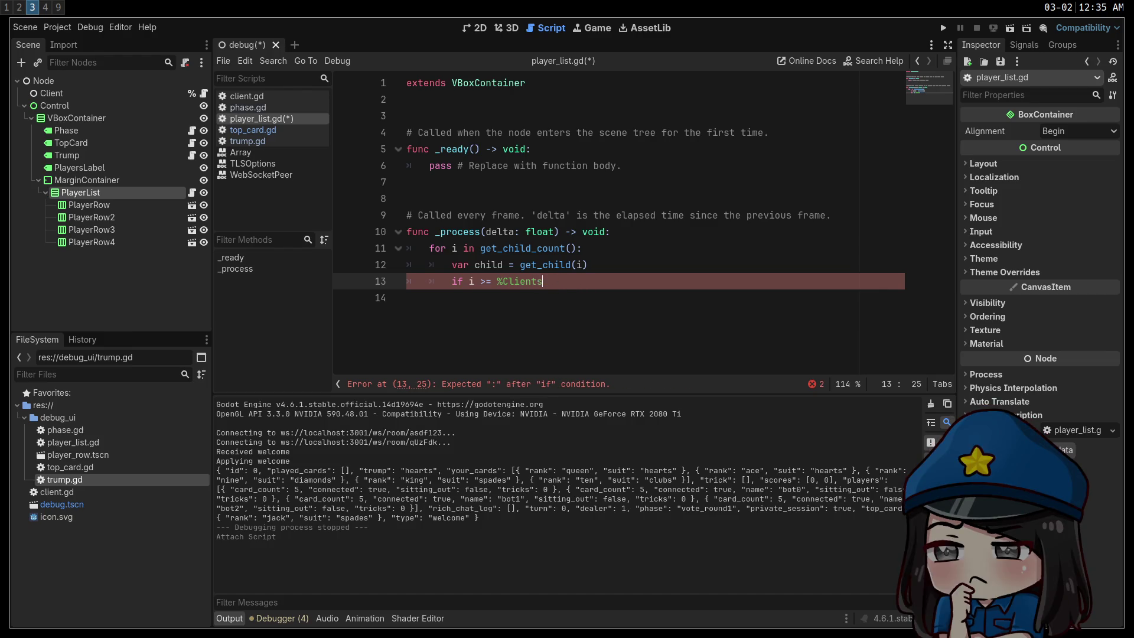
pyautogui.press('BackSpace')
pyautogui.write('.state.players.size')
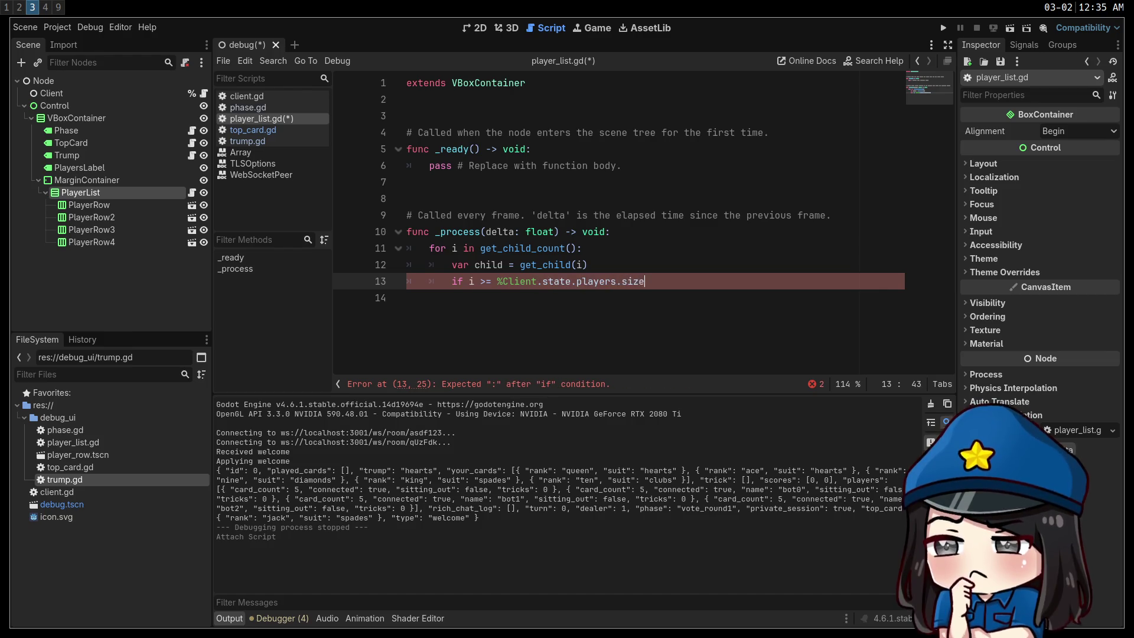
pyautogui.write('():')
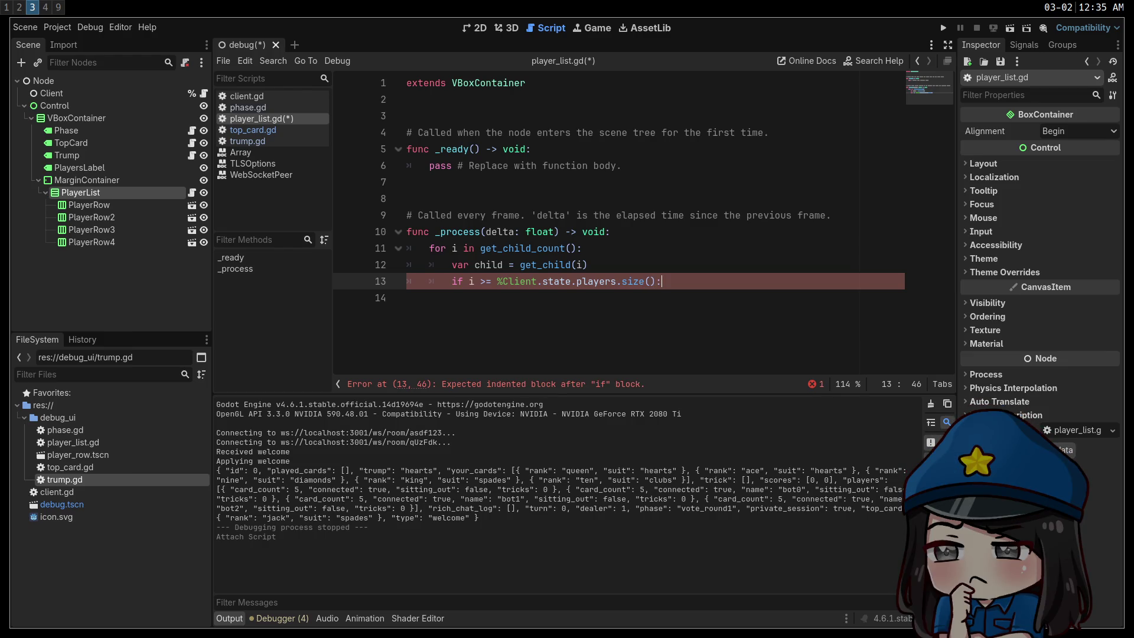
pyautogui.press('Return')
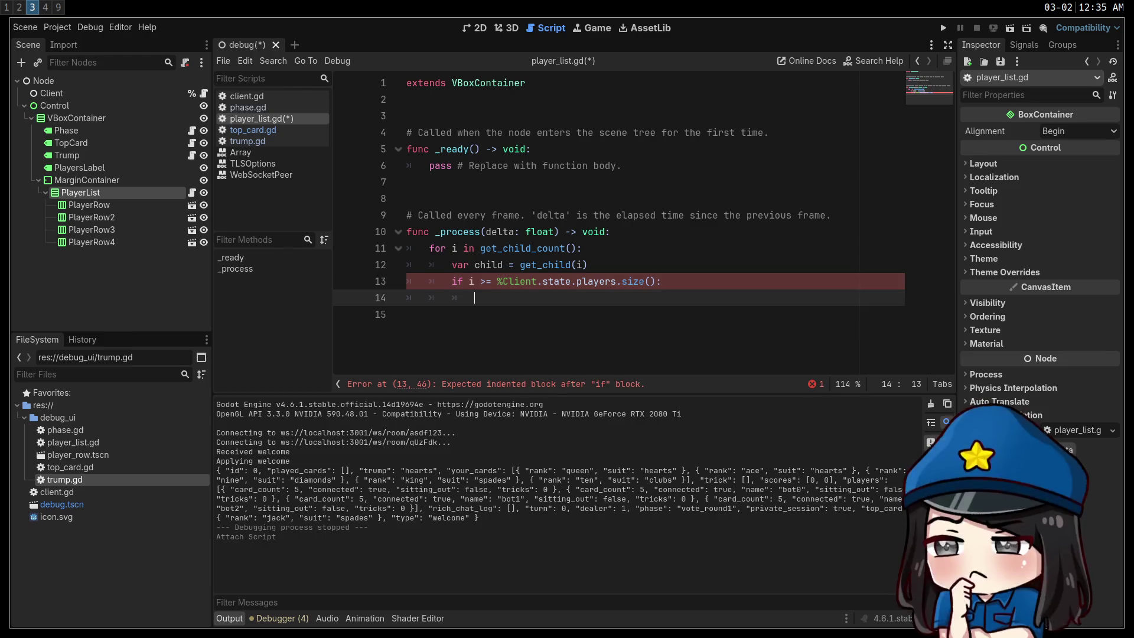
# Make extra rows call child.hide() and continue, otherwise call child.show().
pyautogui.write('vi')
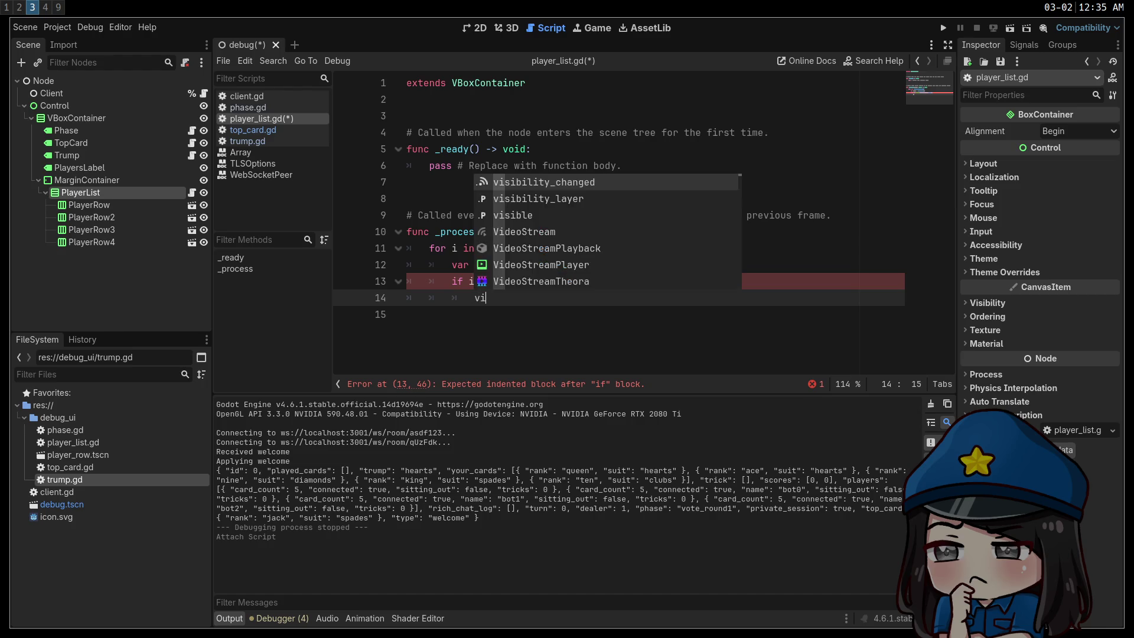
pyautogui.press('BackSpace')
pyautogui.press('BackSpace')
pyautogui.write('.h')
pyautogui.press('Return')
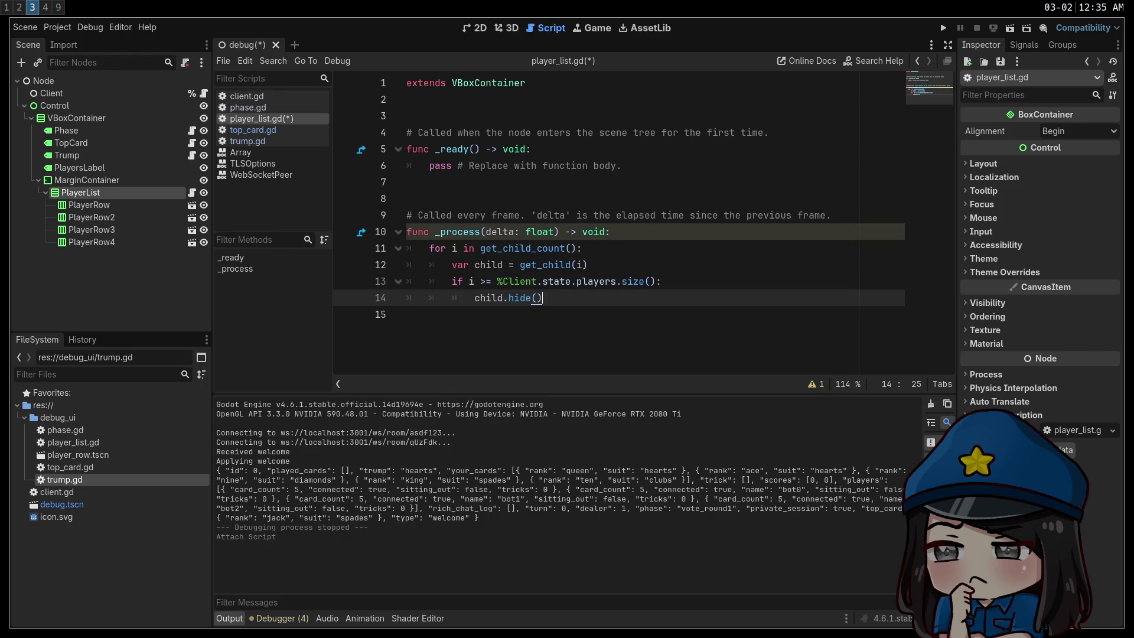
pyautogui.press('Return')
pyautogui.write('continue')
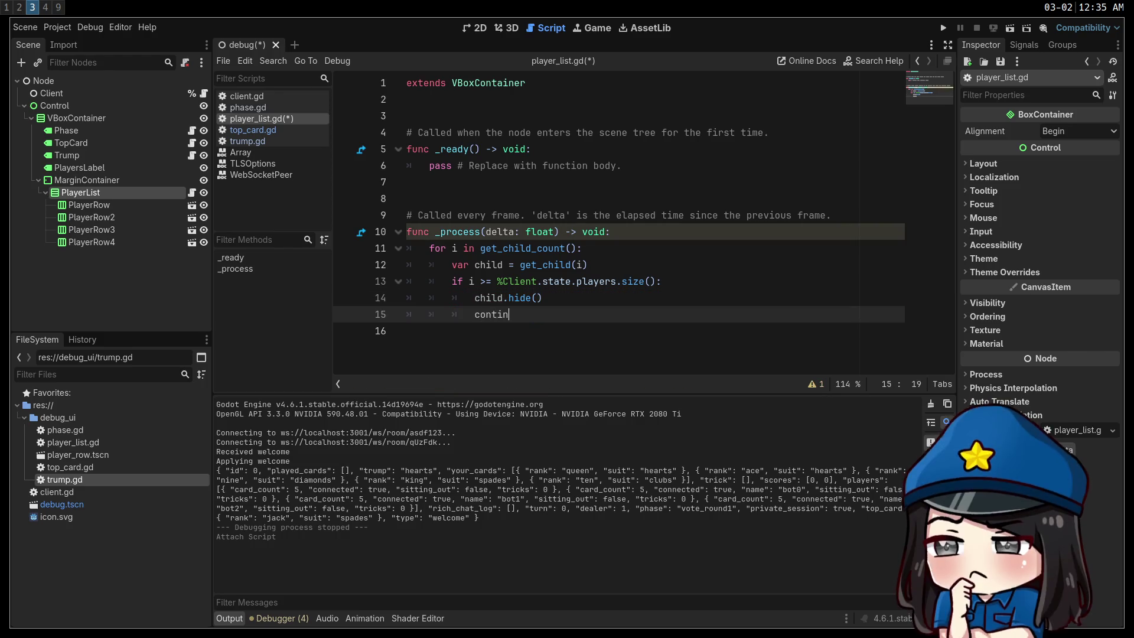
pyautogui.press('Return')
pyautogui.write('child')
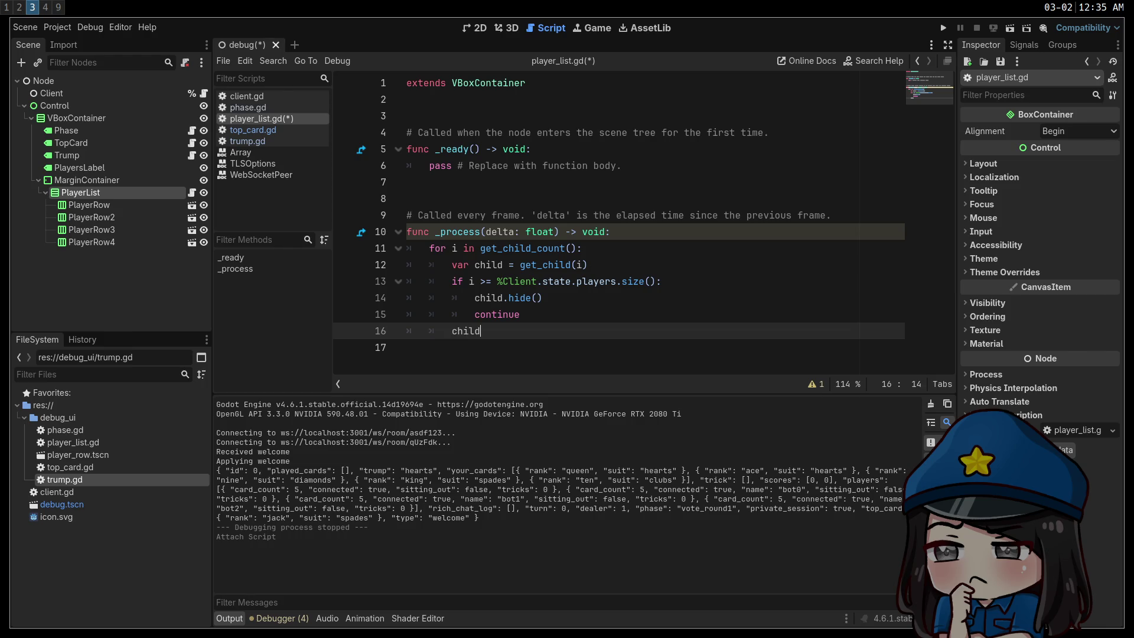
pyautogui.write('.show()')
pyautogui.press('Return')
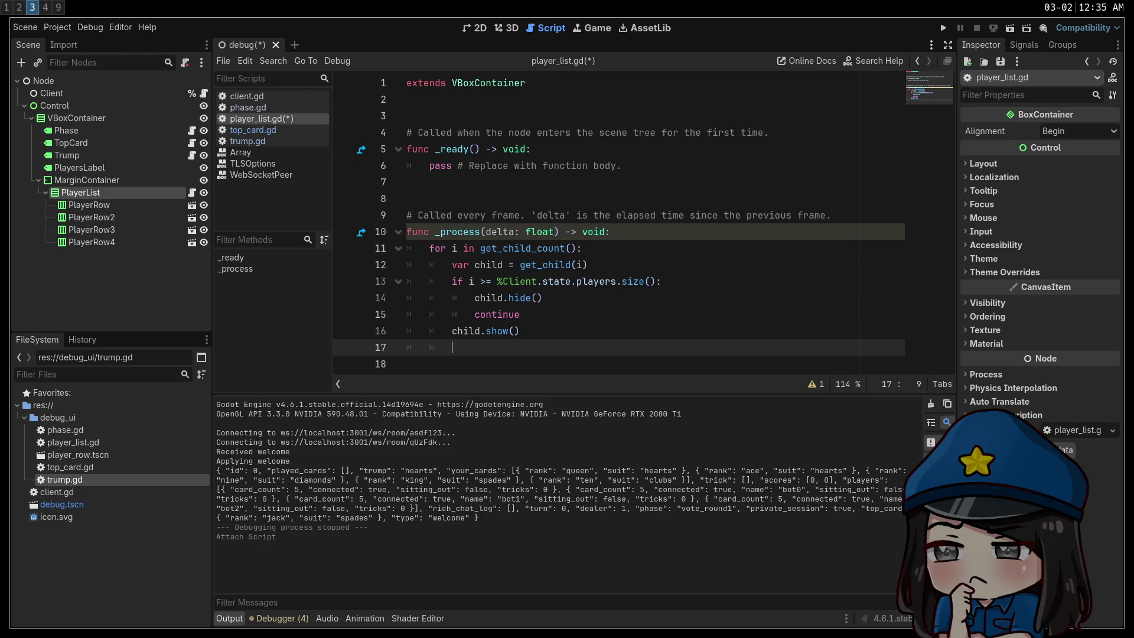
# Fetch the row's player info from %Client.state.players[i] on line 17.
pyautogui.moveTo(616, 281); pyautogui.dragTo(504, 281)
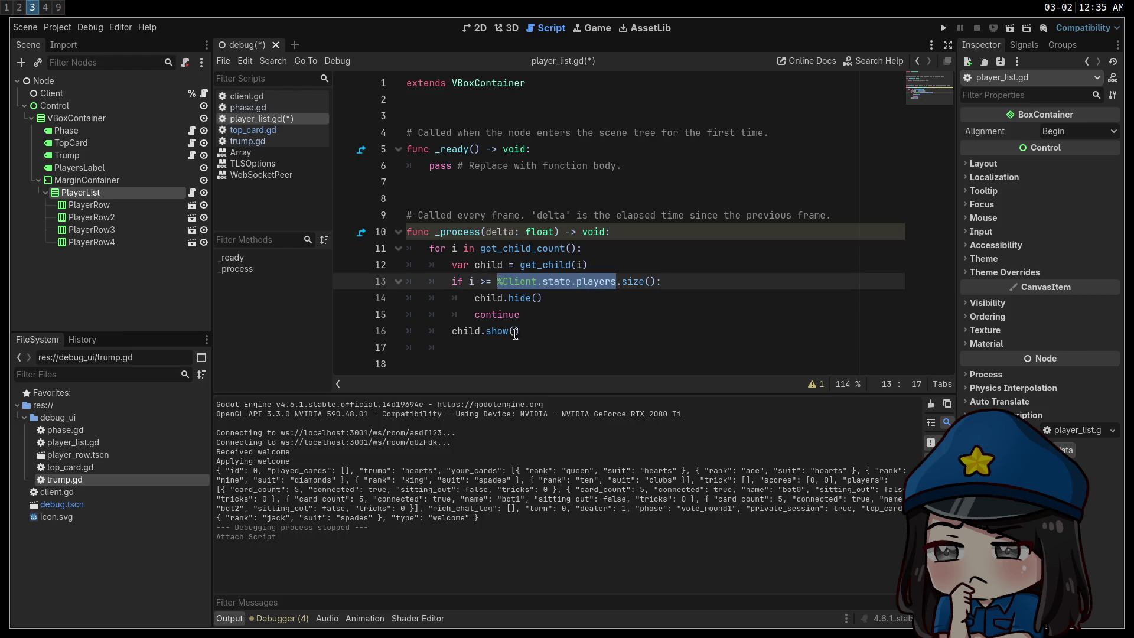
pyautogui.click(523, 358)
pyautogui.click(536, 343)
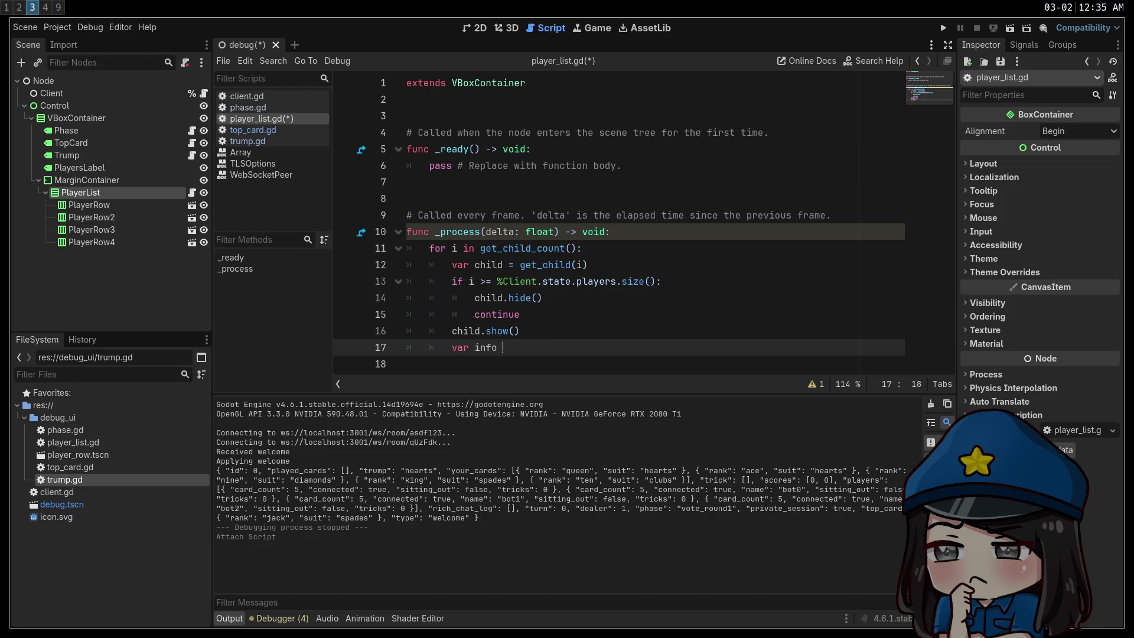
pyautogui.write('= %Client.state.players[i]')
pyautogui.press('Return')
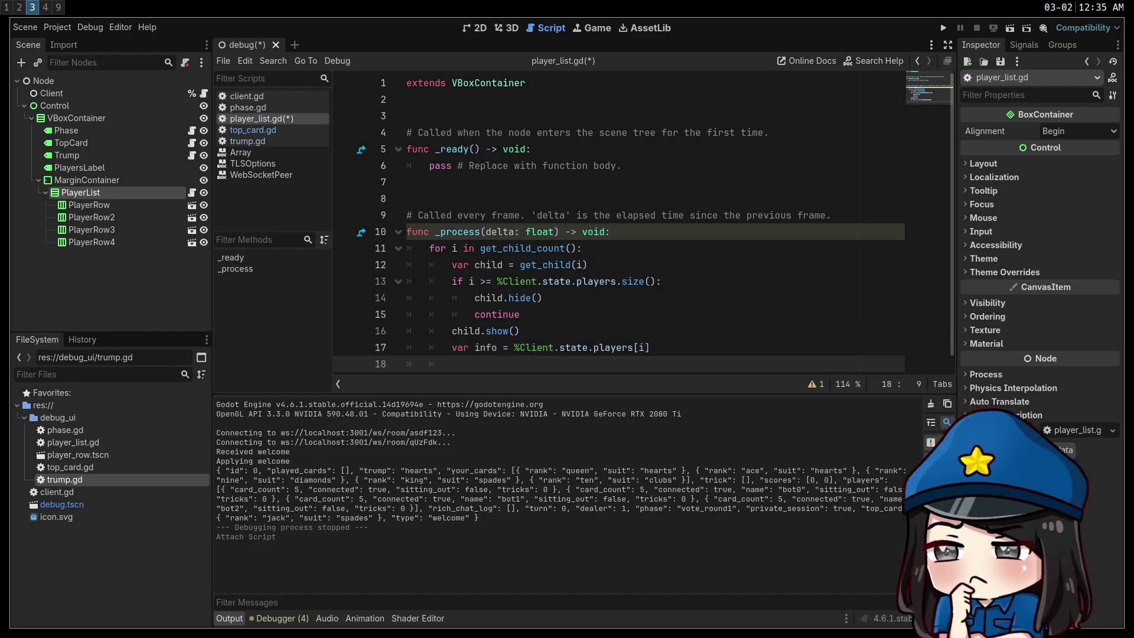
pyautogui.scroll(-1, 497, 313)
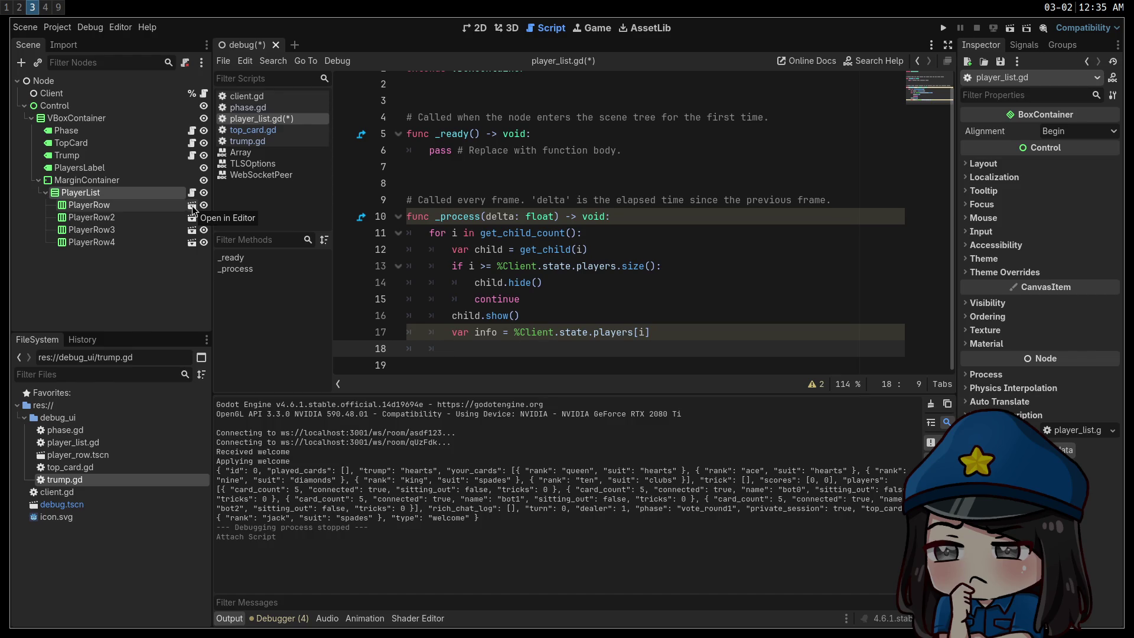
# Attach a new player_row.gd script to PlayerRow and begin a variable declaration.
pyautogui.rightClick(134, 207)
pyautogui.click(180, 277)
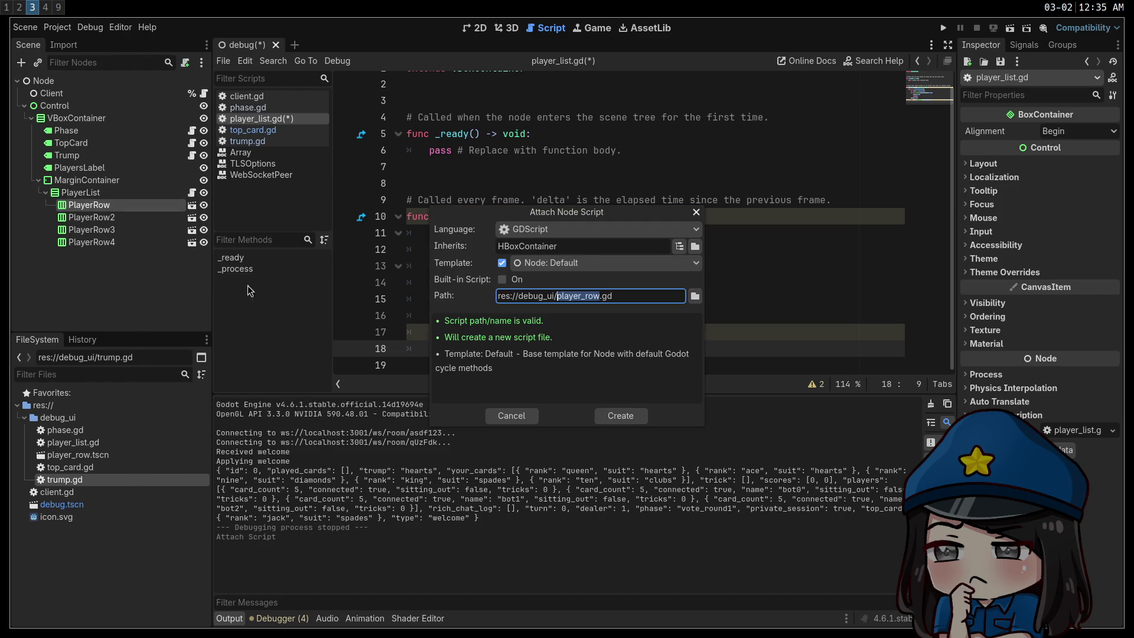
pyautogui.click(617, 417)
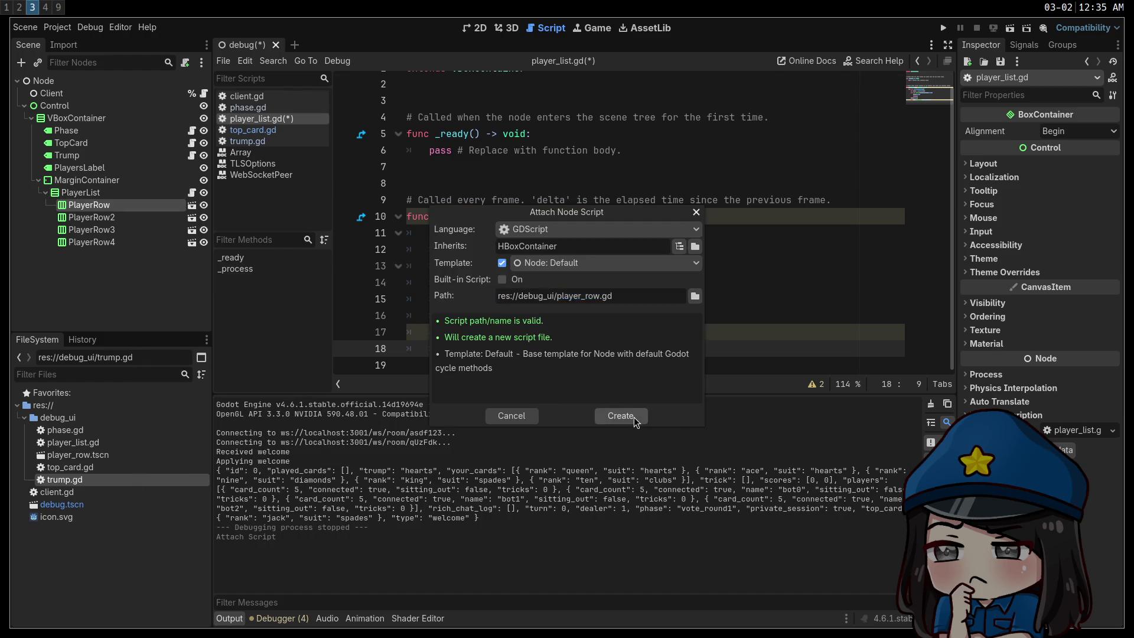
pyautogui.write('v')
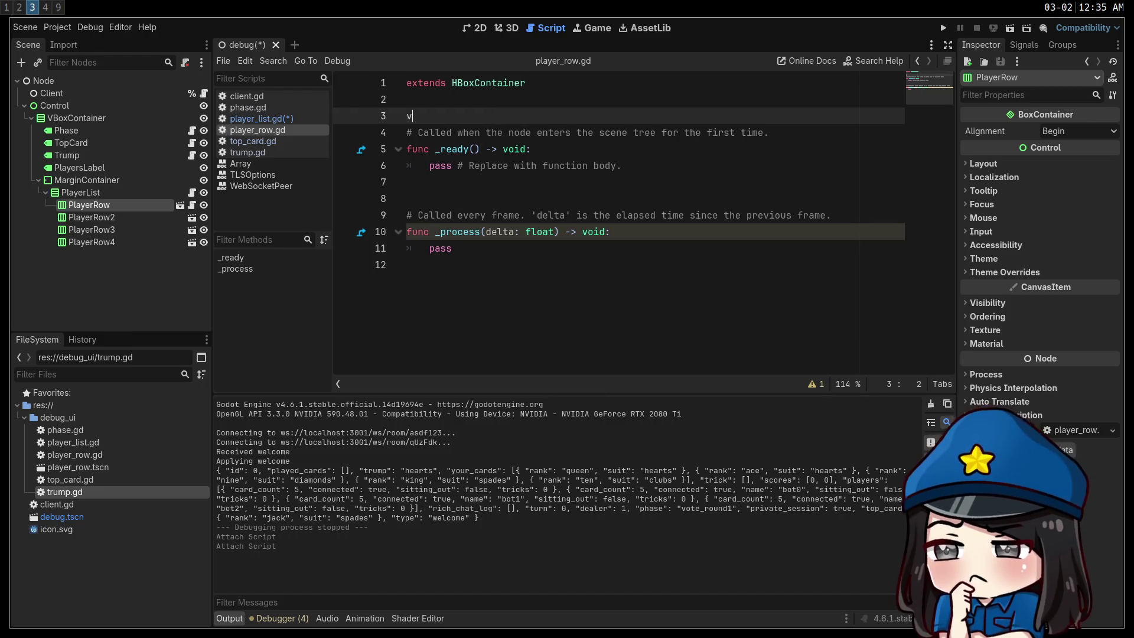
pyautogui.write('ar name')
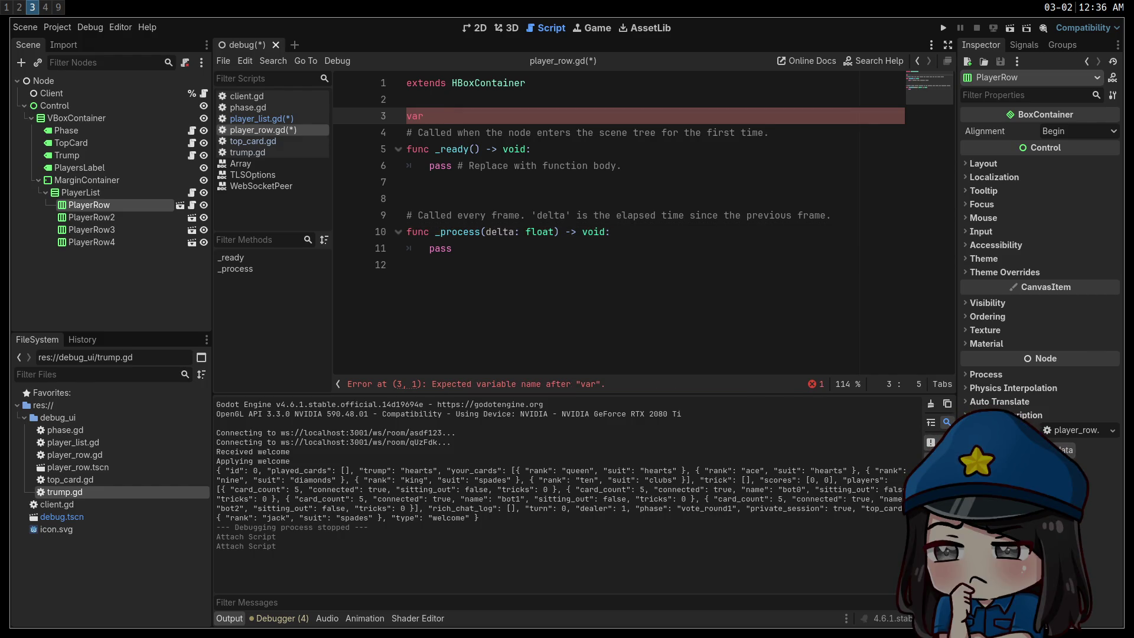
# Declare display_name = "Name", cards = 5 and connected = false in player_row.gd.
pyautogui.write('display_name = ')
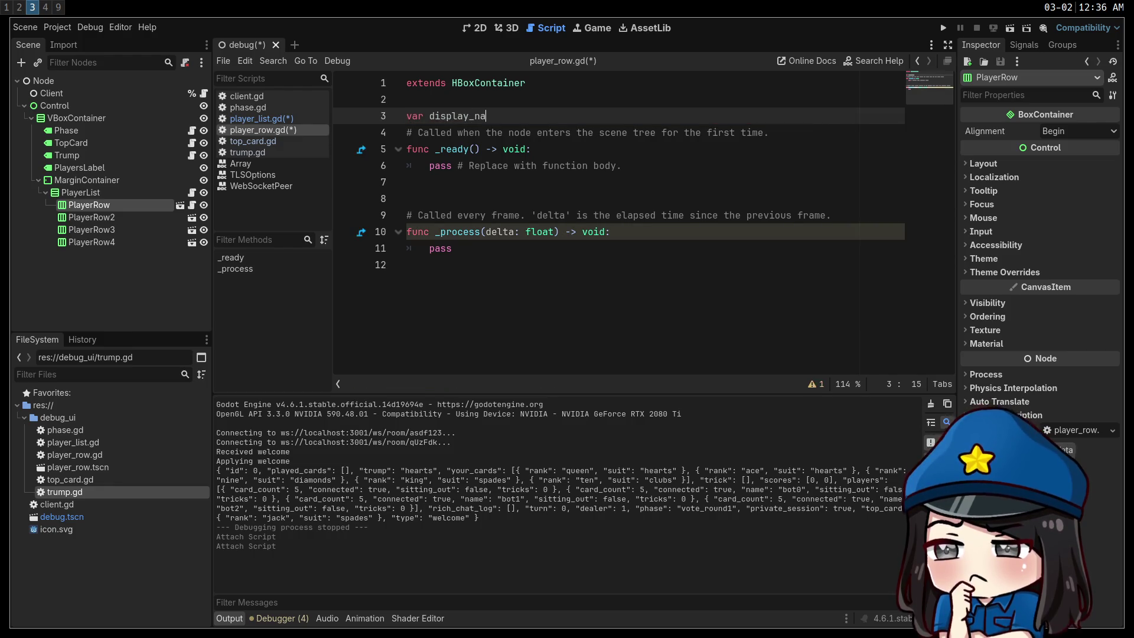
pyautogui.write('"Name"')
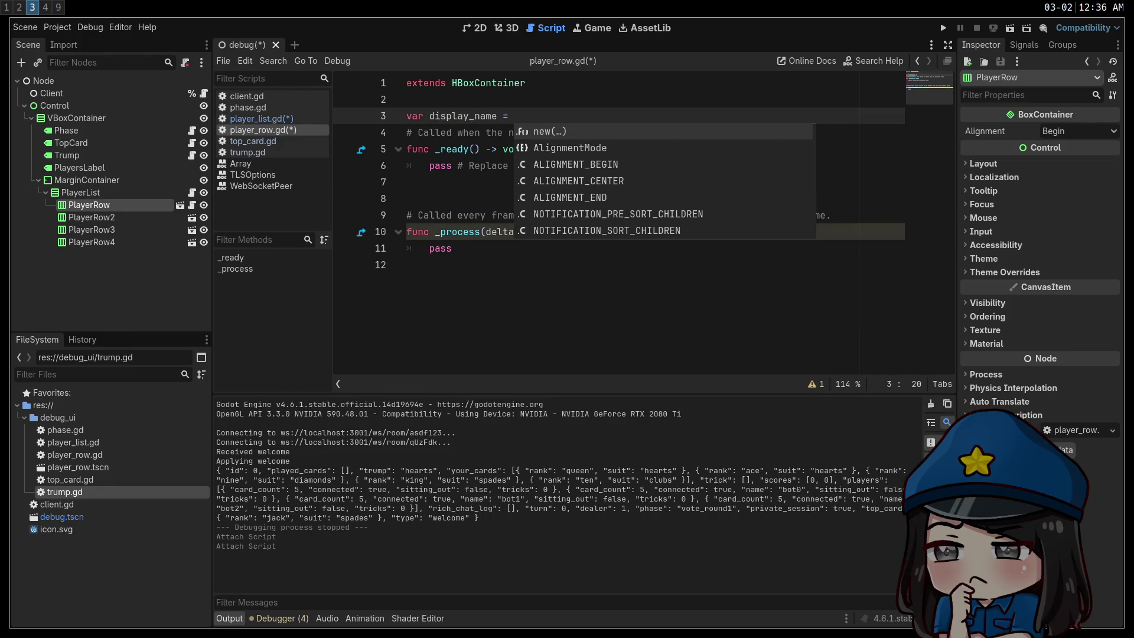
pyautogui.press('Return')
pyautogui.write('var cards = ')
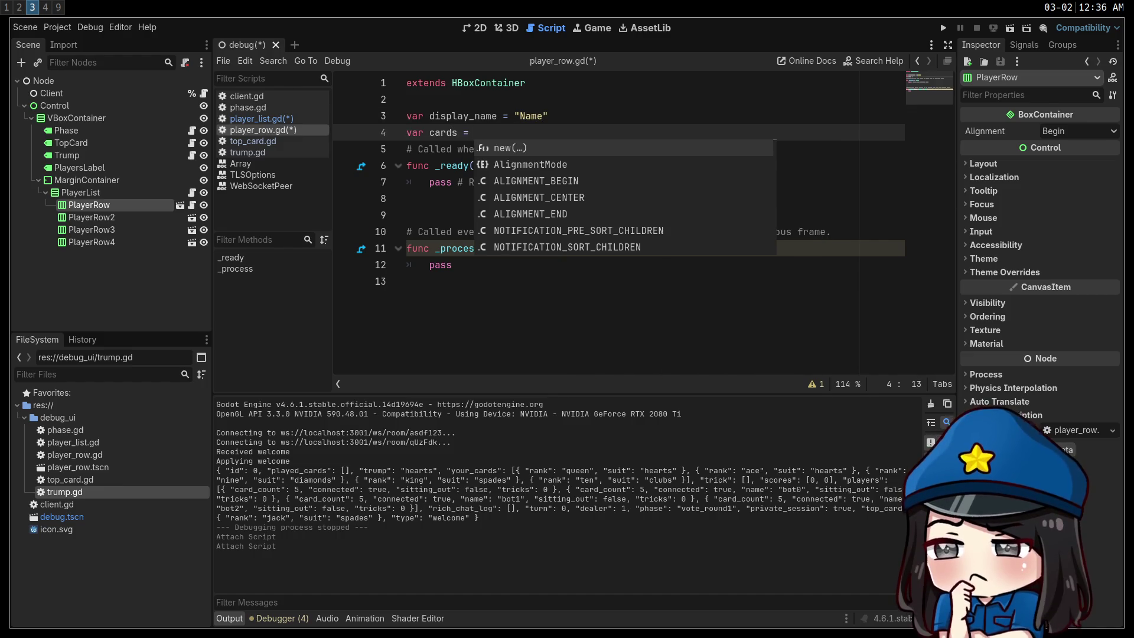
pyautogui.write('5')
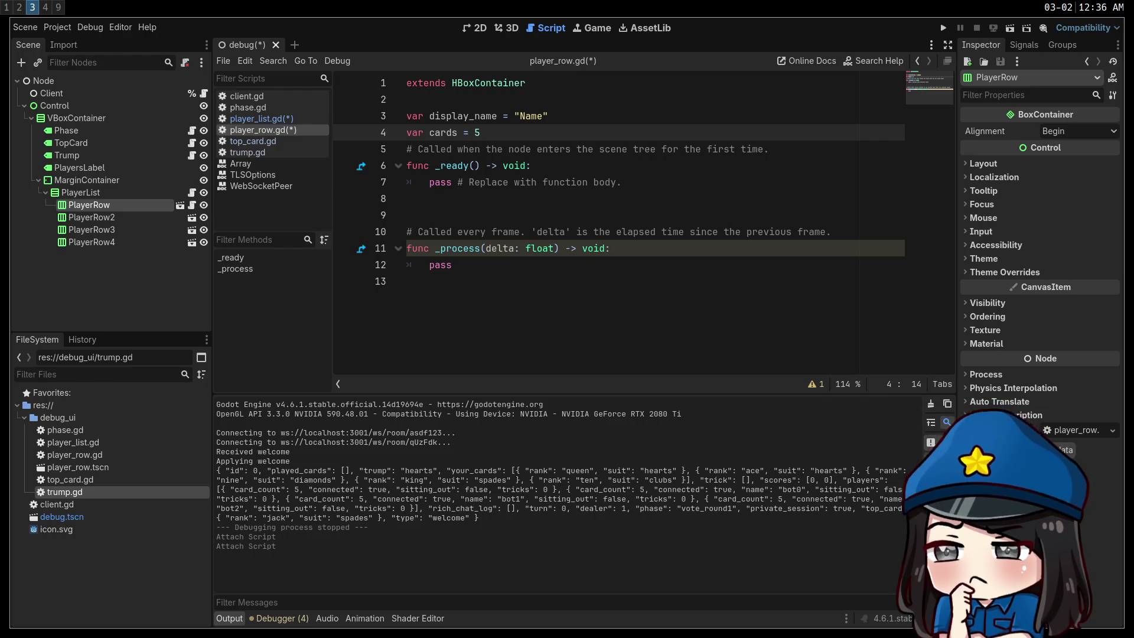
pyautogui.press('Return')
pyautogui.write('var')
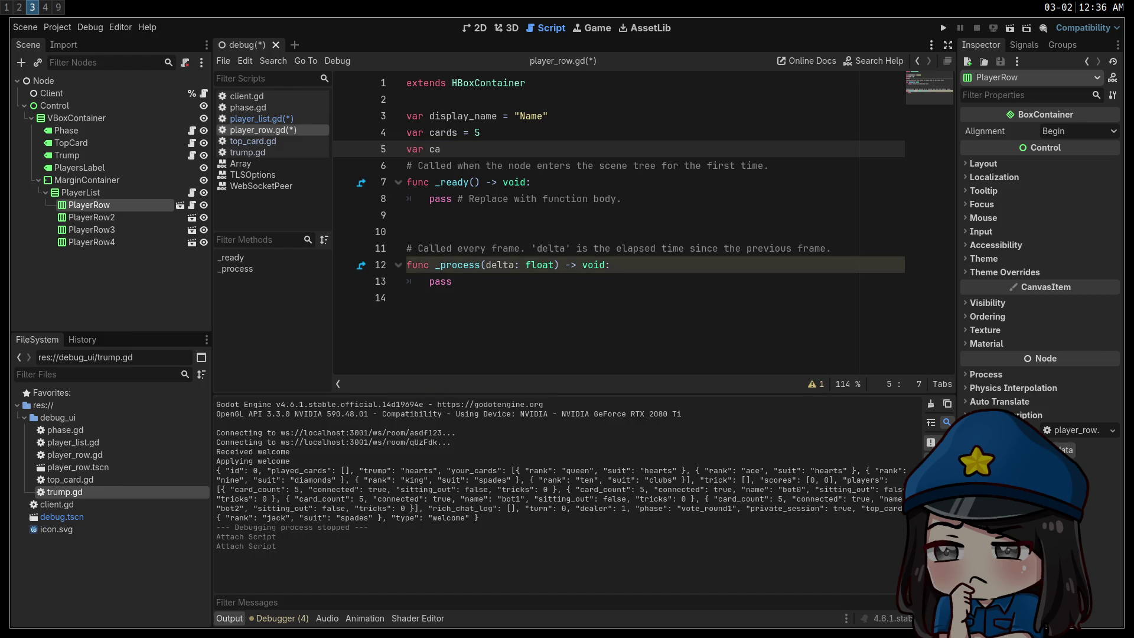
pyautogui.write('con')
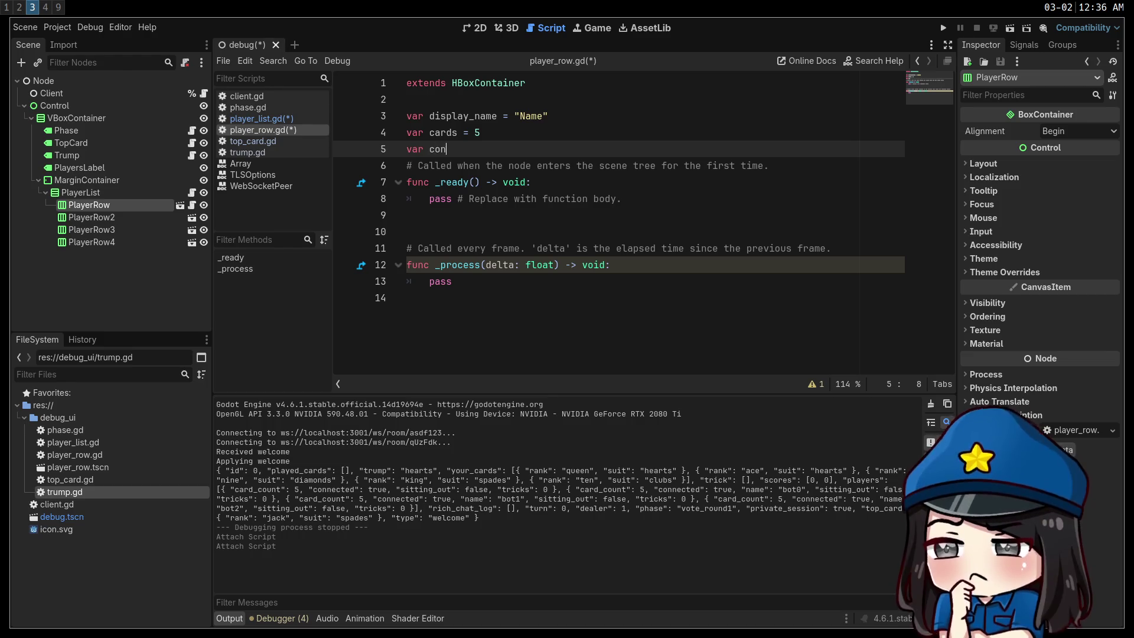
pyautogui.write('nected = false')
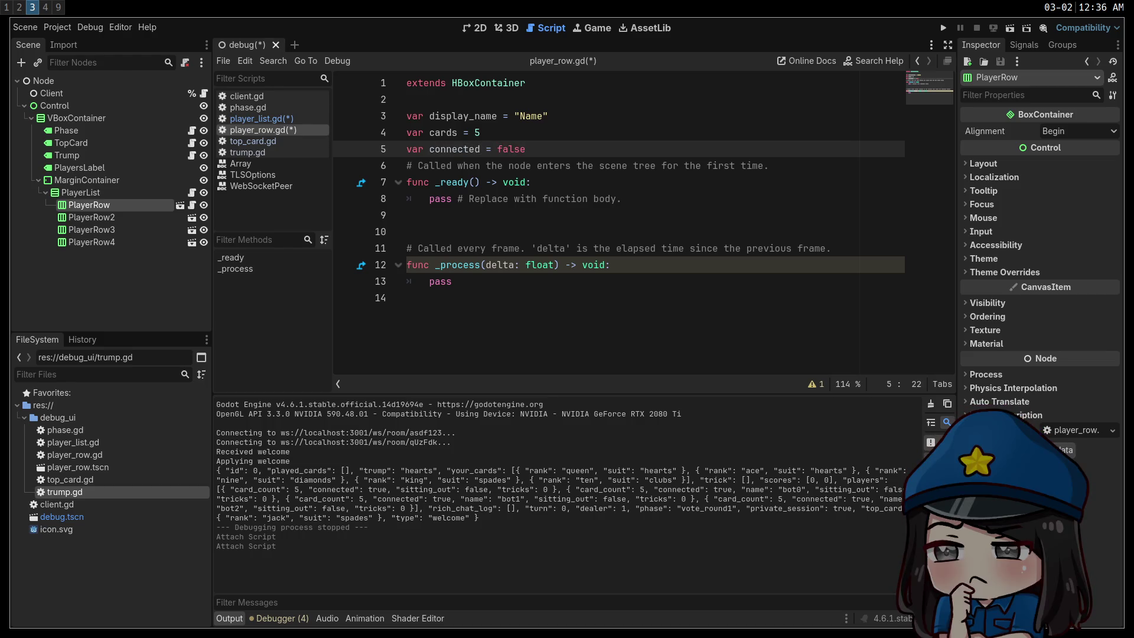
pyautogui.click(685, 265)
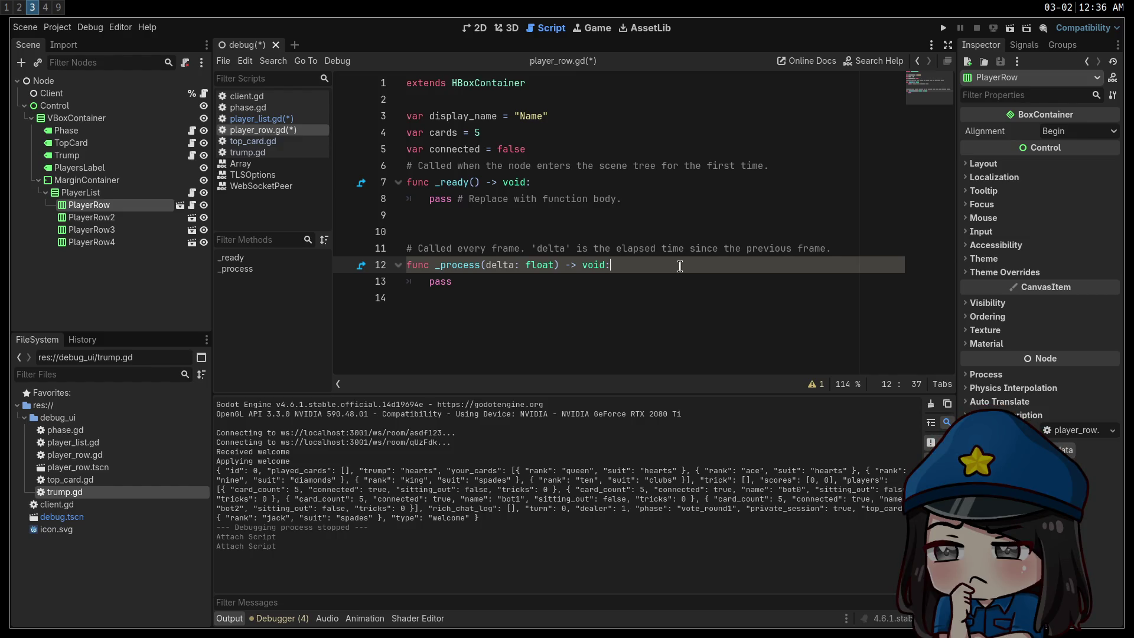
pyautogui.click(180, 206)
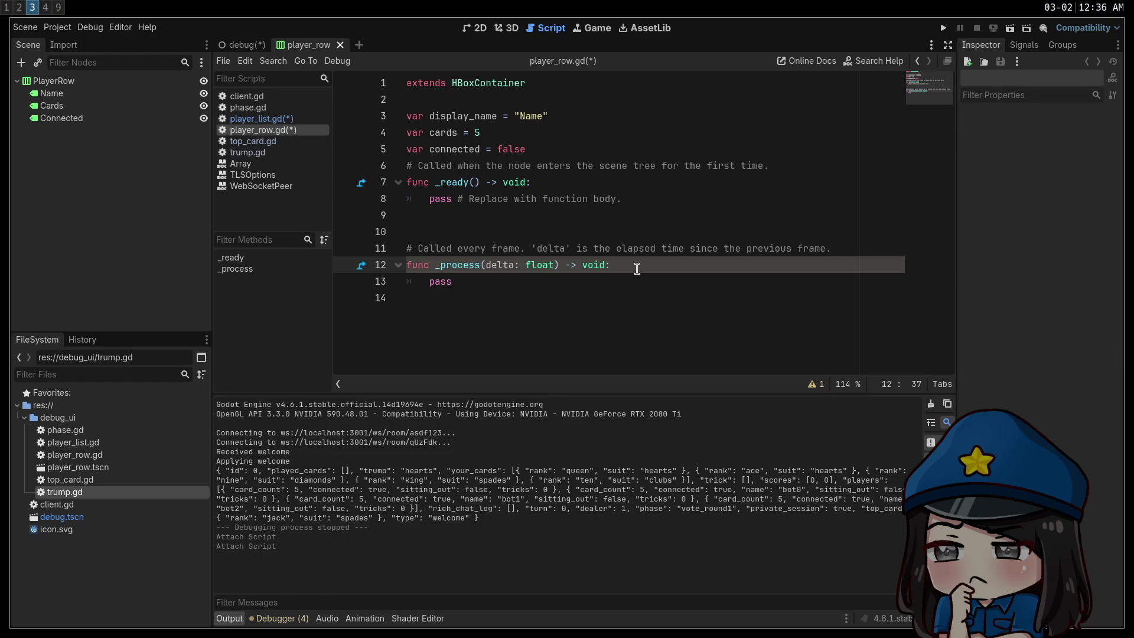
# In _process, set $Name.text to display_name, $Cards.text to str(cards), $Connected.text to str(connected).
pyautogui.press('Return')
pyautogui.write('$Name.l')
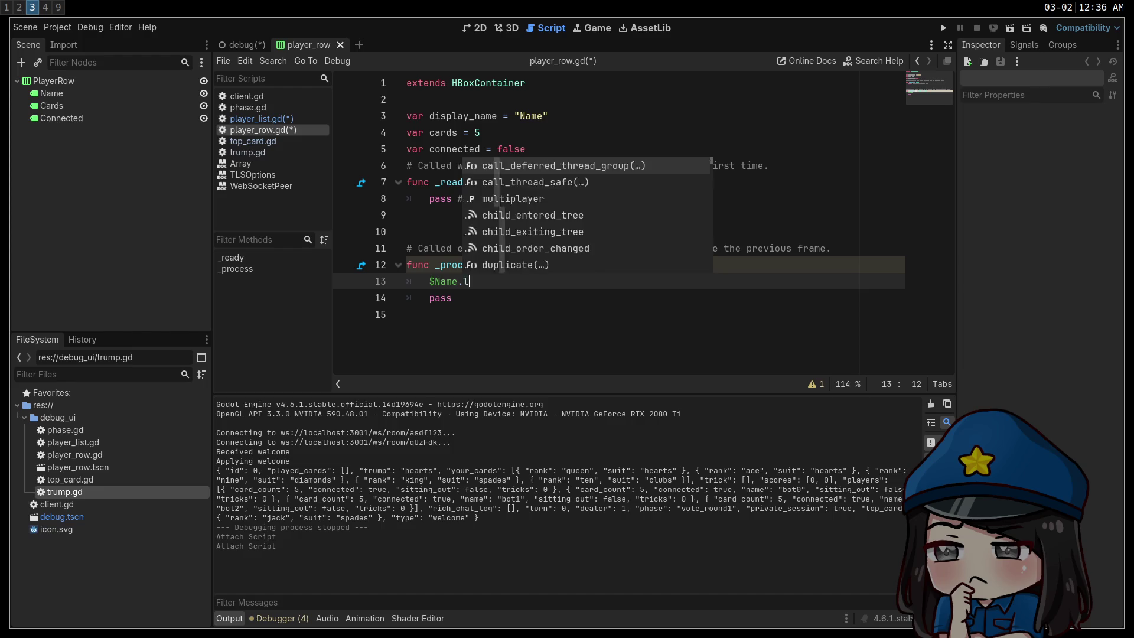
pyautogui.write('abe')
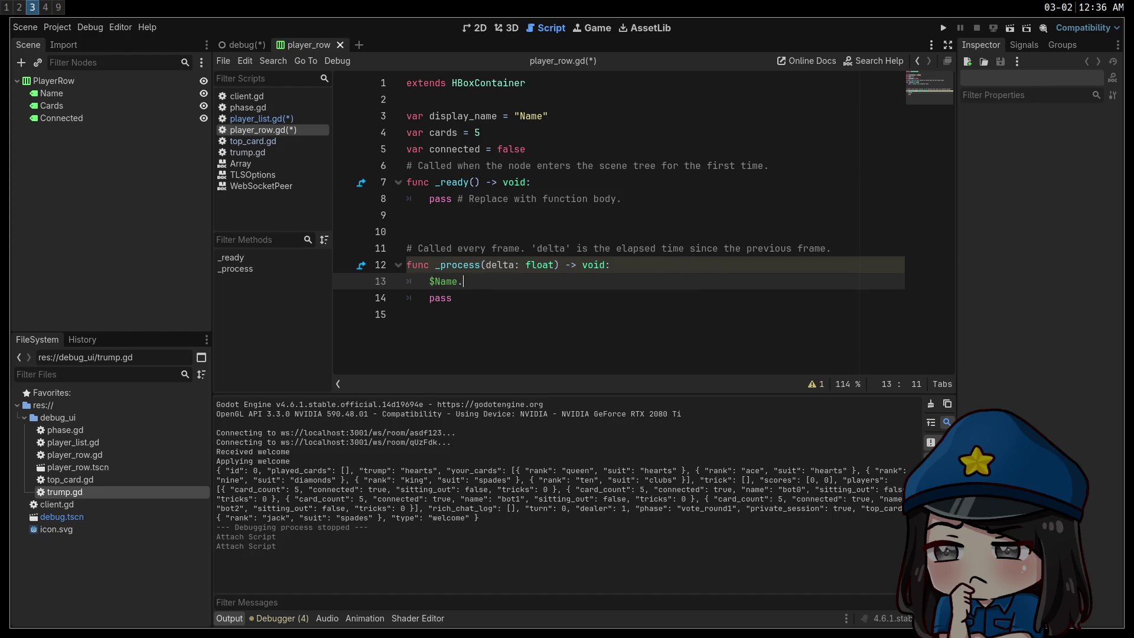
pyautogui.write('xt')
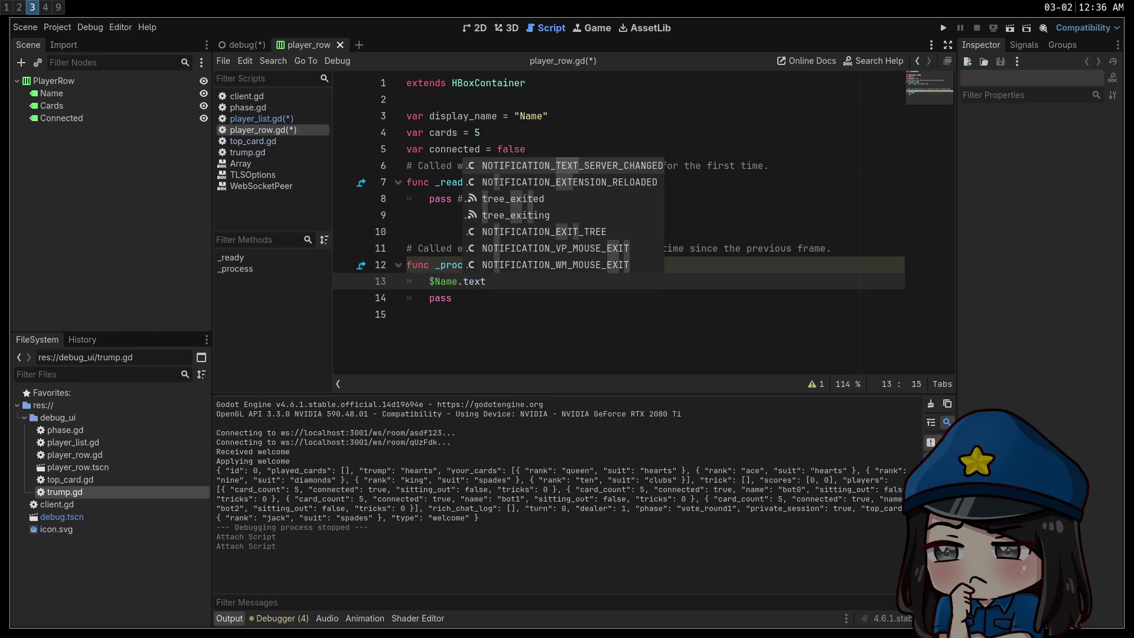
pyautogui.write(' = ')
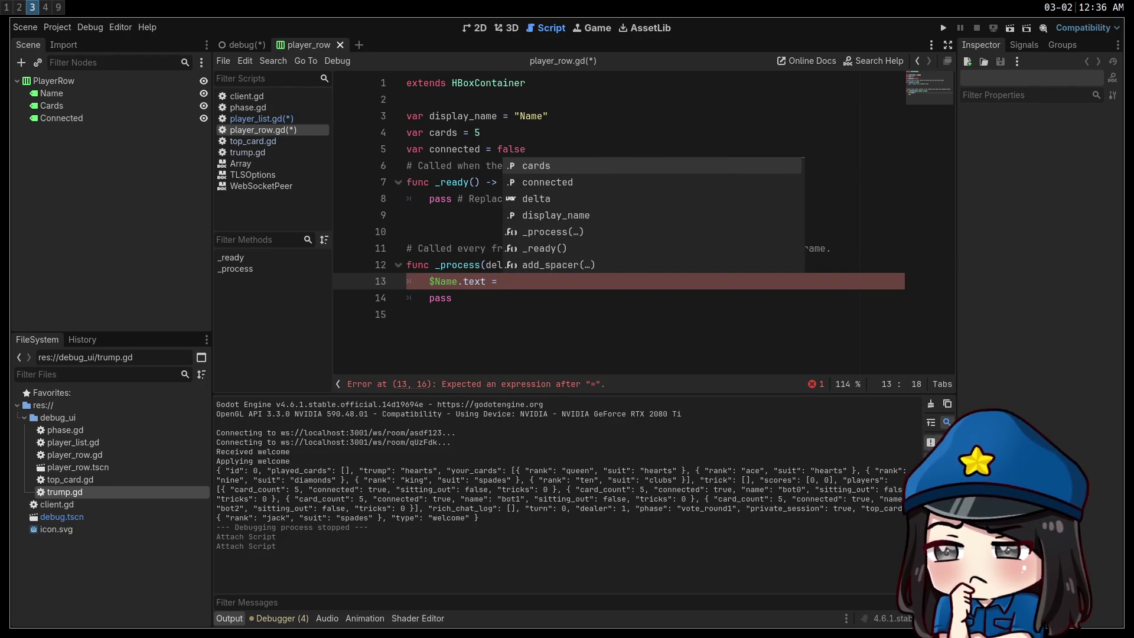
pyautogui.write('display_name')
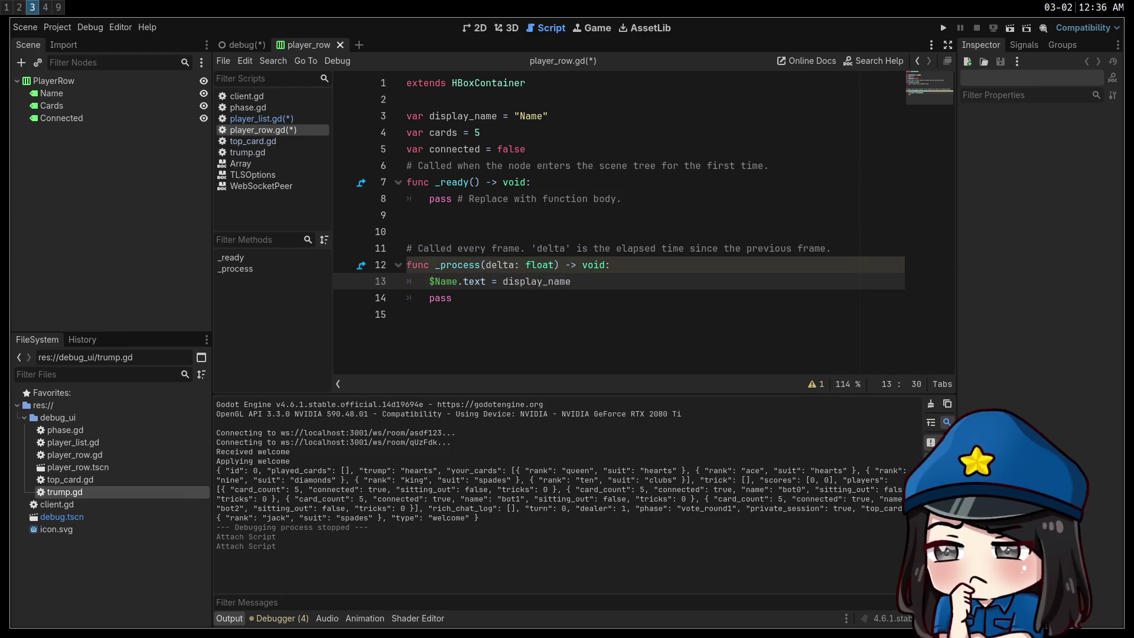
pyautogui.press('Return')
pyautogui.write('$Cards.te')
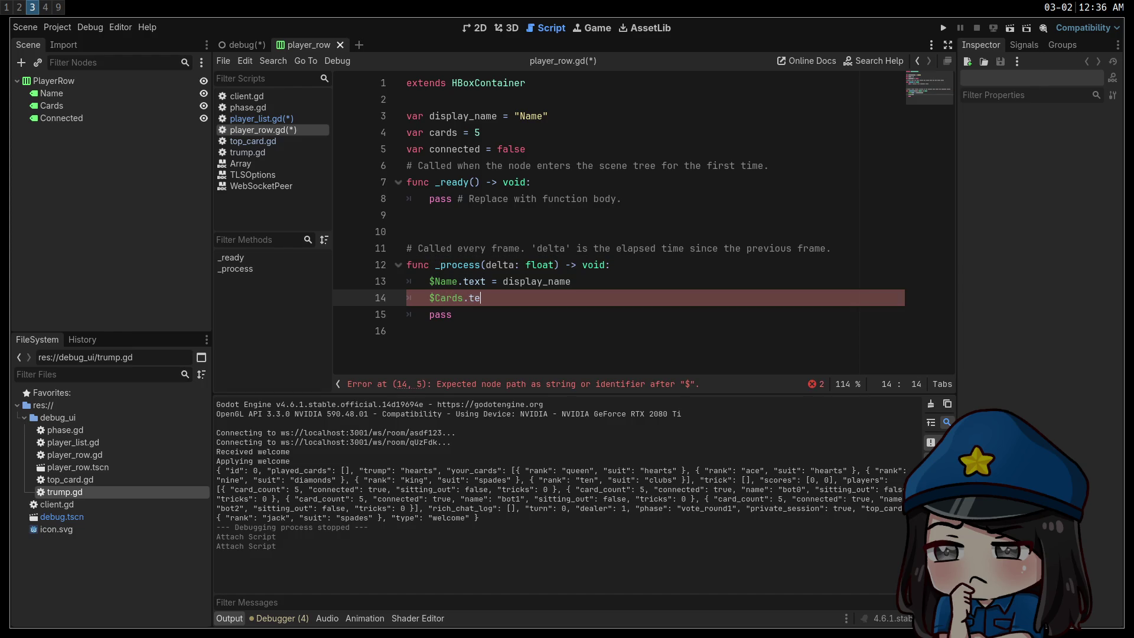
pyautogui.write('xt = cards.')
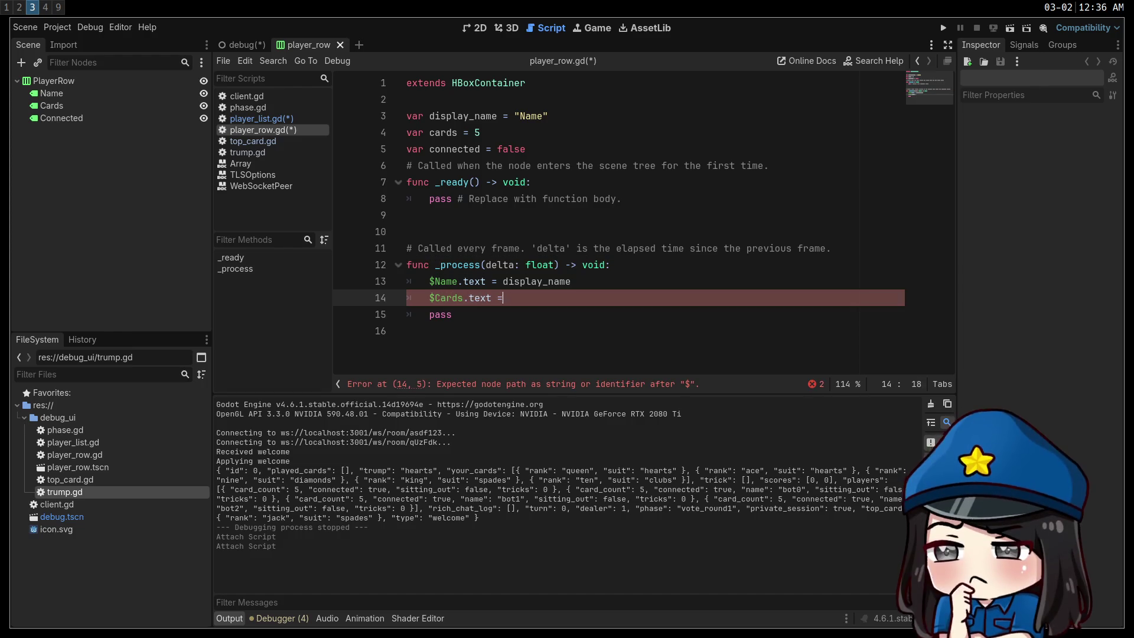
pyautogui.press('BackSpace')
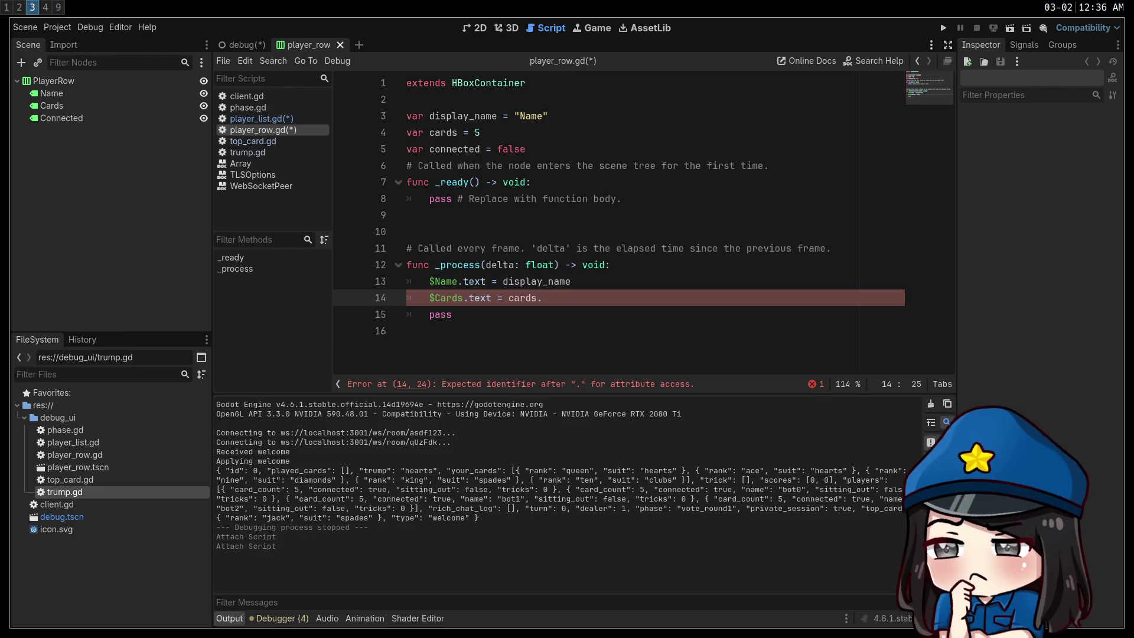
pyautogui.write('str(c')
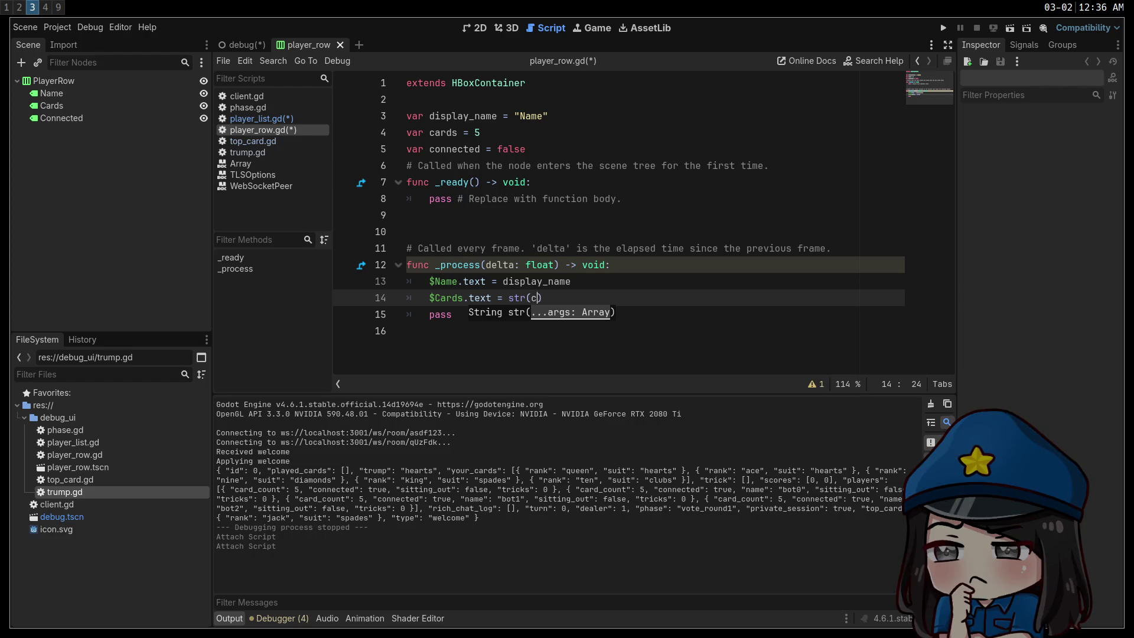
pyautogui.write('ards)')
pyautogui.press('Return')
pyautogui.write('$')
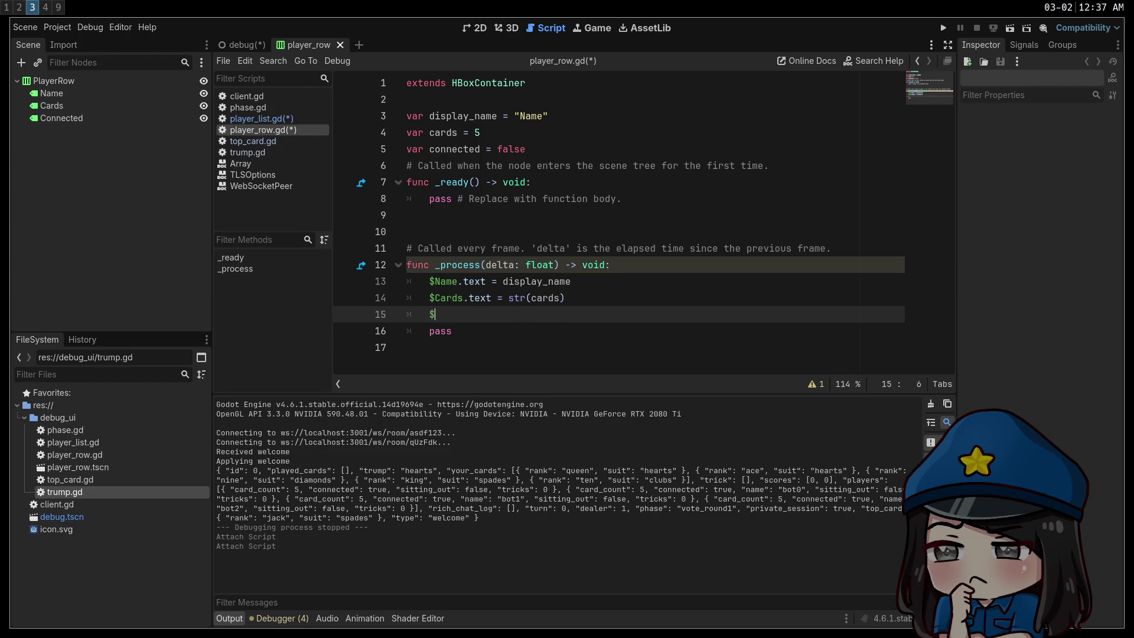
pyautogui.write('Connected.text')
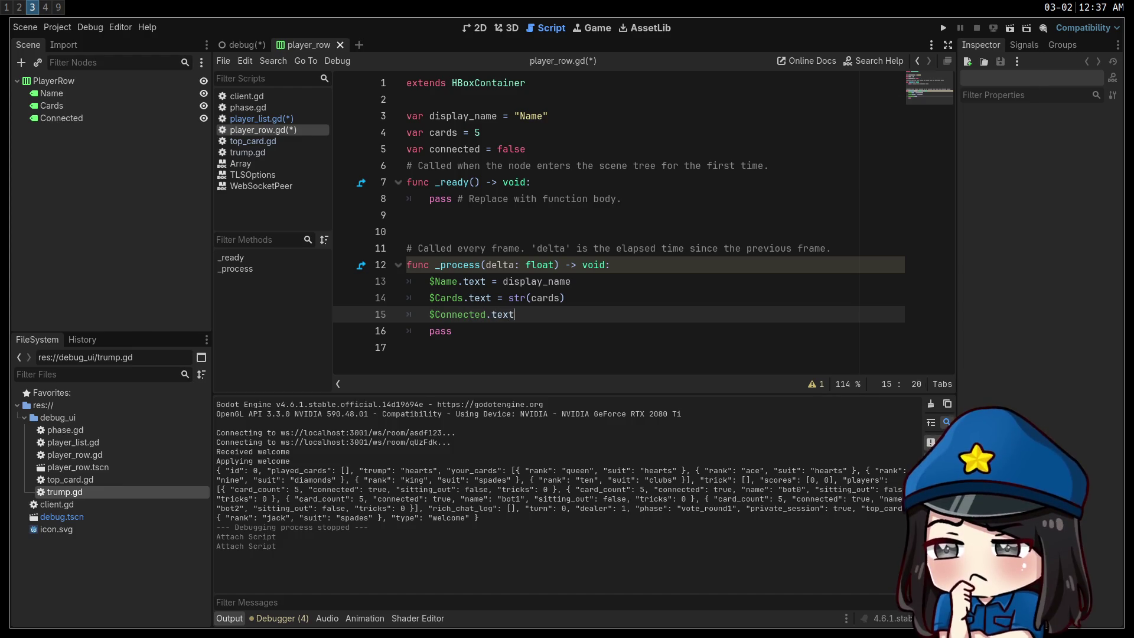
pyautogui.write(' = str(connected)')
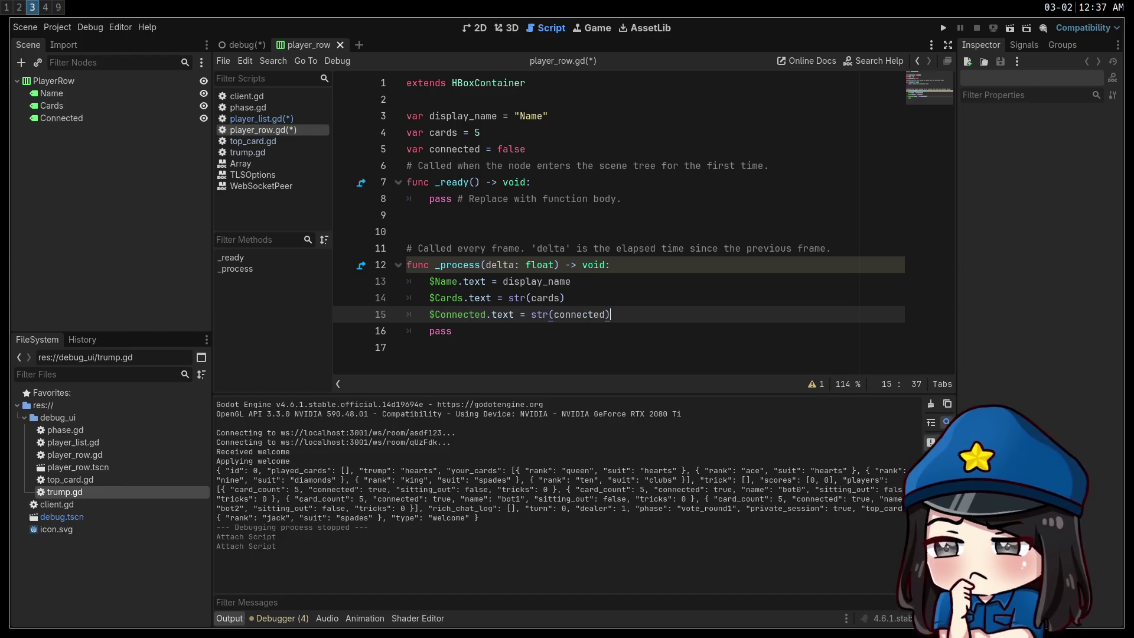
pyautogui.press('Down')
# Remove the pass line and every-frame comment, save player_row.gd, and return to player_list.gd.
pyautogui.hotkey('ctrl', 'shift', 'k')
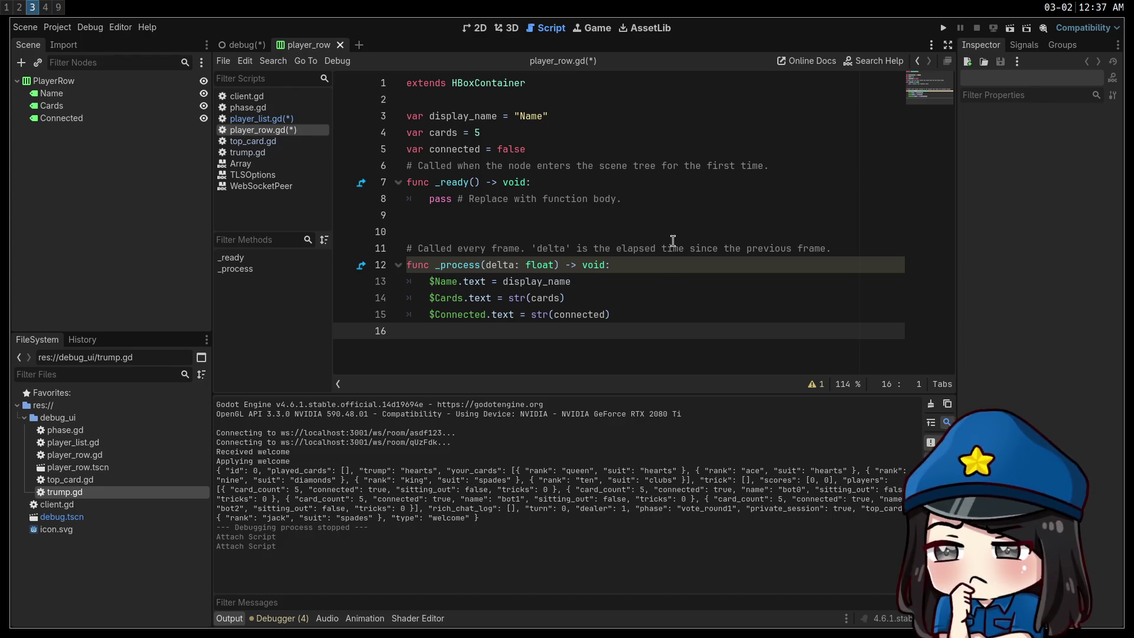
pyautogui.click(673, 248)
pyautogui.hotkey('ctrl', 'shift', 'k')
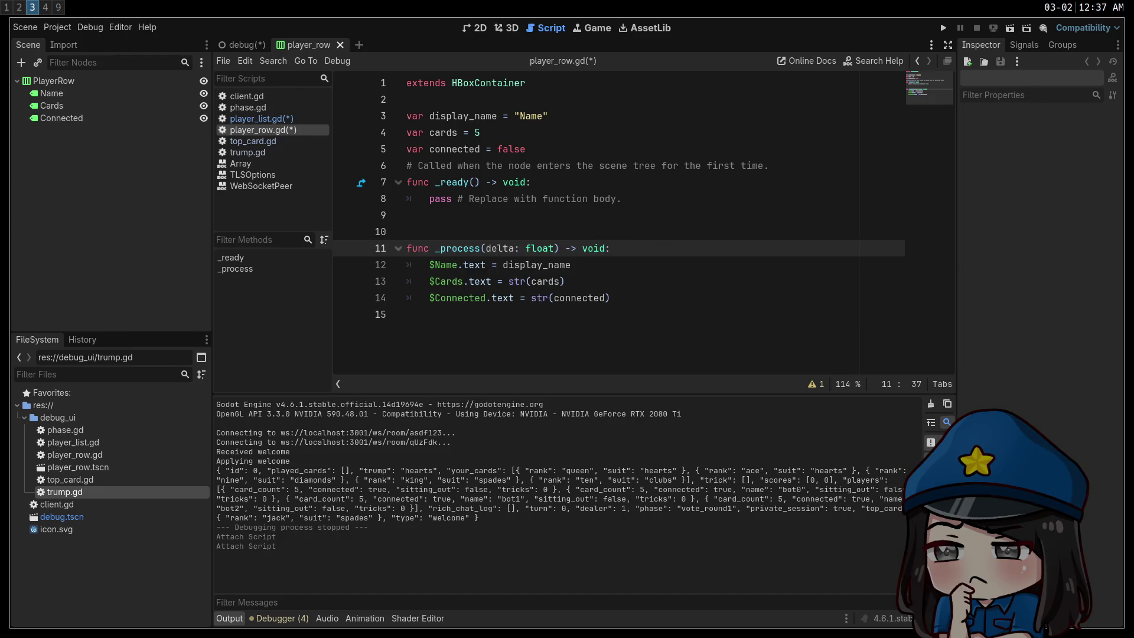
pyautogui.click(644, 237)
pyautogui.hotkey('ctrl', 's')
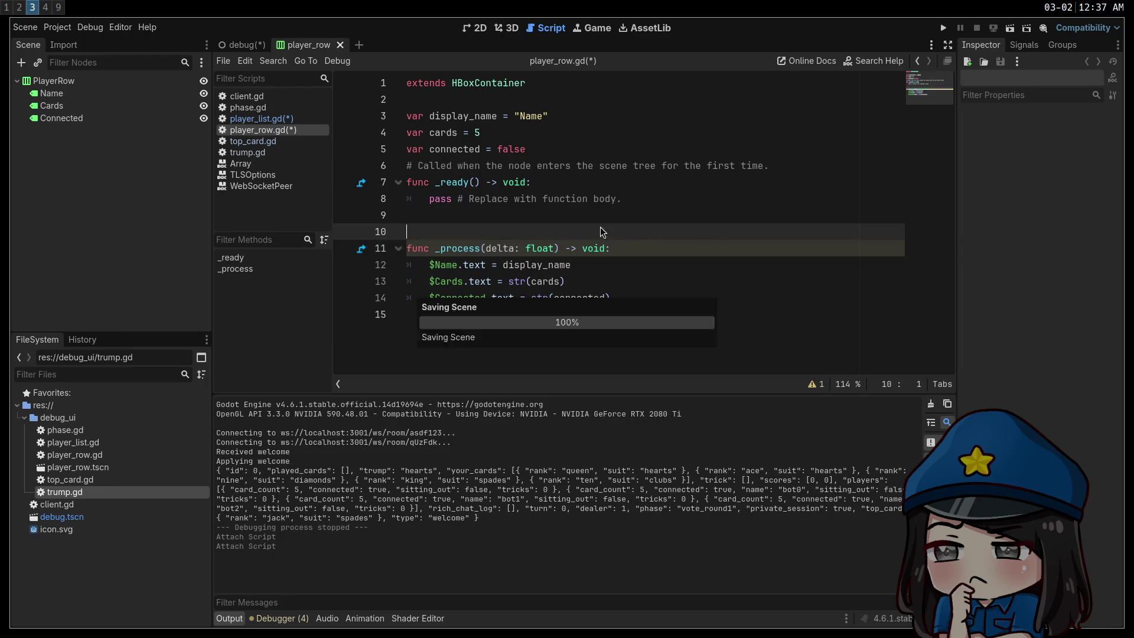
pyautogui.click(269, 118)
pyautogui.scroll(-1, 634, 254)
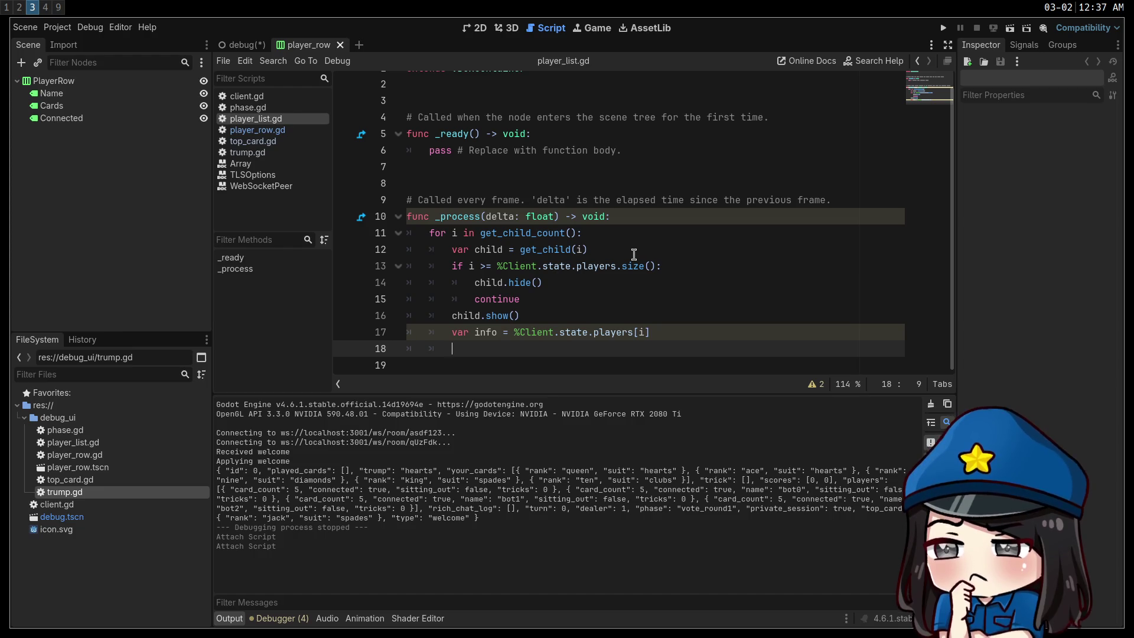
# Set child.display_name = info.name on line 18 of player_list.gd.
pyautogui.write('child.display')
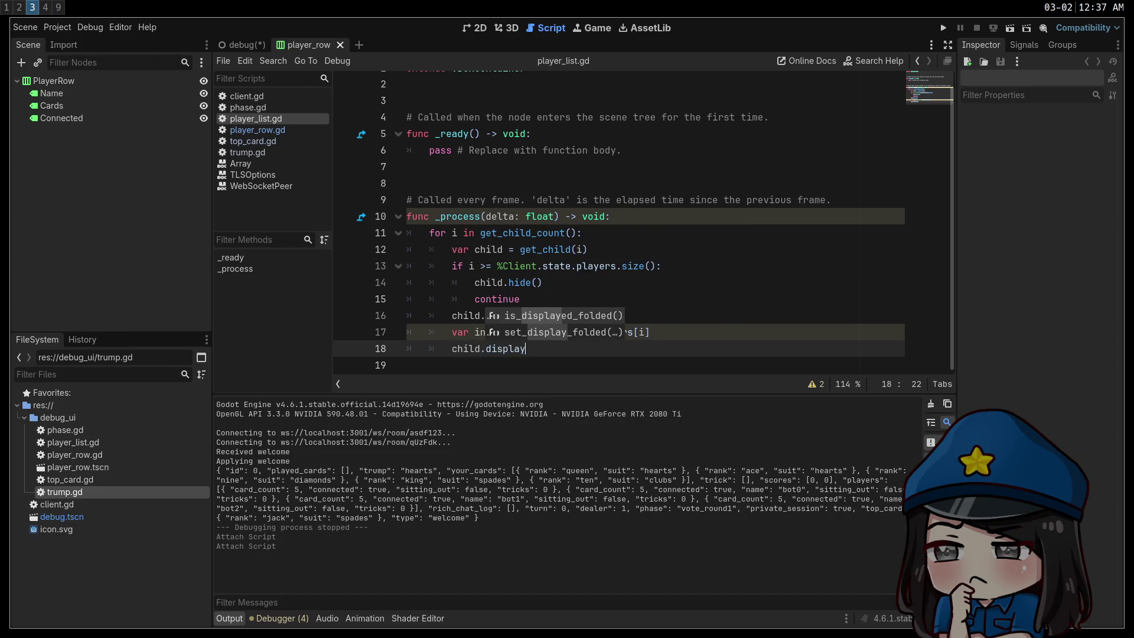
pyautogui.write('name')
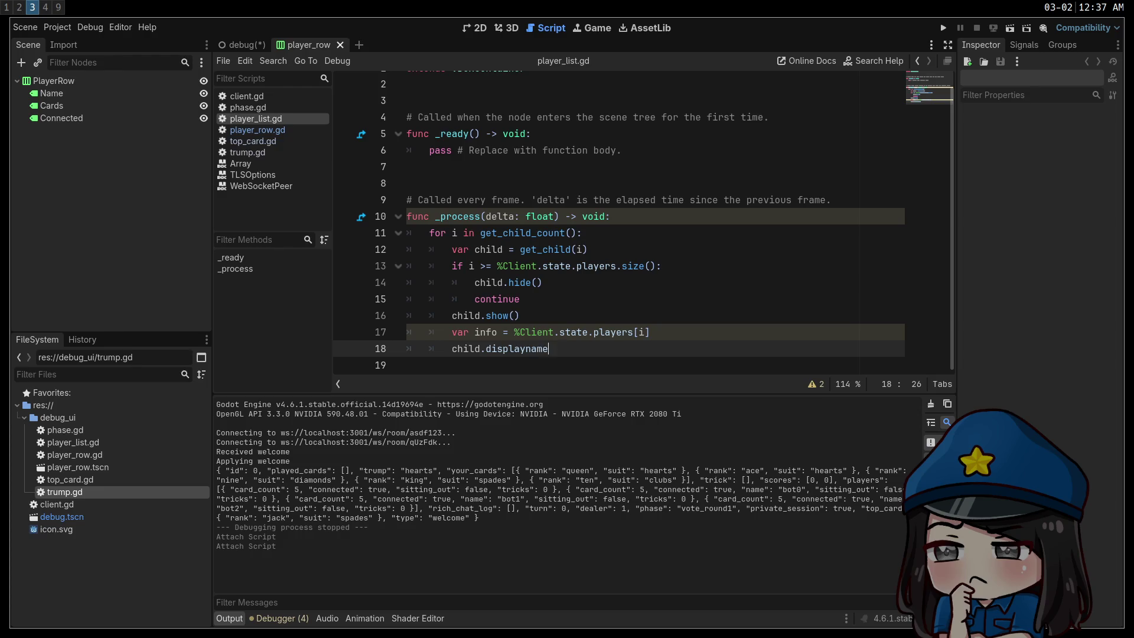
pyautogui.click(257, 130)
pyautogui.click(256, 119)
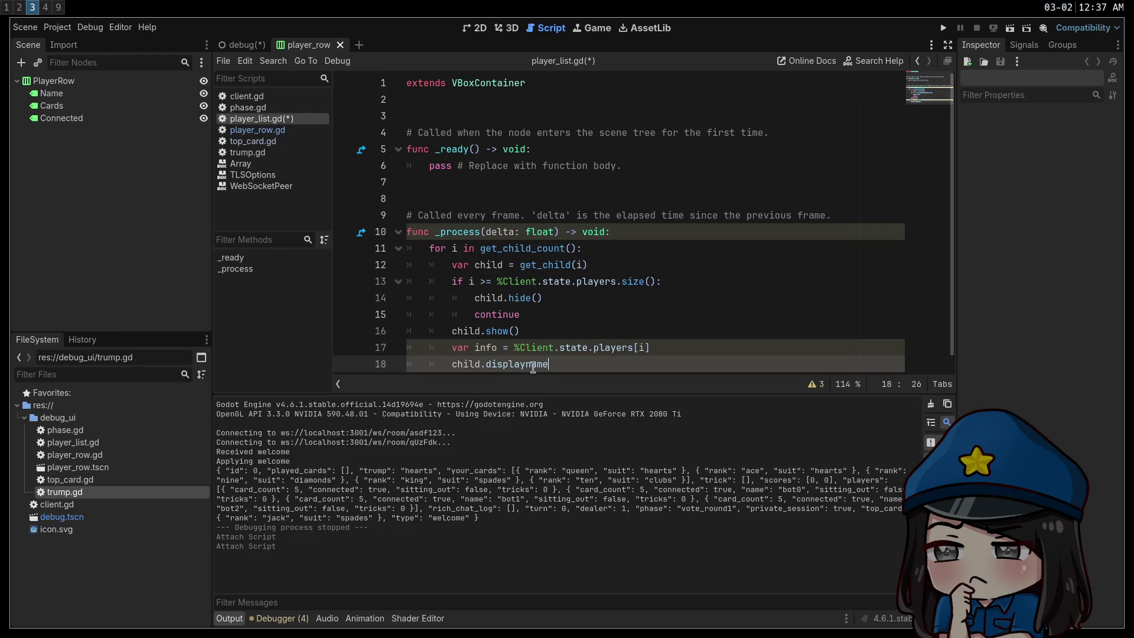
pyautogui.write('_')
pyautogui.click(611, 362)
pyautogui.write('nfo.name')
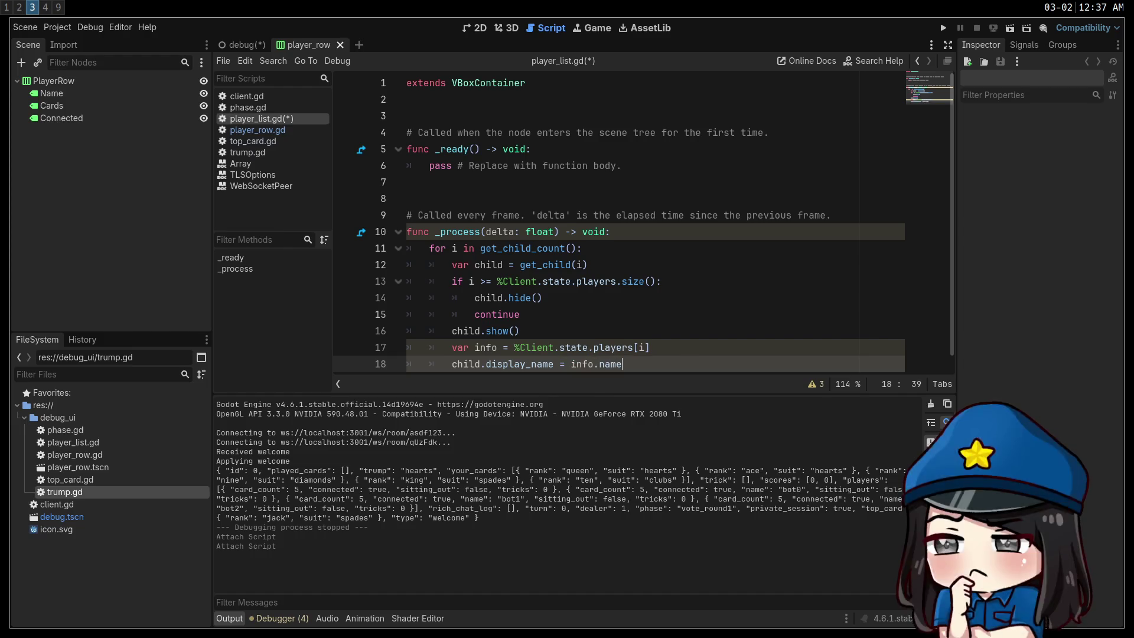
pyautogui.press('Return')
# Add child.cards = info.card_count and the child.connected assignment, save, and run the project.
pyautogui.write('child .')
pyautogui.press('BackSpace')
pyautogui.press('BackSpace')
pyautogui.write('.cards =')
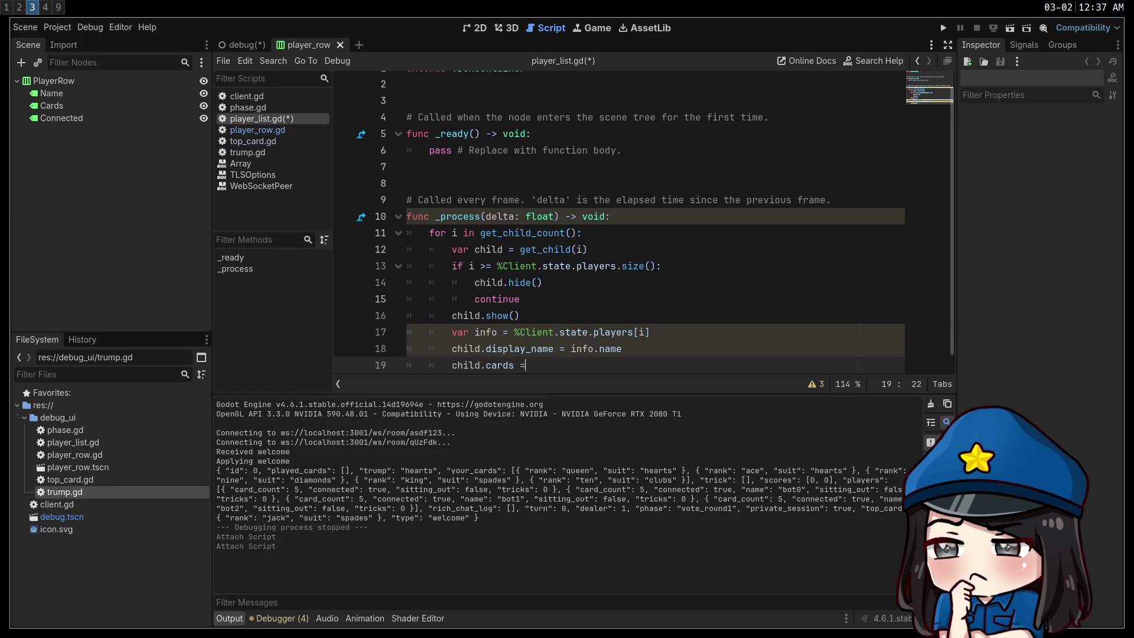
pyautogui.write(' info.card')
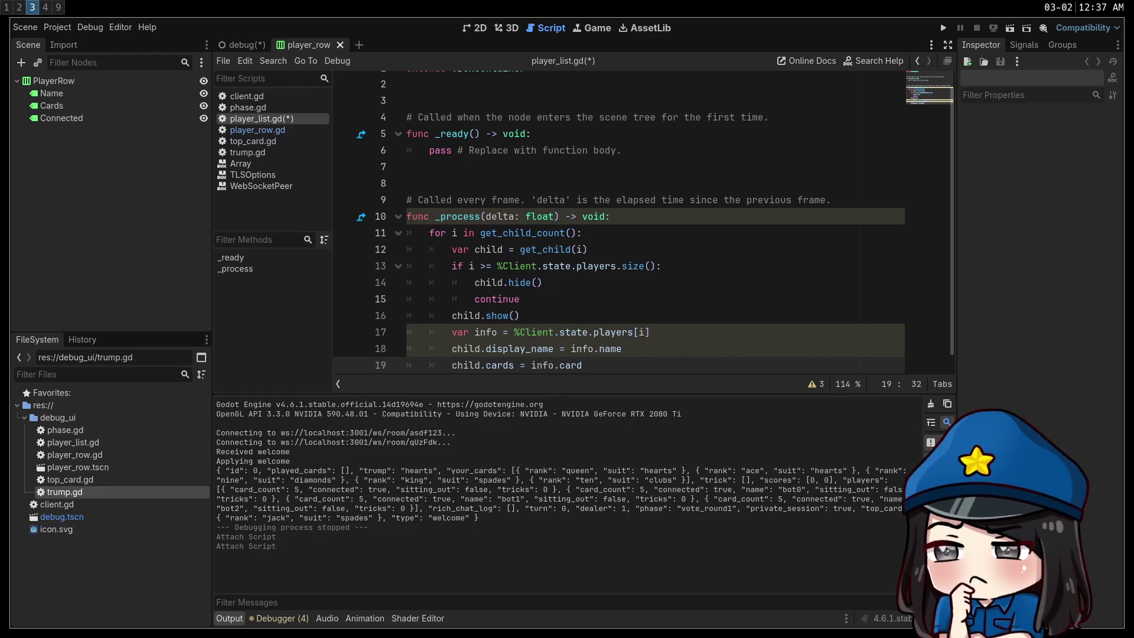
pyautogui.write('_count')
pyautogui.press('Return')
pyautogui.write('child.')
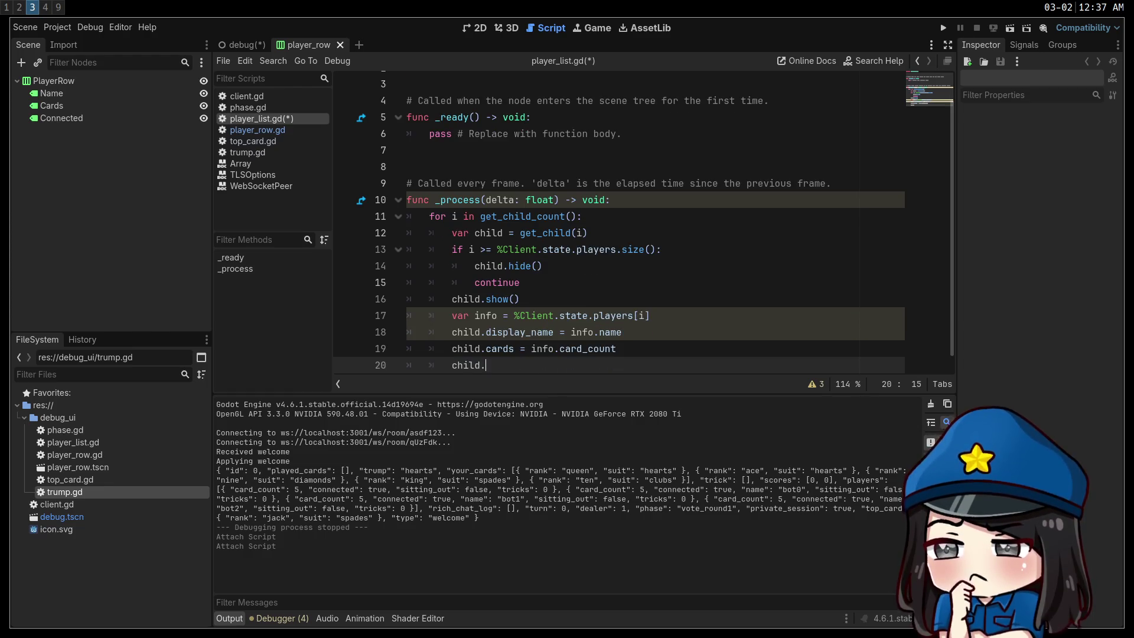
pyautogui.write('connected = info.connectred')
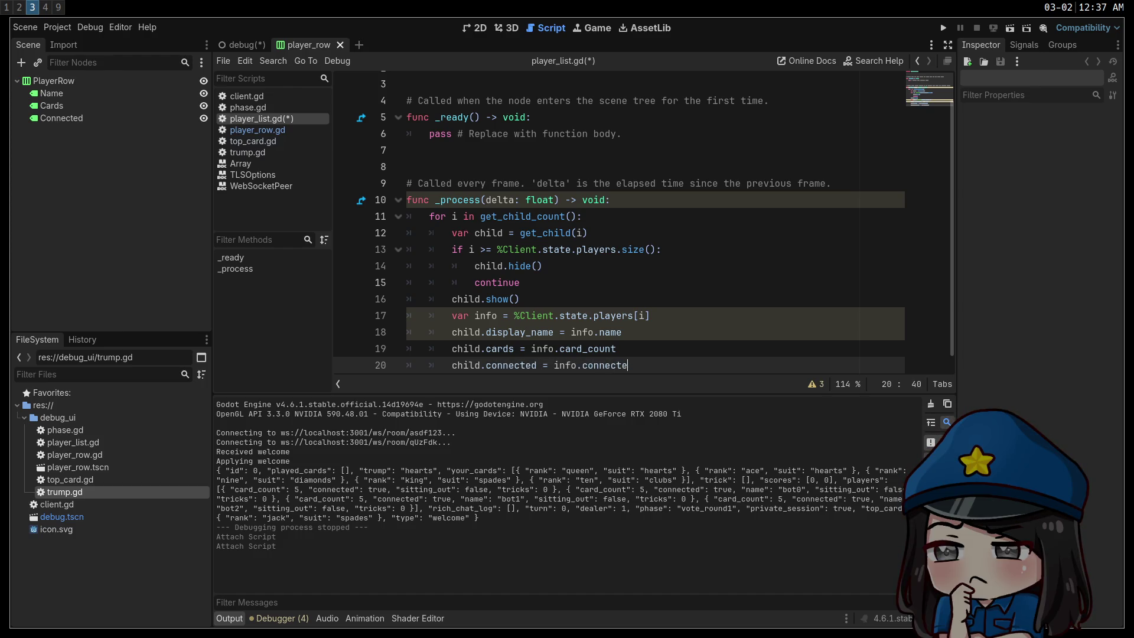
pyautogui.hotkey('ctrl', 's')
pyautogui.press('F5')
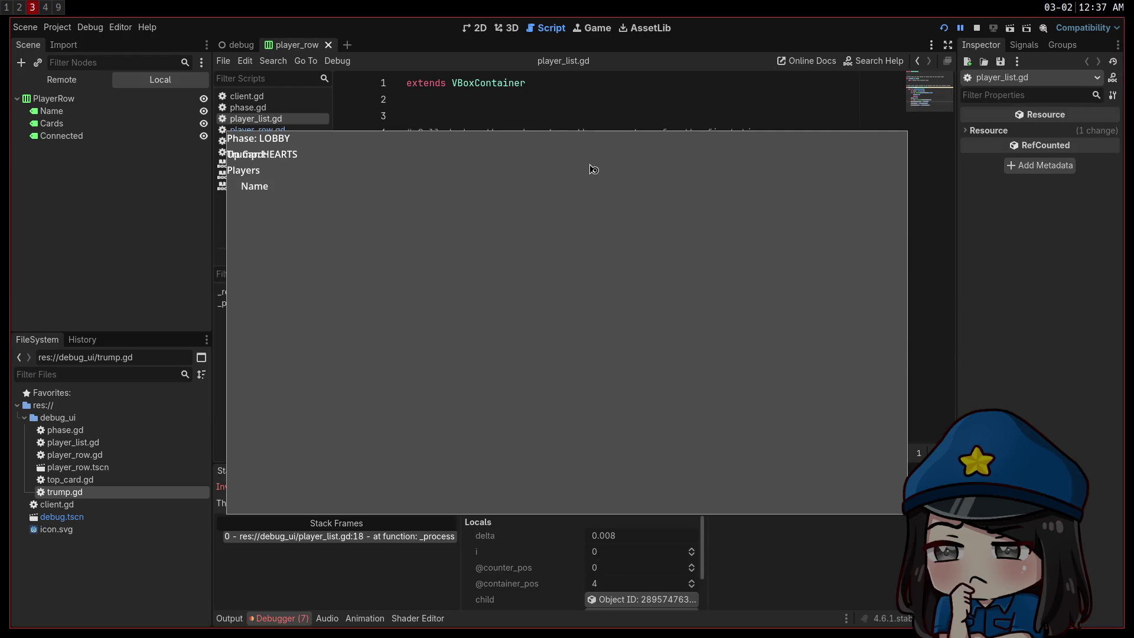
# After checking the errors, change line 18 to info.get("name", "Player " + str(i)).
pyautogui.click(977, 29)
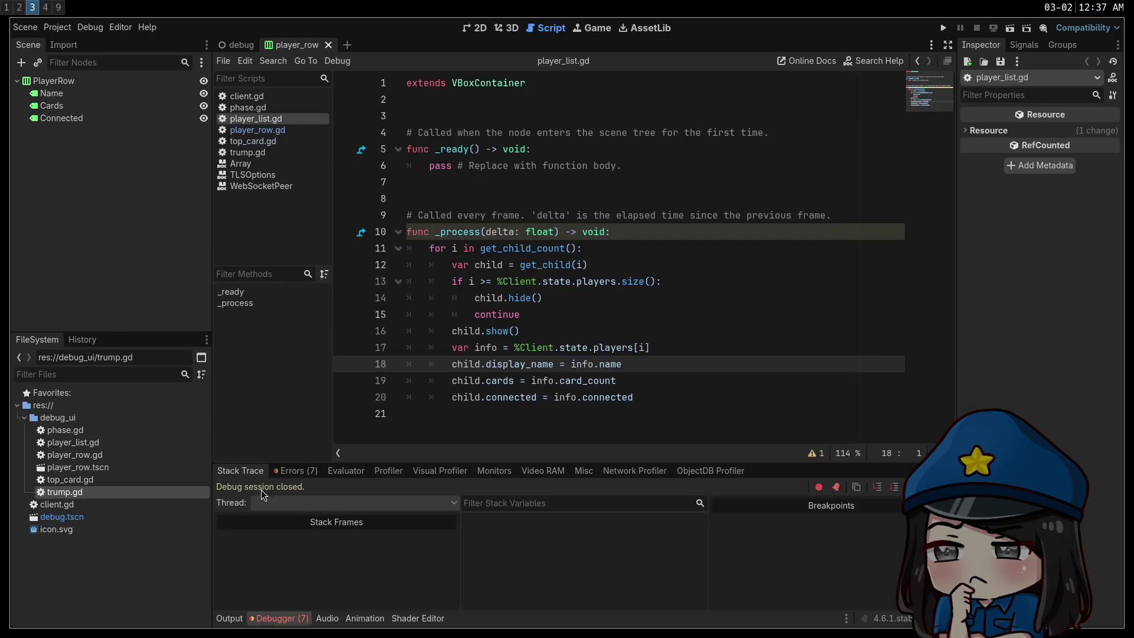
pyautogui.click(283, 473)
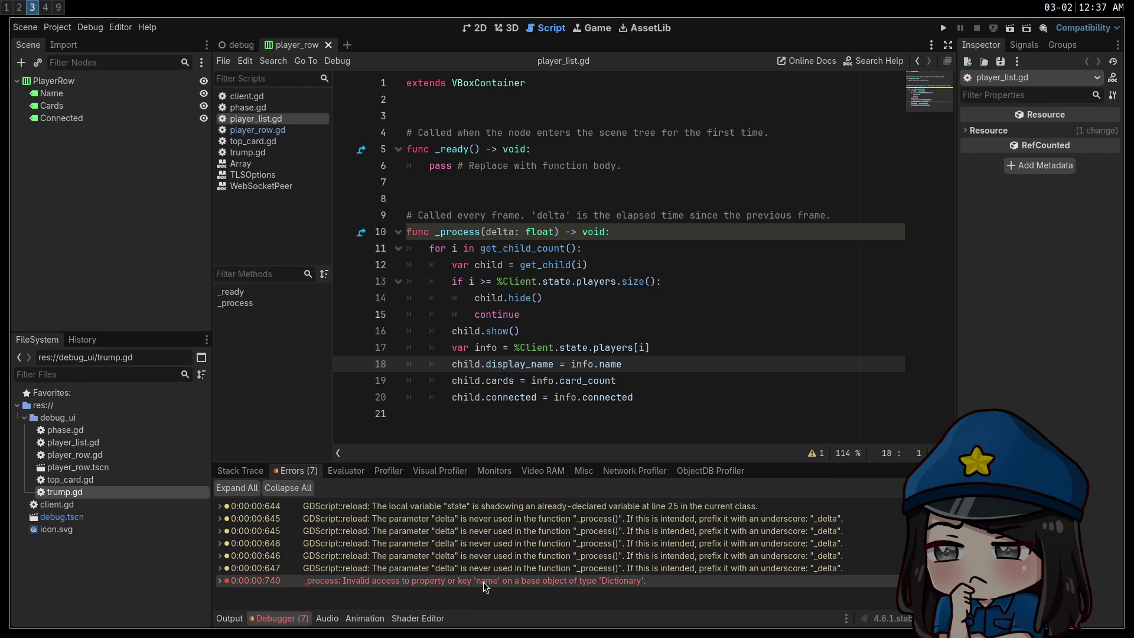
pyautogui.press('End')
pyautogui.hotkey('ctrl', 'shift', 'Left')
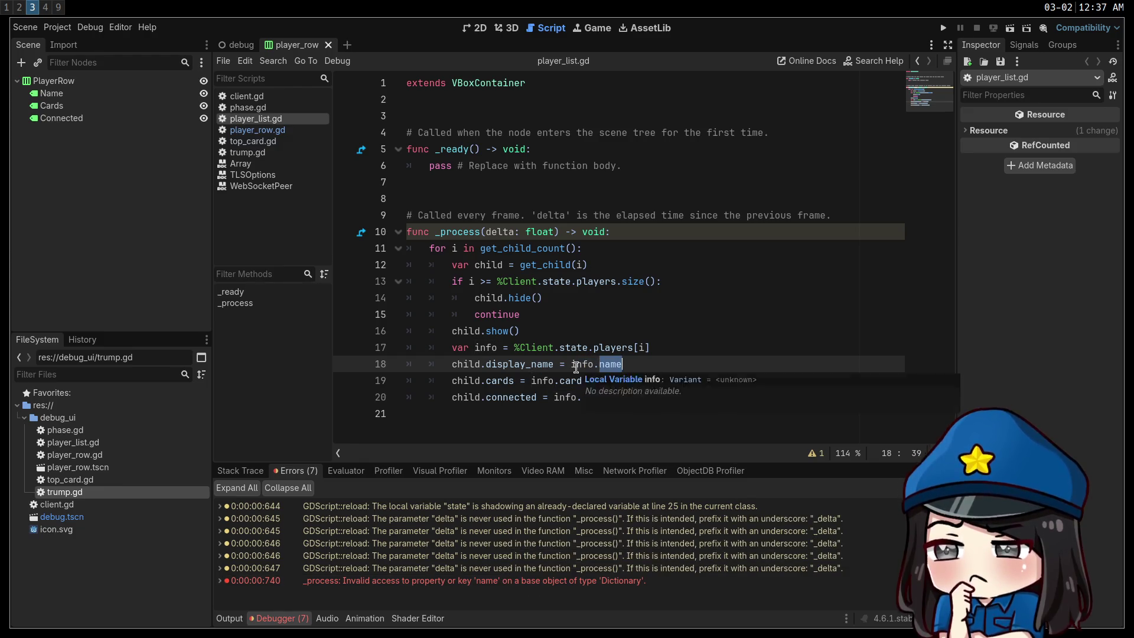
pyautogui.moveTo(656, 365); pyautogui.dragTo(600, 364)
pyautogui.press('BackSpace')
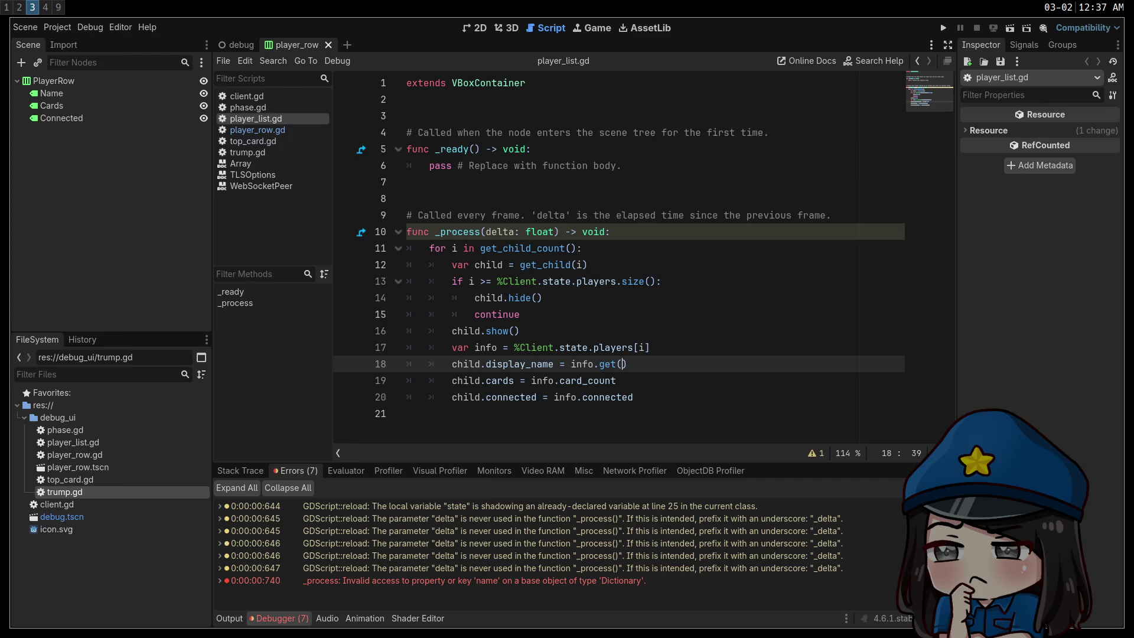
pyautogui.write('"name"')
pyautogui.write(', "P')
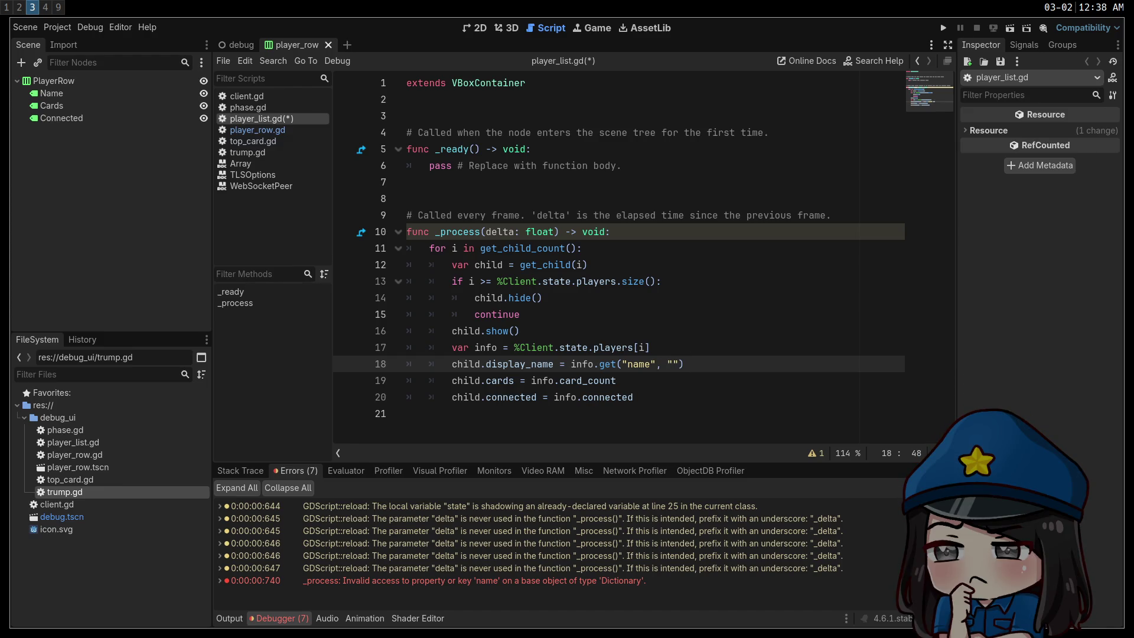
pyautogui.write('layer " + ')
pyautogui.write('str(i')
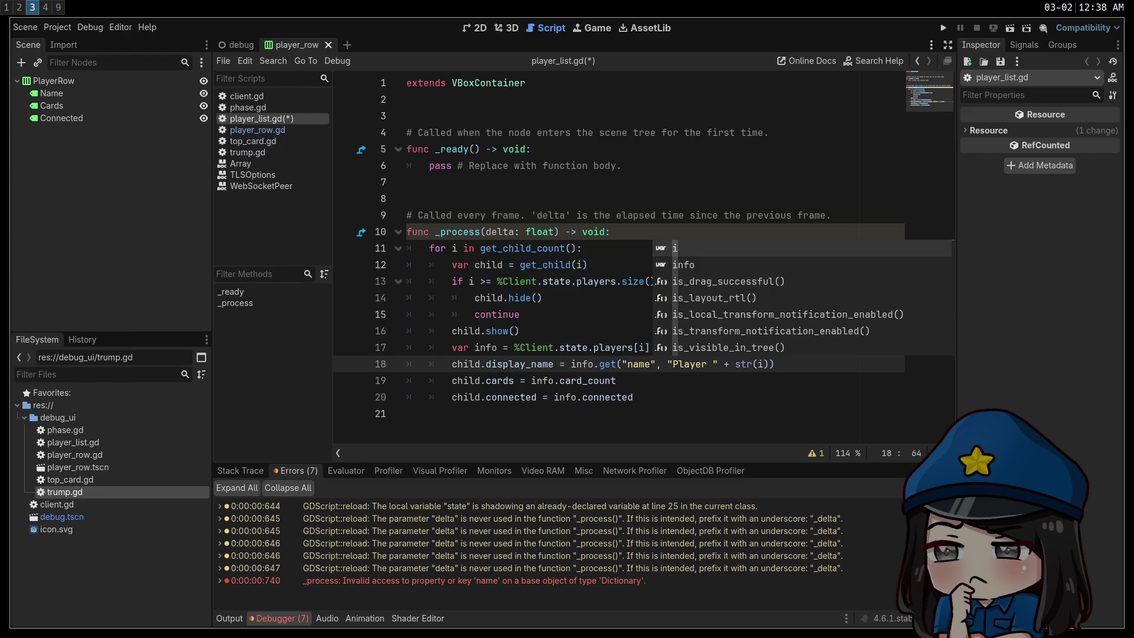
# Save player_list.gd and run the project again.
pyautogui.hotkey('ctrl', 's')
pyautogui.click(578, 316)
pyautogui.press('F5')
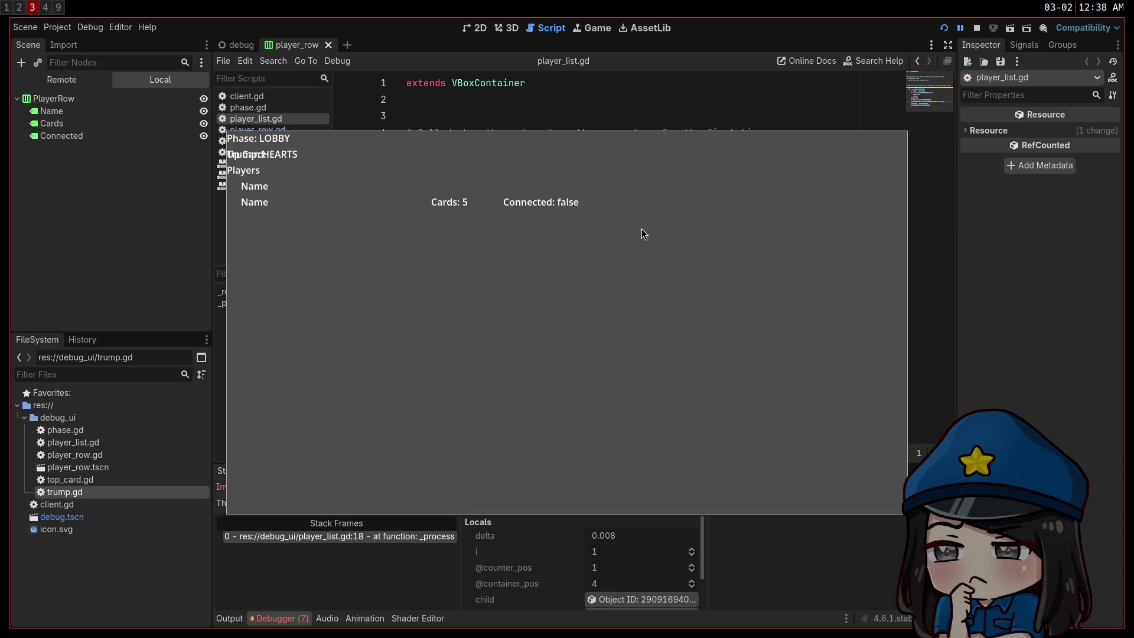
# Stop the game, review the display_name error against player_row.gd, then return to the debug scene.
pyautogui.press('F8')
pyautogui.click(295, 471)
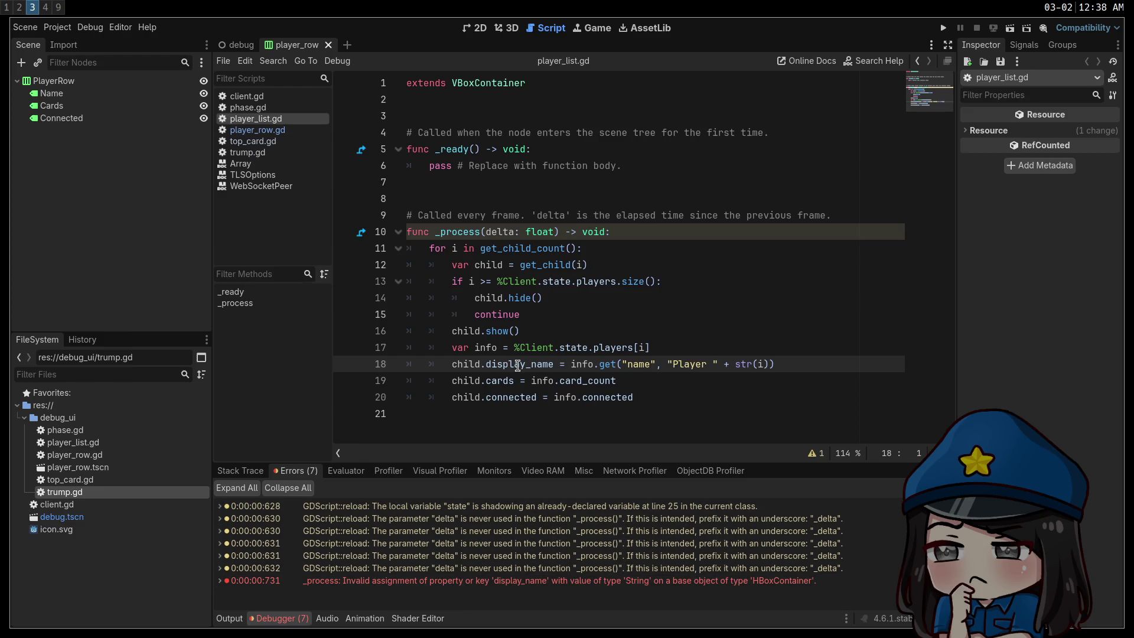
pyautogui.click(267, 133)
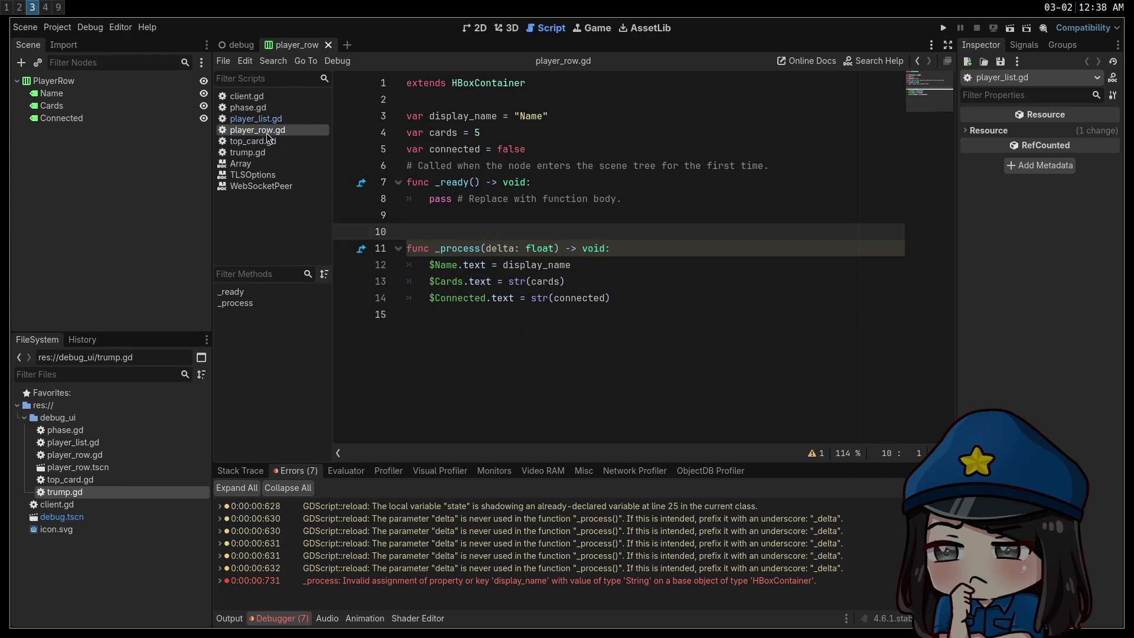
pyautogui.click(263, 120)
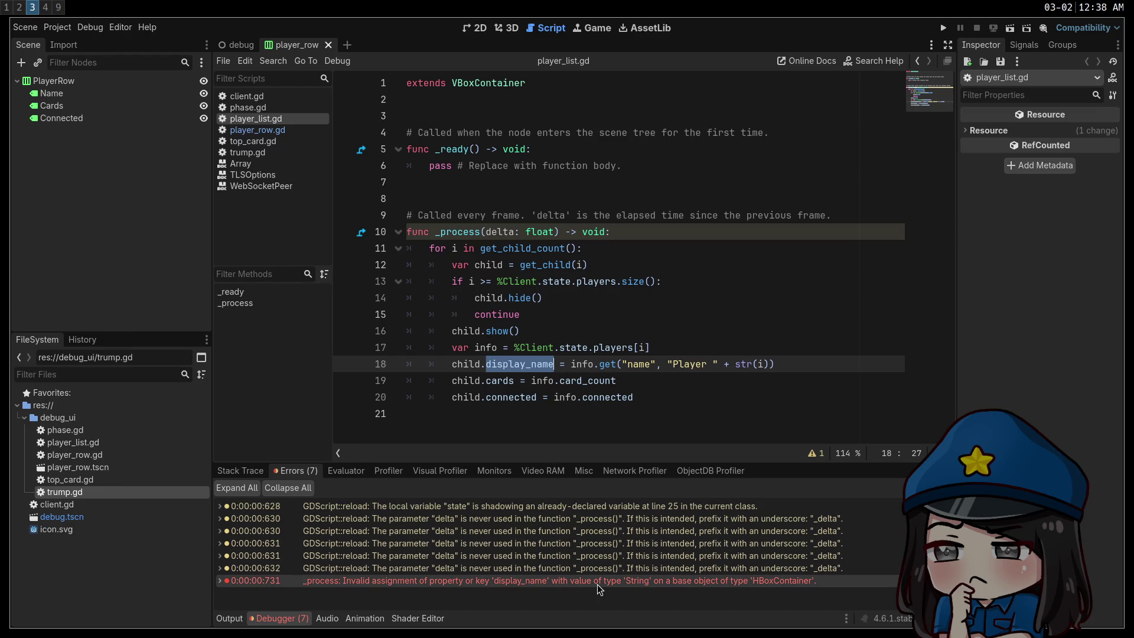
pyautogui.moveTo(597, 583)
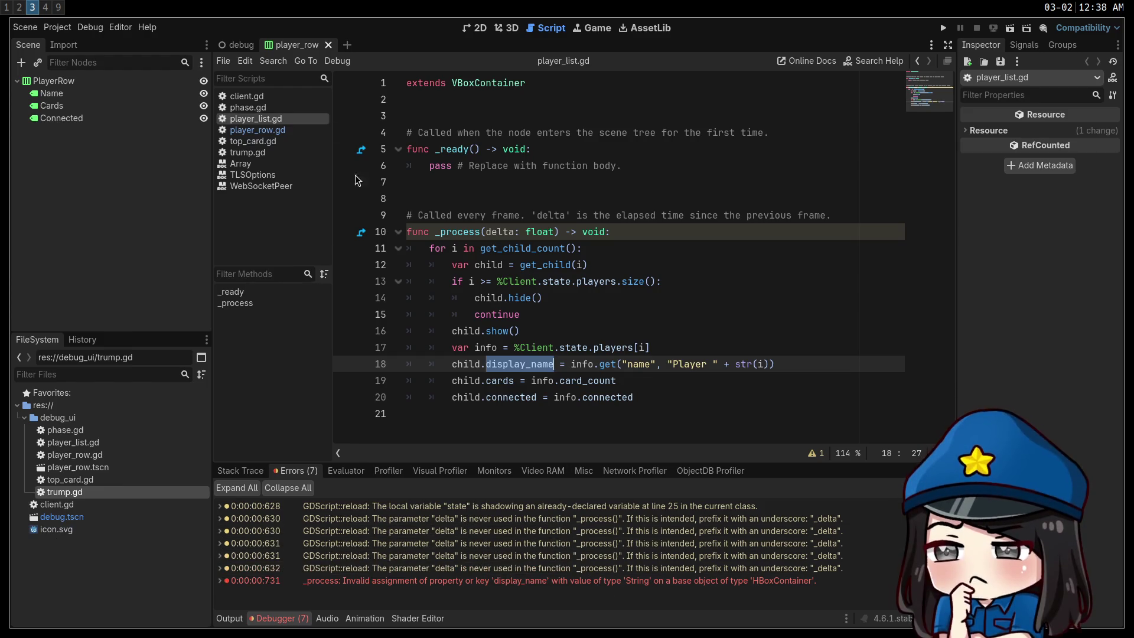
pyautogui.click(236, 45)
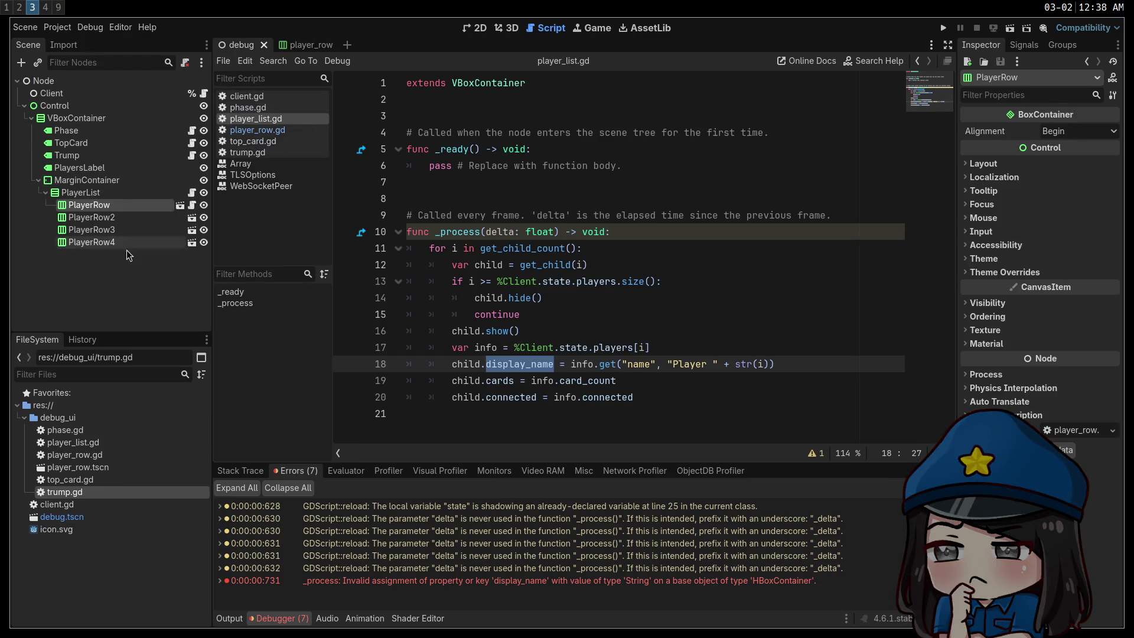
# Open the PlayerRow scene and attach player_row.gd to its root node.
pyautogui.rightClick(158, 206)
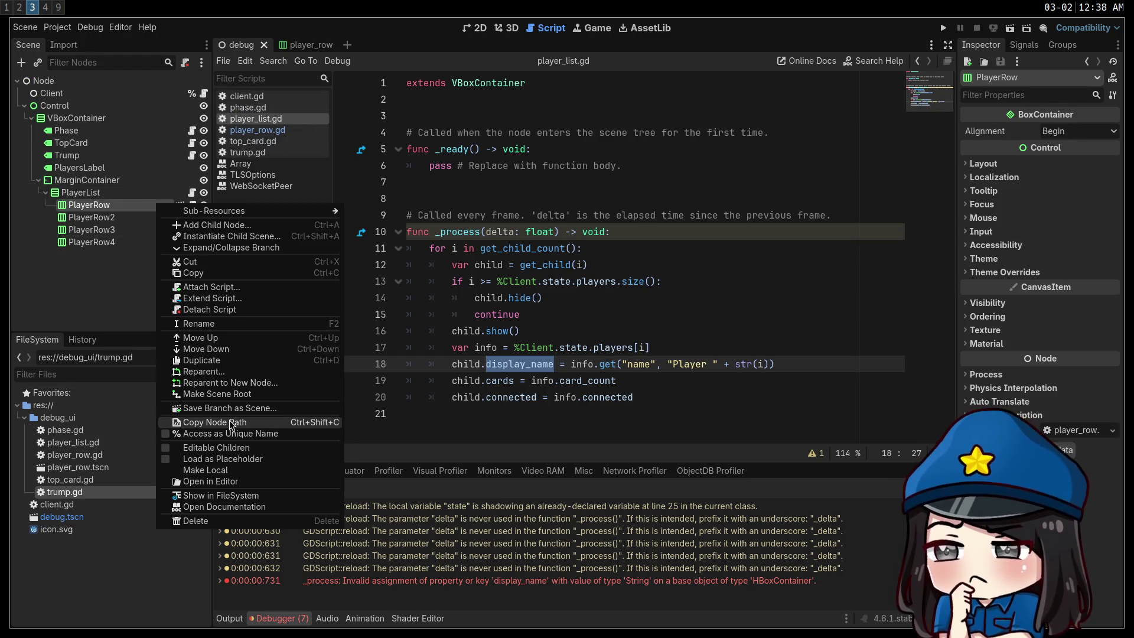
pyautogui.click(140, 273)
pyautogui.hotkey('ctrl', 's')
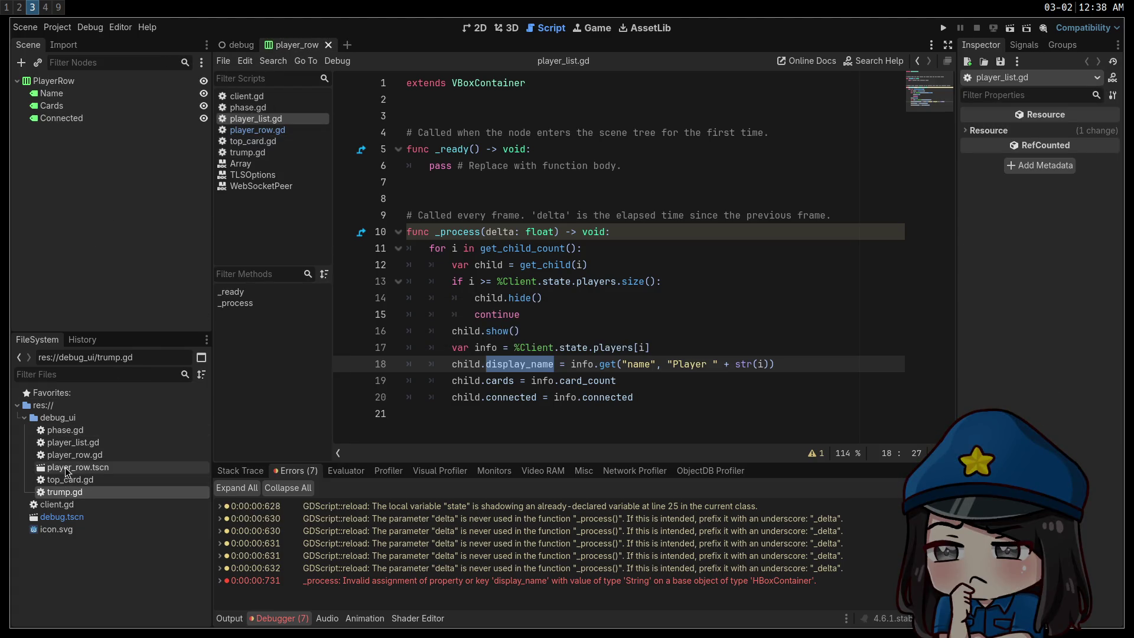
pyautogui.moveTo(74, 455); pyautogui.dragTo(77, 81)
# Run the debug scene, confirming Player 0 and bots 0–2 with 5 cards each, then stop.
pyautogui.click(223, 45)
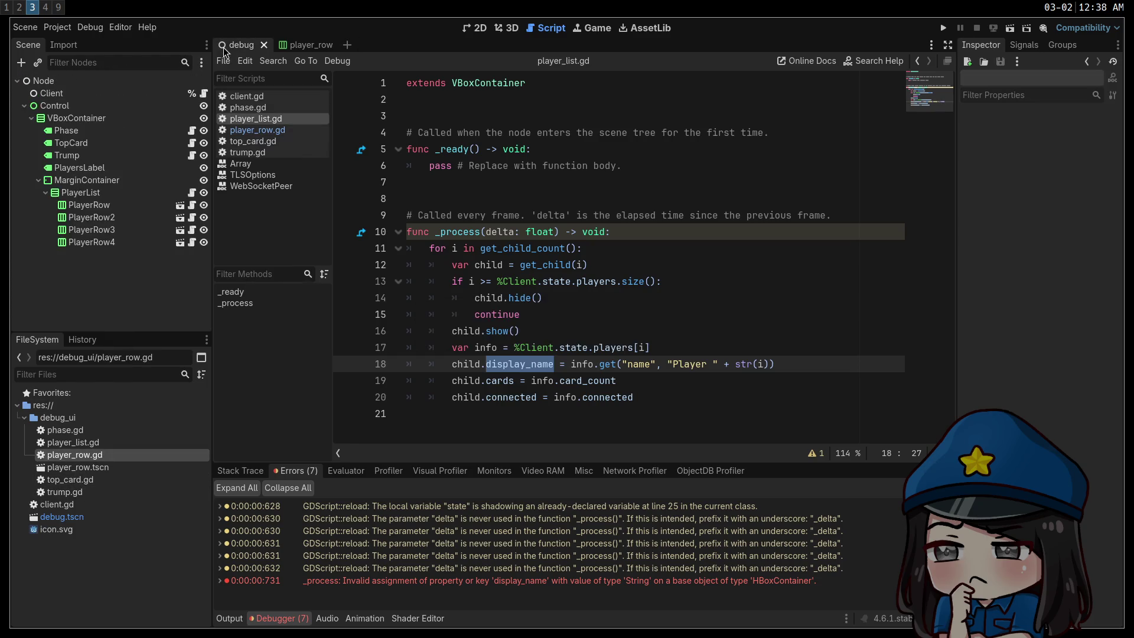
pyautogui.click(943, 29)
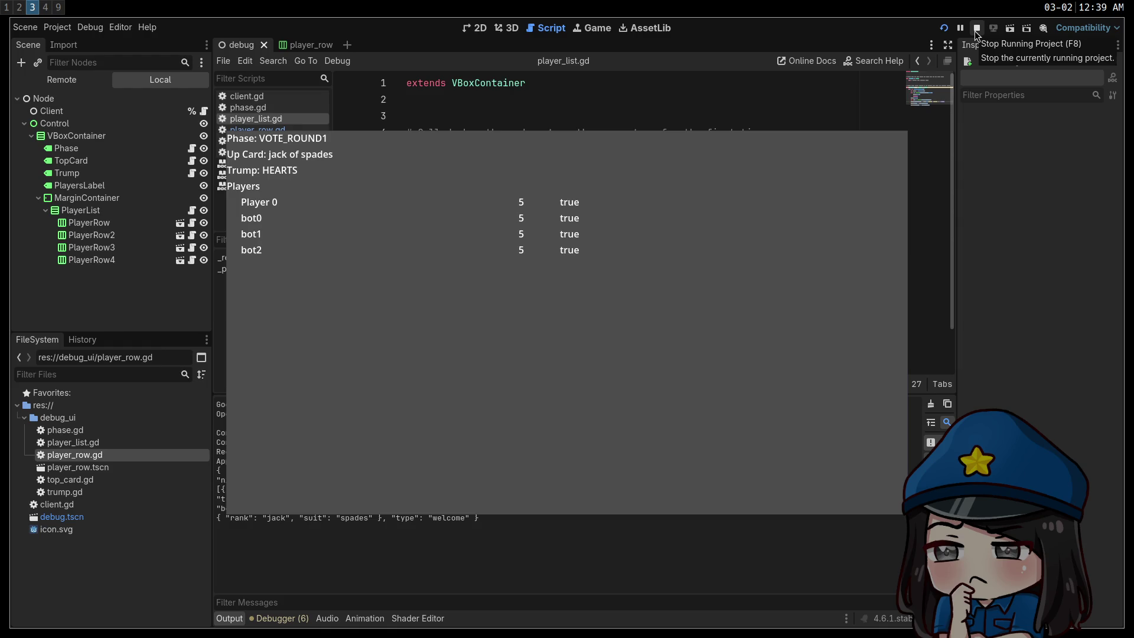
pyautogui.click(977, 34)
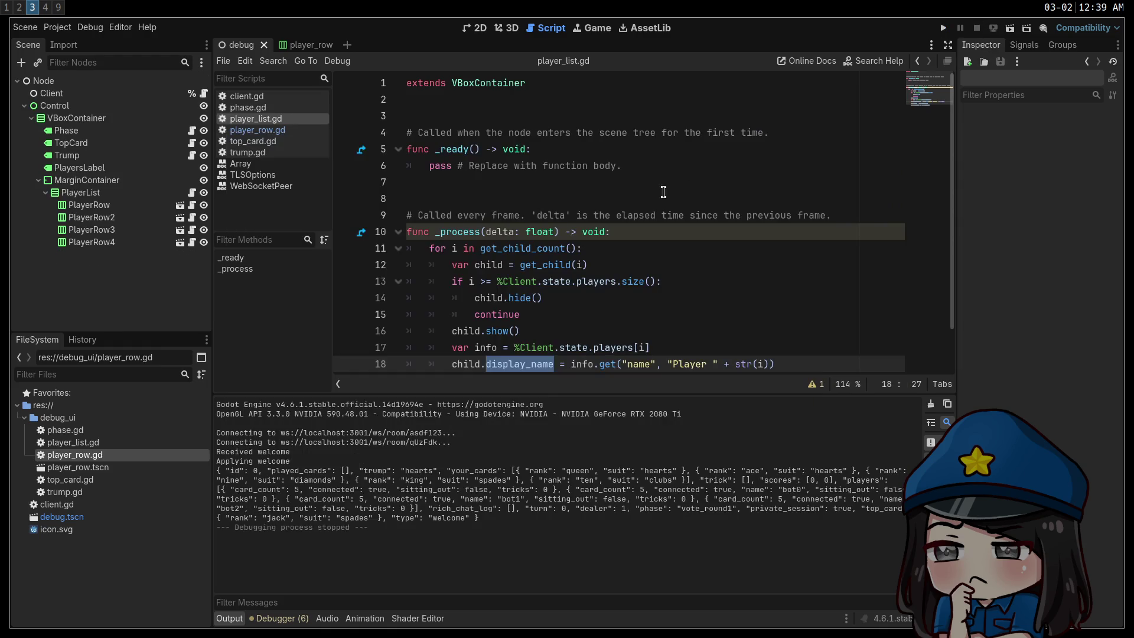
pyautogui.scroll(-1, 637, 246)
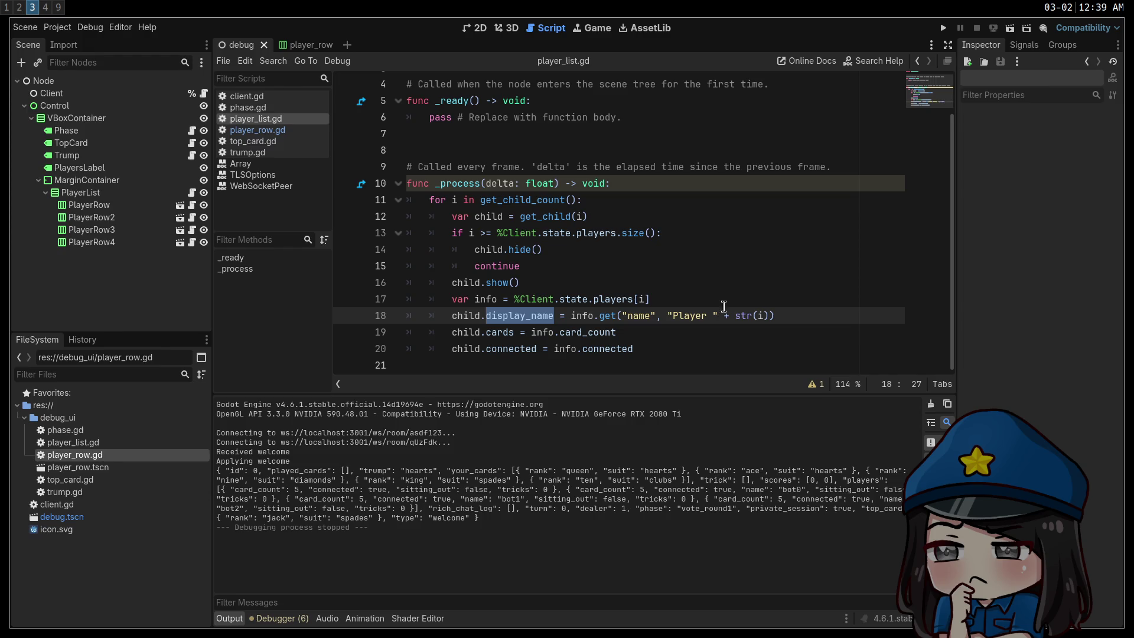
# Add a new line 19 assigning child.dealer from the copied %Client.state reference.
pyautogui.click(824, 309)
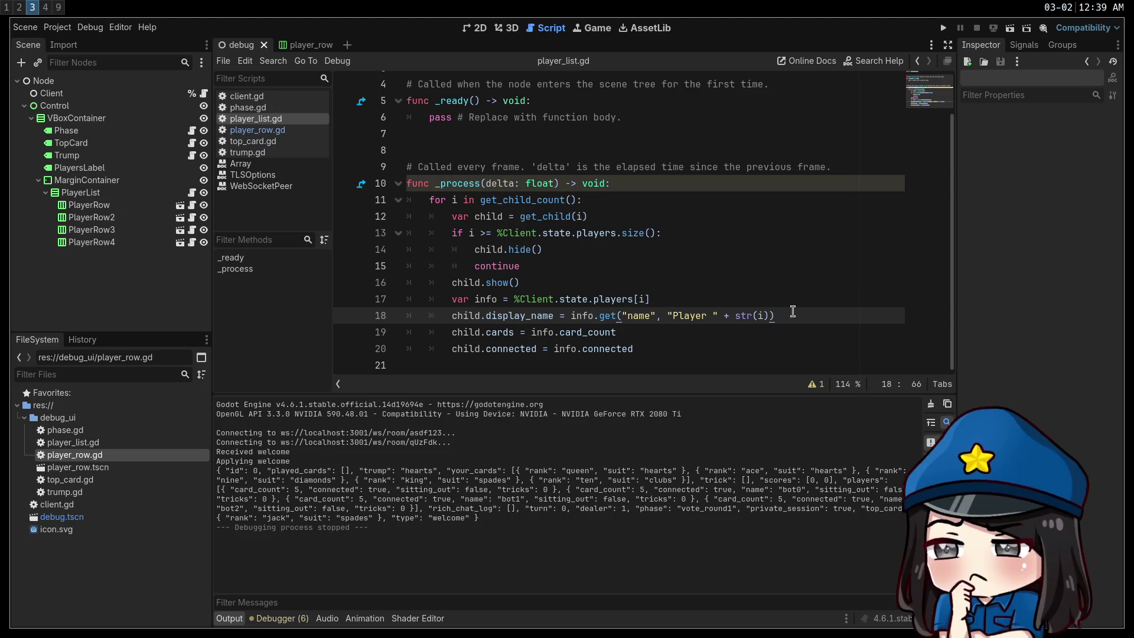
pyautogui.press('Return')
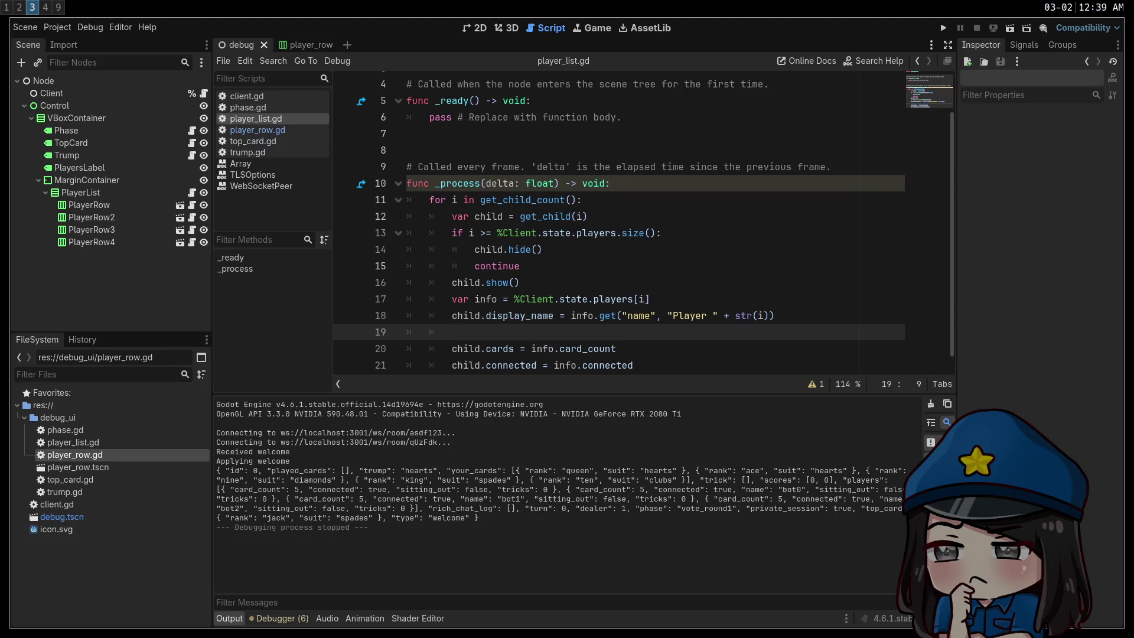
pyautogui.write('child.d')
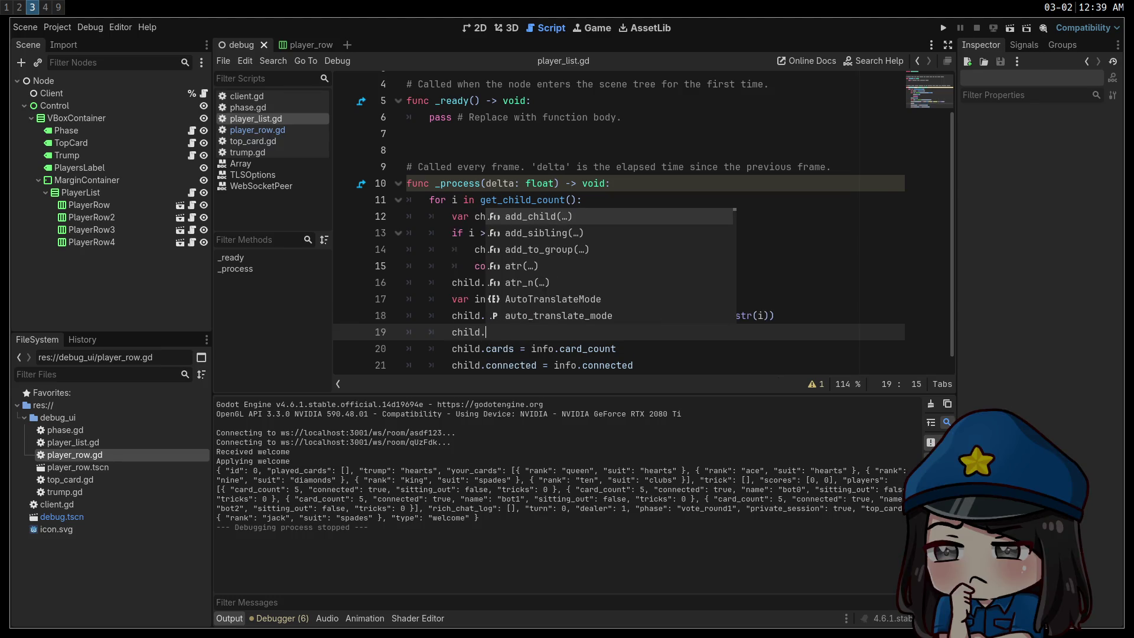
pyautogui.write('ealer =')
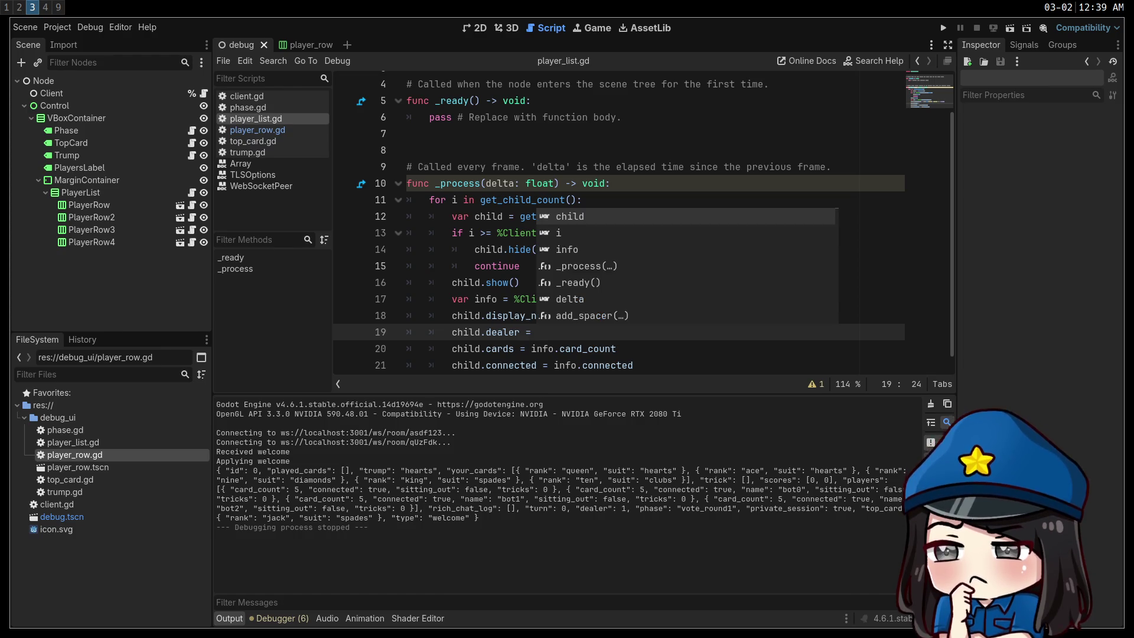
pyautogui.press('Escape')
pyautogui.moveTo(587, 299); pyautogui.dragTo(518, 299)
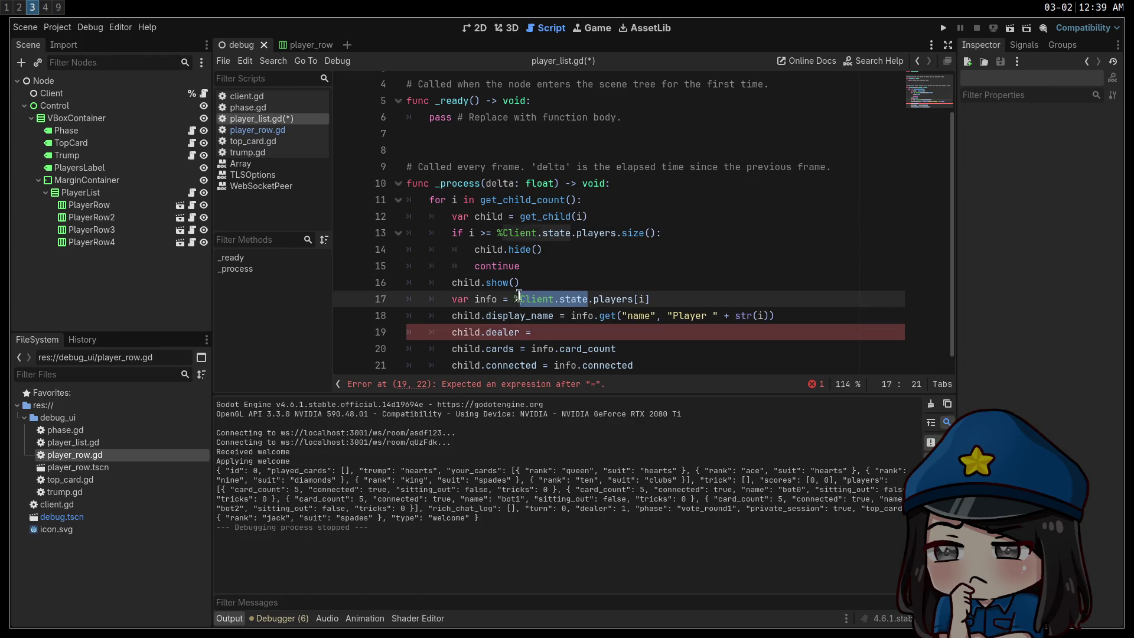
pyautogui.hotkey('ctrl', 'c')
pyautogui.click(576, 332)
pyautogui.hotkey('ctrl', 'v')
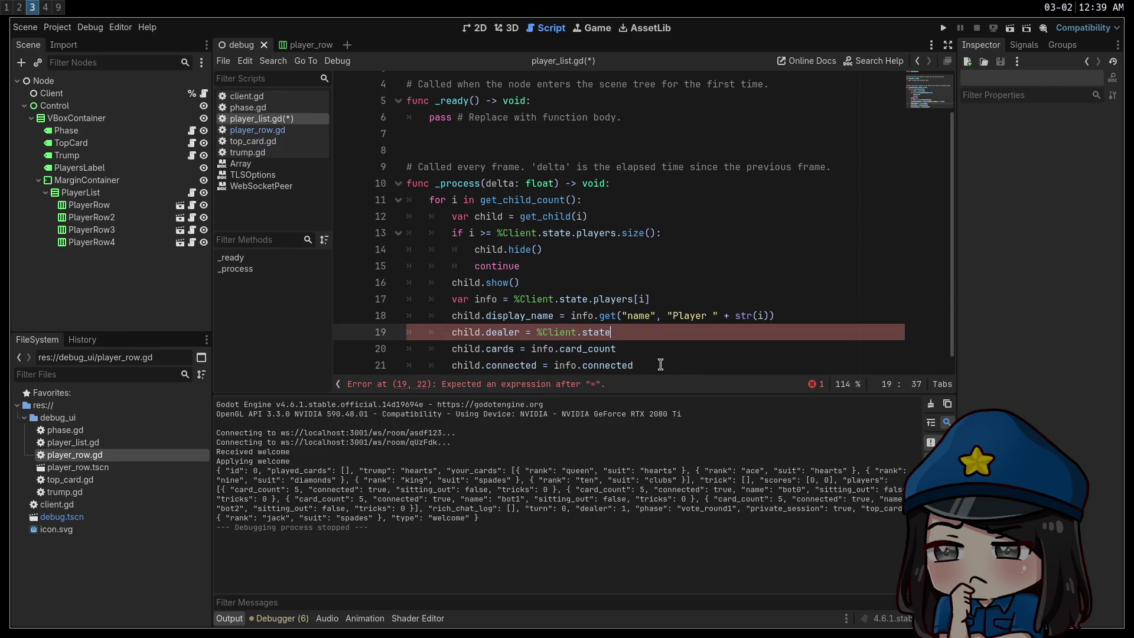
# Complete the line as '%Client.state.dealer == i', save player_list.gd, and open player_row.gd.
pyautogui.write('.dealer = i')
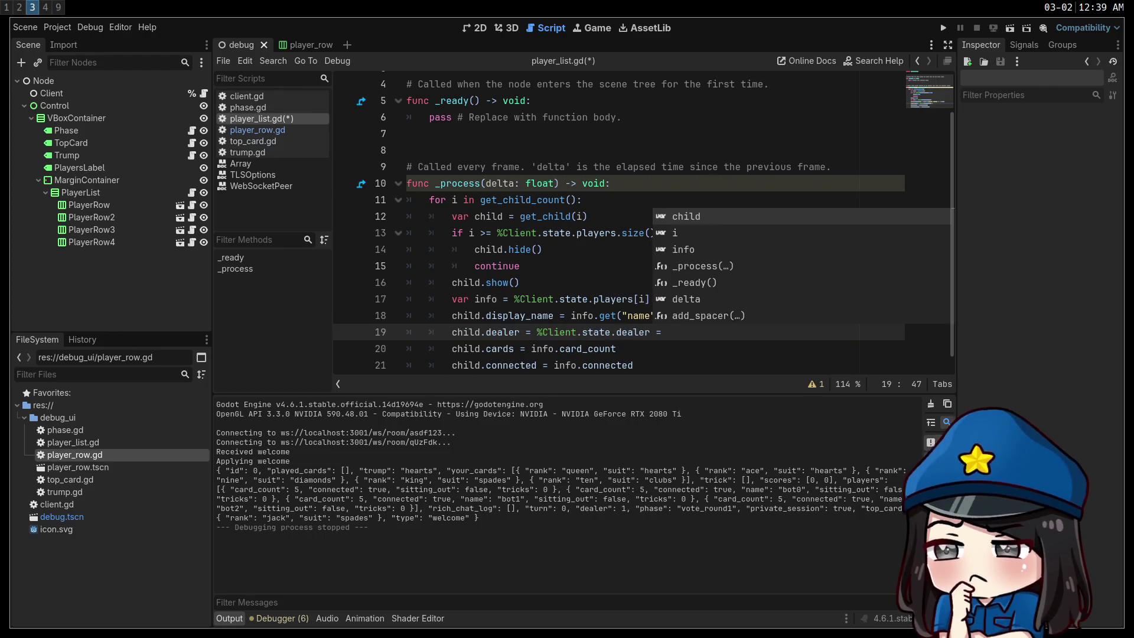
pyautogui.press('BackSpace')
pyautogui.press('BackSpace')
pyautogui.write('= i')
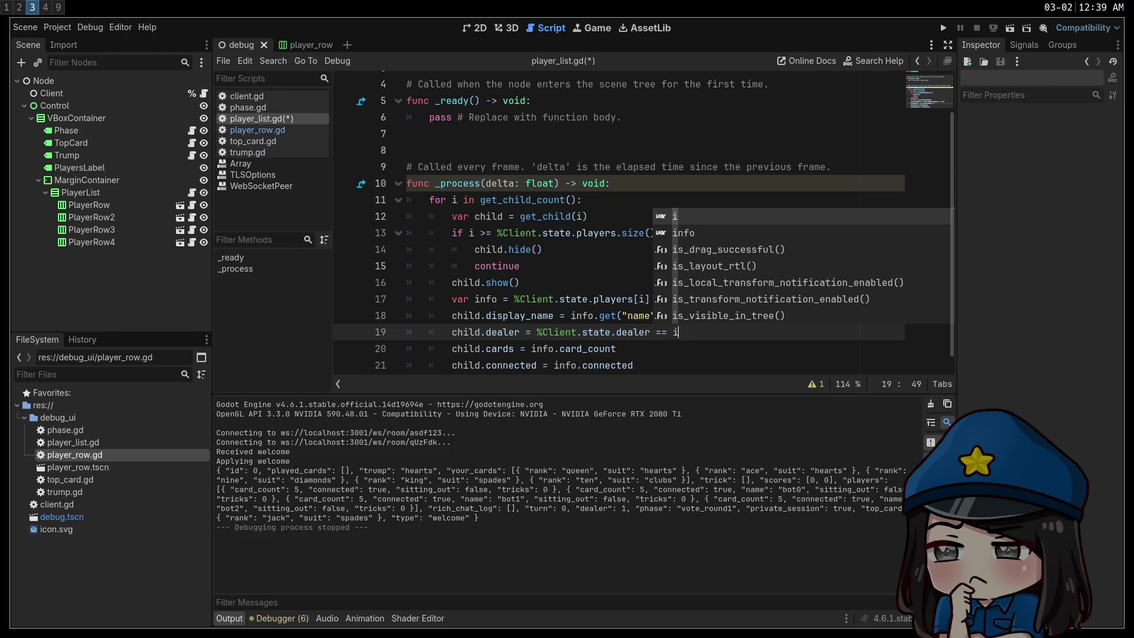
pyautogui.press('Escape')
pyautogui.hotkey('ctrl', 's')
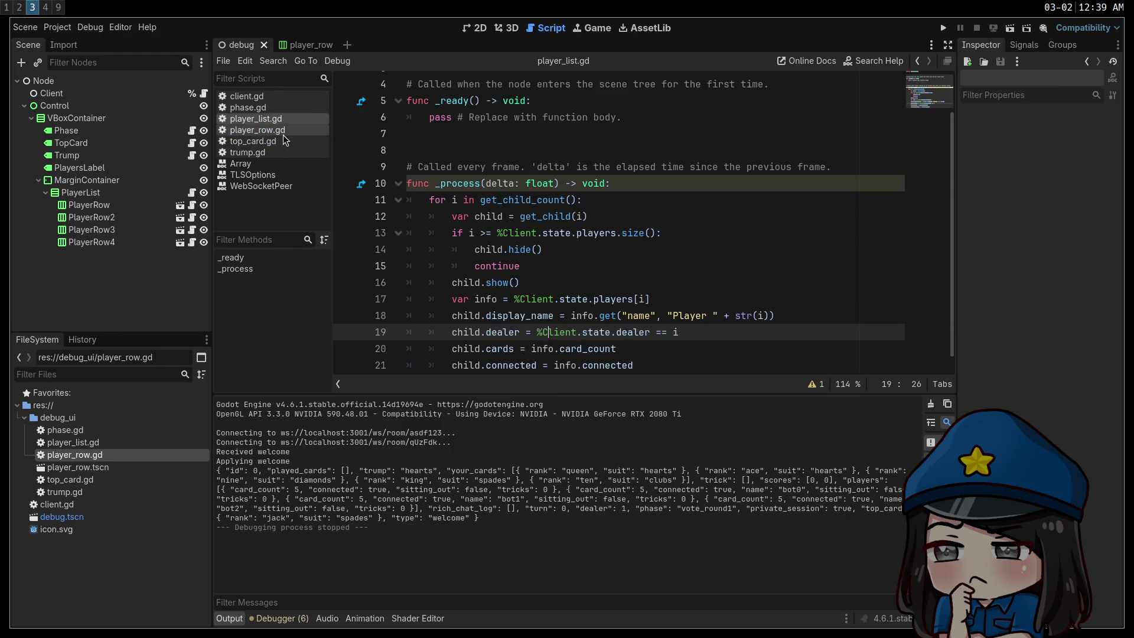
pyautogui.click(266, 130)
pyautogui.click(553, 155)
# Declare 'var dealer = false' and wrap the name label assignment in an if dealer / else block.
pyautogui.press('Return')
pyautogui.write('var d')
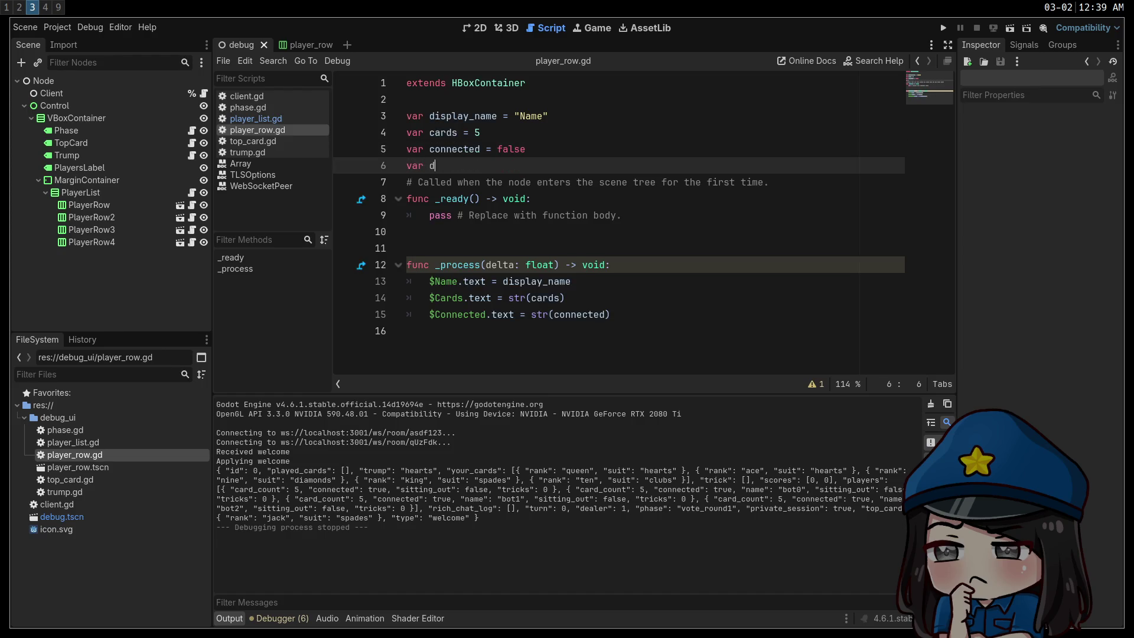
pyautogui.write('ealer = false')
pyautogui.click(505, 282)
pyautogui.click(664, 280)
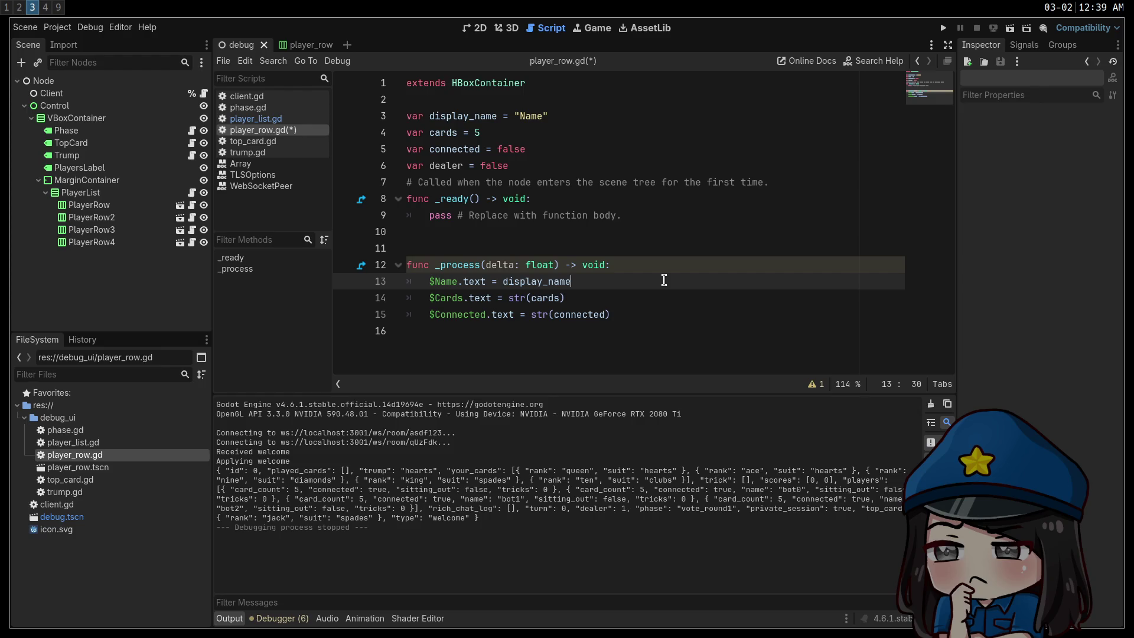
pyautogui.click(503, 280)
pyautogui.hotkey('ctrl', 'shift', 'Return')
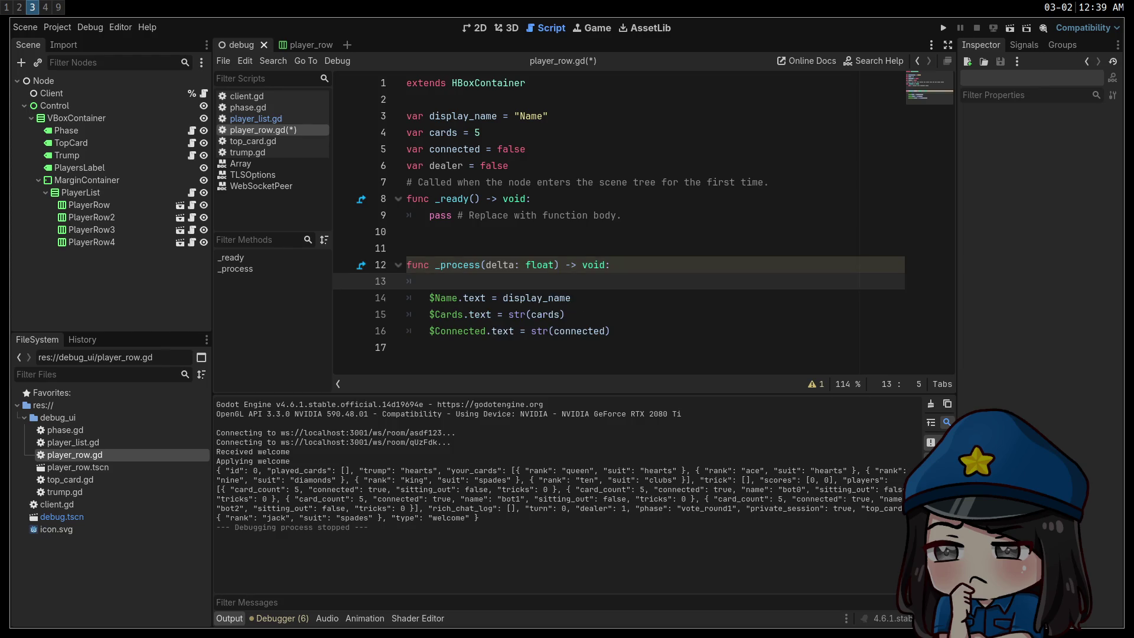
pyautogui.write('ifdealer:')
pyautogui.click(429, 298)
pyautogui.press('Tab')
pyautogui.hotkey('ctrl', 'Return')
pyautogui.write('else:')
# Copy the name assignment into the else branch, prefix the if branch with "[D] ", and save.
pyautogui.doubleClick(629, 294)
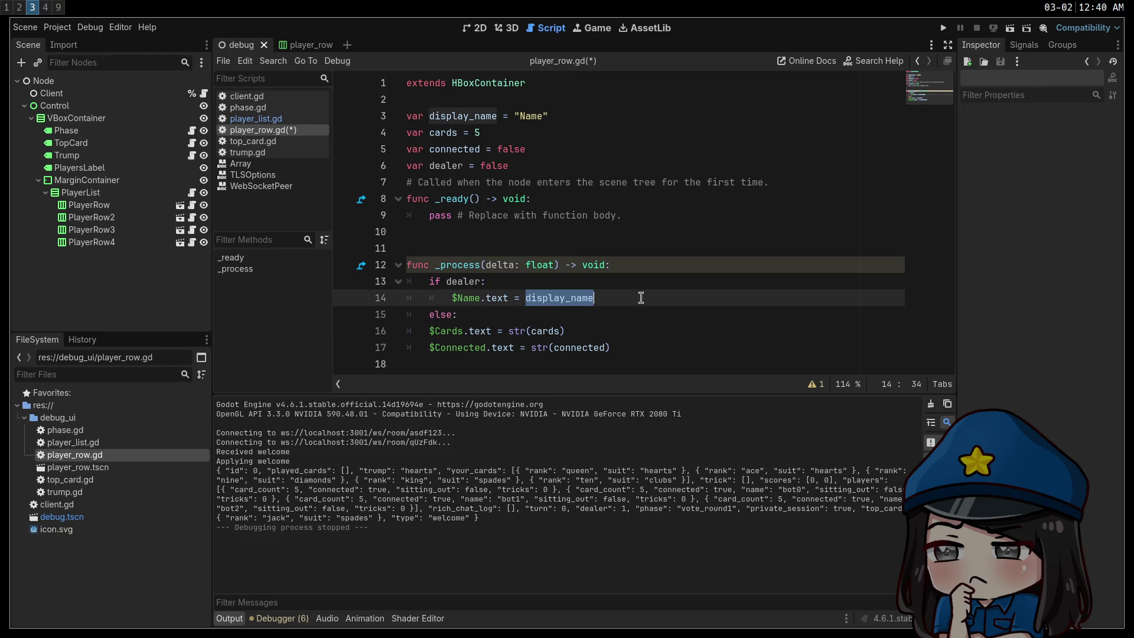
pyautogui.moveTo(622, 297); pyautogui.dragTo(448, 300)
pyautogui.hotkey('ctrl', 'c')
pyautogui.click(500, 315)
pyautogui.press('Return')
pyautogui.hotkey('ctrl', 'v')
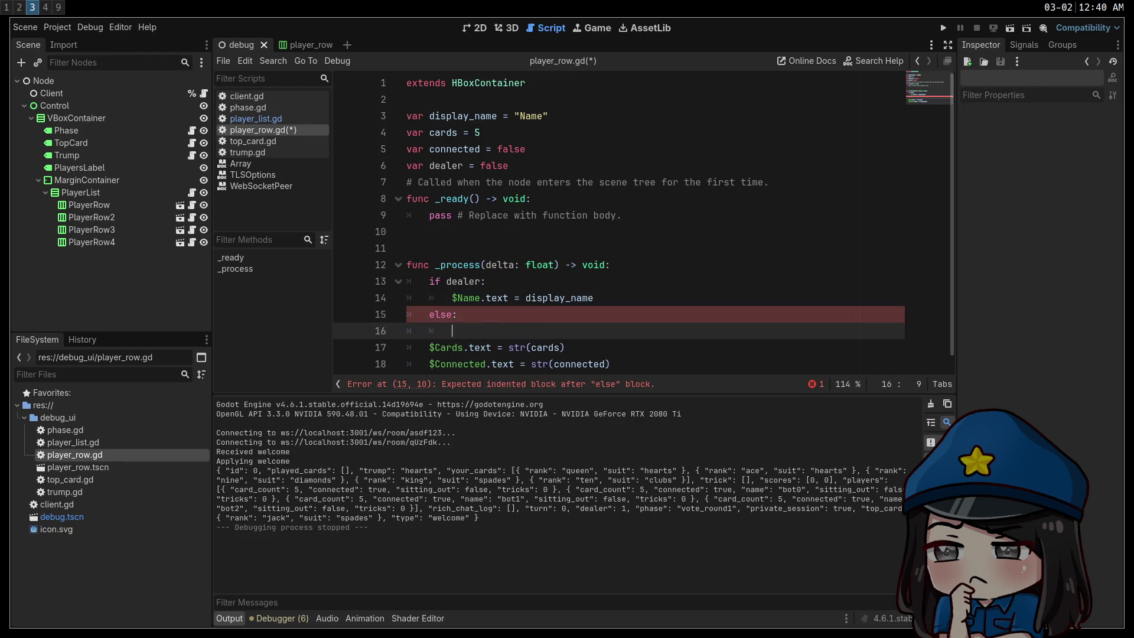
pyautogui.click(530, 298)
pyautogui.write('"[D] ')
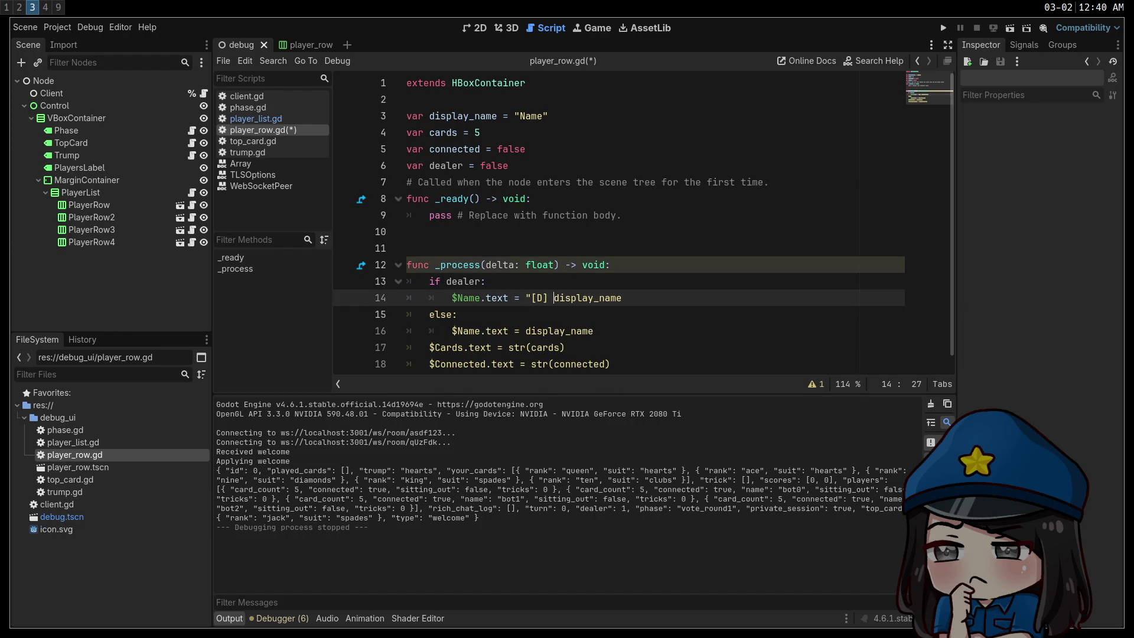
pyautogui.write('" +')
pyautogui.hotkey('ctrl', 's')
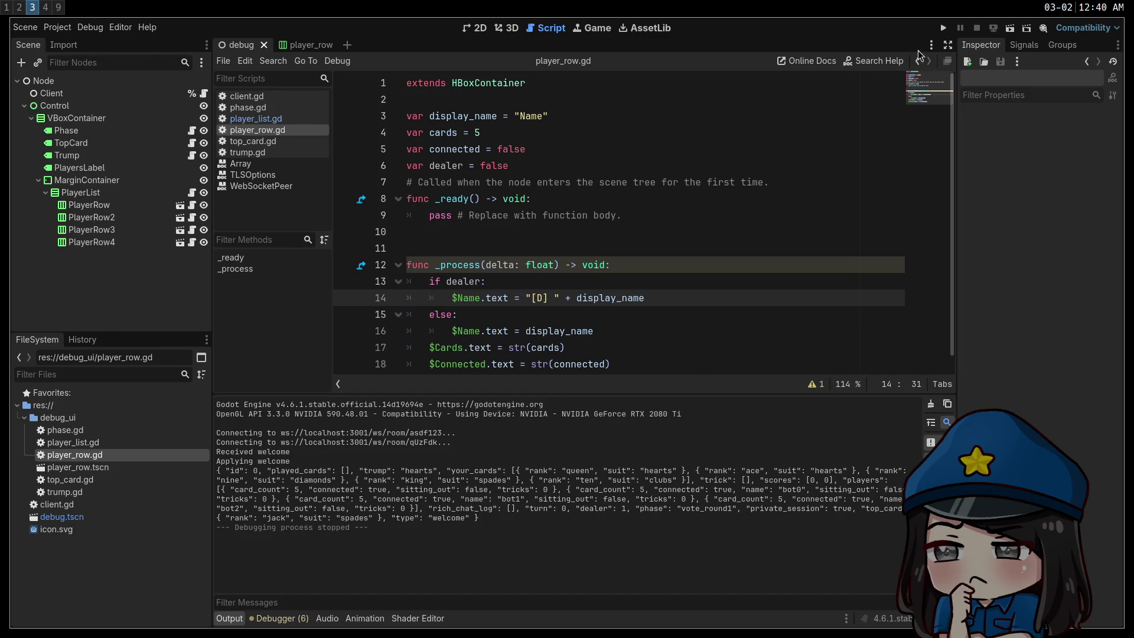
pyautogui.click(942, 30)
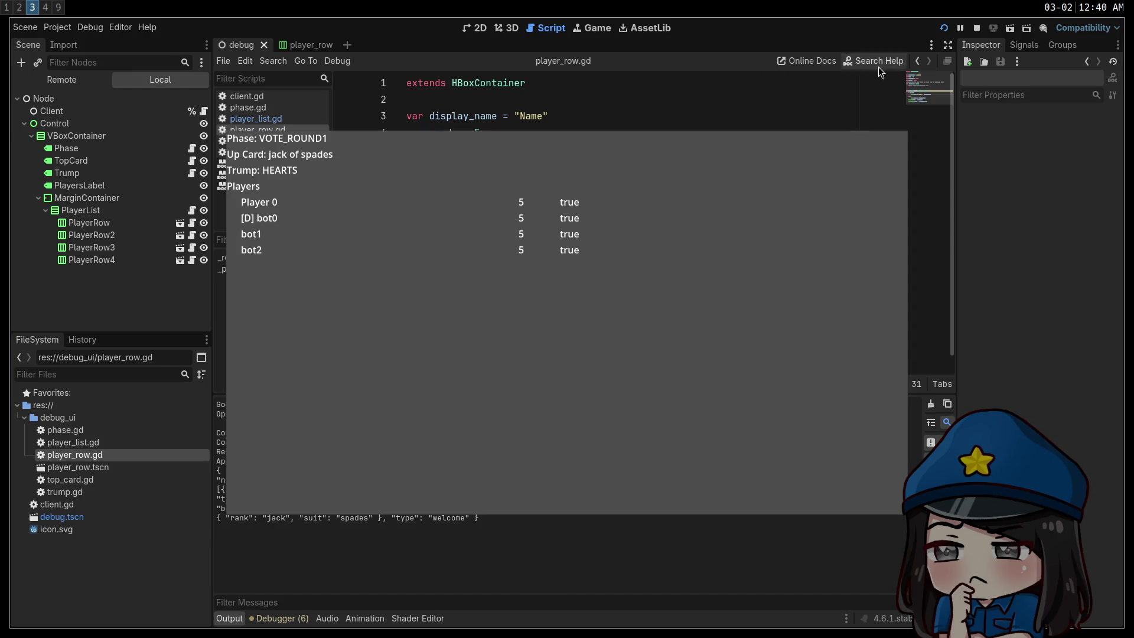
# Prefix non-dealer names with a "[ ] " padding string, save, and test-run to check alignment.
pyautogui.click(976, 28)
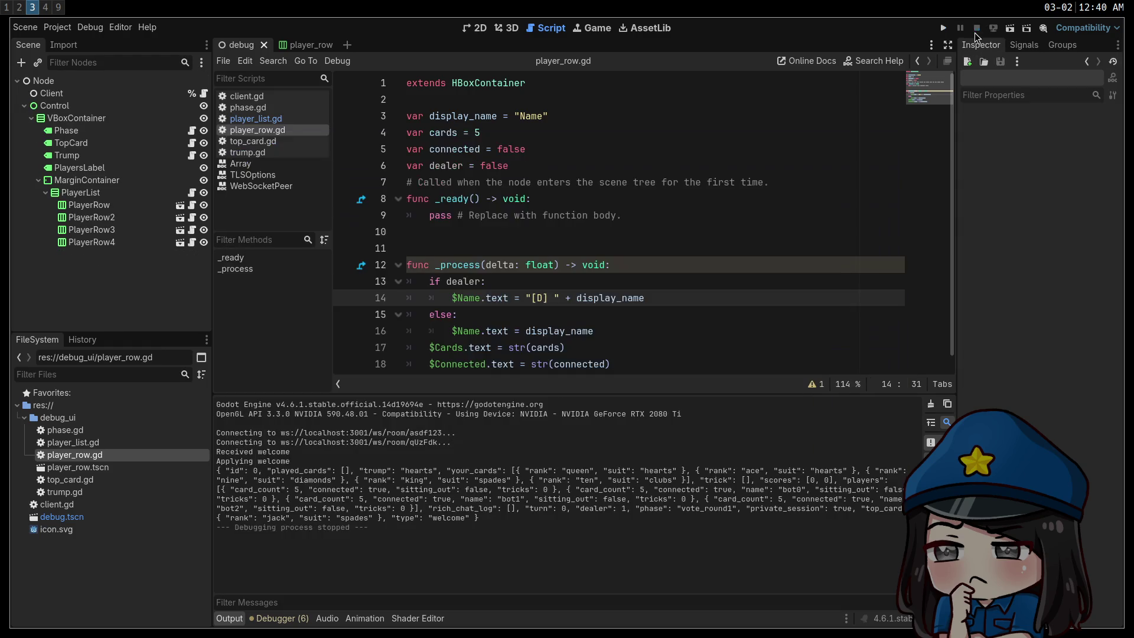
pyautogui.click(526, 331)
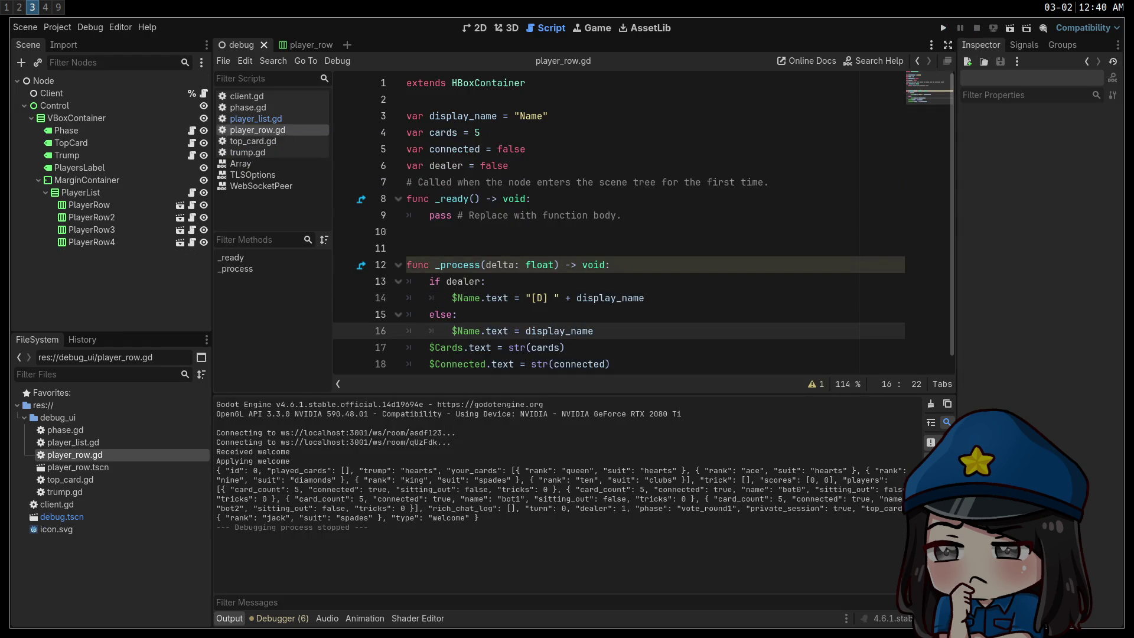
pyautogui.write('"[ ] " +')
pyautogui.hotkey('ctrl', 's')
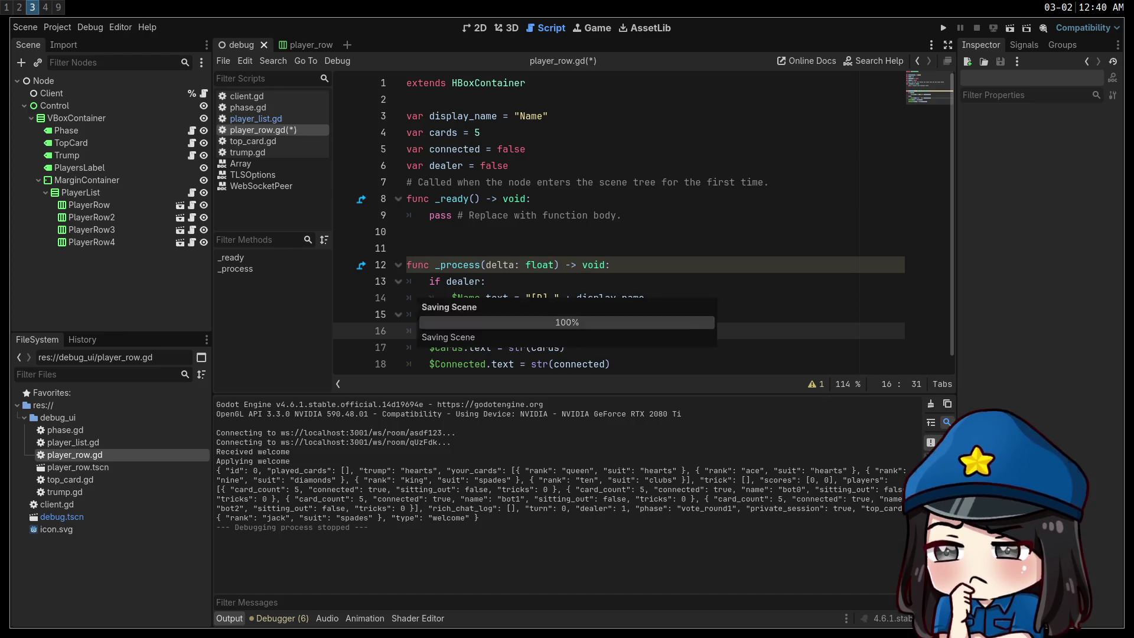
pyautogui.press('F5')
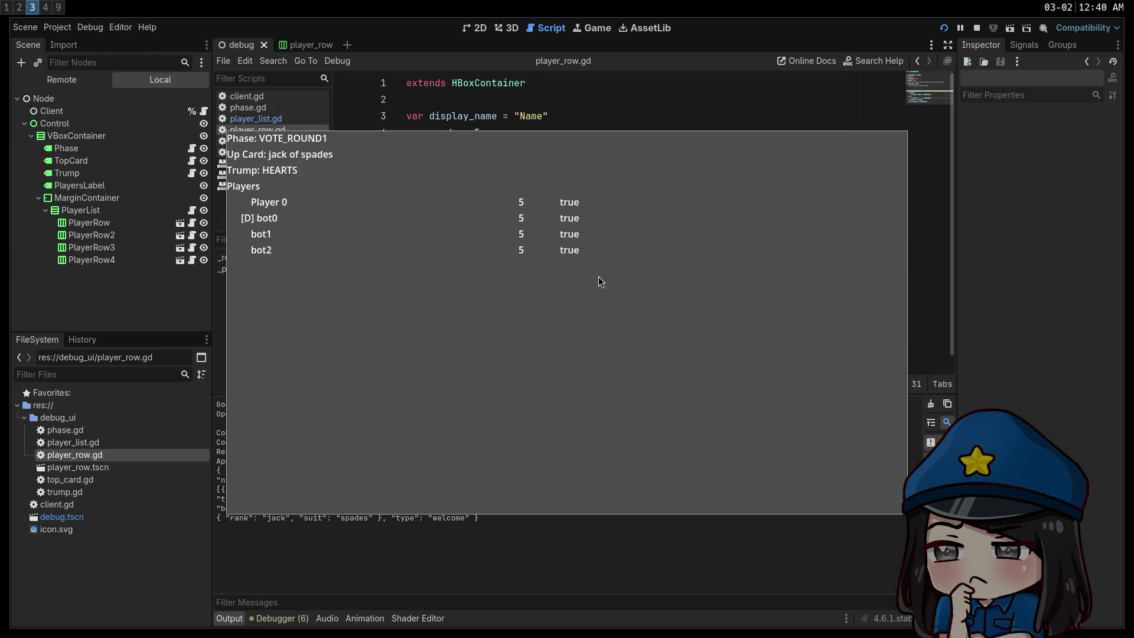
pyautogui.click(977, 28)
pyautogui.press('F5')
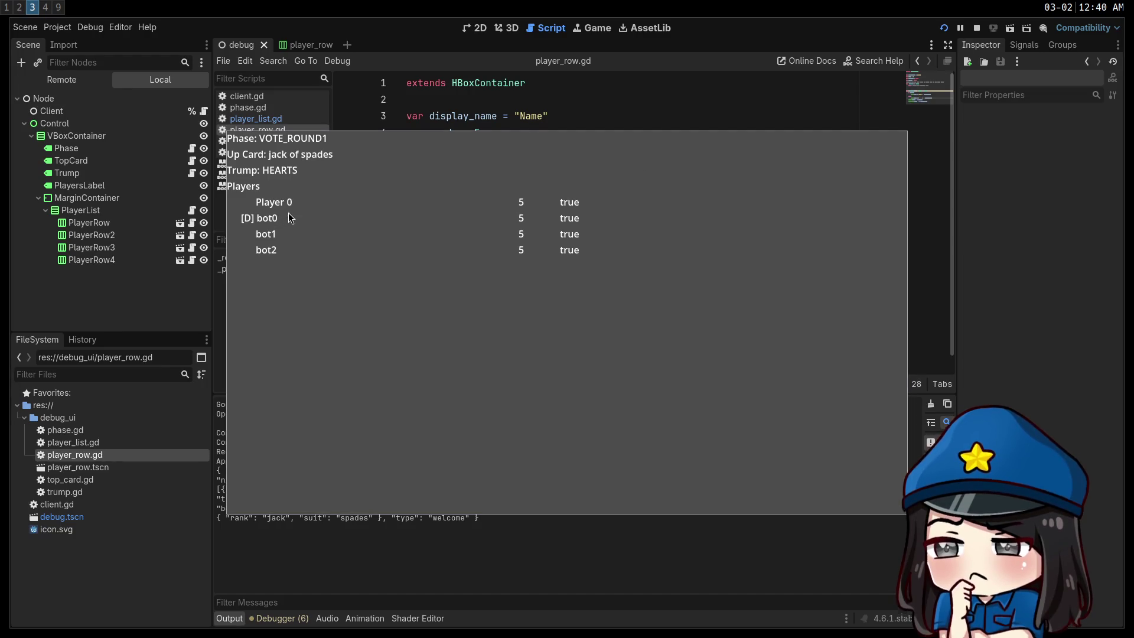
pyautogui.click(977, 28)
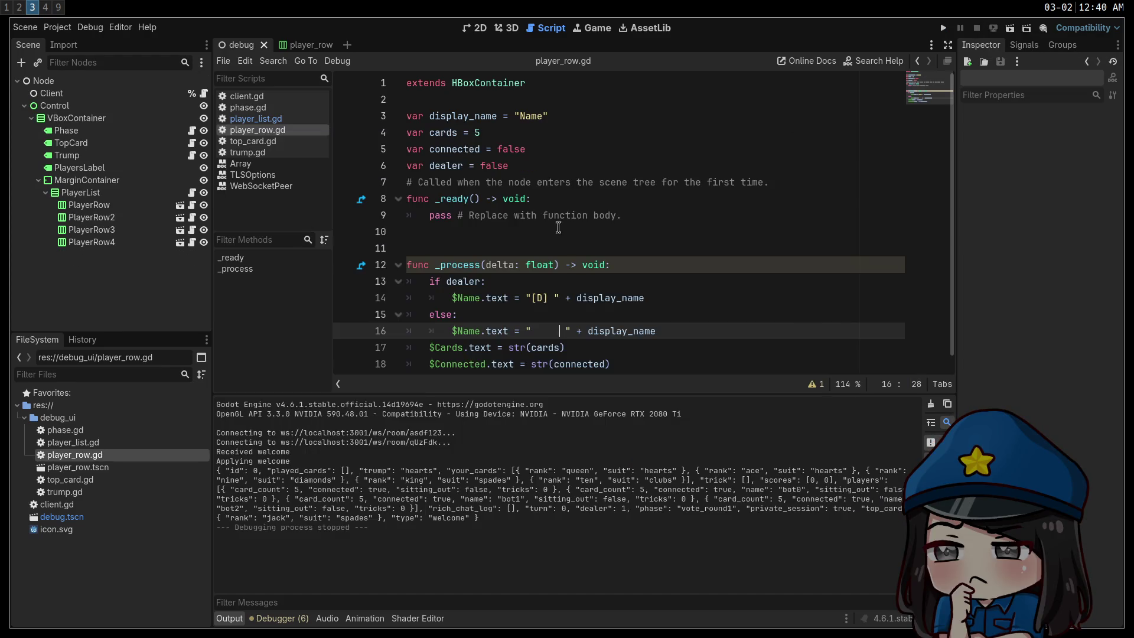
# In player_list.gd after child.show(), tint the row Color.YELLOW when i == %Client.state.turn.
pyautogui.click(254, 119)
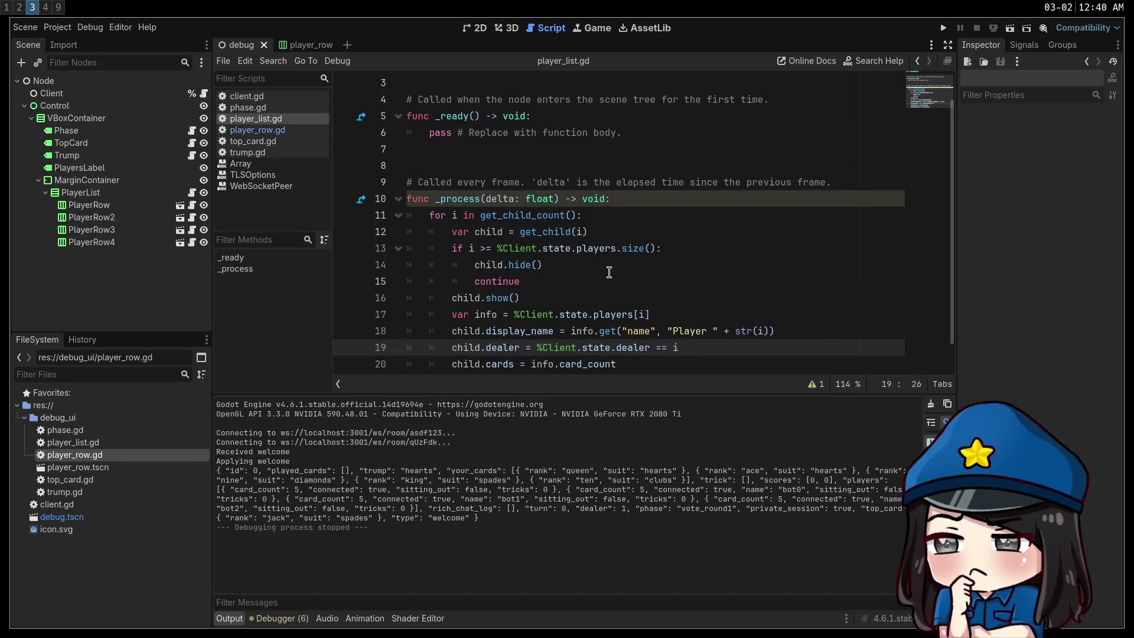
pyautogui.scroll(-1, 609, 273)
pyautogui.click(713, 260)
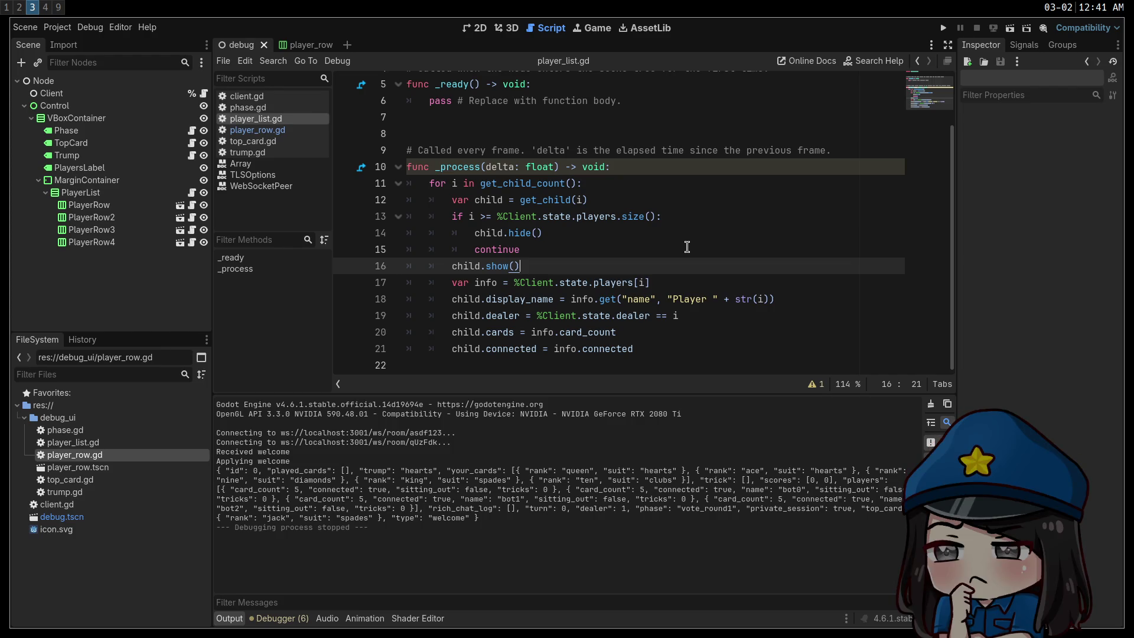
pyautogui.press('Return')
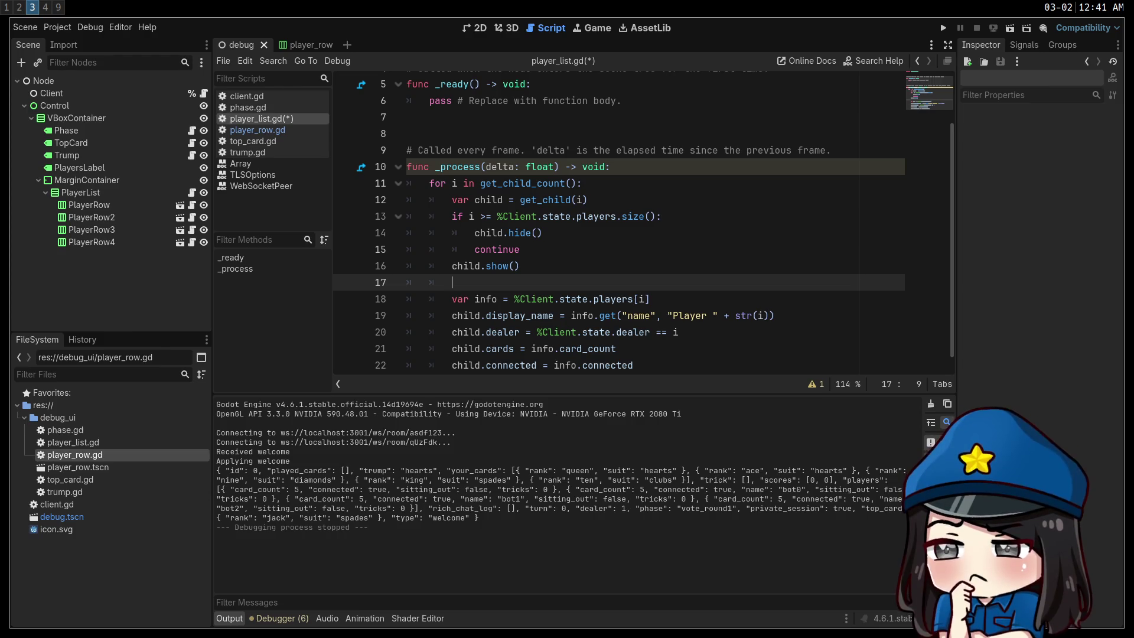
pyautogui.write('if i== %Clie')
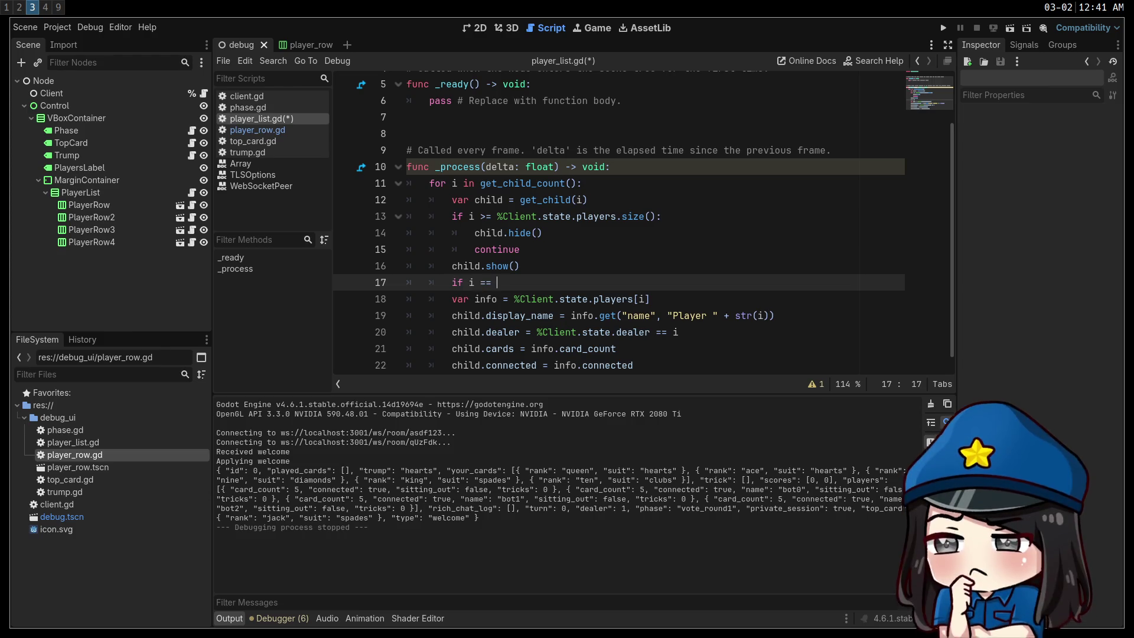
pyautogui.write('nt.state.turn:')
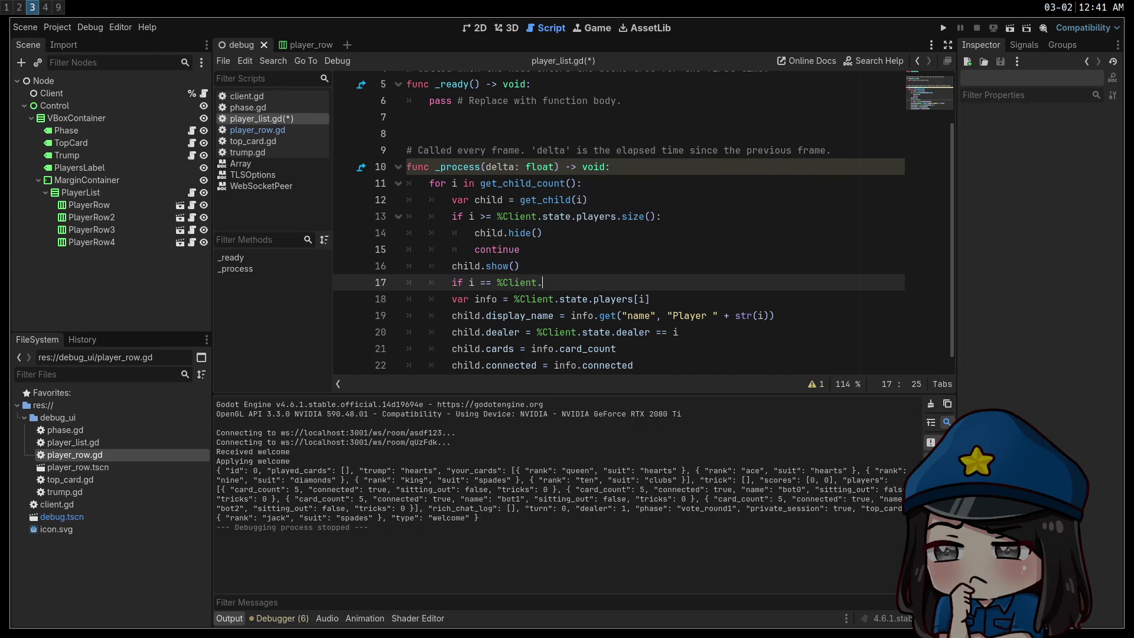
pyautogui.press('Return')
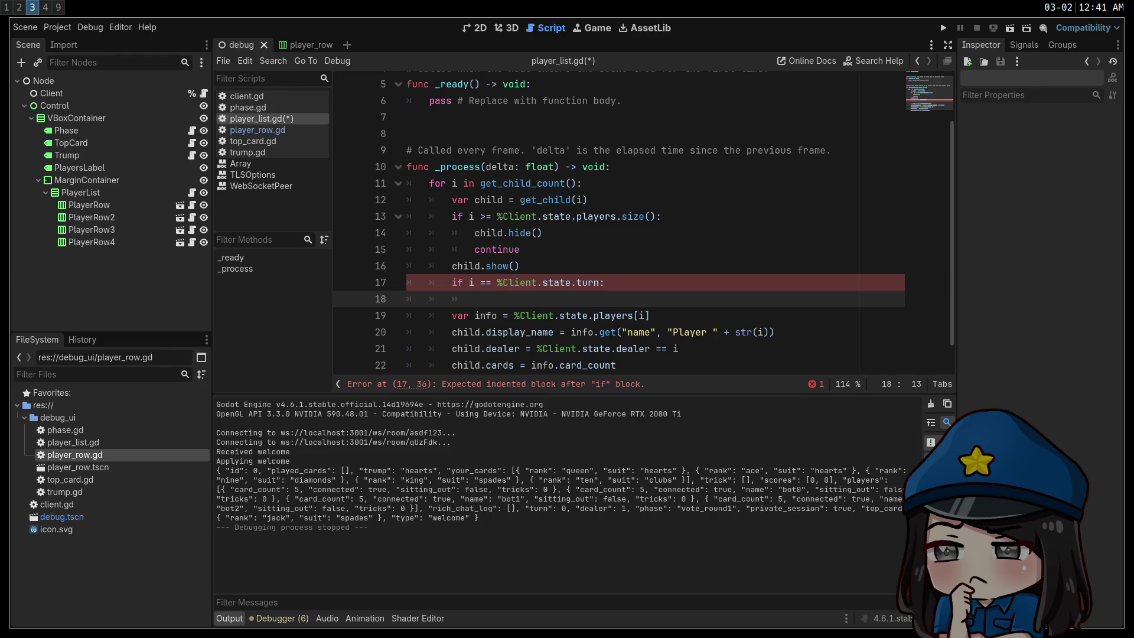
pyautogui.write('child.modulate=')
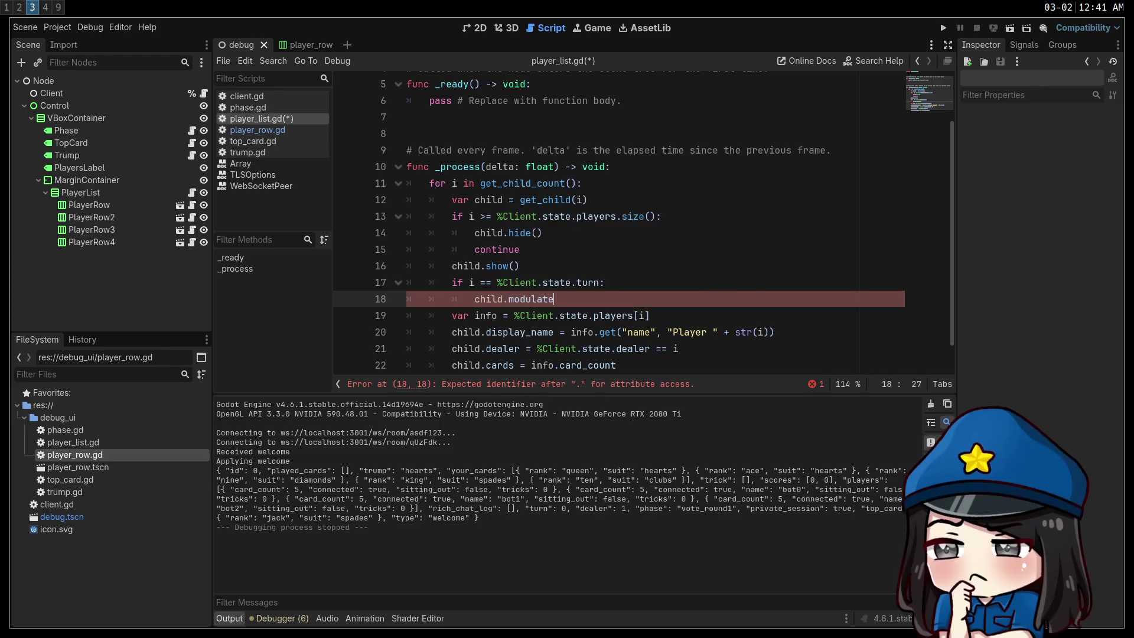
pyautogui.press('BackSpace')
pyautogui.write('= Color.Y')
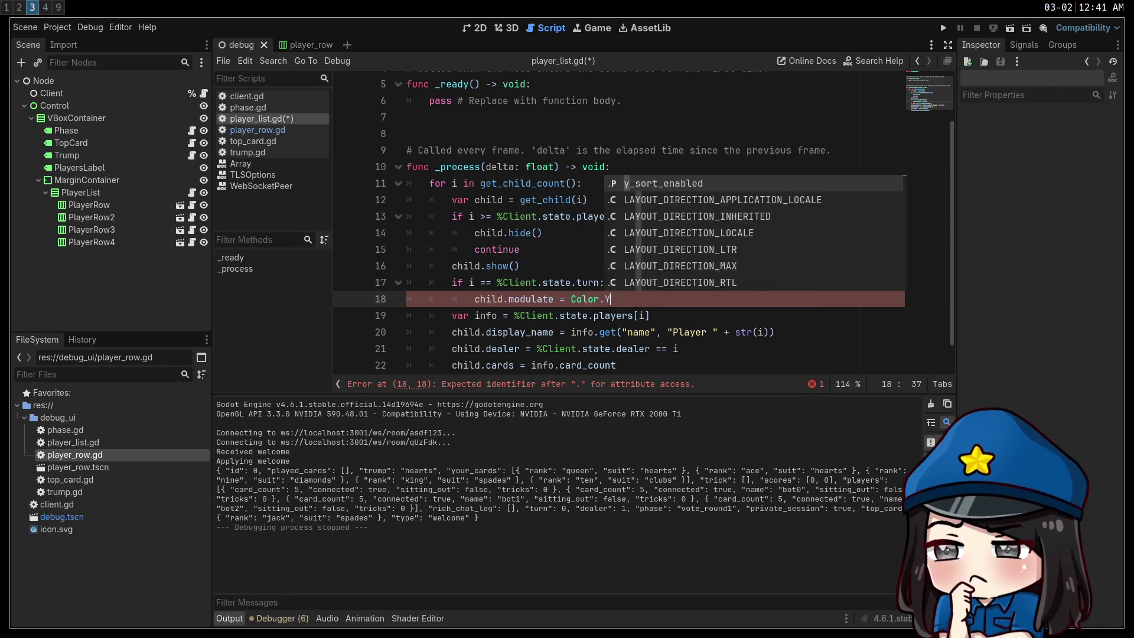
pyautogui.write('ELLOW')
pyautogui.press('Return')
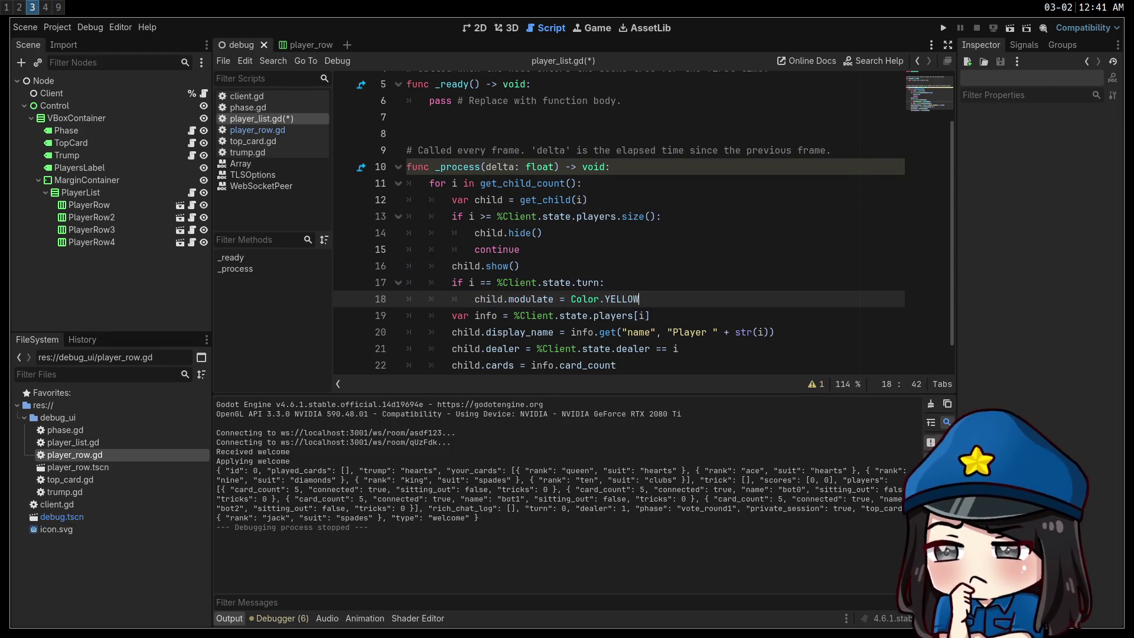
# Add an else branch setting child.modulate = Color.WHITE, save, and run the game.
pyautogui.press('Return')
pyautogui.write('else:')
pyautogui.press('Return')
pyautogui.write('child')
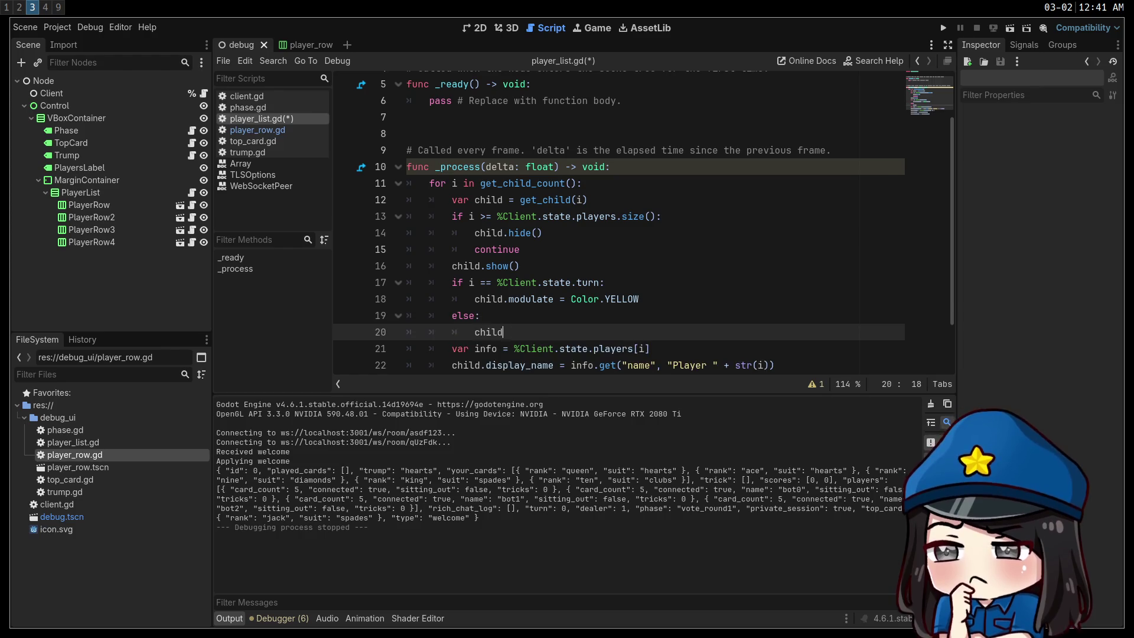
pyautogui.write('.modulate = Color.WHITE')
pyautogui.hotkey('ctrl', 's')
pyautogui.click(944, 29)
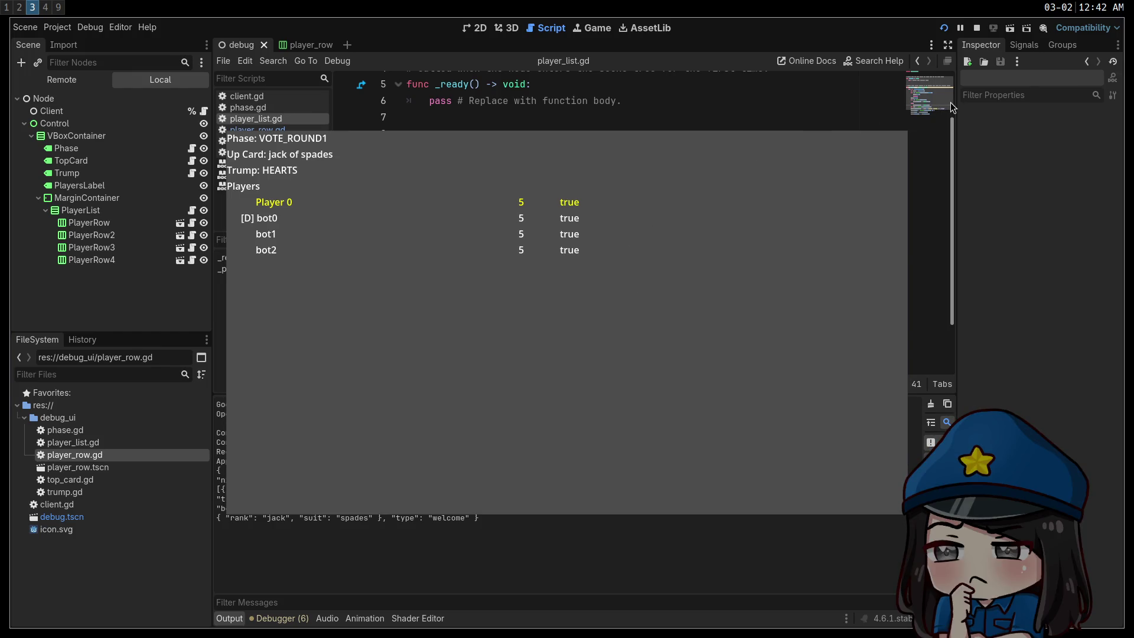
# Stop the test run and switch over to the browser.
pyautogui.click(977, 29)
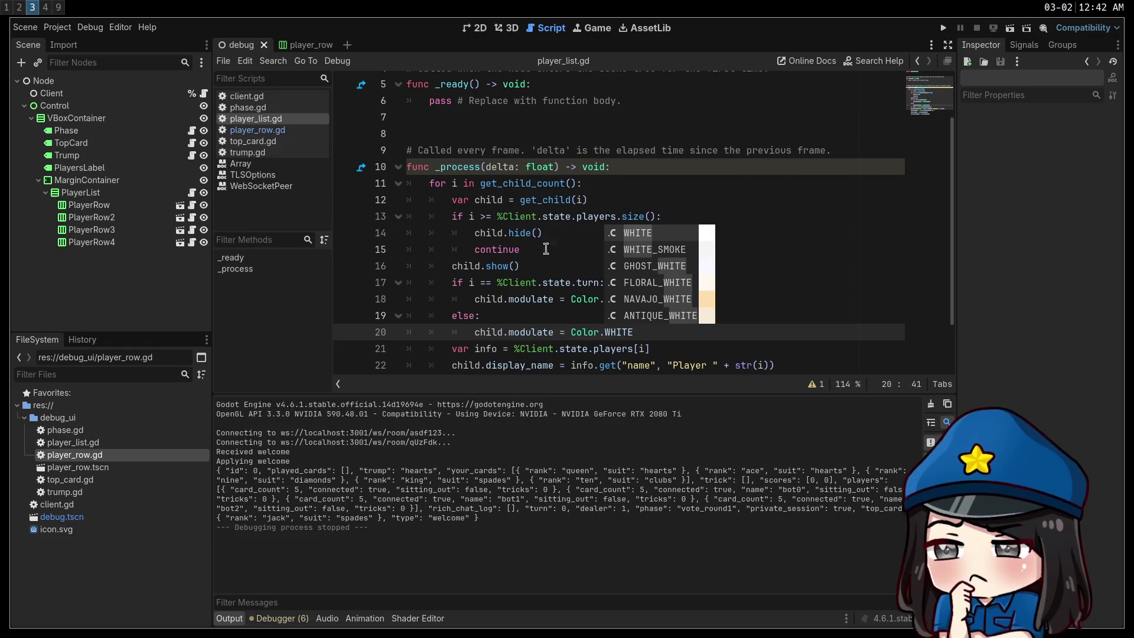
pyautogui.press('super+1')
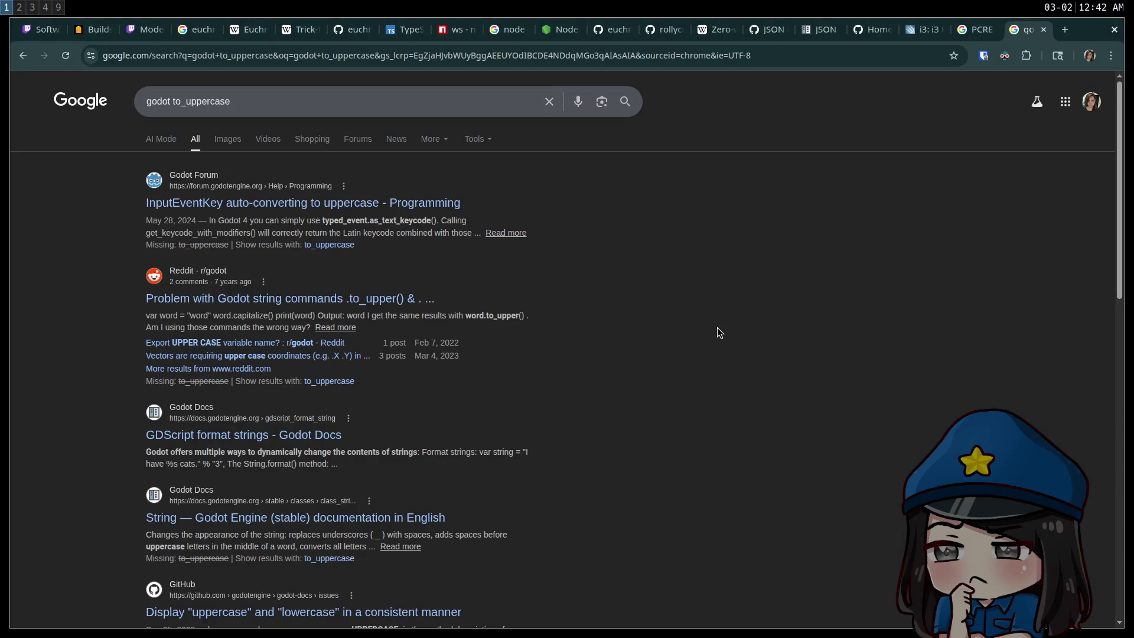
# Search Google for 'free card sprites' and open itch.io's card game assets tagged Sprites.
pyautogui.hotkey('ctrl', 't')
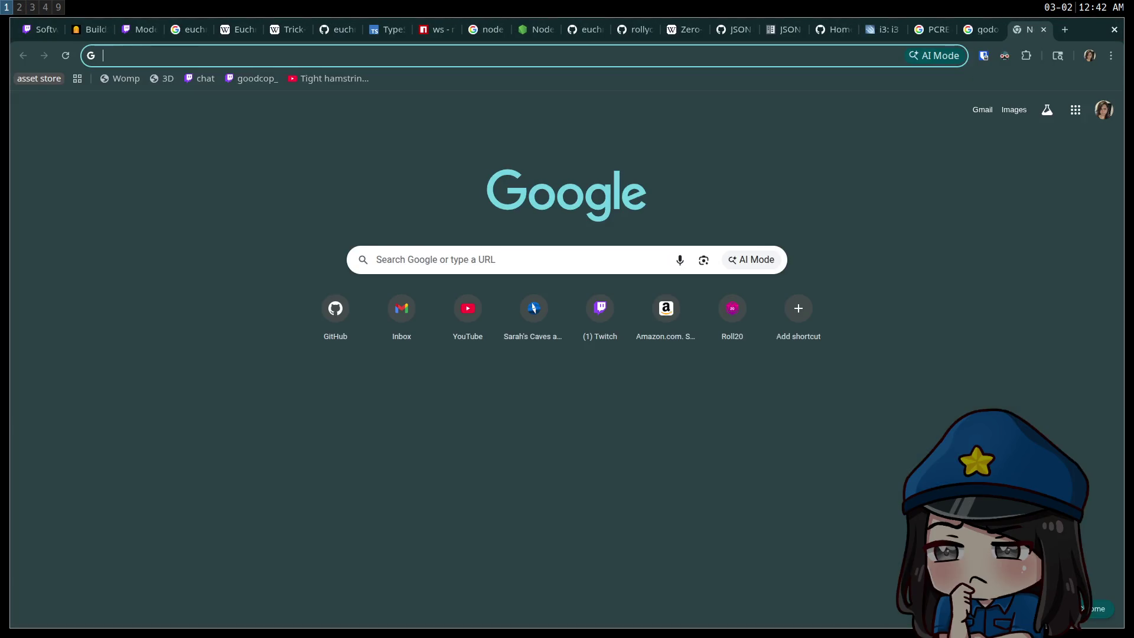
pyautogui.write('free card sprites')
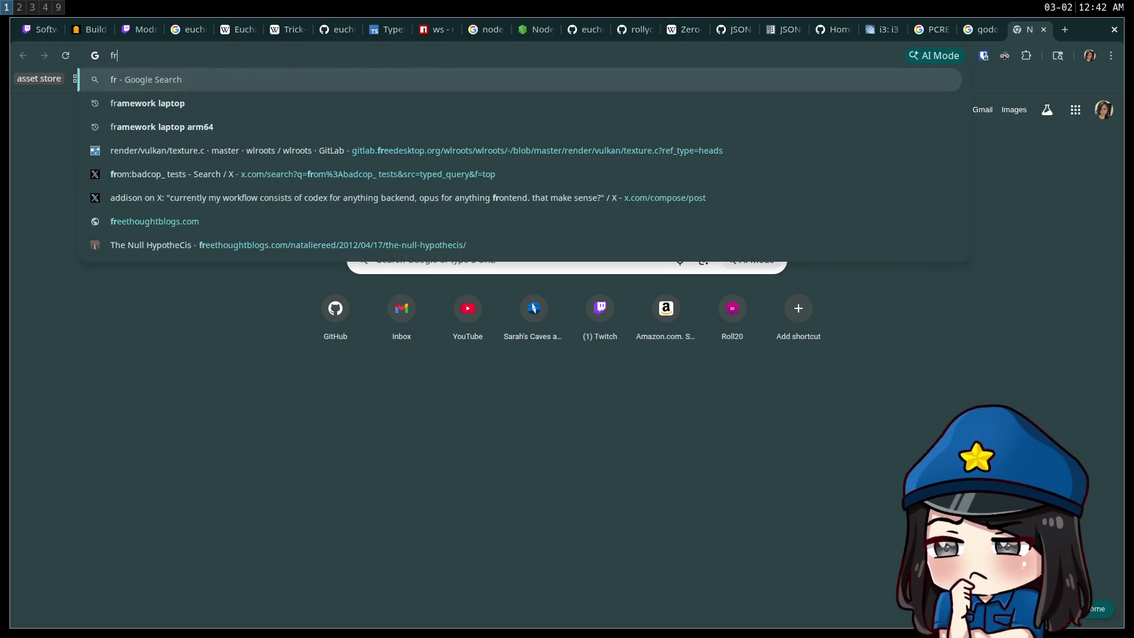
pyautogui.press('Return')
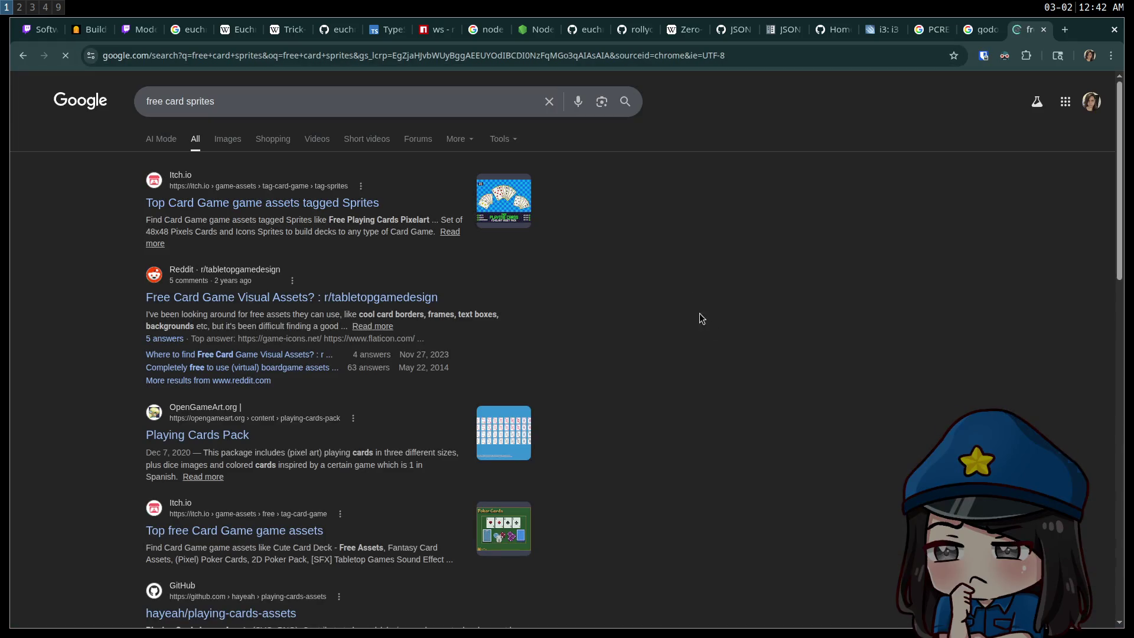
pyautogui.click(302, 203)
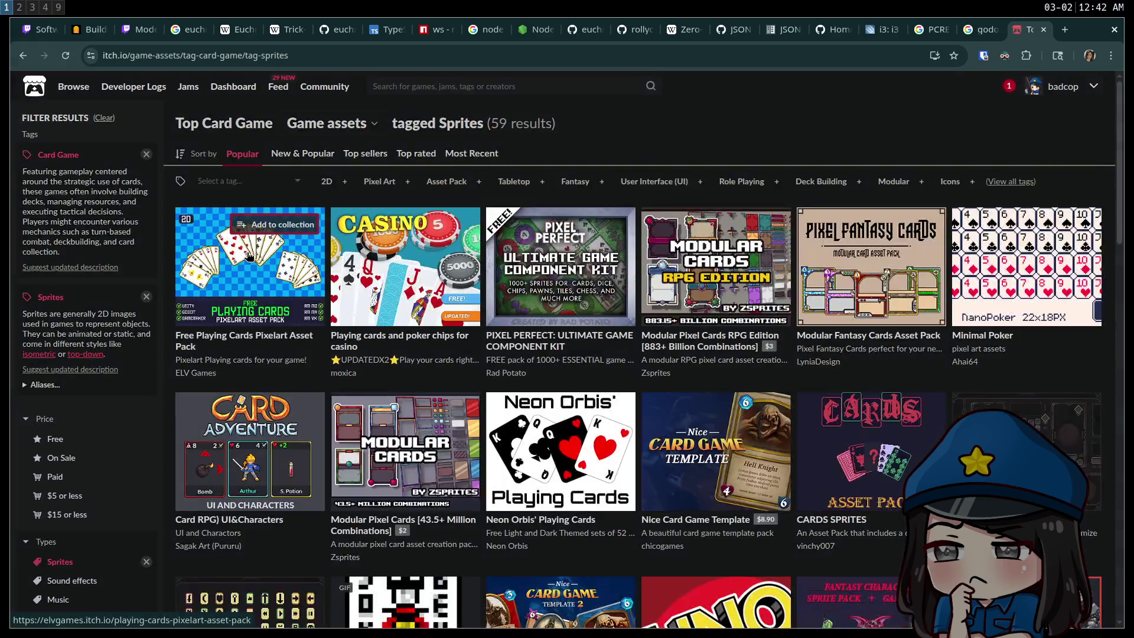
# Open the Free Playing Cards Pixelart Asset Pack page and scroll down to its download section.
pyautogui.click(223, 272)
pyautogui.scroll(-3, 246, 269)
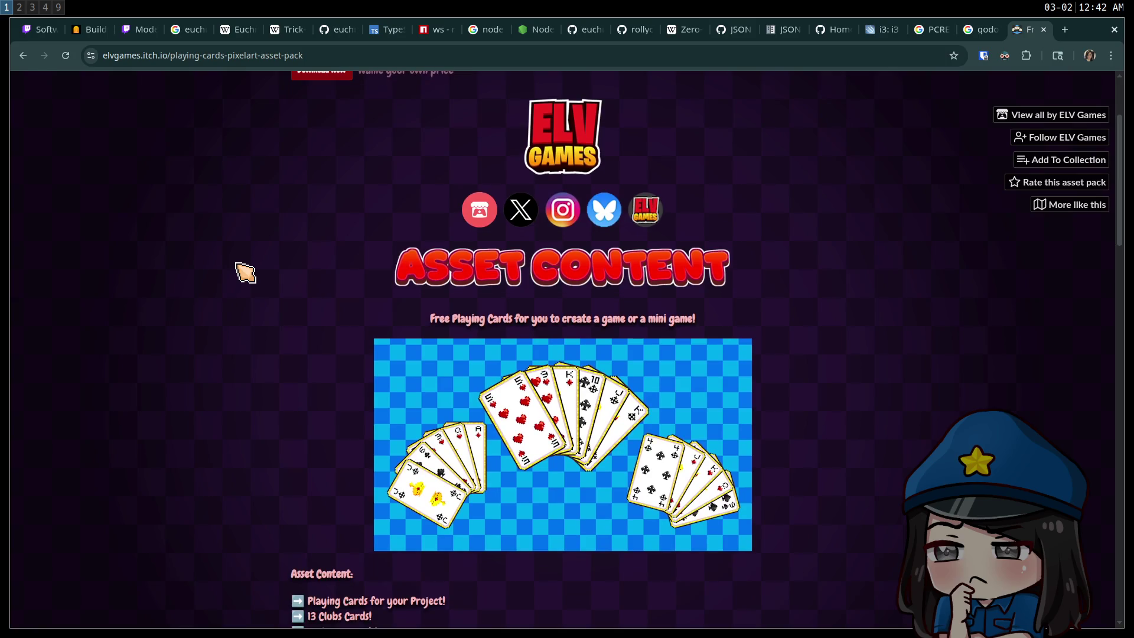
pyautogui.scroll(-2, 247, 270)
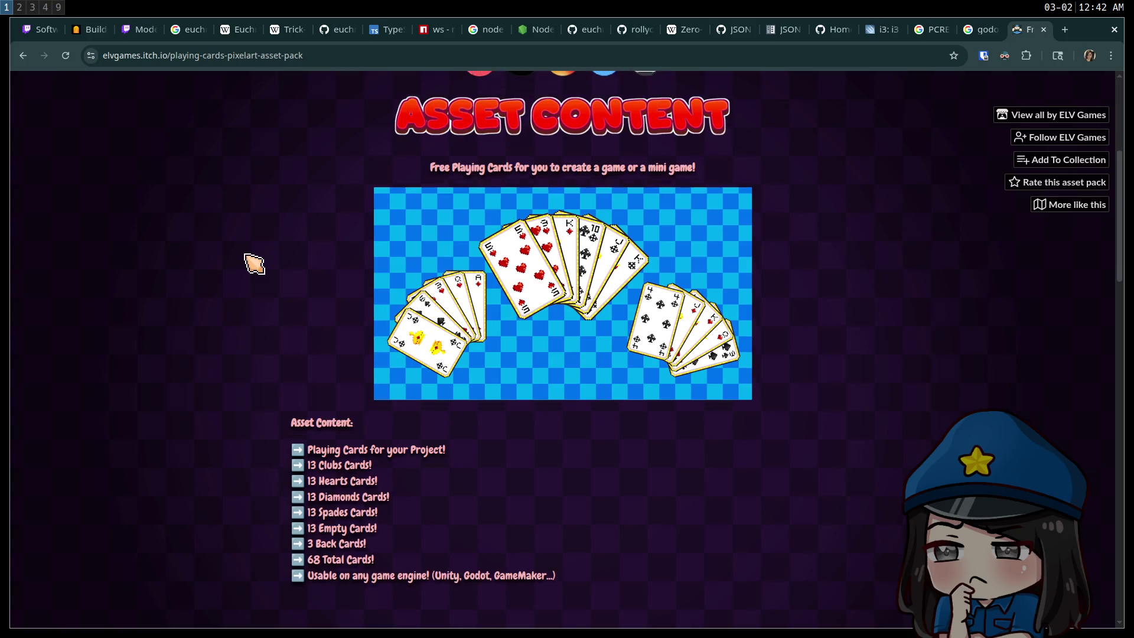
pyautogui.scroll(-5, 378, 355)
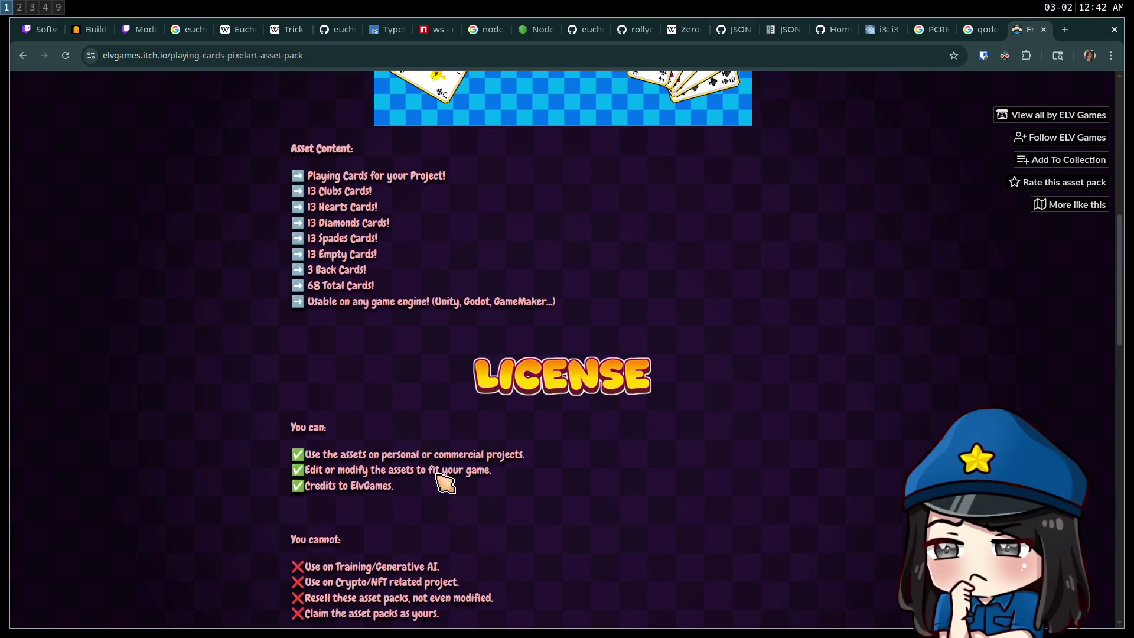
pyautogui.scroll(-1, 381, 472)
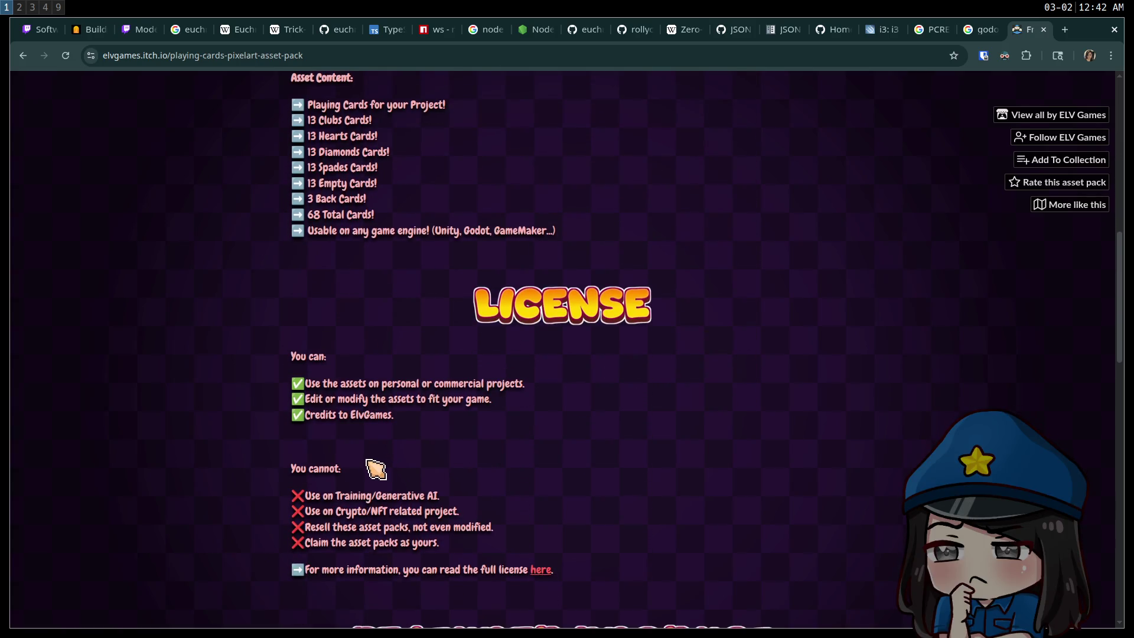
pyautogui.scroll(-1, 366, 461)
pyautogui.moveTo(476, 463); pyautogui.dragTo(373, 418)
pyautogui.click(514, 463)
pyautogui.scroll(-2, 520, 461)
pyautogui.scroll(-10, 531, 426)
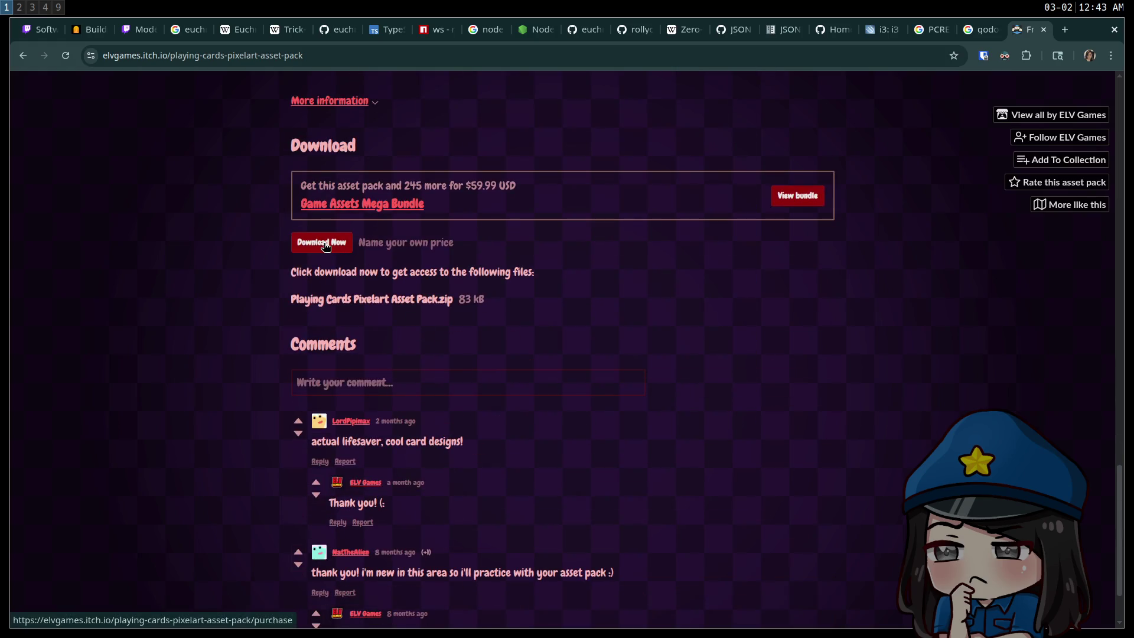
# Download the pack zip for free via 'No thanks, just take me to the downloads' and show it in its folder.
pyautogui.click(356, 248)
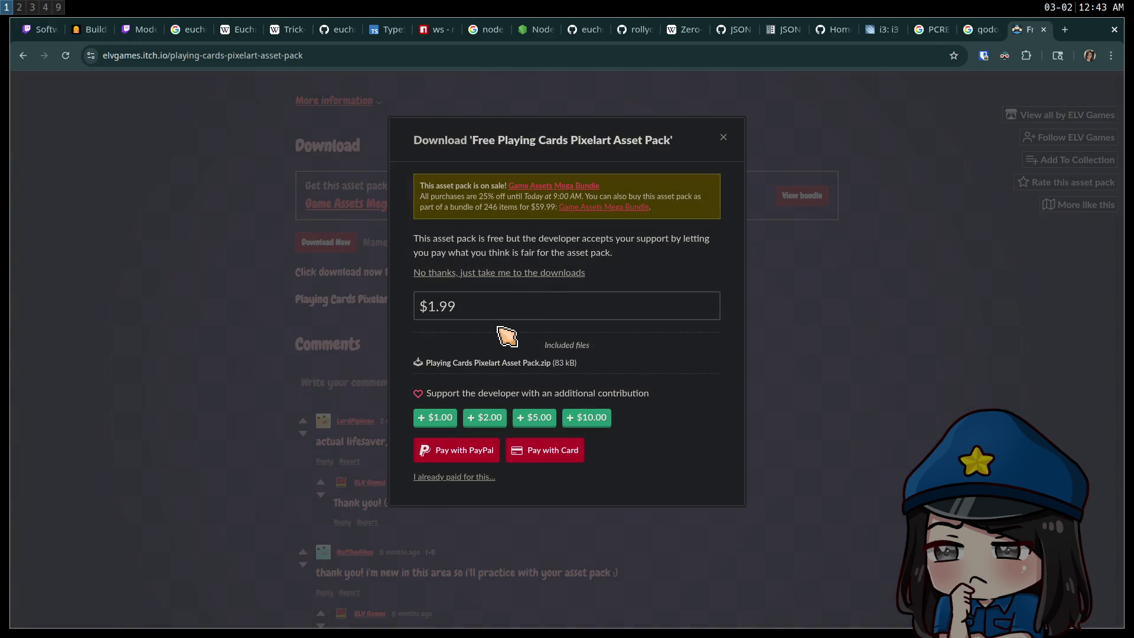
pyautogui.click(487, 274)
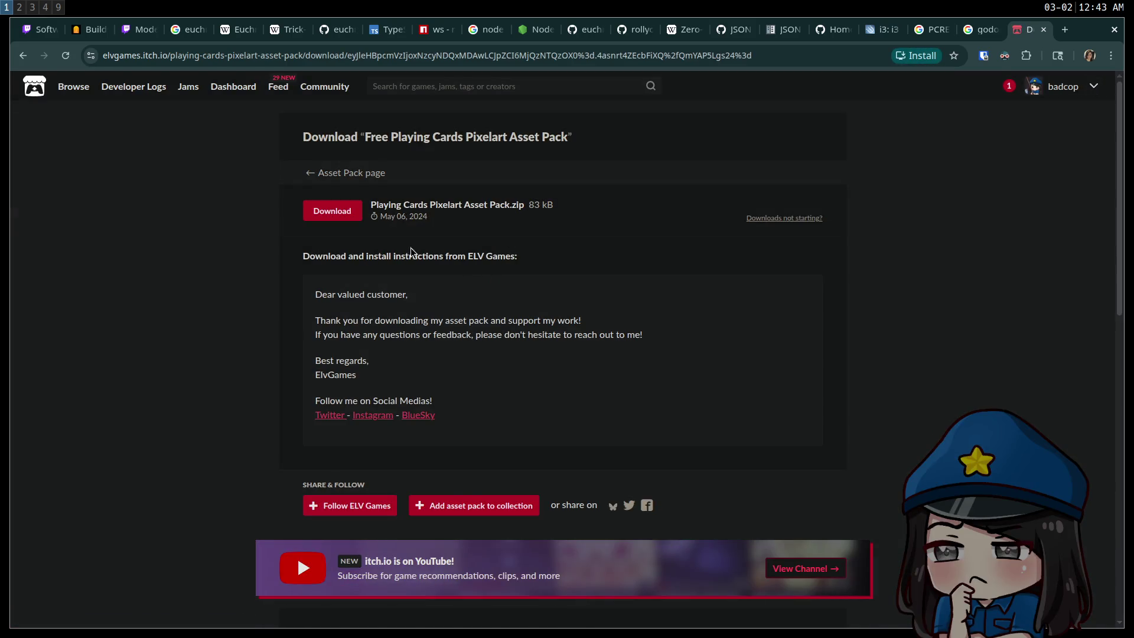
pyautogui.click(329, 214)
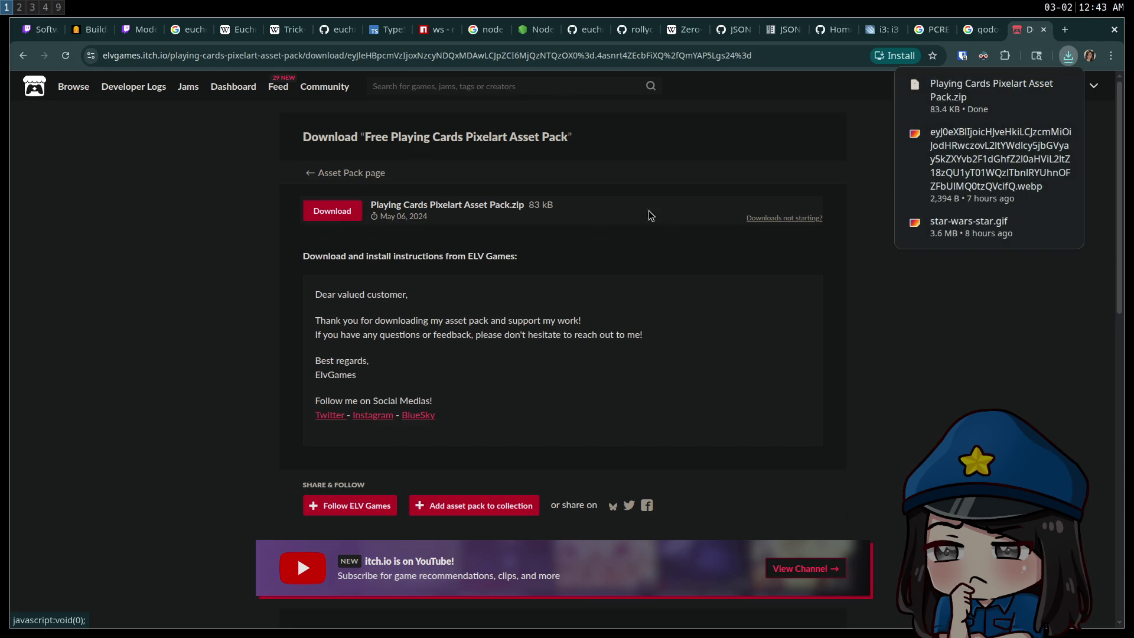
pyautogui.click(952, 101)
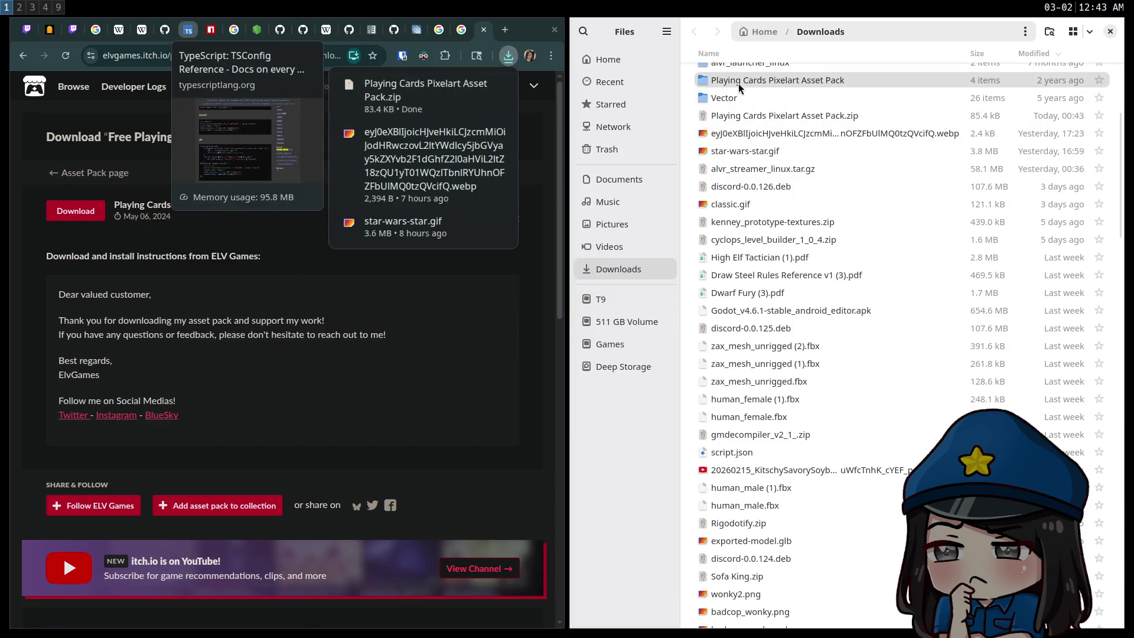
# Copy all card PNGs from the asset pack's Sprites folder.
pyautogui.doubleClick(740, 80)
pyautogui.doubleClick(736, 83)
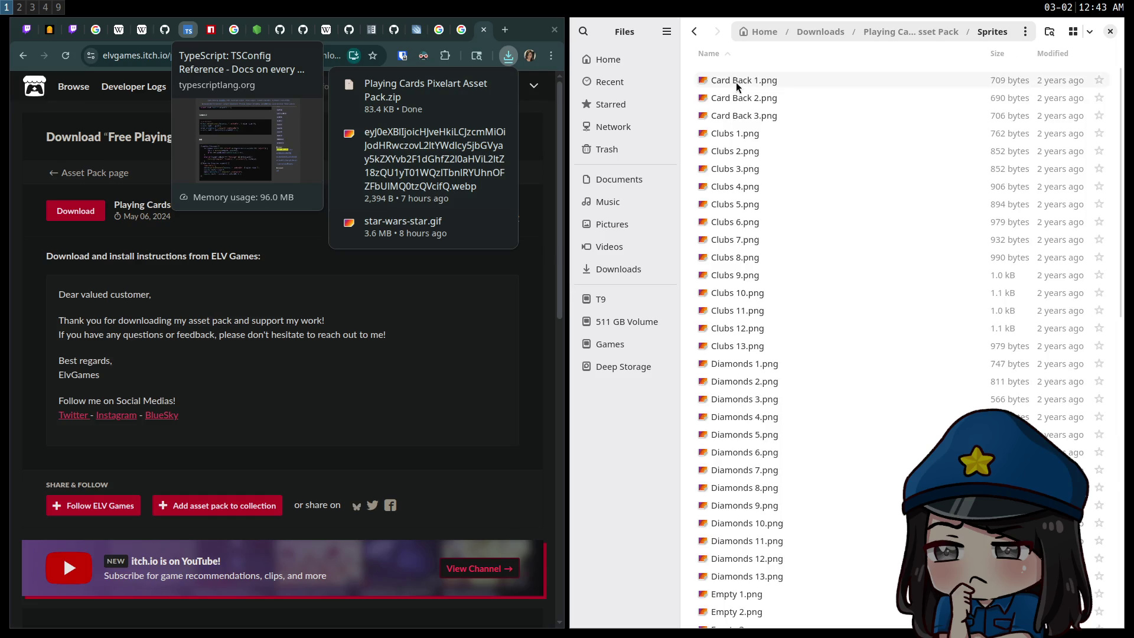
pyautogui.scroll(-10, 811, 254)
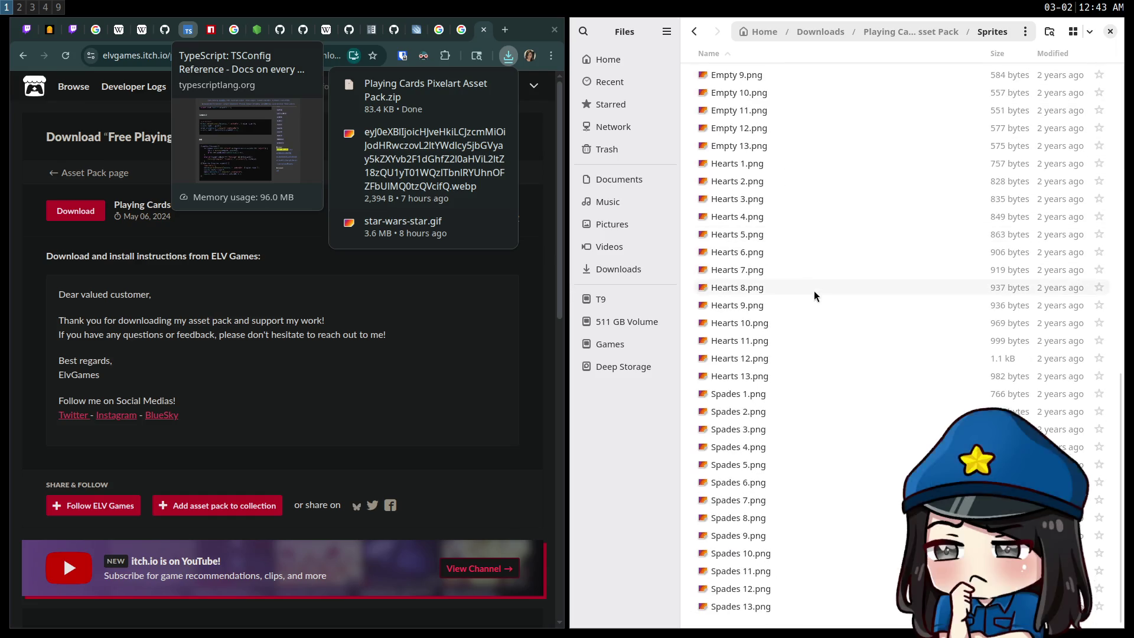
pyautogui.scroll(5, 784, 452)
pyautogui.scroll(10, 782, 452)
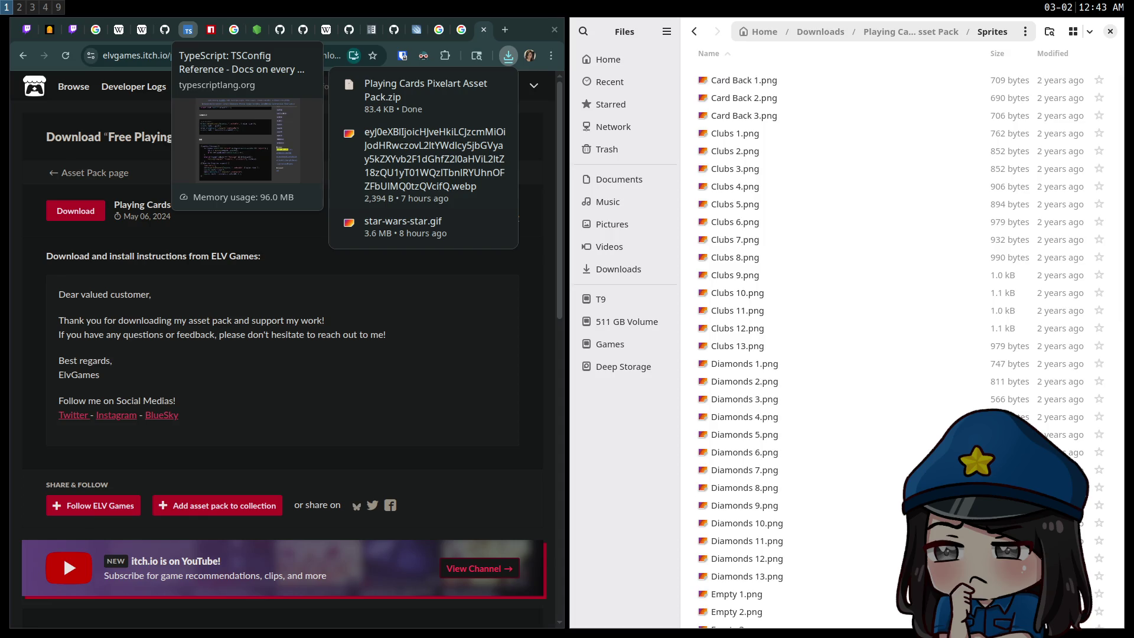
pyautogui.hotkey('ctrl', 'a')
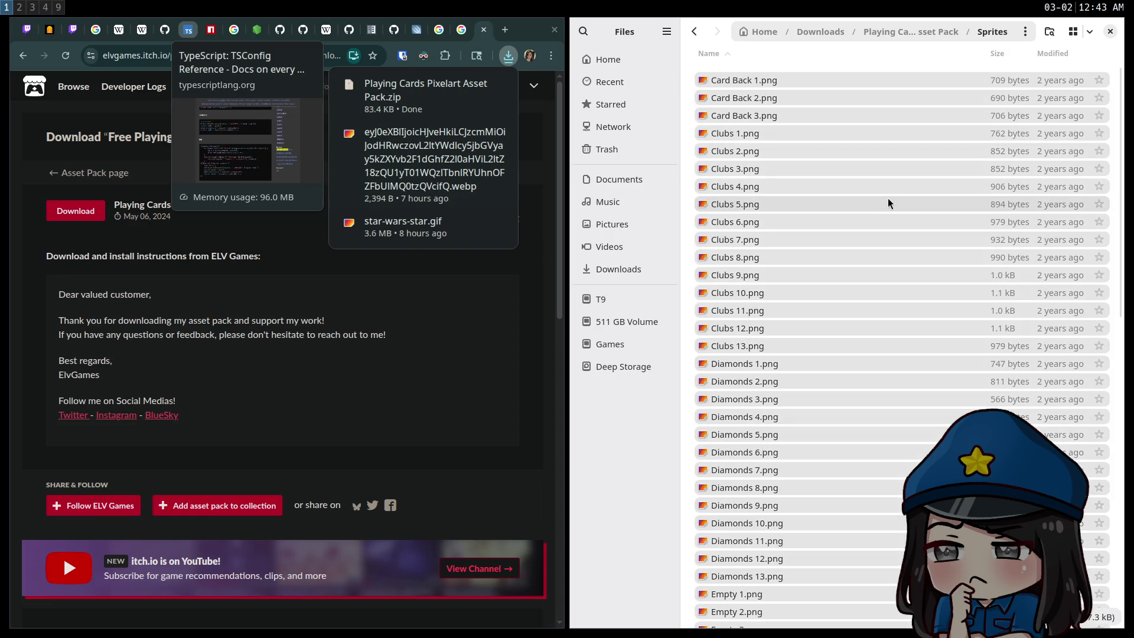
pyautogui.hotkey('ctrl', 'c')
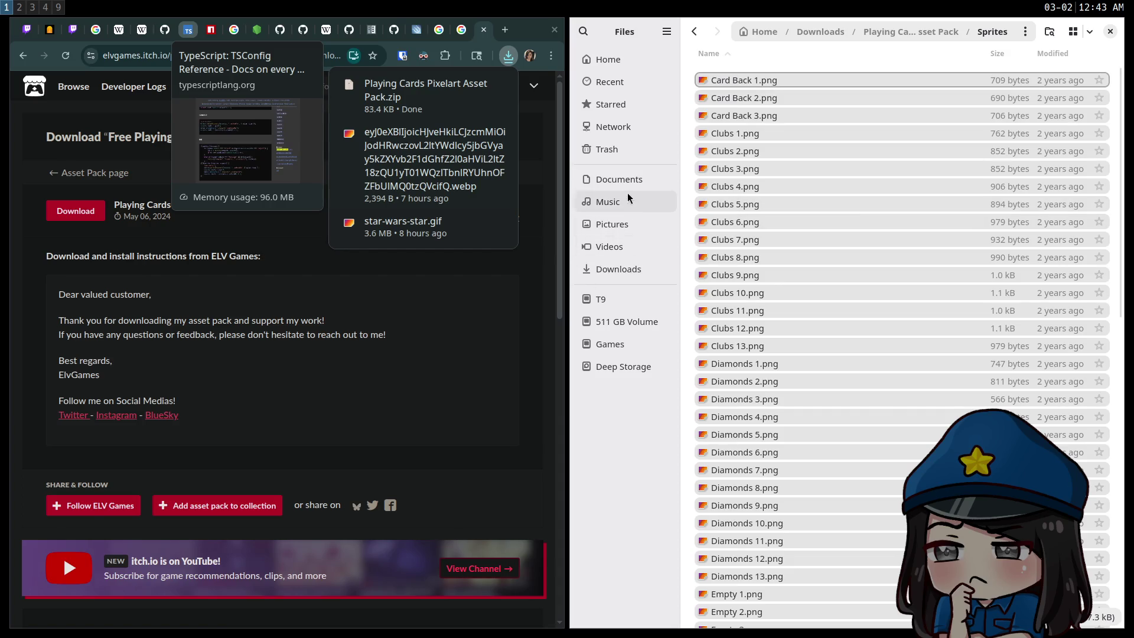
# Create a new 'cards' folder inside games/euchre/godot/debug_ui.
pyautogui.click(608, 62)
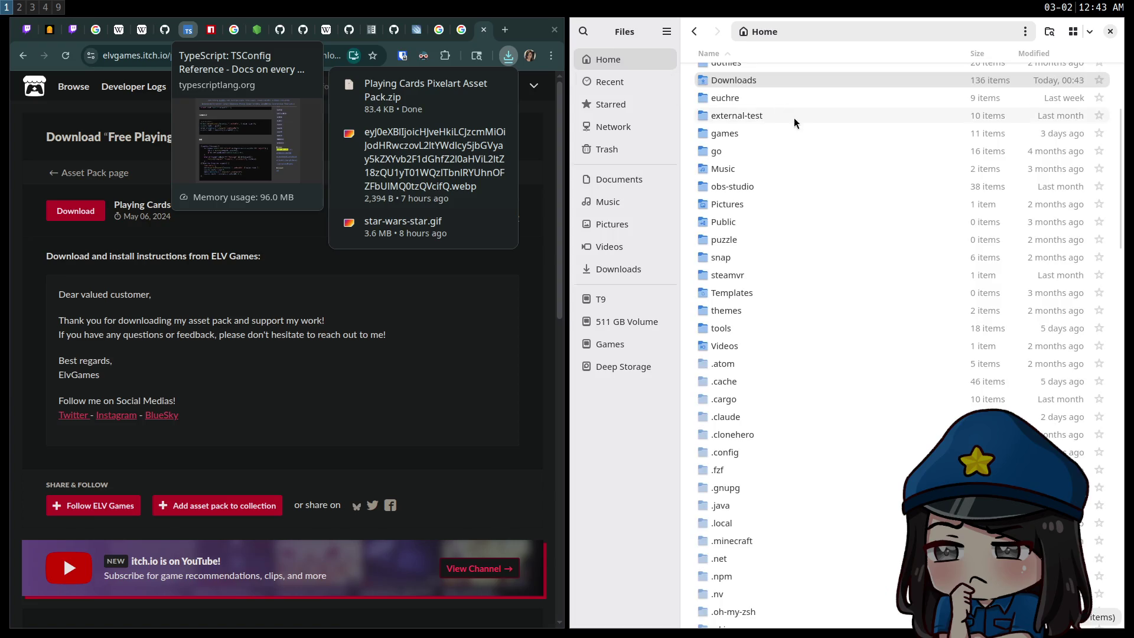
pyautogui.scroll(5, 764, 116)
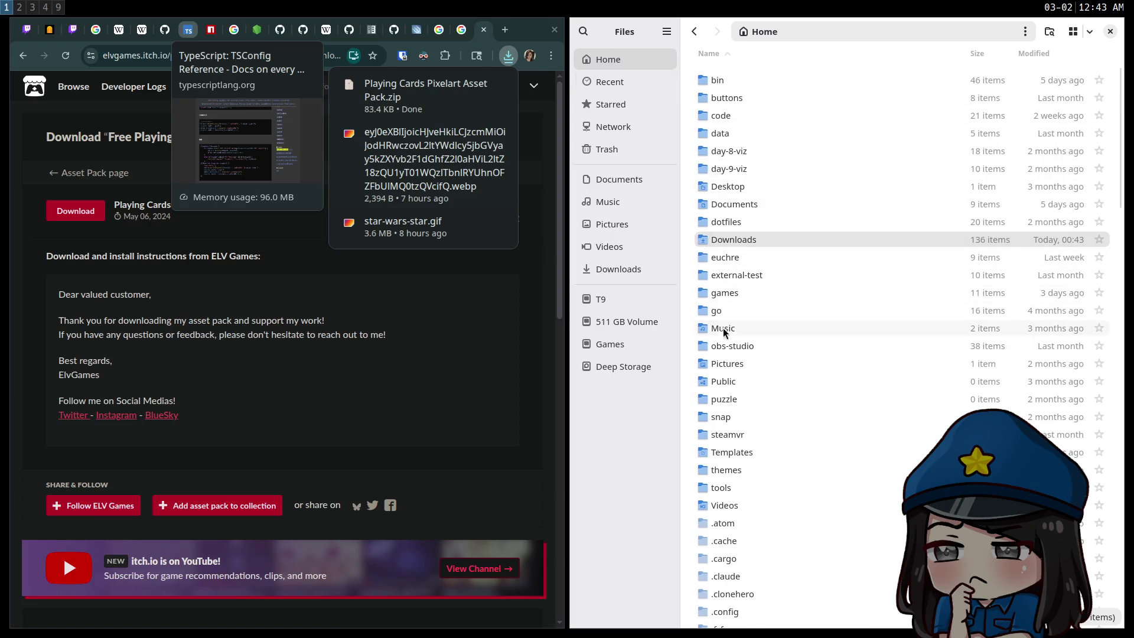
pyautogui.doubleClick(725, 292)
pyautogui.doubleClick(735, 171)
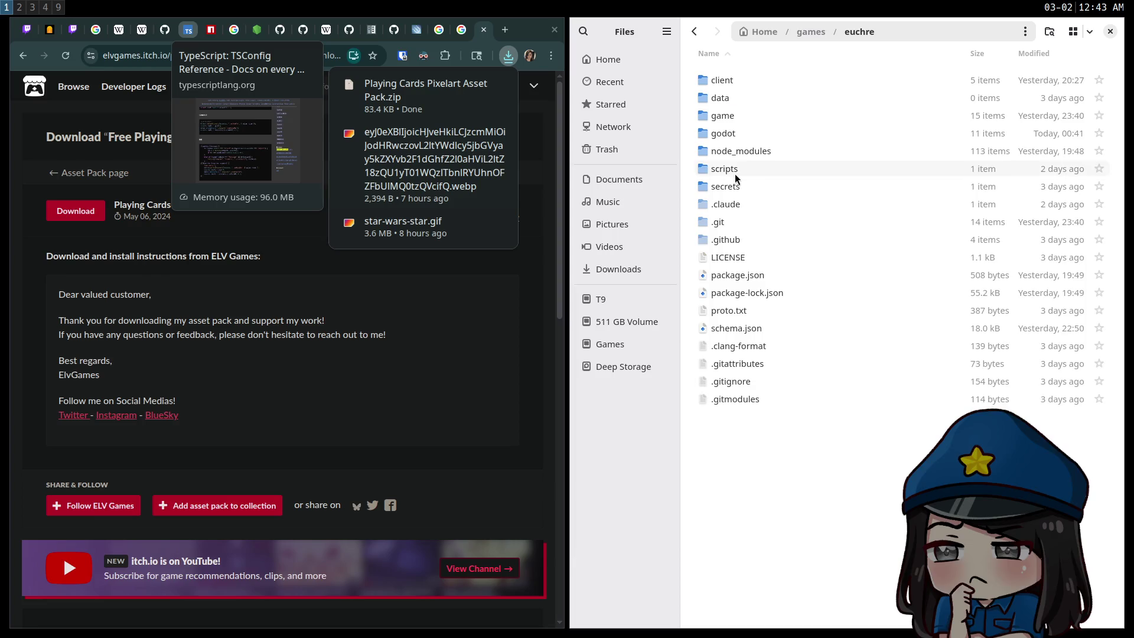
pyautogui.doubleClick(745, 133)
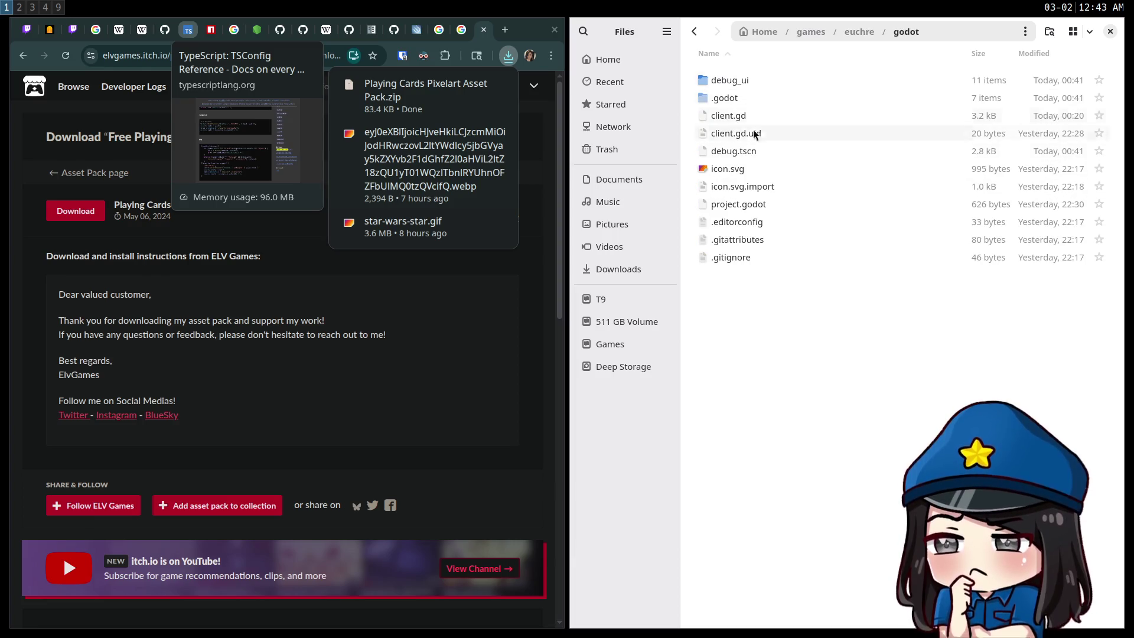
pyautogui.rightClick(756, 348)
pyautogui.click(714, 340)
pyautogui.doubleClick(761, 79)
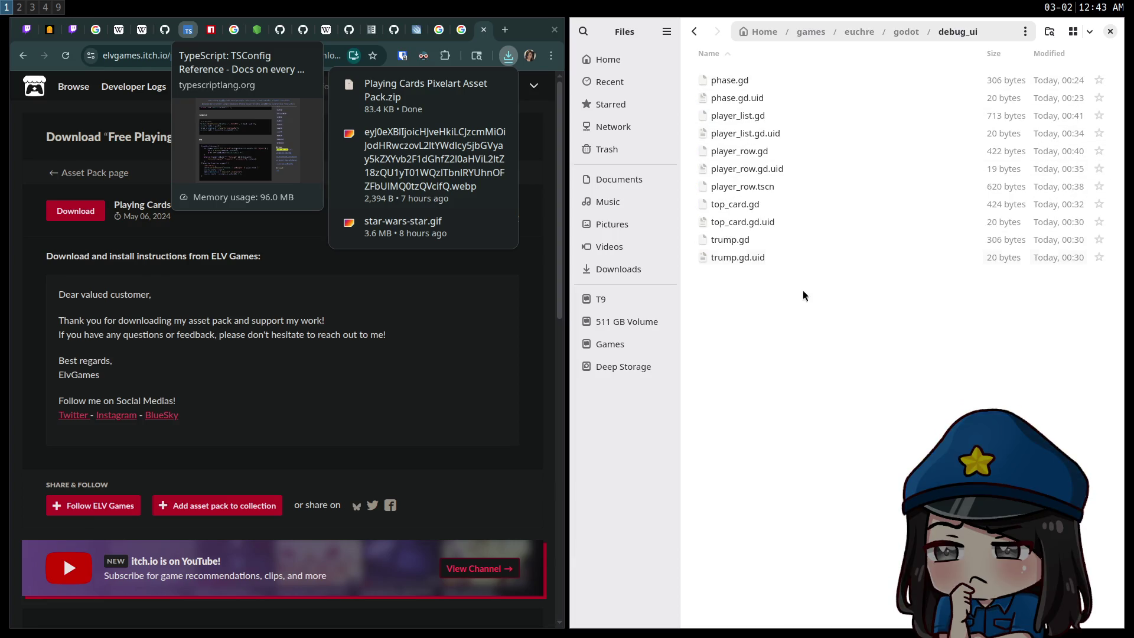
pyautogui.rightClick(781, 380)
pyautogui.click(841, 391)
pyautogui.write('cards')
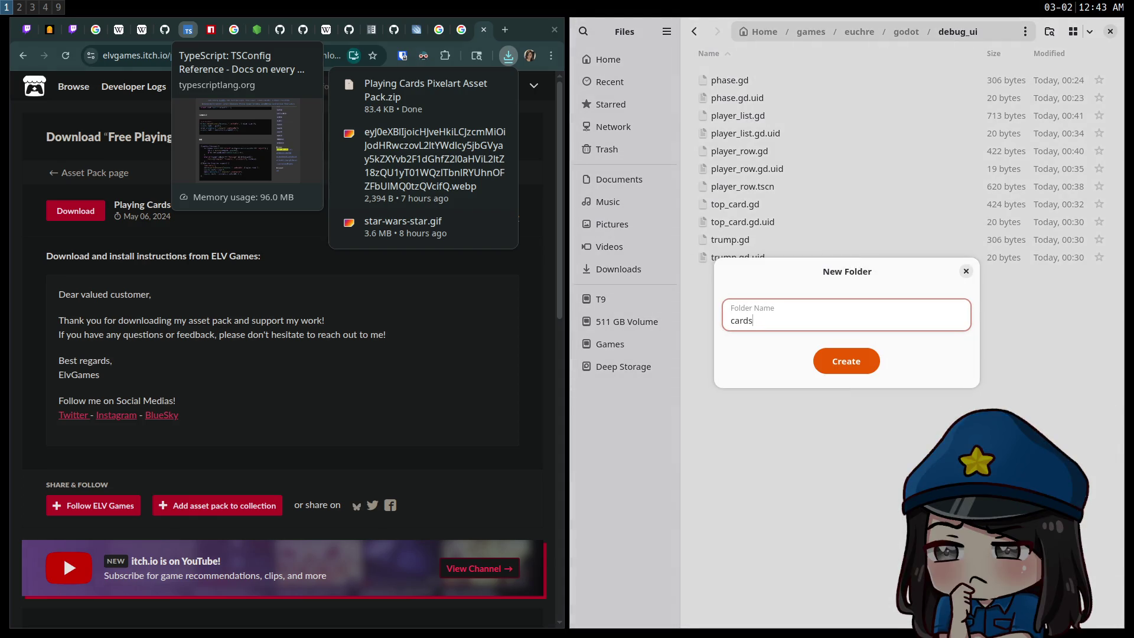
pyautogui.press('Return')
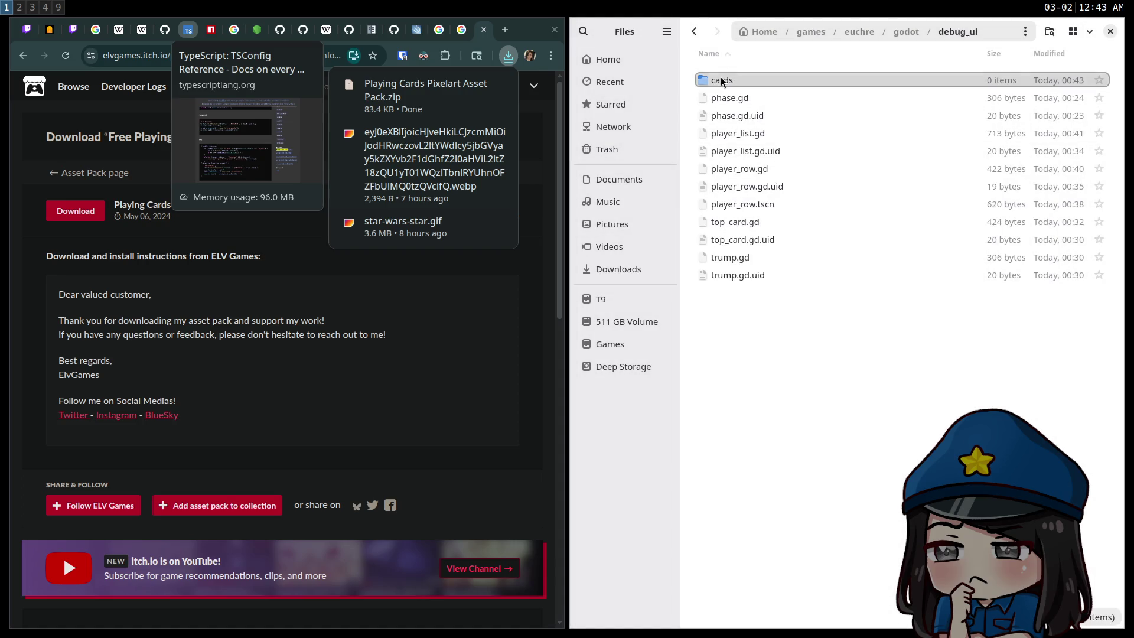
# Paste the card images into the new cards folder and return to the Godot editor.
pyautogui.doubleClick(717, 83)
pyautogui.hotkey('ctrl', 'v')
pyautogui.scroll(-10, 789, 271)
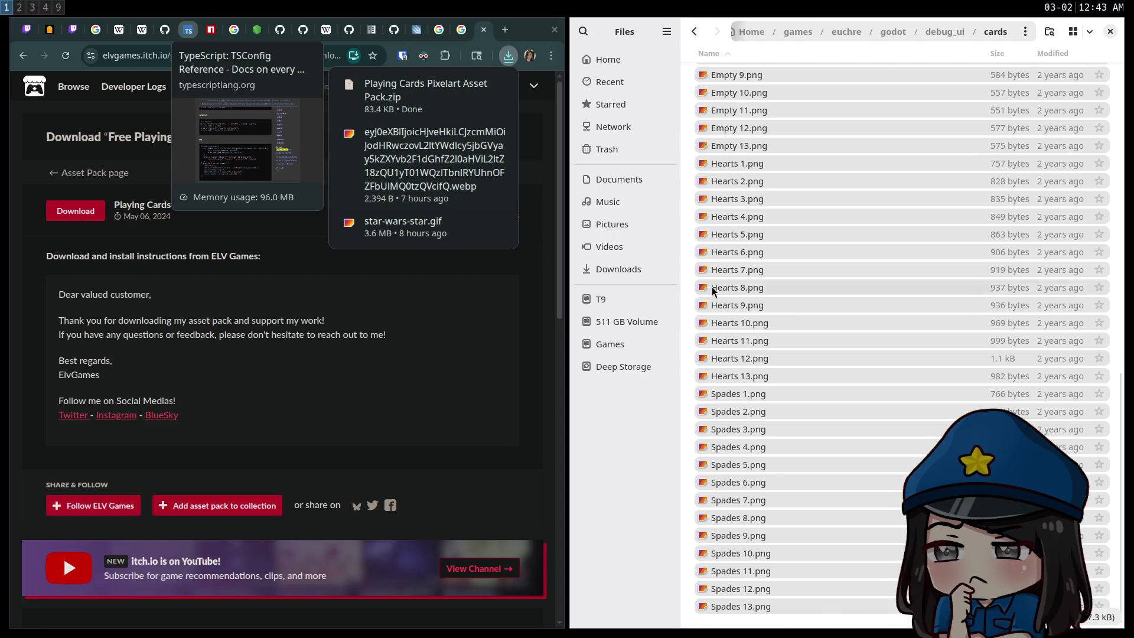
pyautogui.press('super+f')
pyautogui.press('super+f')
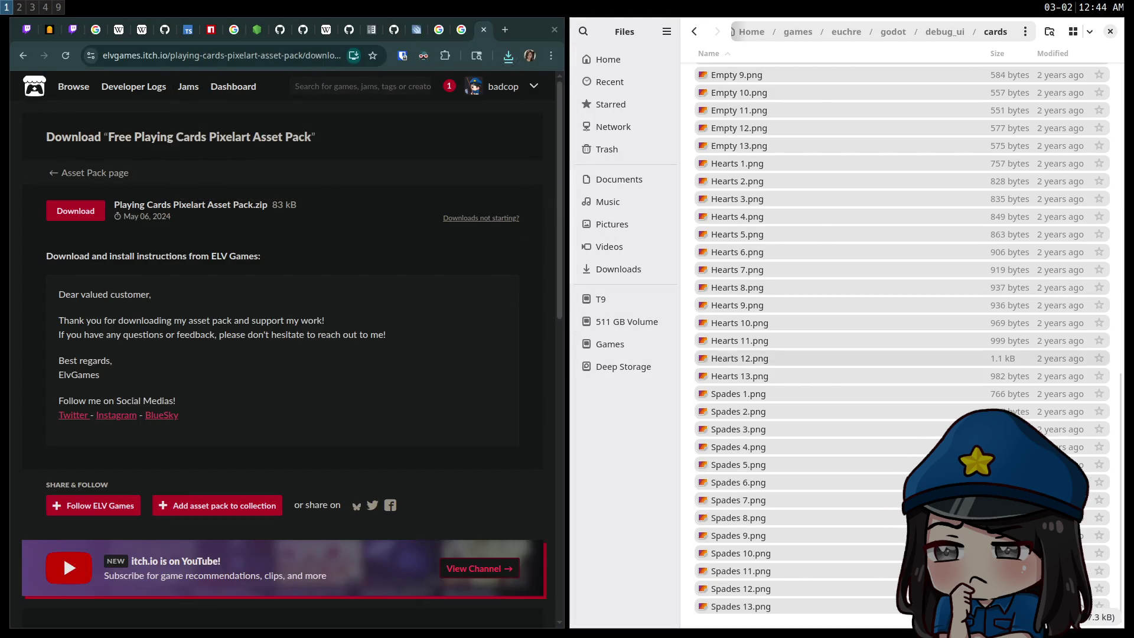
pyautogui.press('super+2')
pyautogui.press('super+3')
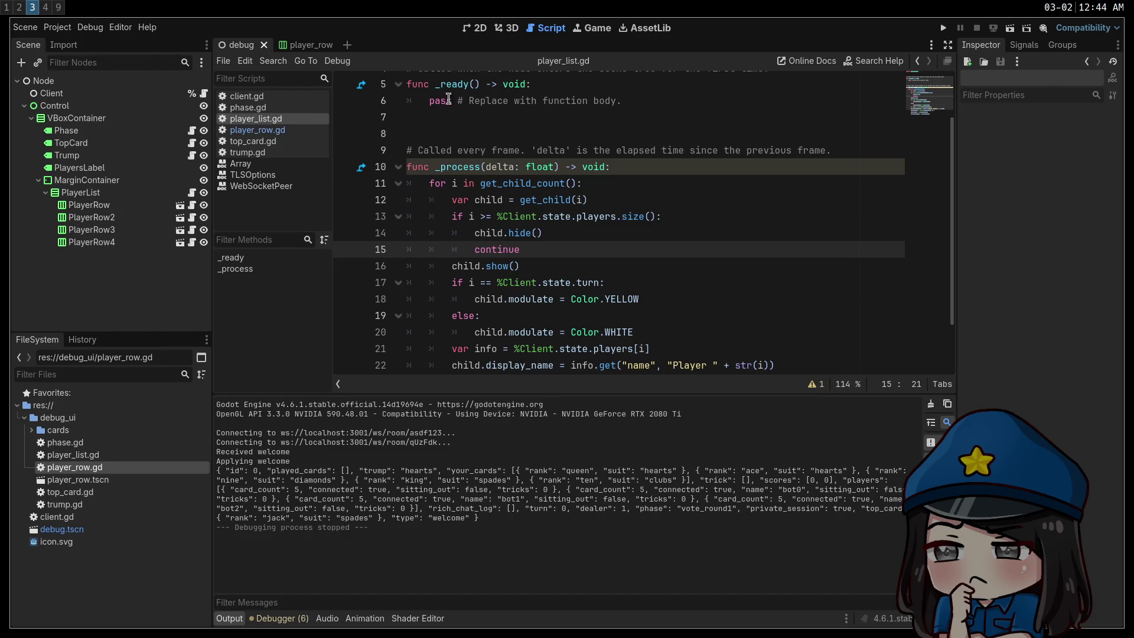
# In the 2D view, add an HBoxContainer child node under VBoxContainer.
pyautogui.click(509, 34)
pyautogui.click(481, 28)
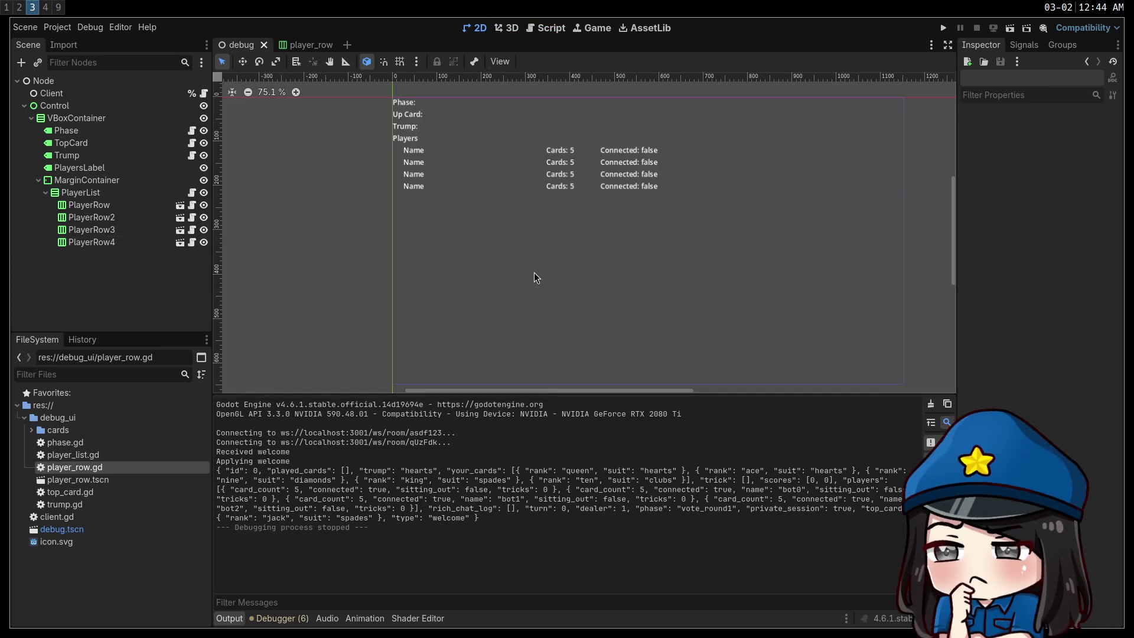
pyautogui.click(73, 119)
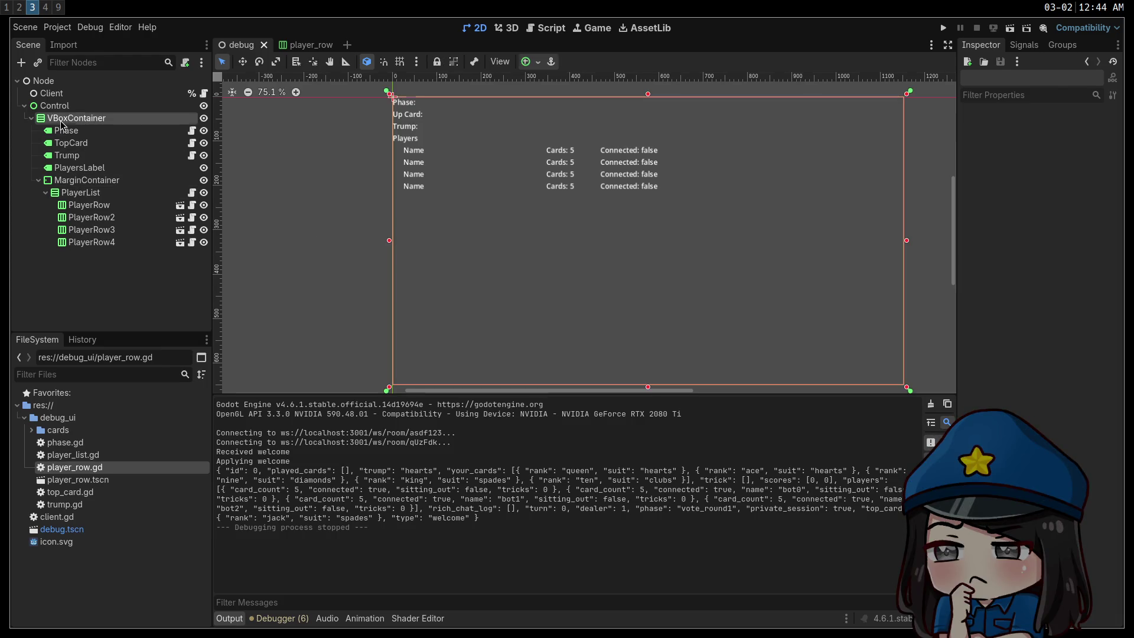
pyautogui.click(22, 62)
pyautogui.write('hbox')
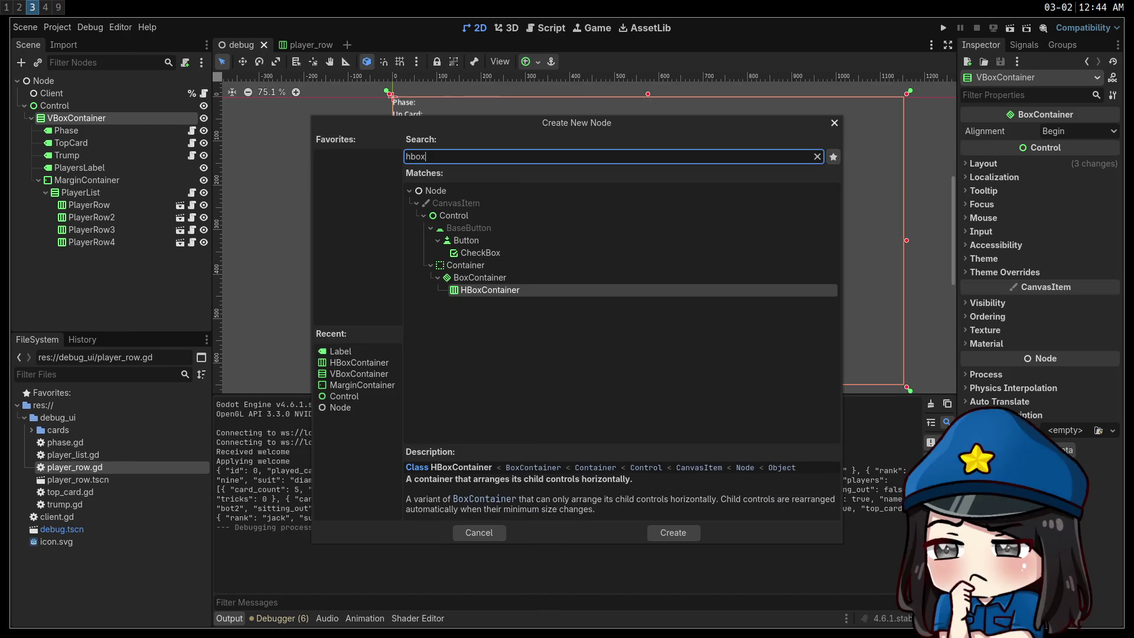
pyautogui.press('Return')
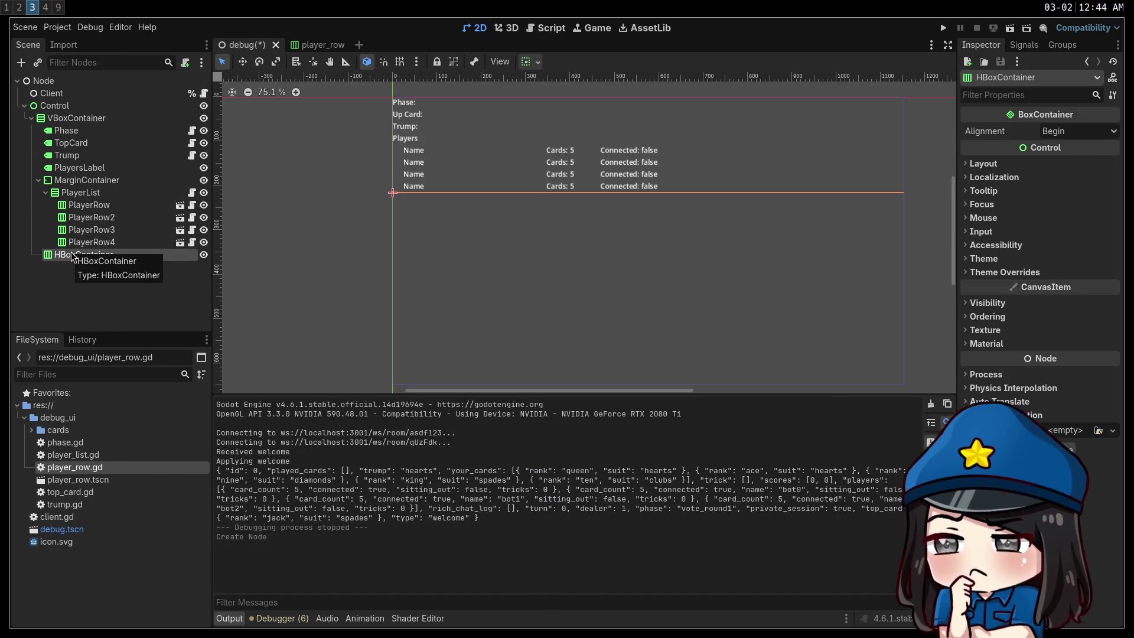
# Add a TextureRect node and move it inside the HBoxContainer.
pyautogui.rightClick(70, 255)
pyautogui.click(25, 72)
pyautogui.click(21, 62)
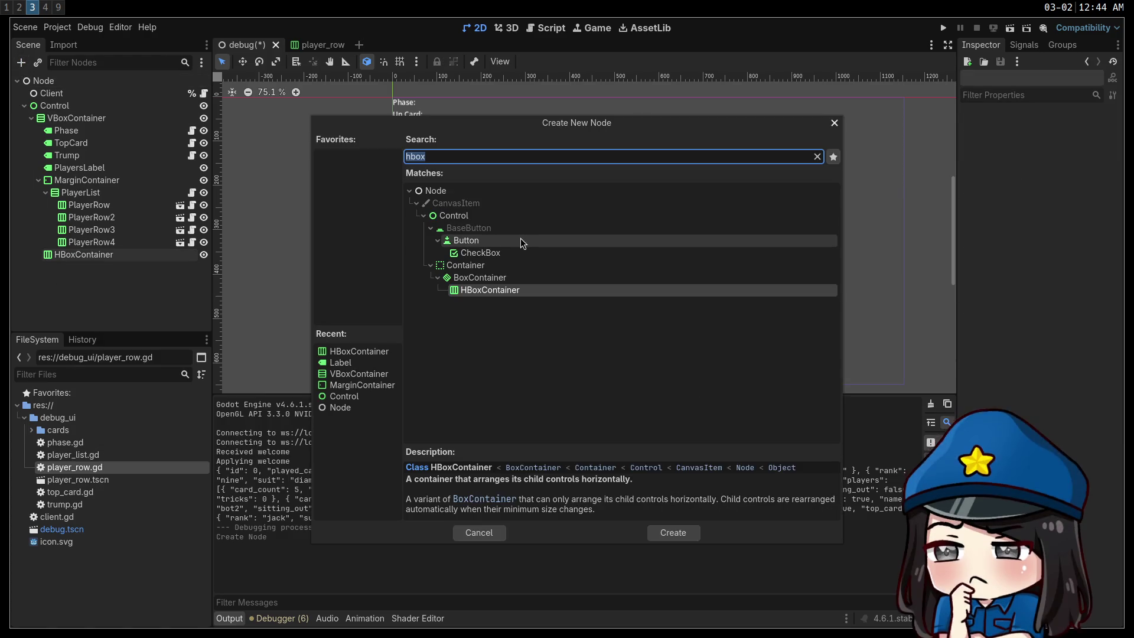
pyautogui.write('texturerect')
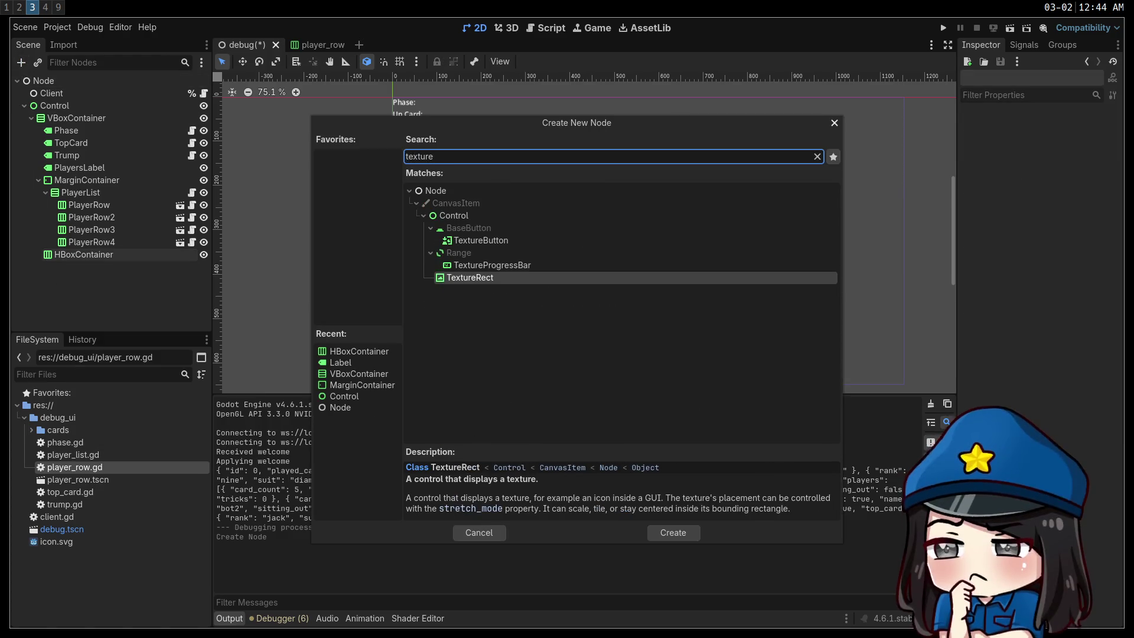
pyautogui.press('Return')
pyautogui.moveTo(78, 269); pyautogui.dragTo(79, 256)
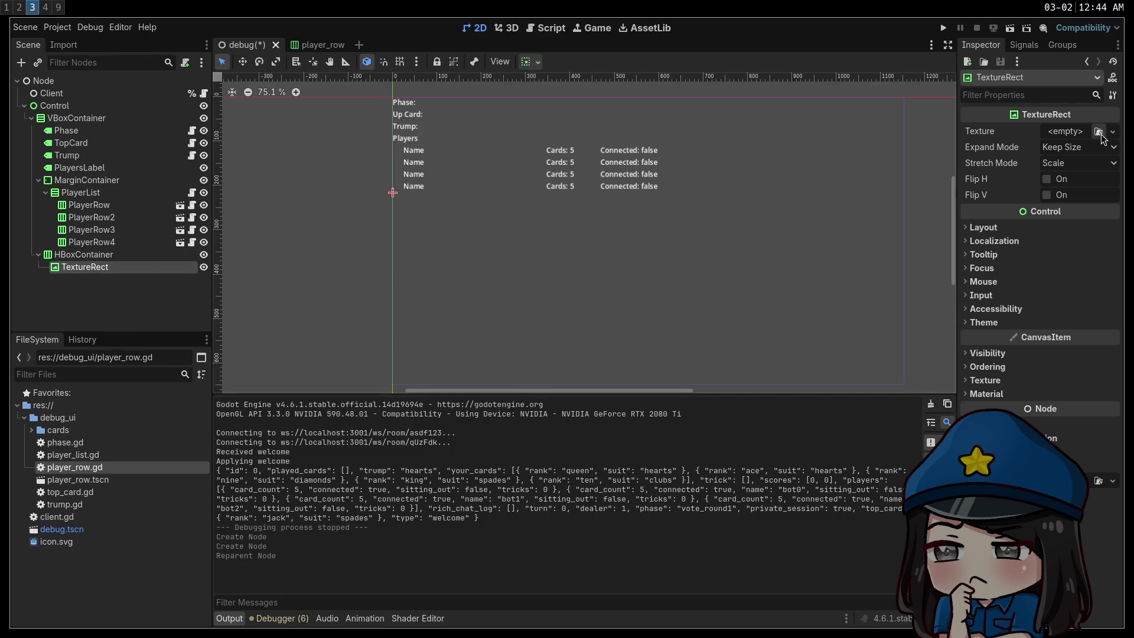
# Load Card Back 3.png from the cards folder as the TextureRect's texture.
pyautogui.click(1099, 133)
pyautogui.scroll(-8, 703, 236)
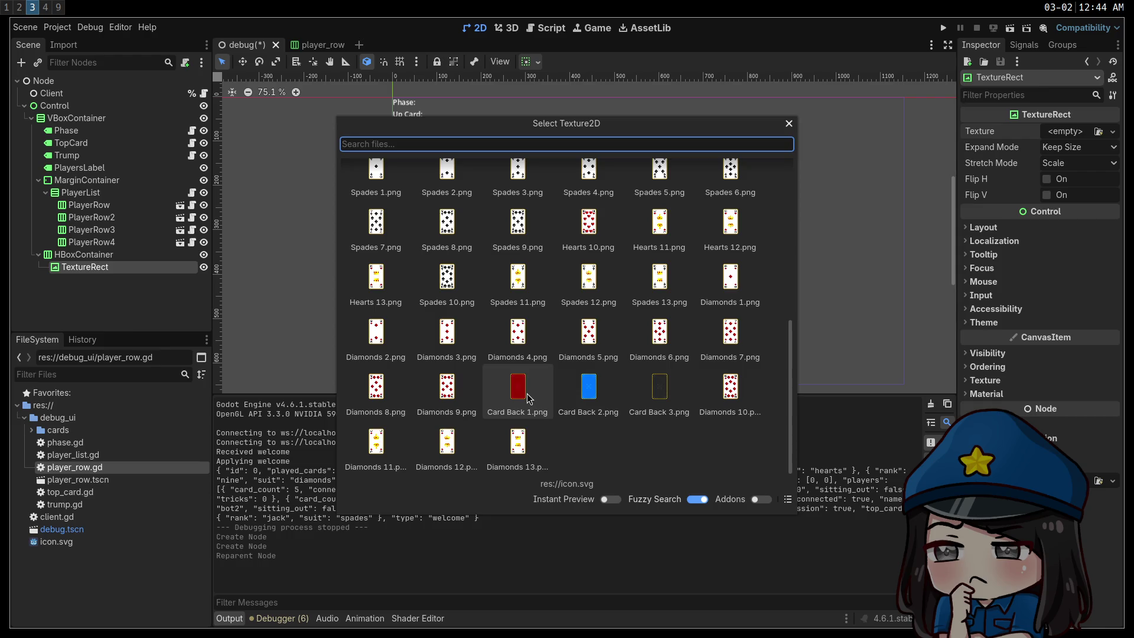
pyautogui.doubleClick(652, 401)
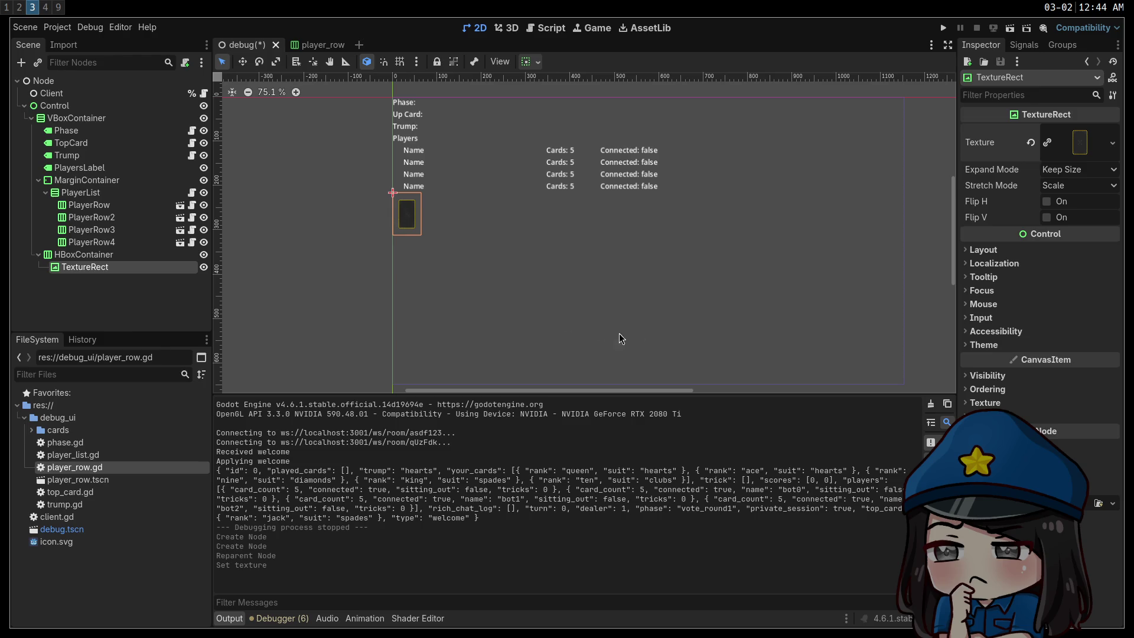
# Select the card images in the FileSystem dock and view their Import compression settings.
pyautogui.click(31, 430)
pyautogui.click(71, 442)
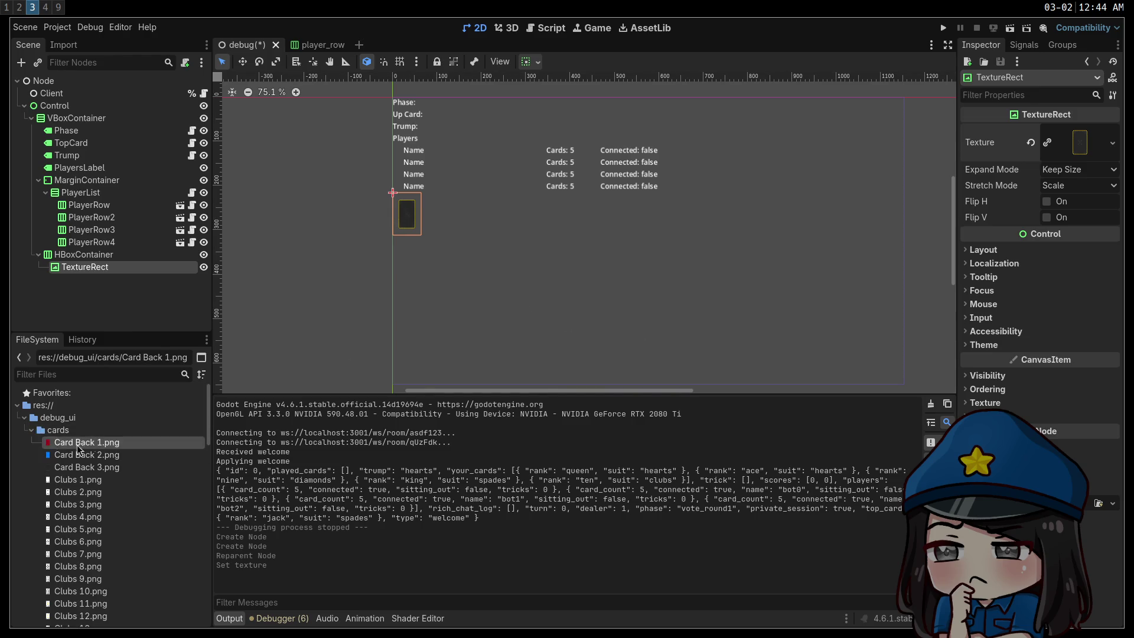
pyautogui.scroll(-5, 116, 479)
pyautogui.scroll(-10, 116, 478)
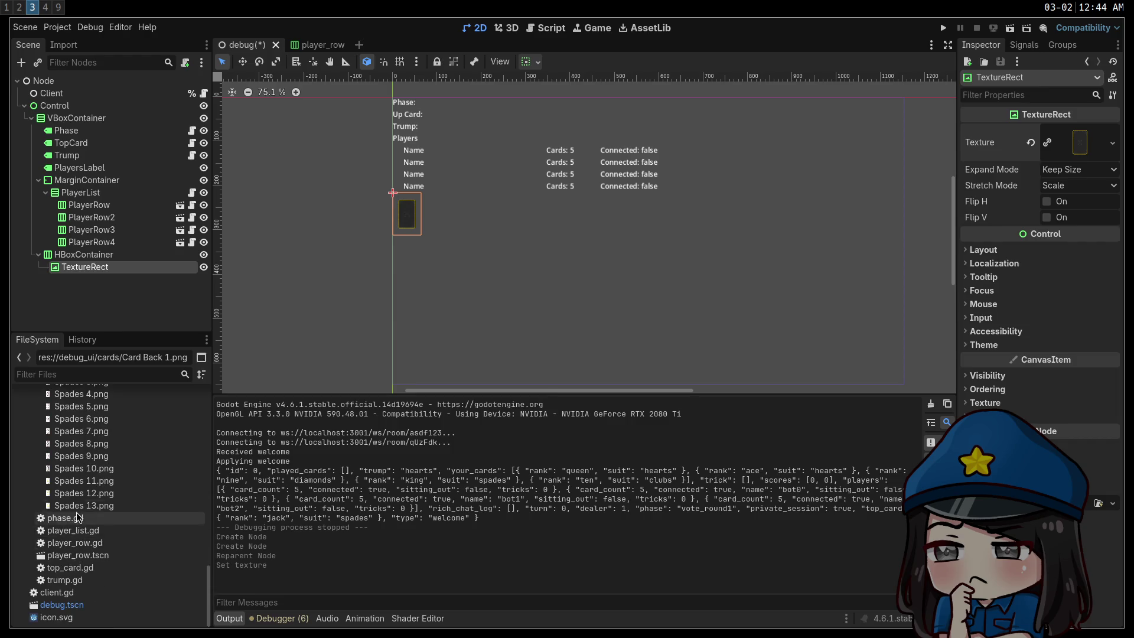
pyautogui.click(63, 45)
pyautogui.click(140, 129)
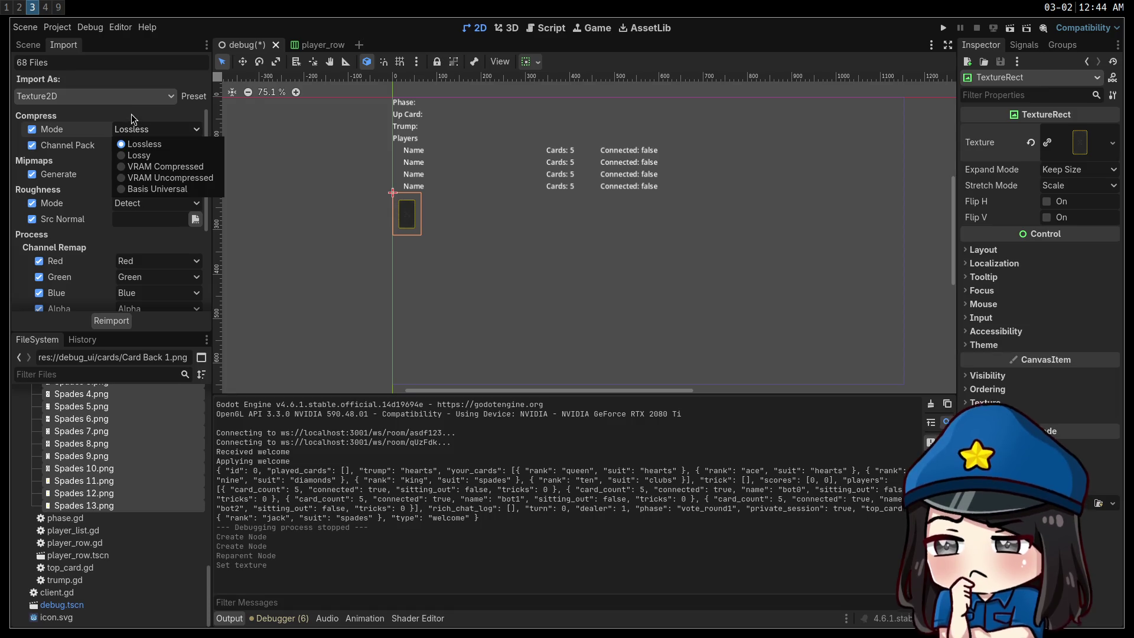
pyautogui.click(146, 126)
pyautogui.scroll(-5, 97, 248)
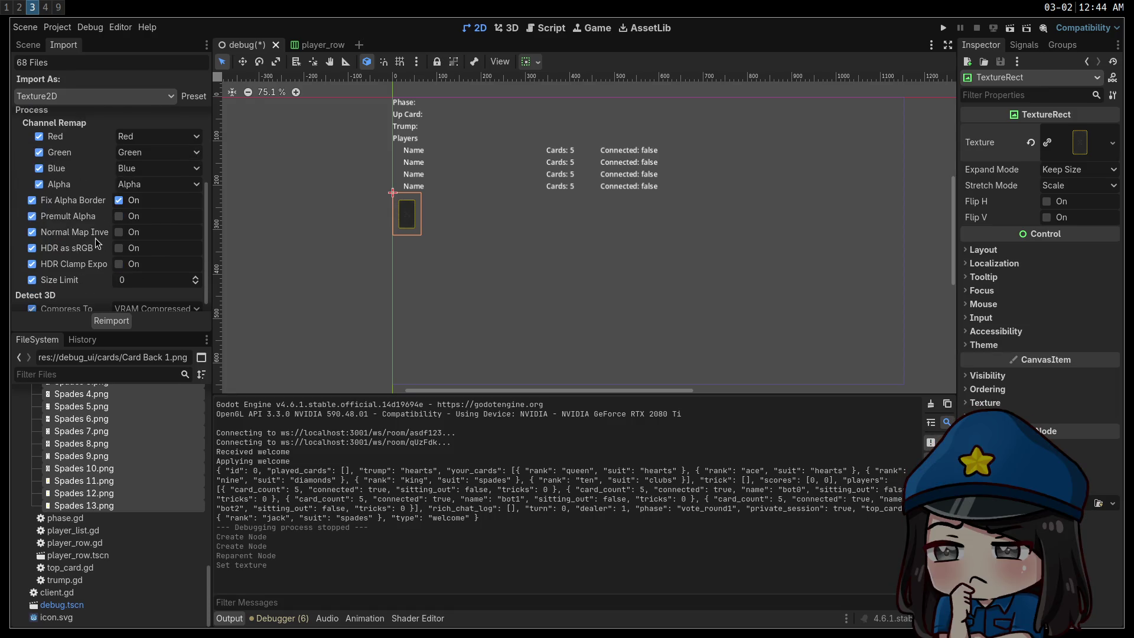
pyautogui.scroll(5, 47, 266)
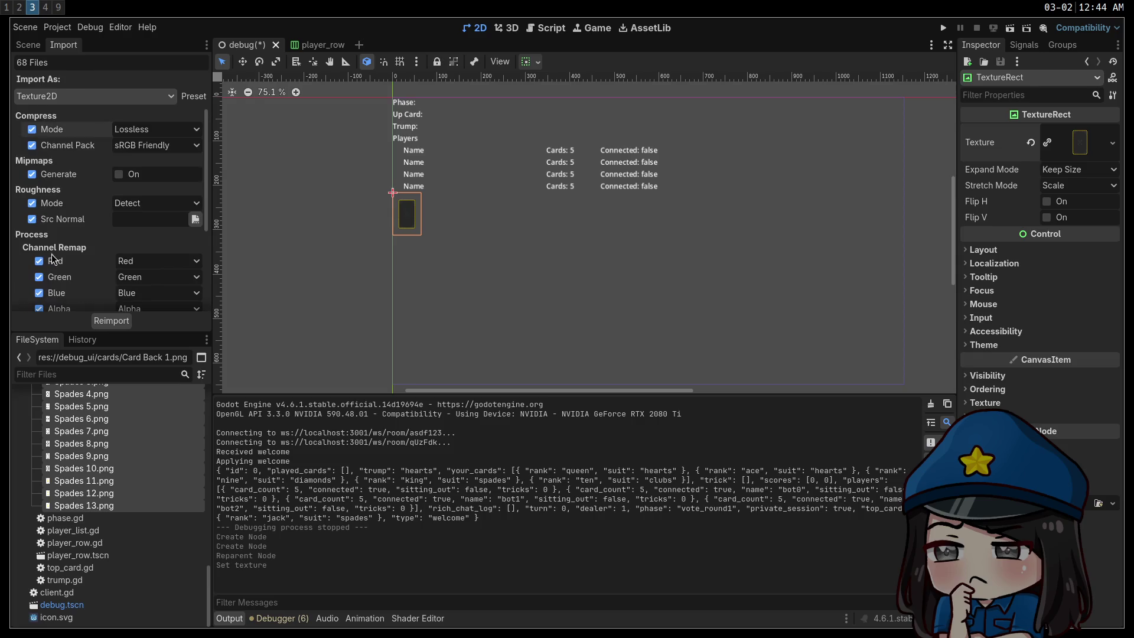
pyautogui.moveTo(59, 228)
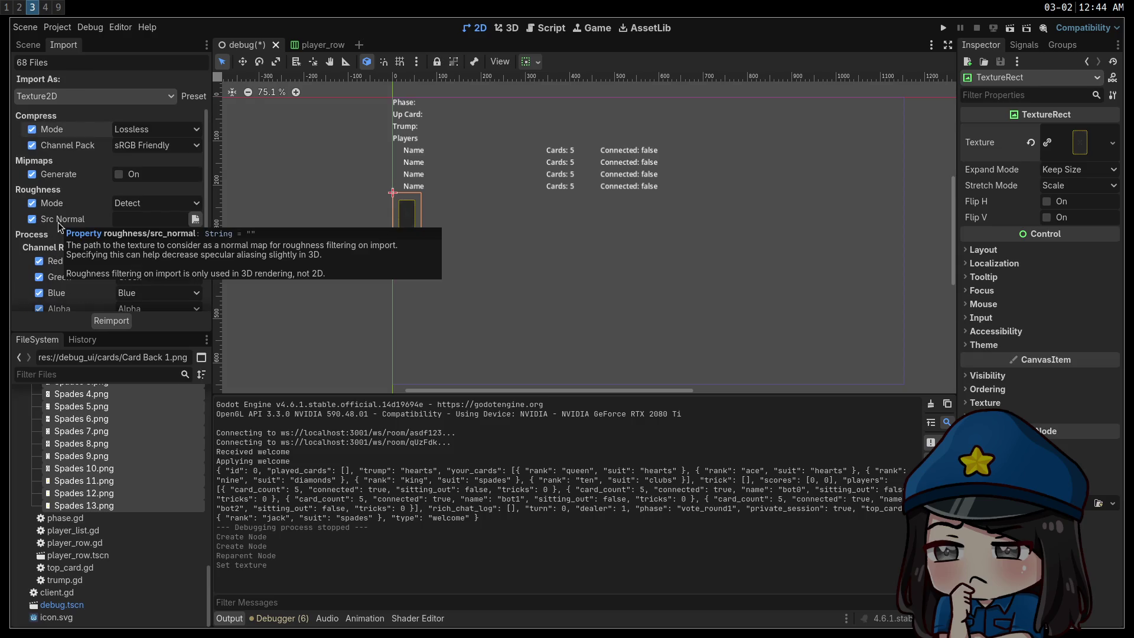
pyautogui.scroll(8, 413, 226)
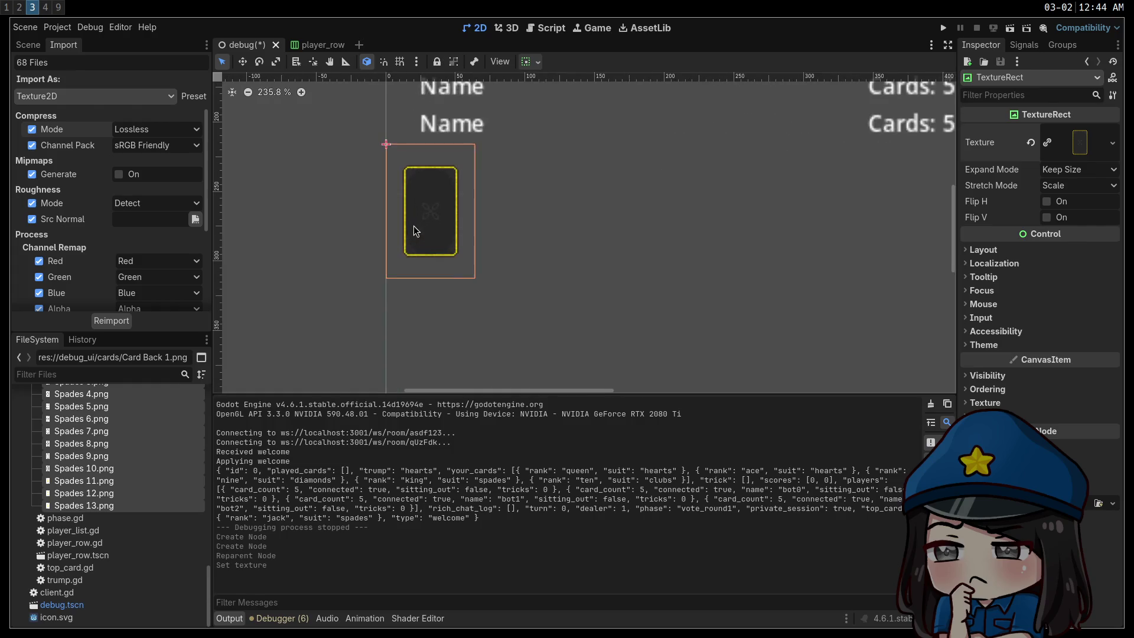
pyautogui.scroll(-6, 416, 228)
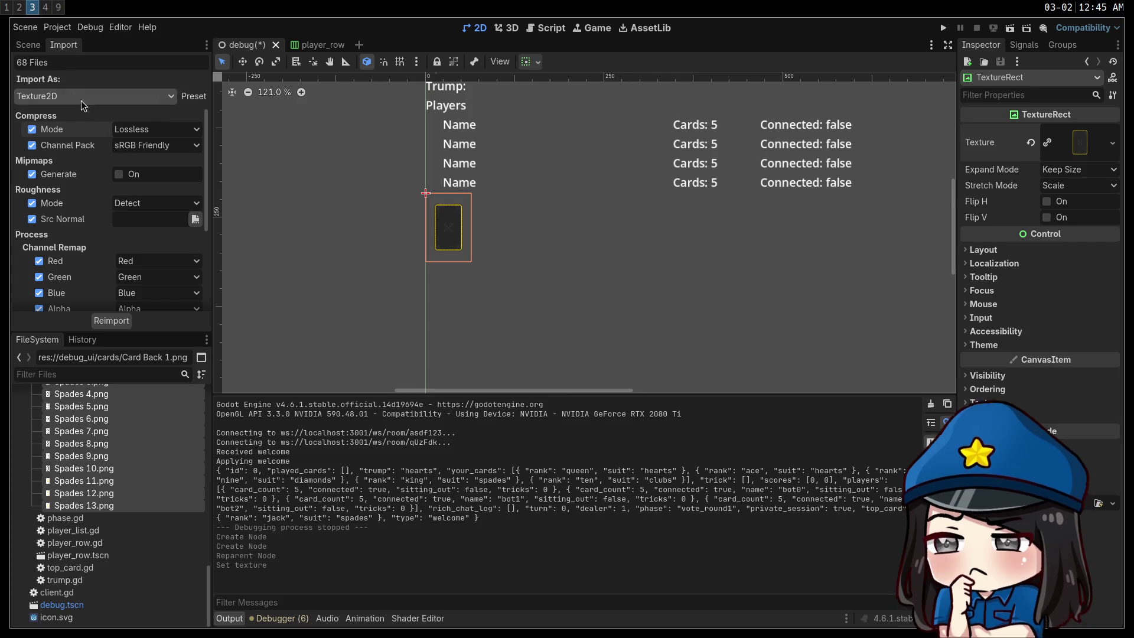
pyautogui.click(27, 45)
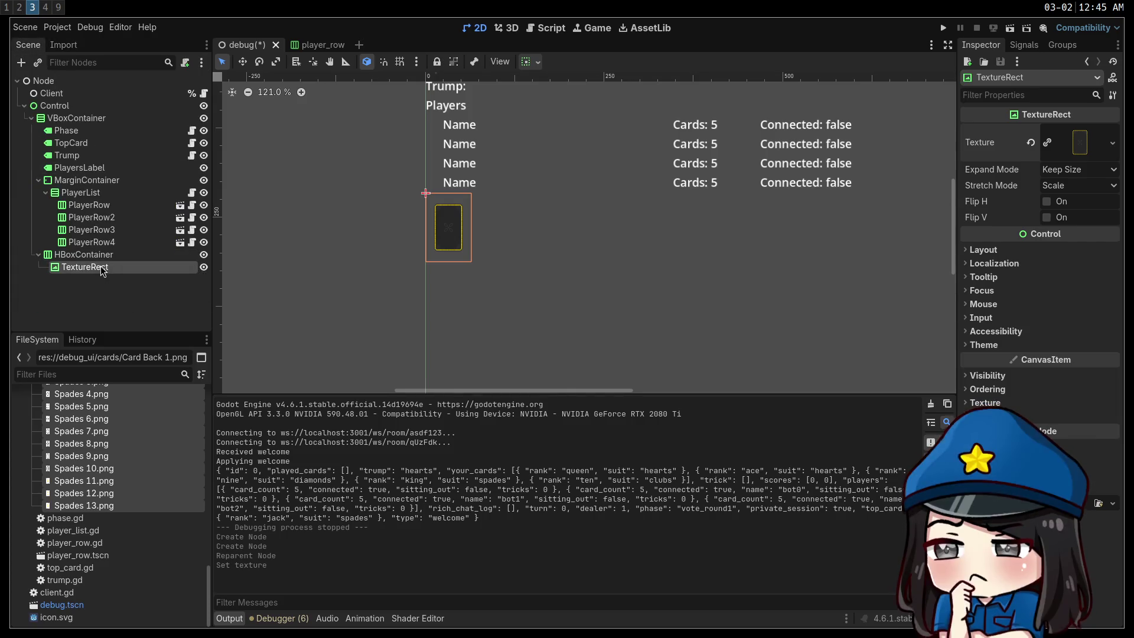
# Set the TextureRect's CanvasItem texture filter from Inherit to Nearest.
pyautogui.click(988, 375)
pyautogui.click(988, 376)
pyautogui.click(992, 389)
pyautogui.click(992, 389)
pyautogui.click(984, 402)
pyautogui.click(1061, 417)
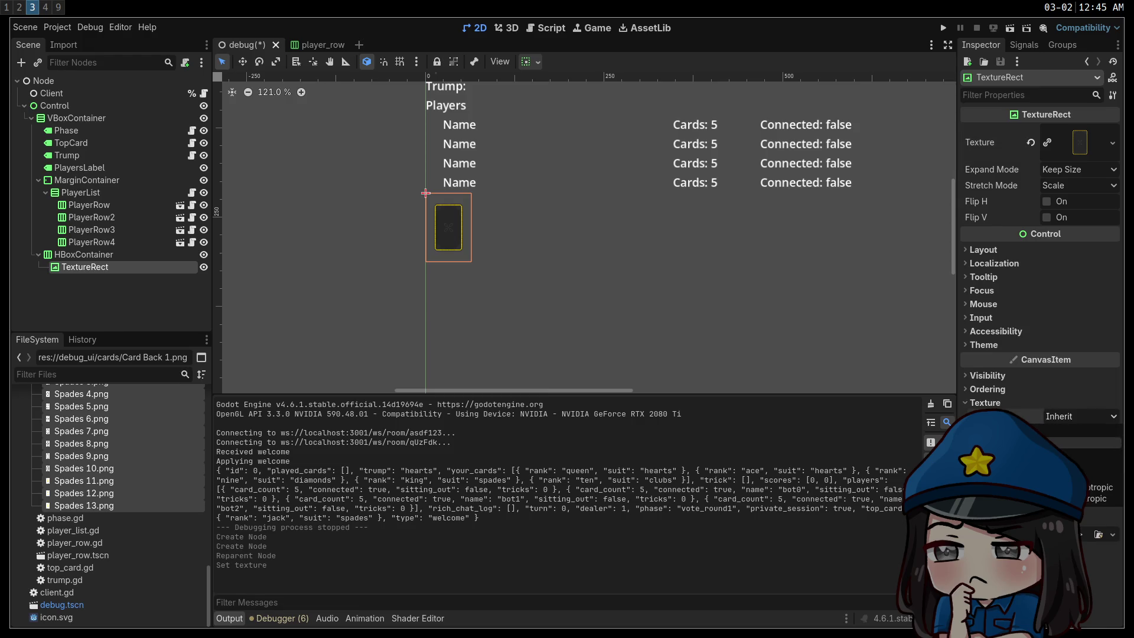
pyautogui.click(1061, 443)
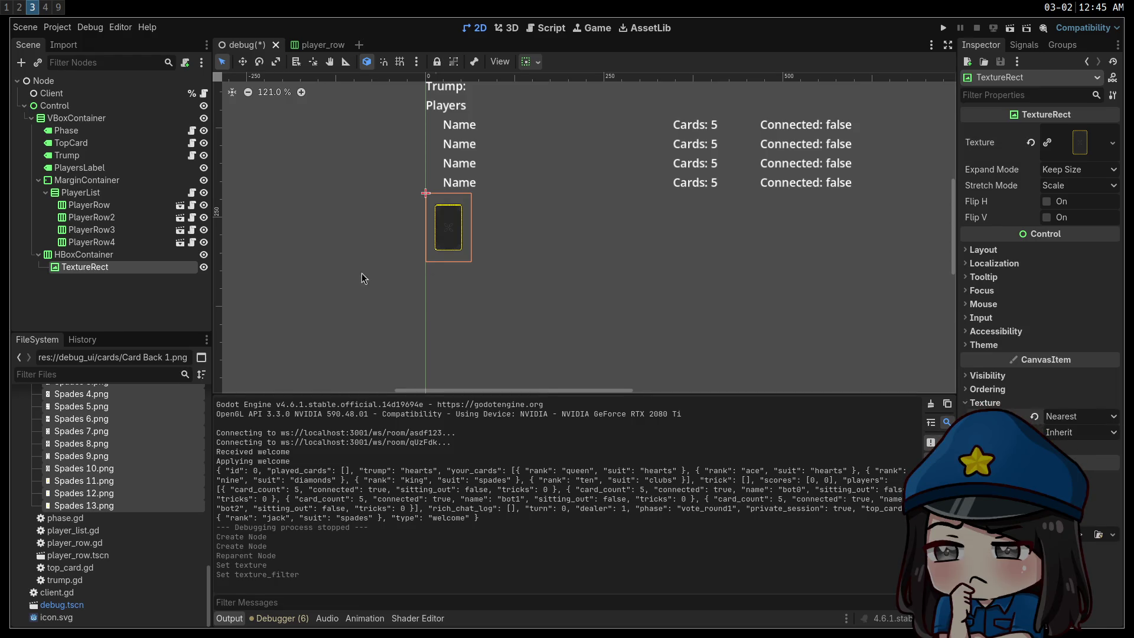
# Reset the canvas zoom to 100%, recentre the layout and reselect the TextureRect.
pyautogui.scroll(3, 396, 234)
pyautogui.click(271, 93)
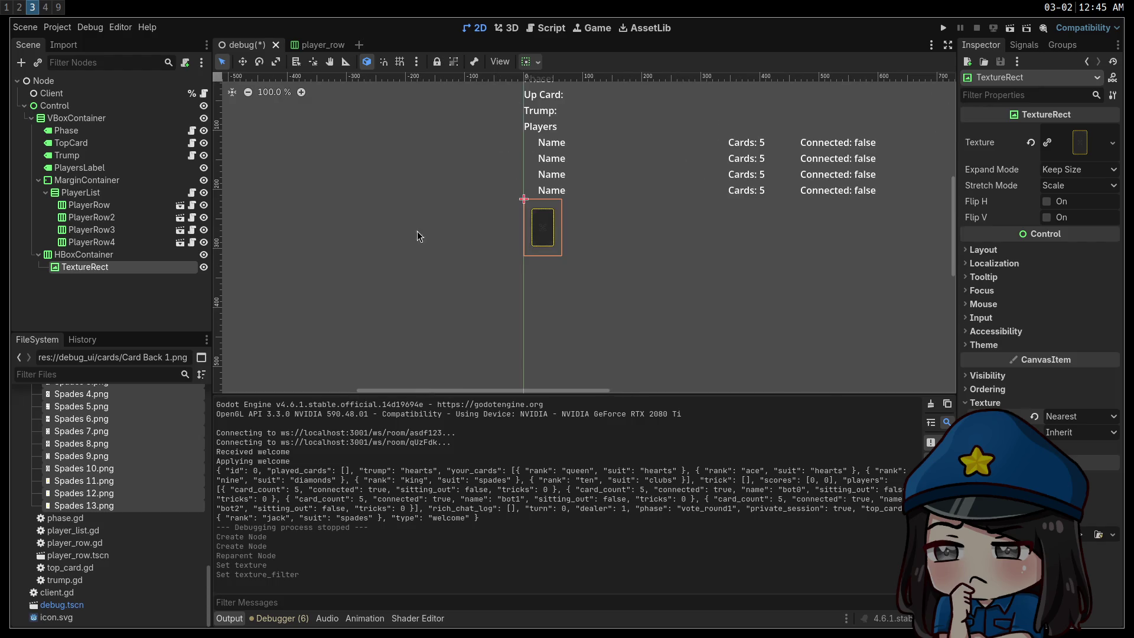
pyautogui.click(477, 268)
pyautogui.moveTo(477, 268)
pyautogui.mouseDown()
pyautogui.moveTo(374, 302)
pyautogui.moveTo(373, 334)
pyautogui.moveTo(341, 248)
pyautogui.mouseUp()
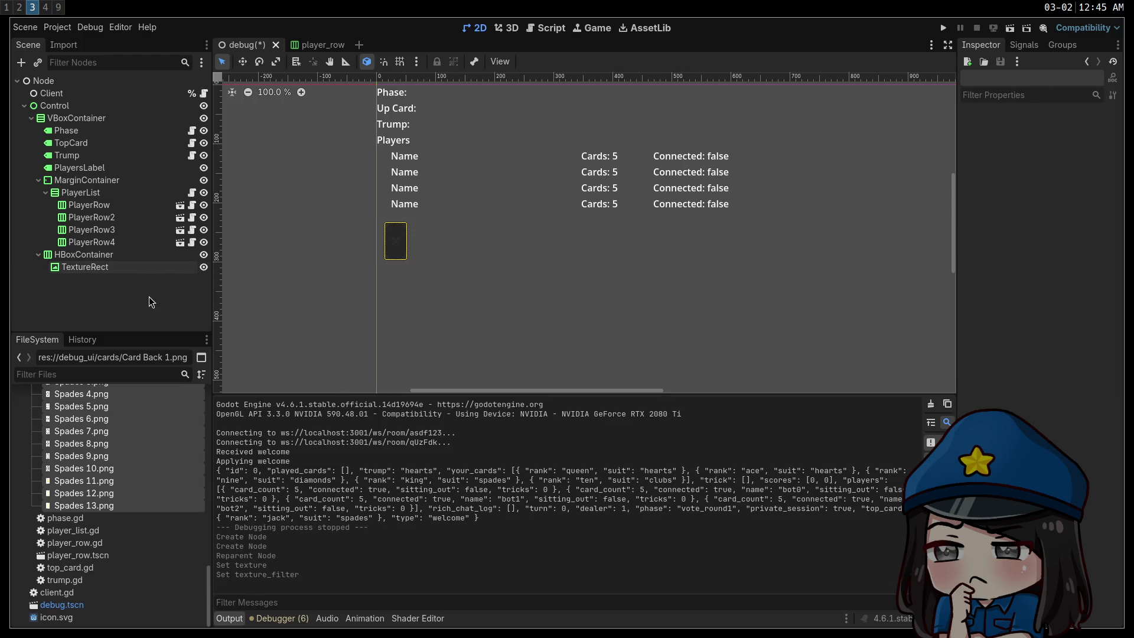
pyautogui.click(103, 269)
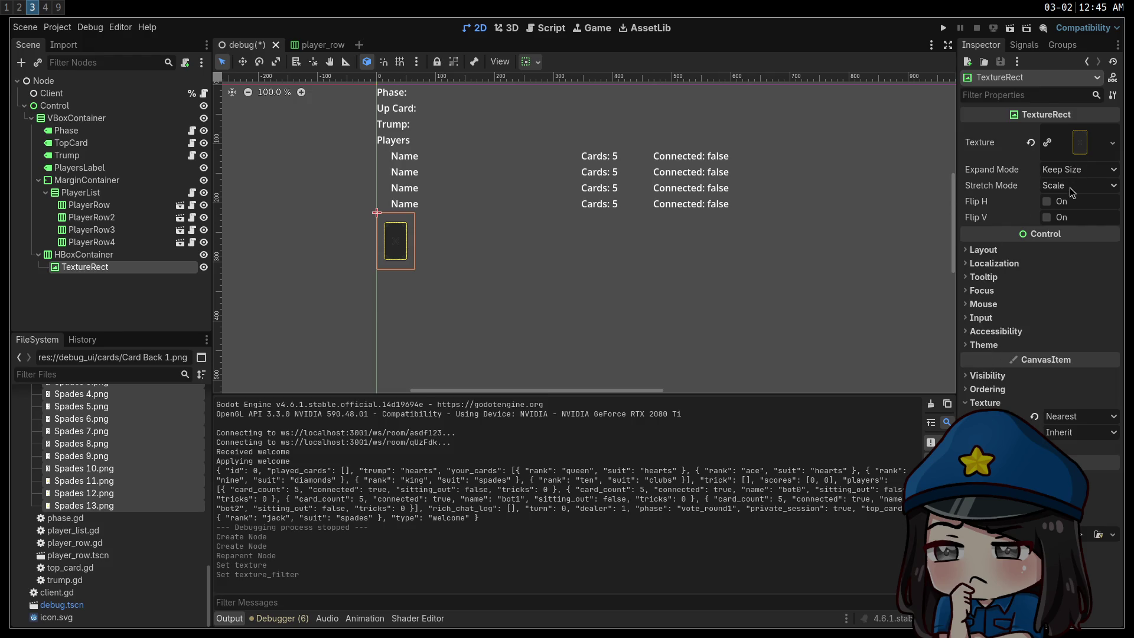
pyautogui.click(984, 250)
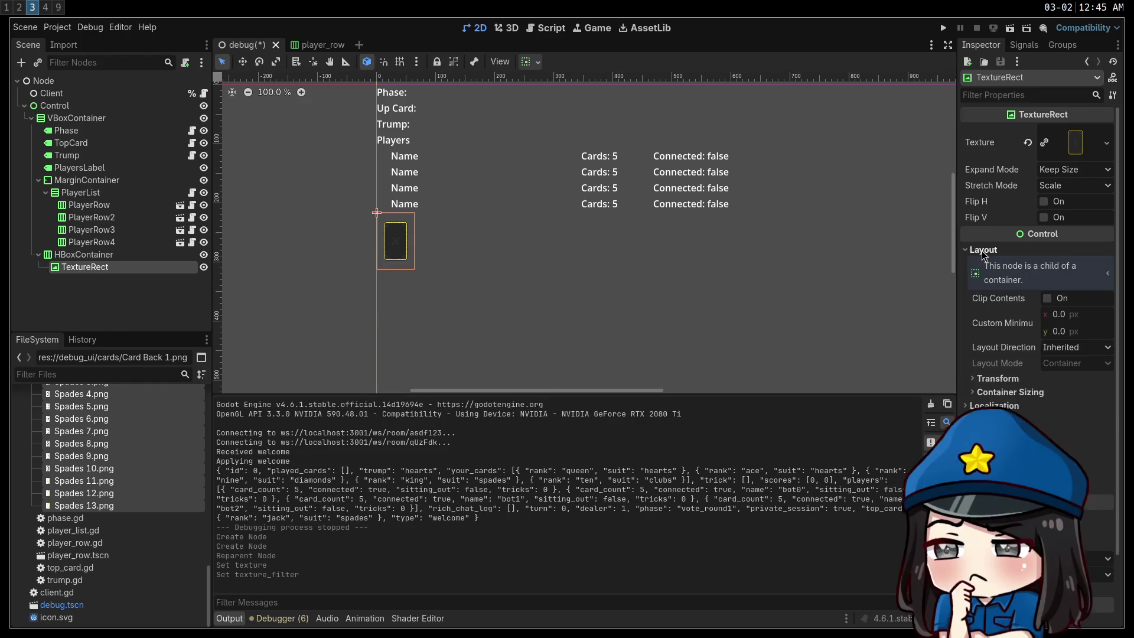
pyautogui.click(984, 253)
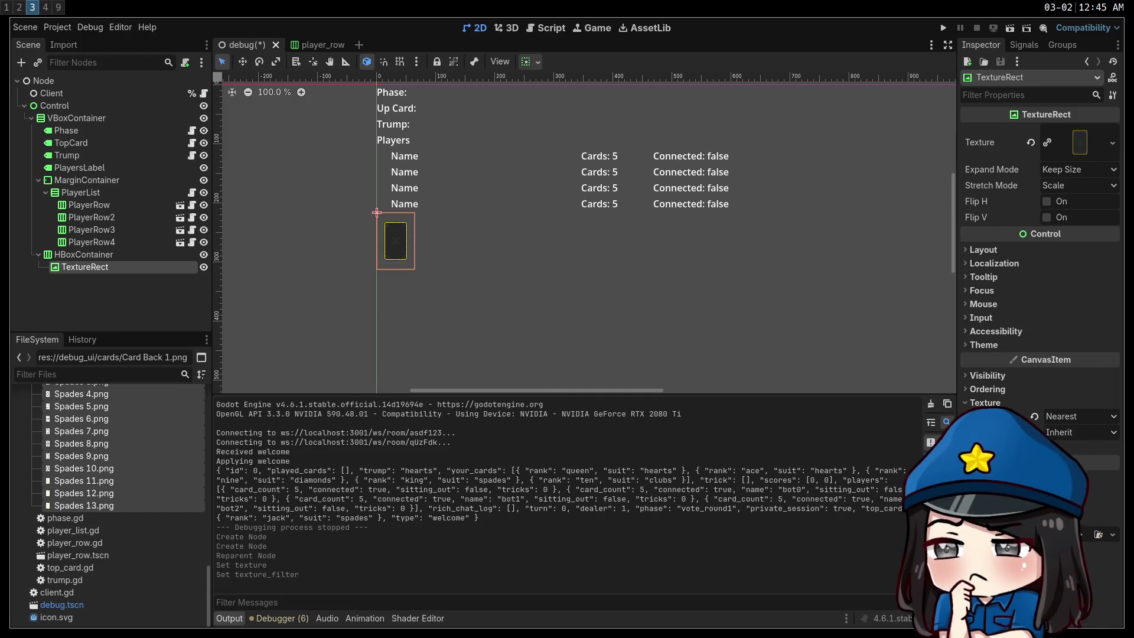
pyautogui.click(984, 391)
pyautogui.click(984, 391)
pyautogui.click(985, 377)
pyautogui.click(985, 377)
pyautogui.click(984, 378)
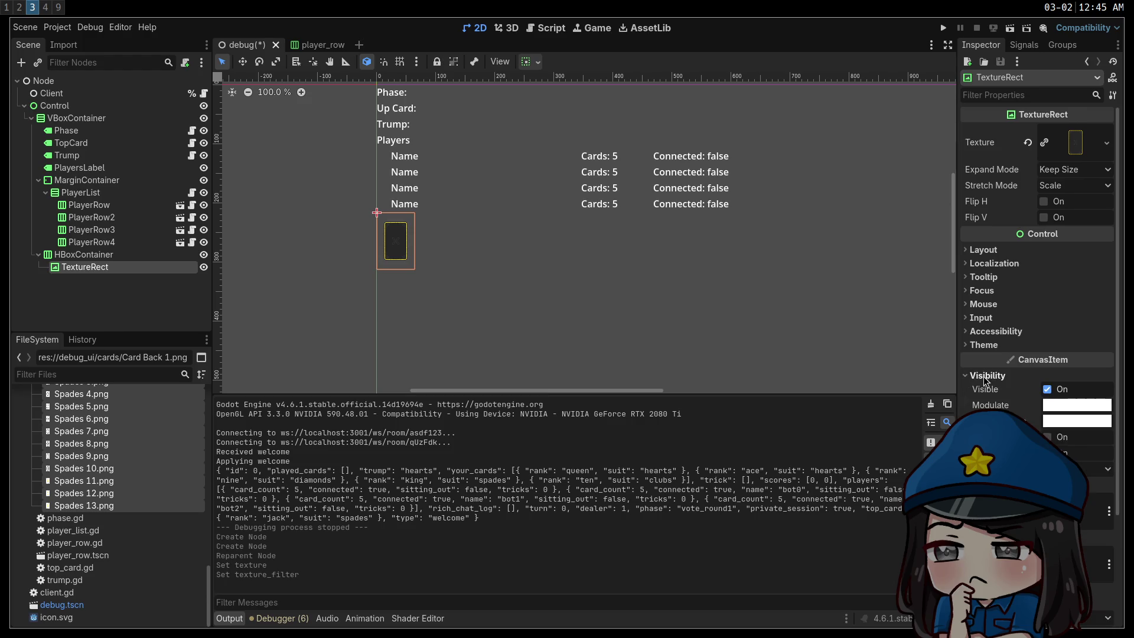
pyautogui.scroll(-2, 992, 390)
pyautogui.scroll(2, 996, 397)
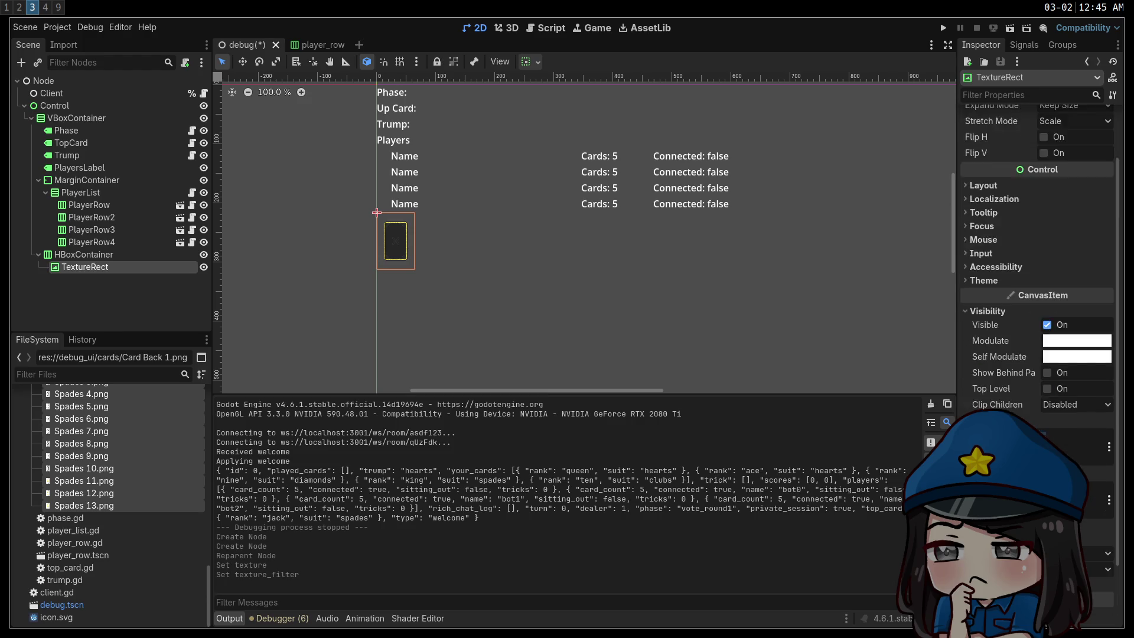
pyautogui.click(986, 376)
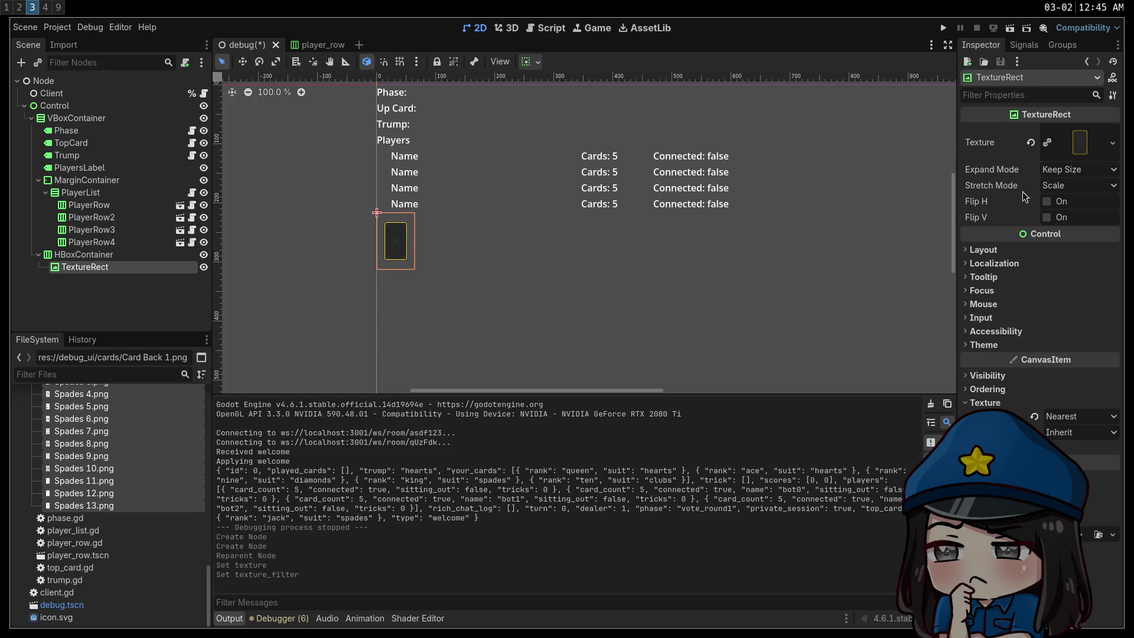
pyautogui.click(1061, 187)
pyautogui.click(1061, 187)
pyautogui.click(1084, 144)
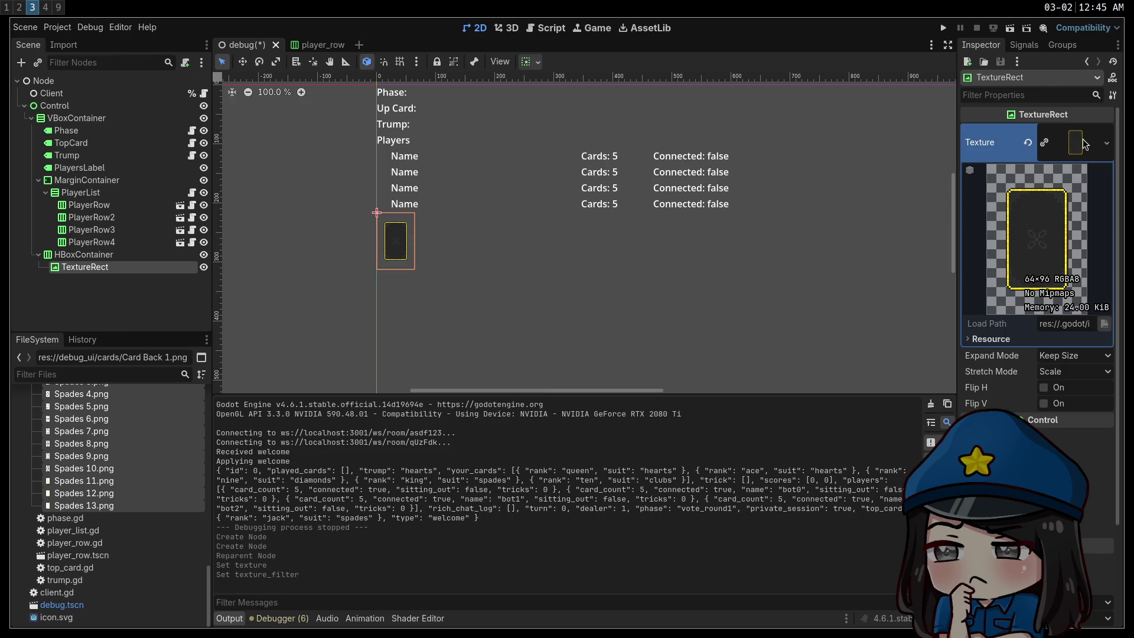
pyautogui.click(1084, 144)
pyautogui.click(985, 252)
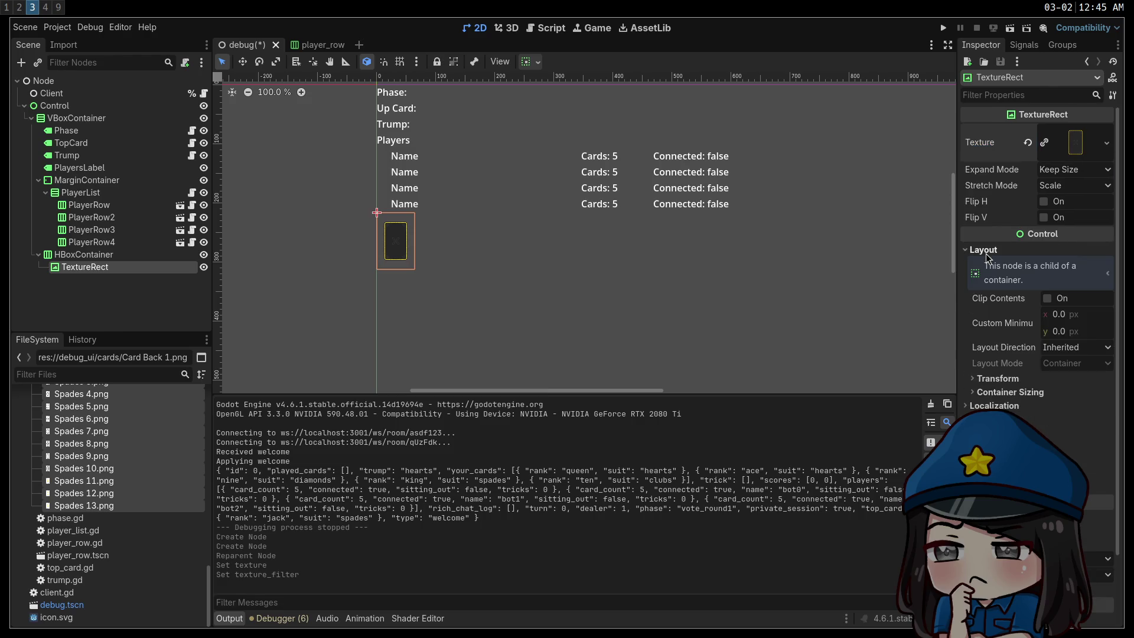
pyautogui.click(1004, 379)
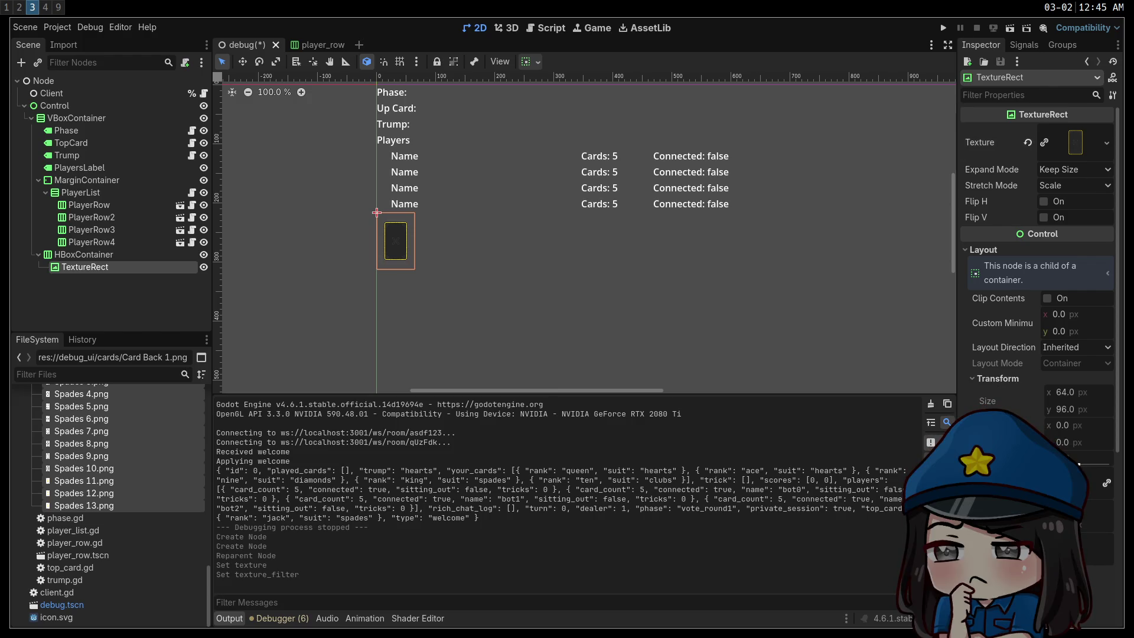
pyautogui.scroll(-2, 1037, 295)
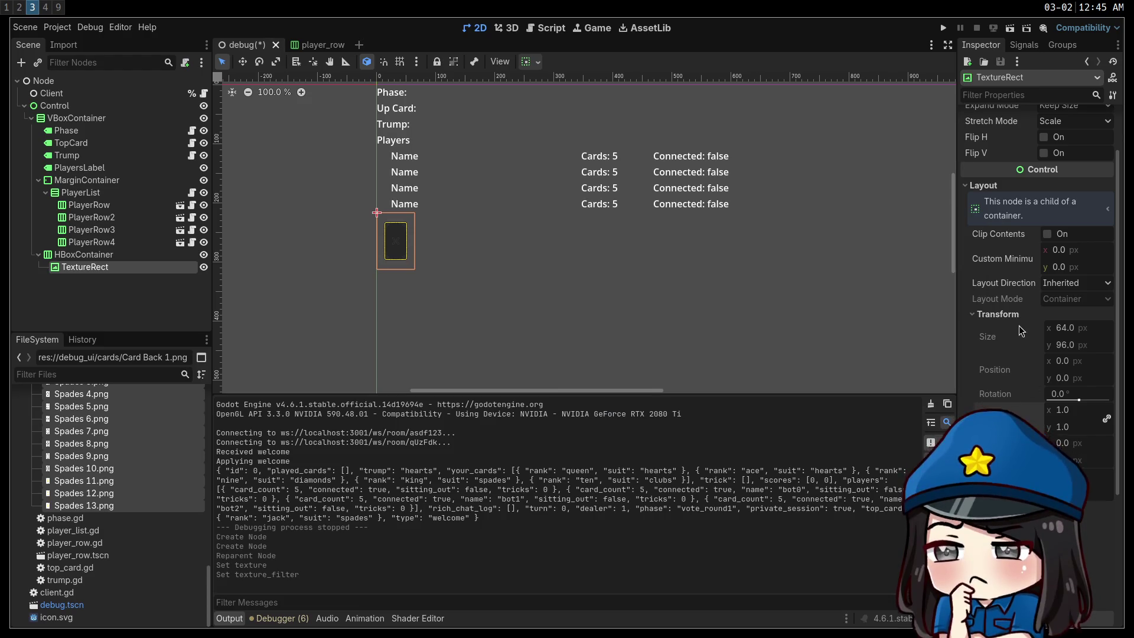
pyautogui.click(1005, 505)
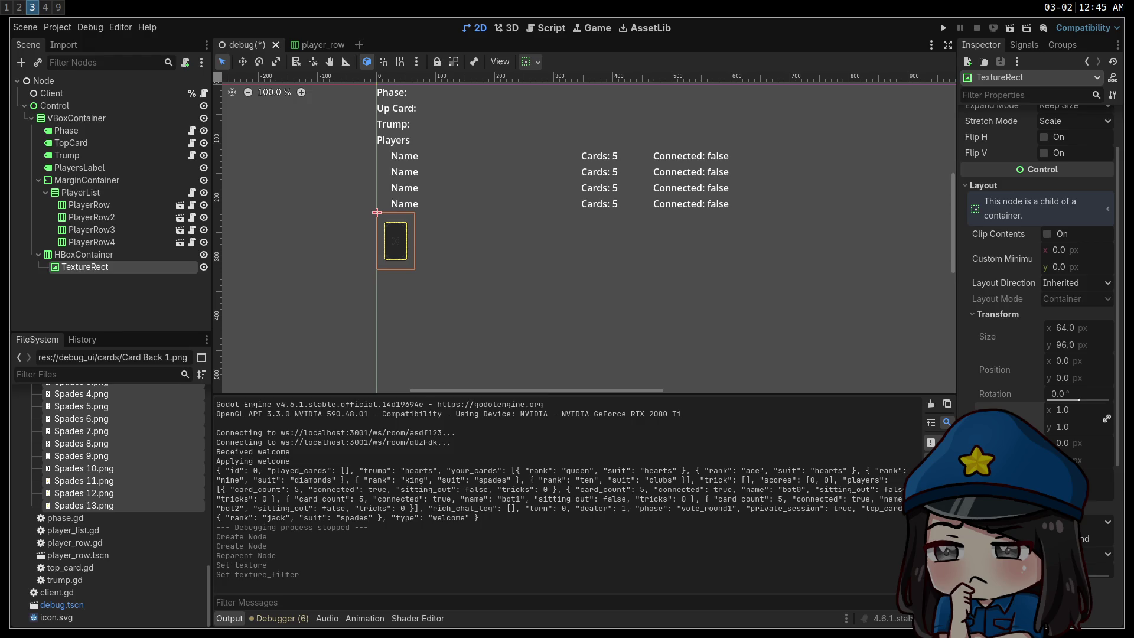
pyautogui.click(1005, 505)
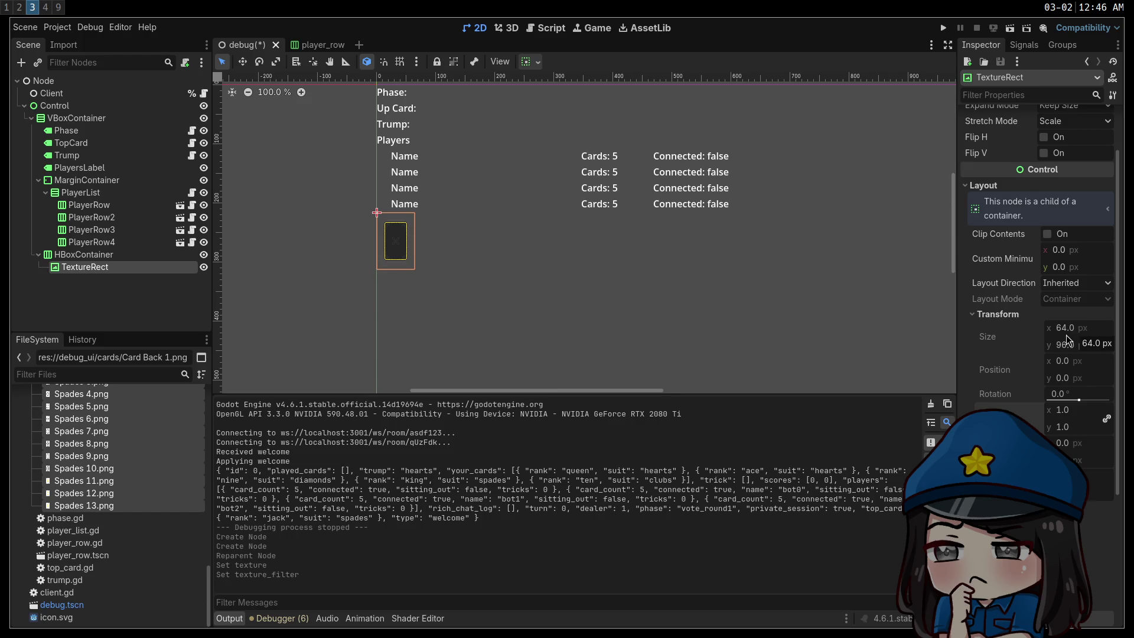
pyautogui.moveTo(1002, 358)
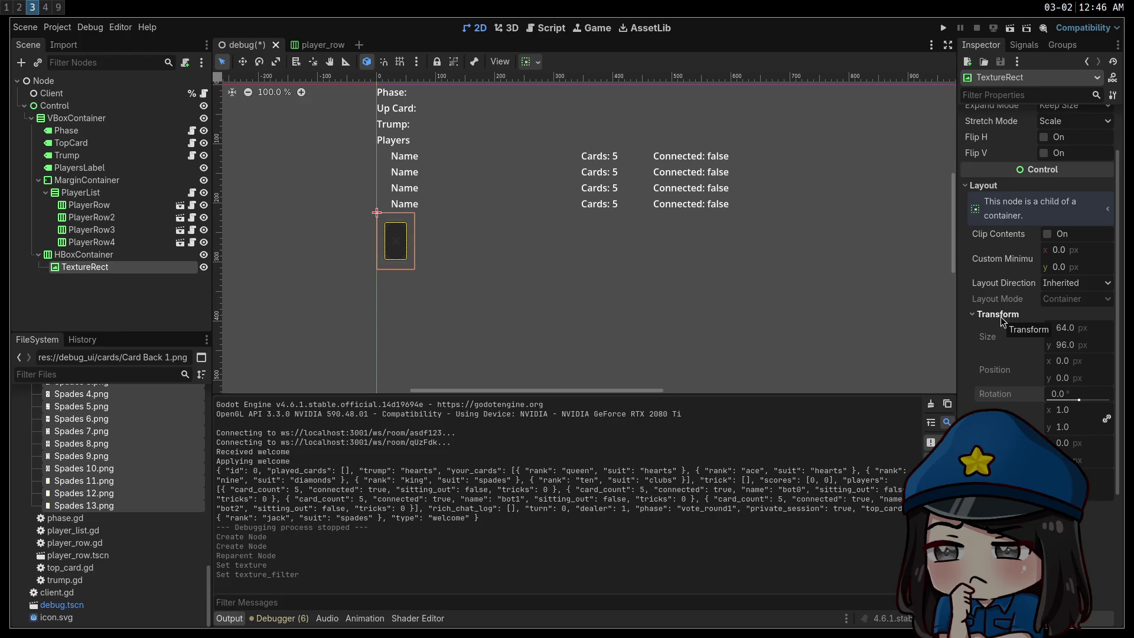
pyautogui.click(1107, 421)
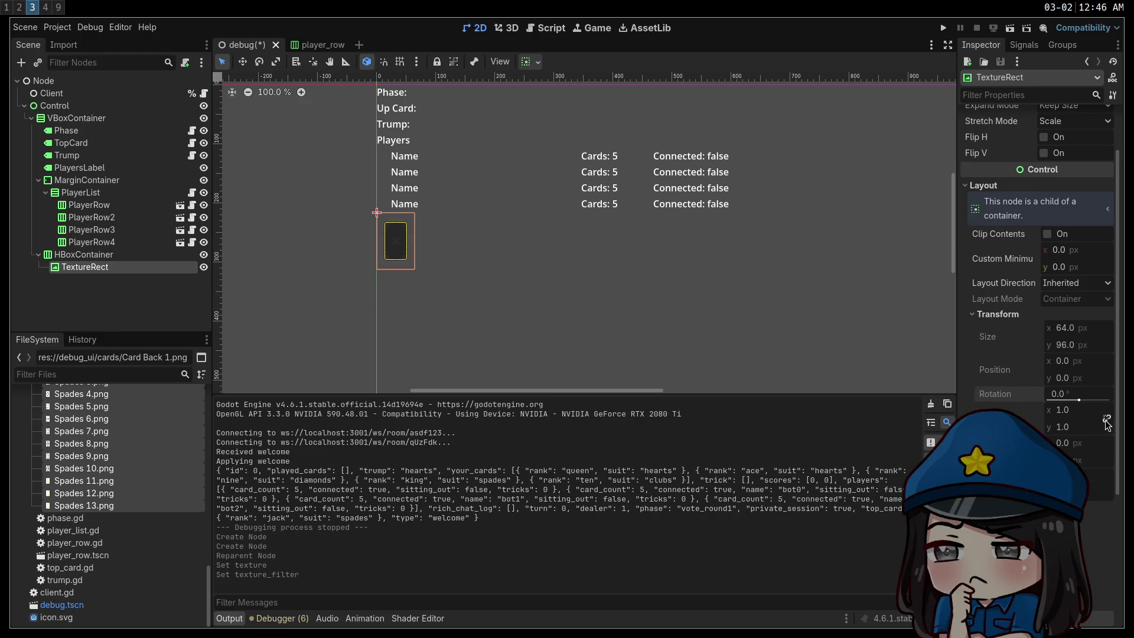
pyautogui.click(1004, 314)
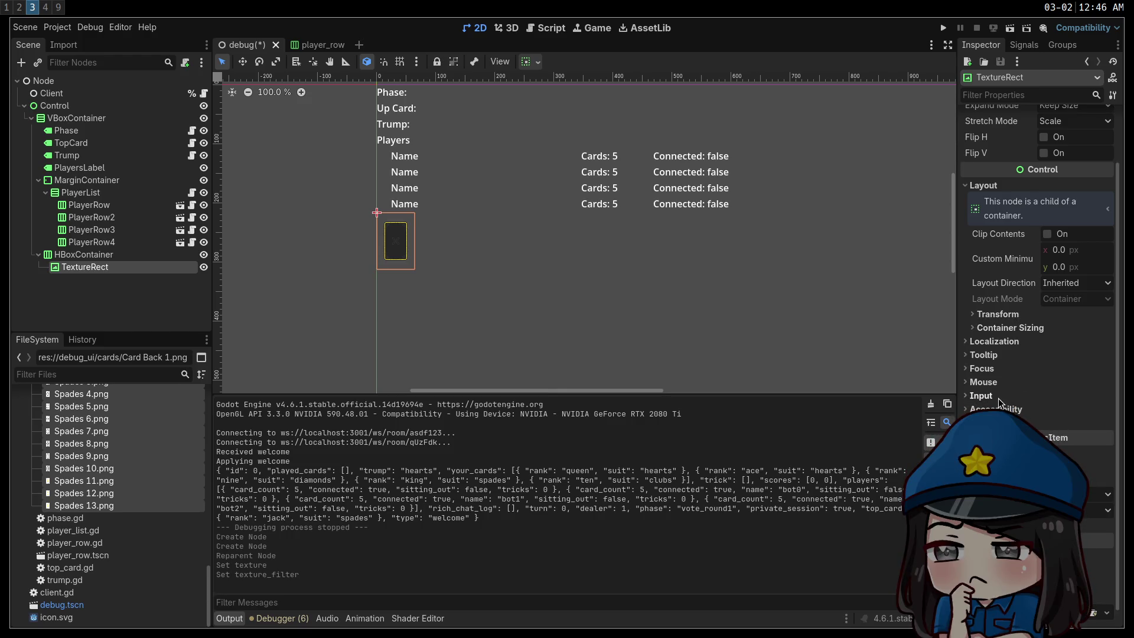
pyautogui.scroll(2, 1001, 337)
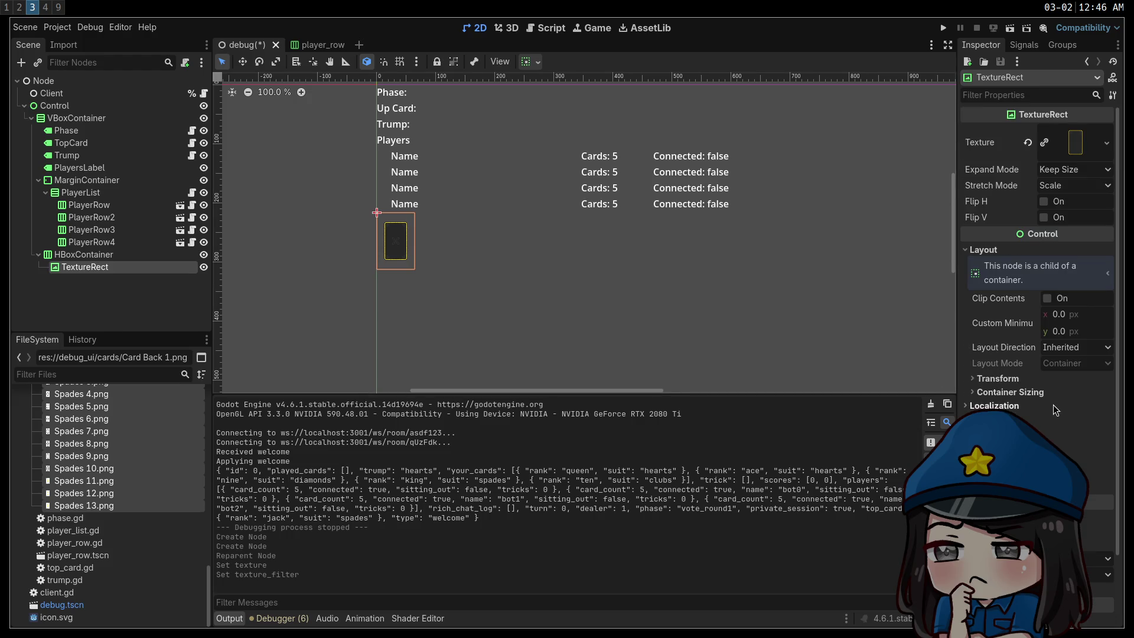
pyautogui.hotkey('ctrl', 's')
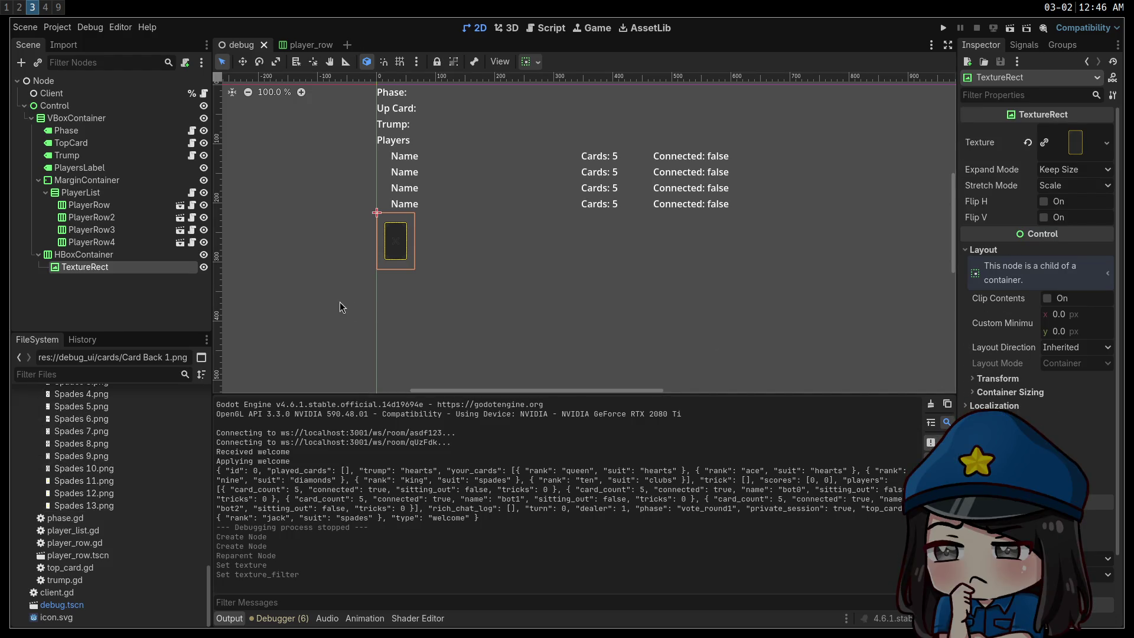
# Rename the TextureRect inside HBoxContainer to Card in the Scene dock.
pyautogui.click(110, 293)
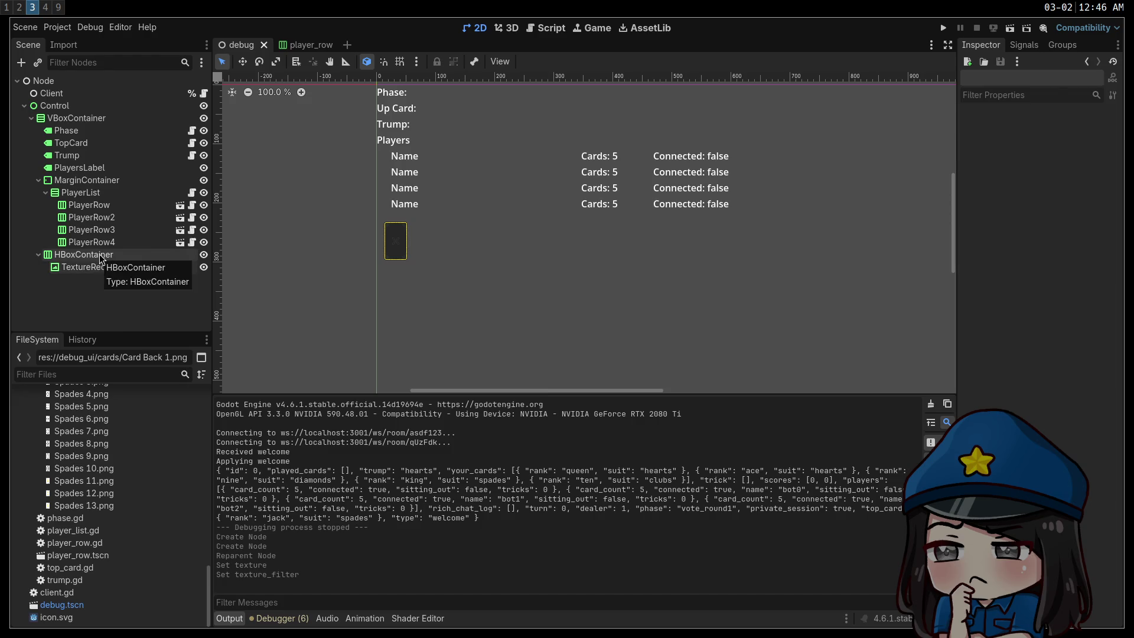
pyautogui.doubleClick(116, 267)
pyautogui.write('Card')
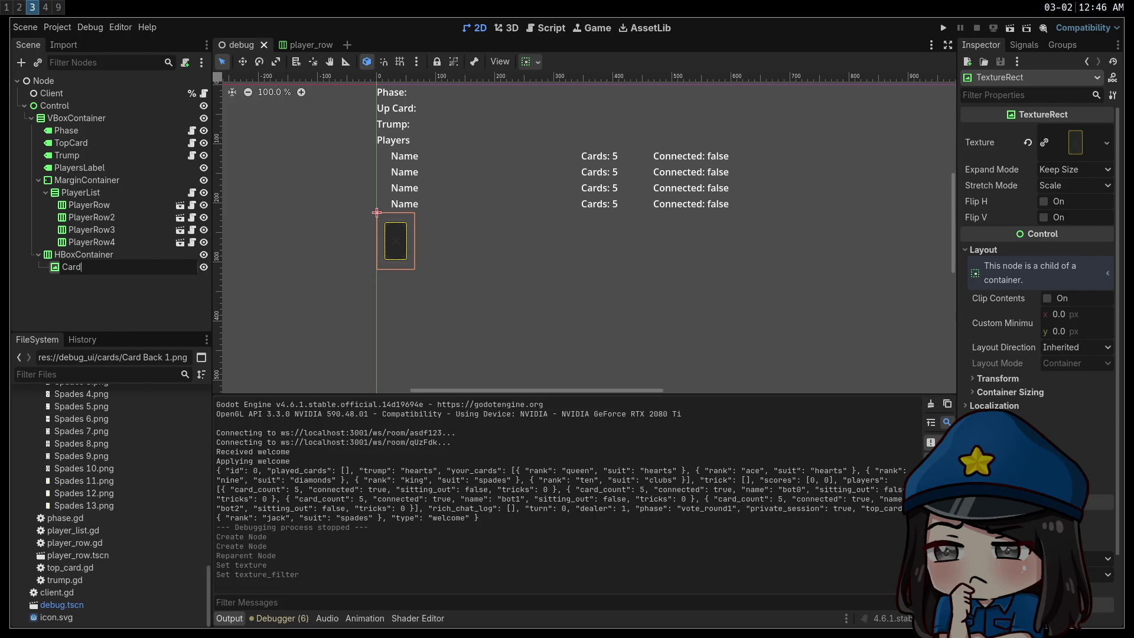
pyautogui.press('Return')
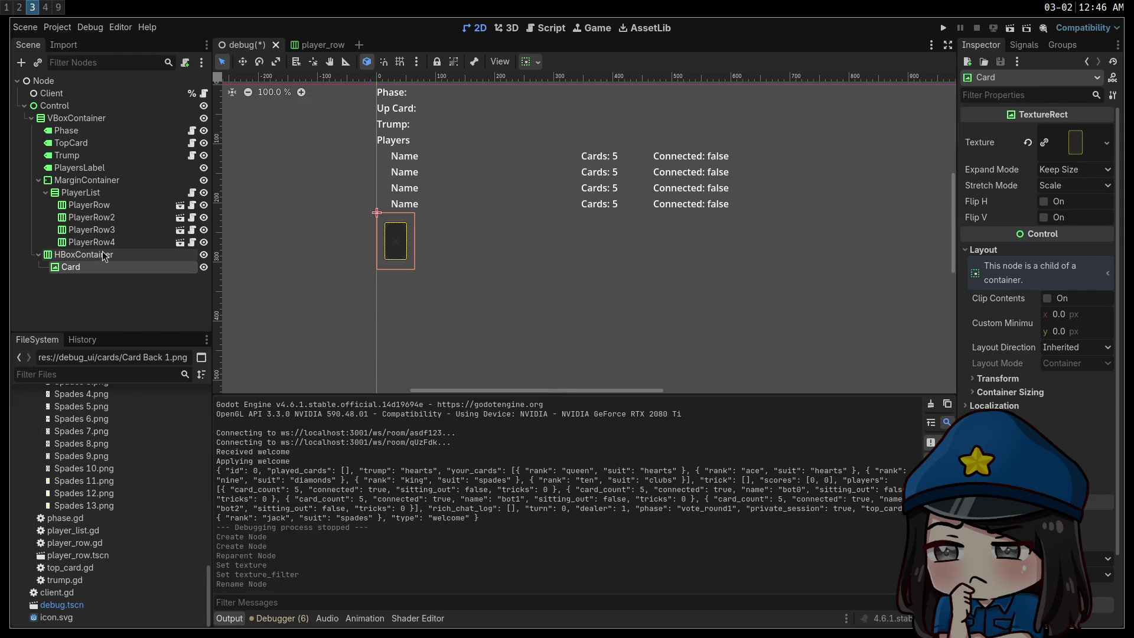
pyautogui.click(111, 298)
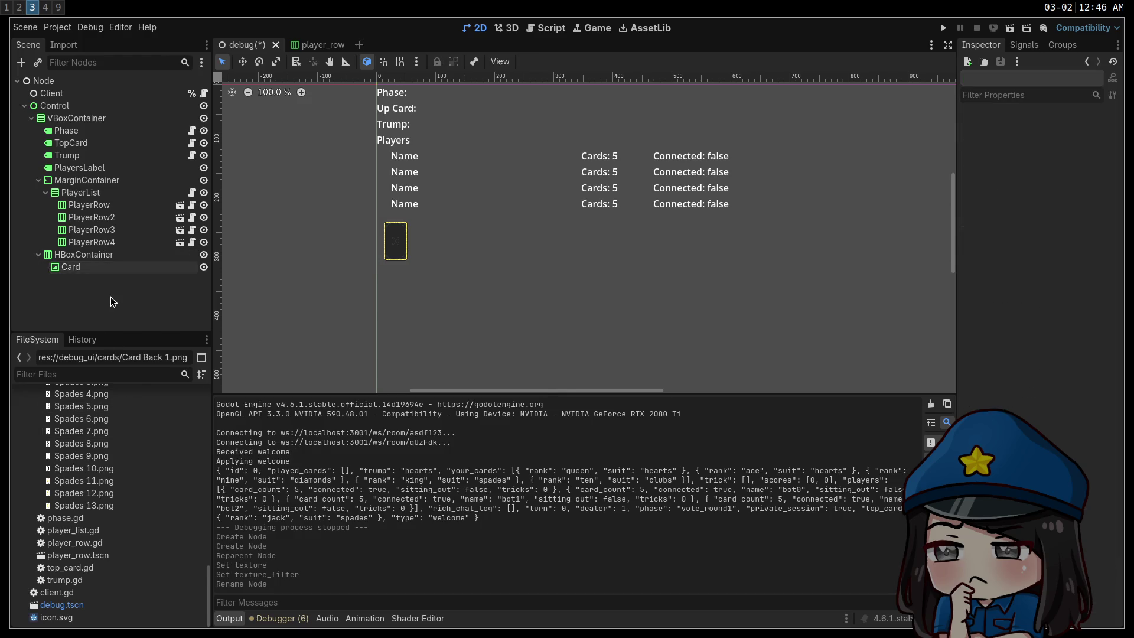
# Duplicate the Card node with Ctrl+D to create Card2 through Card5.
pyautogui.click(110, 255)
pyautogui.click(109, 267)
pyautogui.hotkey('ctrl', 'd')
pyautogui.hotkey('ctrl', 'd')
pyautogui.hotkey('ctrl', 'd')
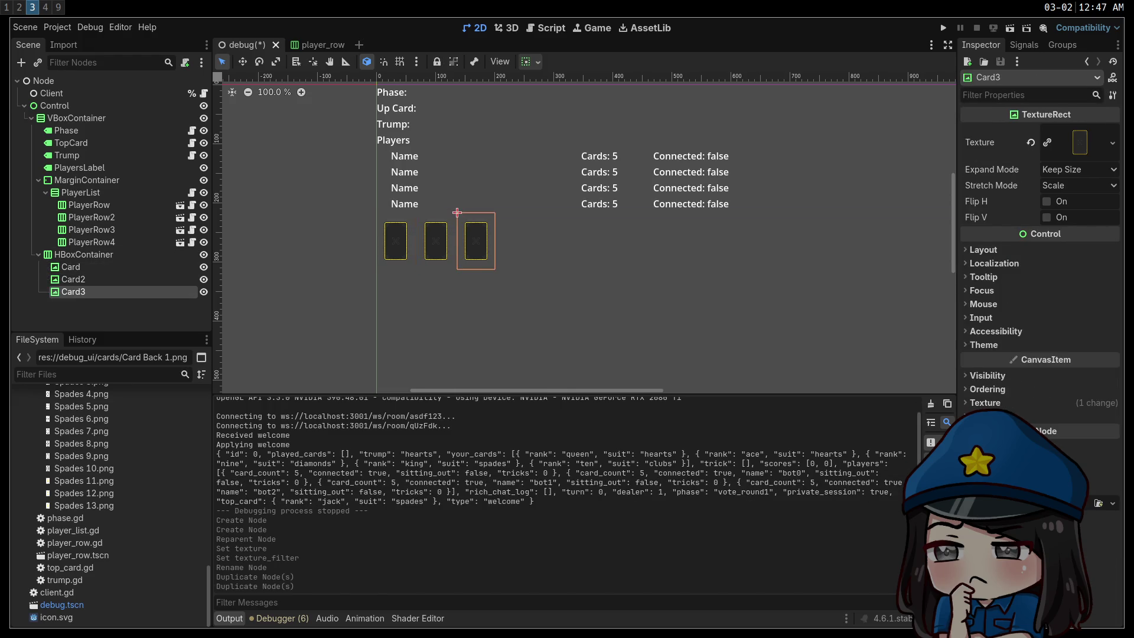
pyautogui.hotkey('ctrl', 'd')
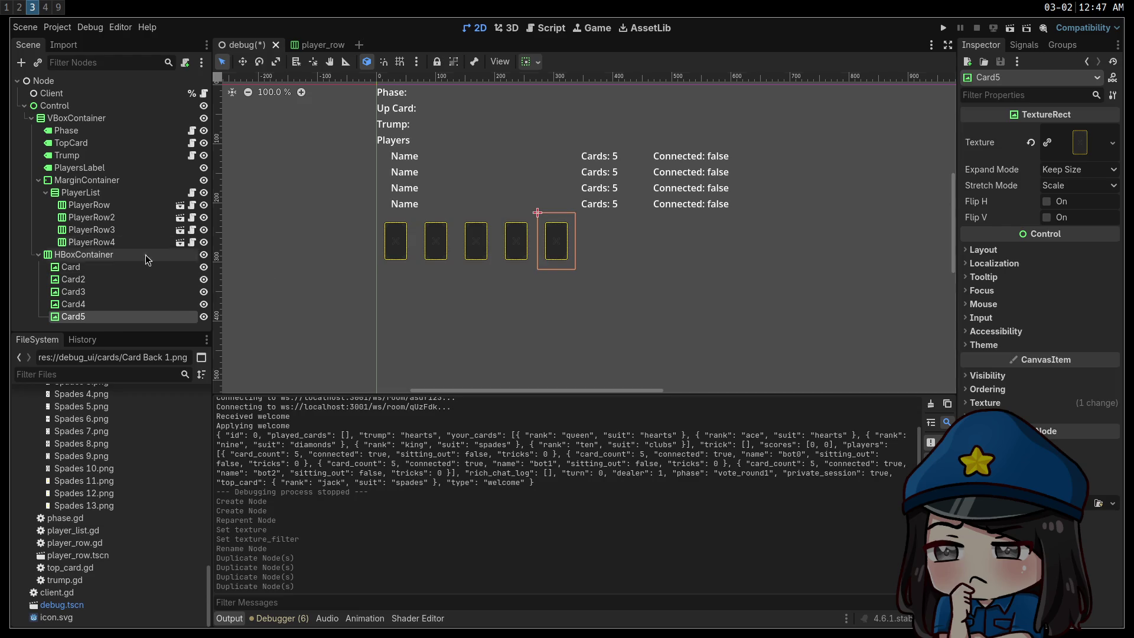
pyautogui.click(317, 306)
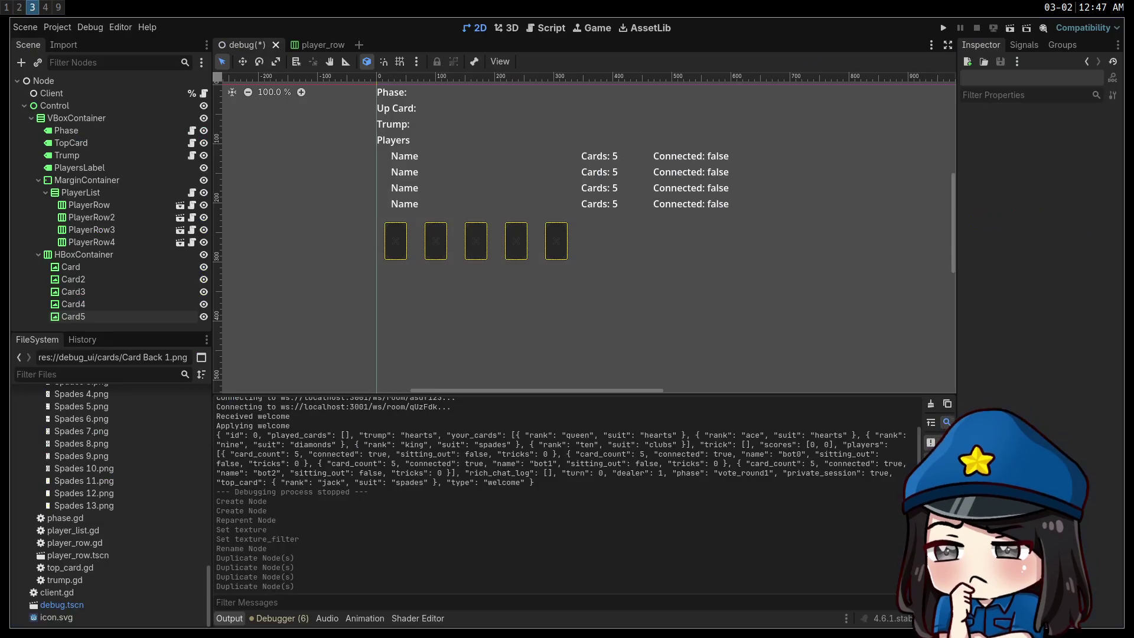
# Preview the Spades 6.png card image and reselect the HBoxContainer.
pyautogui.click(97, 421)
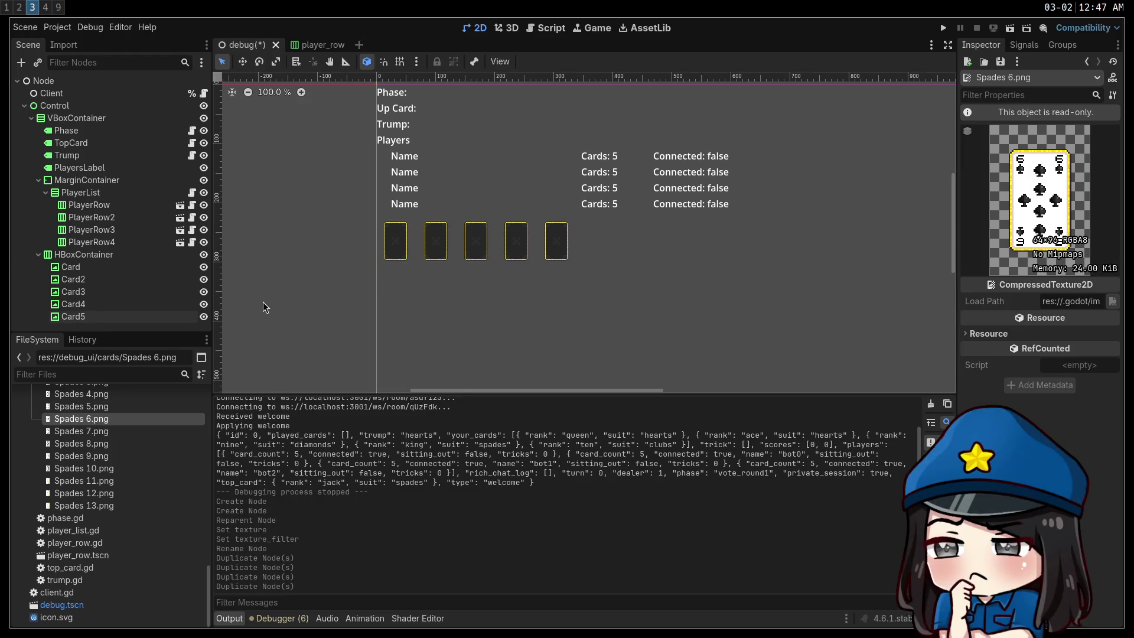
pyautogui.moveTo(206, 569); pyautogui.dragTo(224, 316)
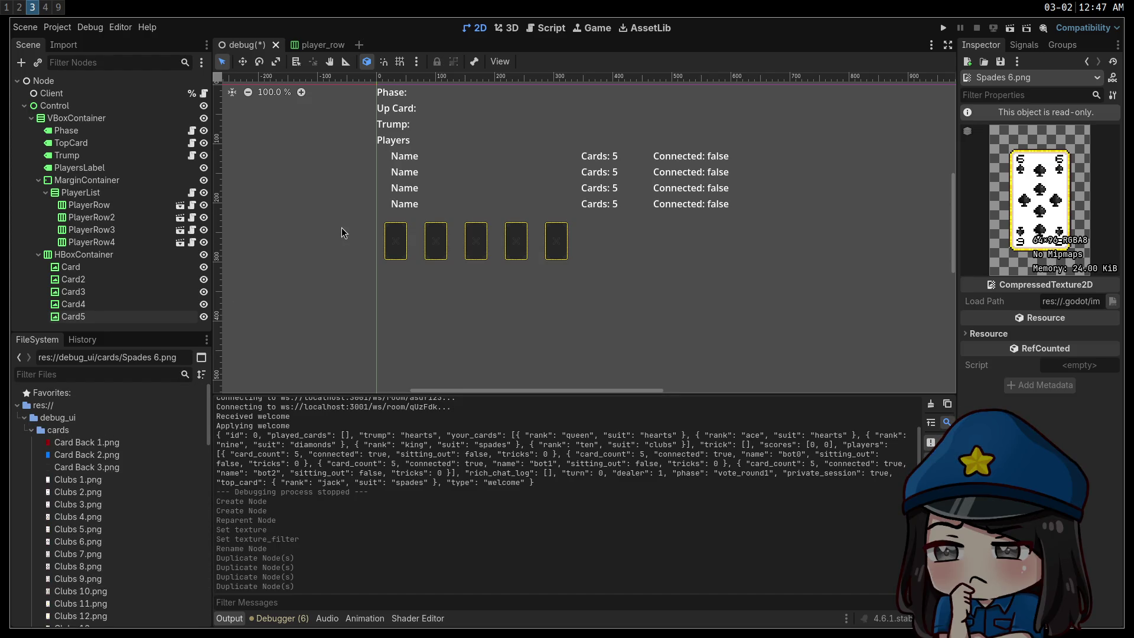
pyautogui.click(97, 256)
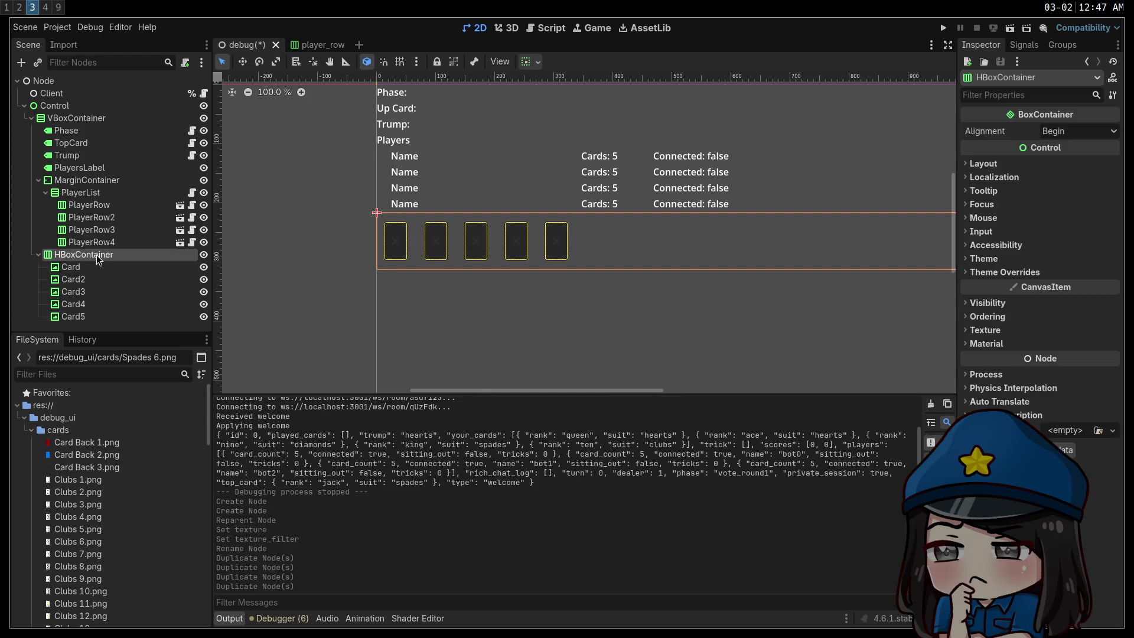
# Attach a new script at res://debug_ui/cards.gd to the HBoxContainer.
pyautogui.rightClick(98, 260)
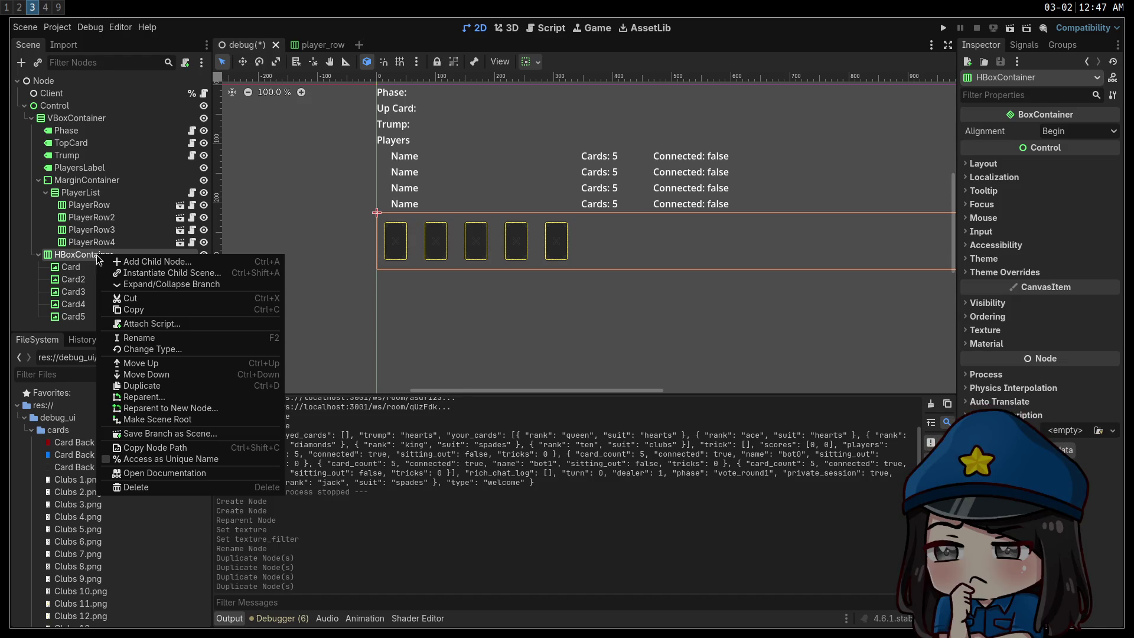
pyautogui.click(145, 324)
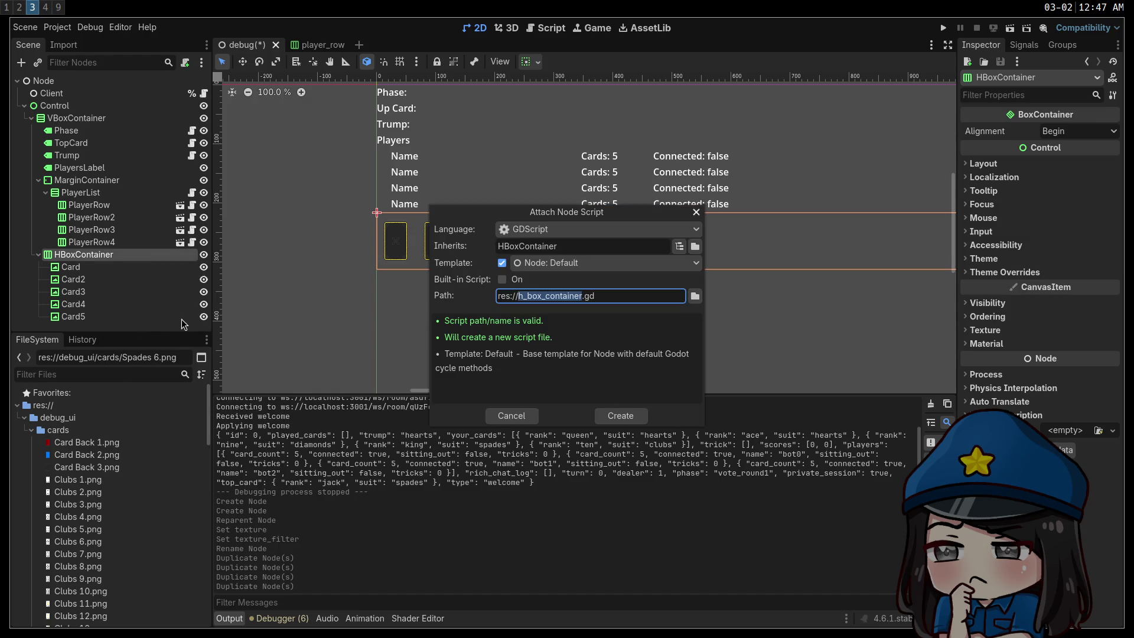
pyautogui.write('debug_ui/c')
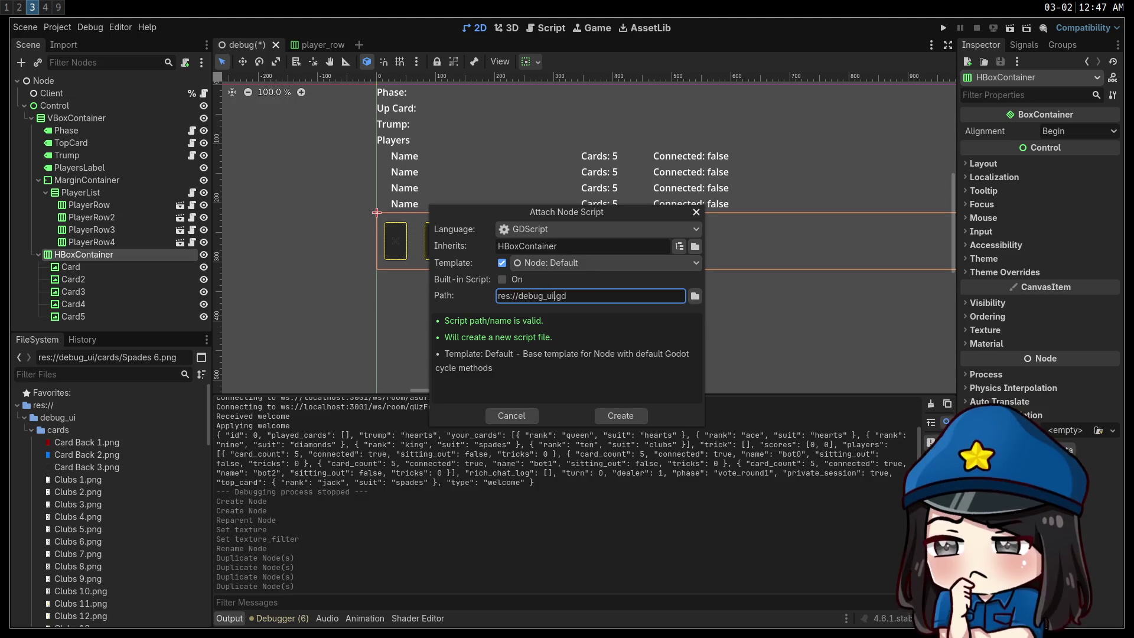
pyautogui.write('ards')
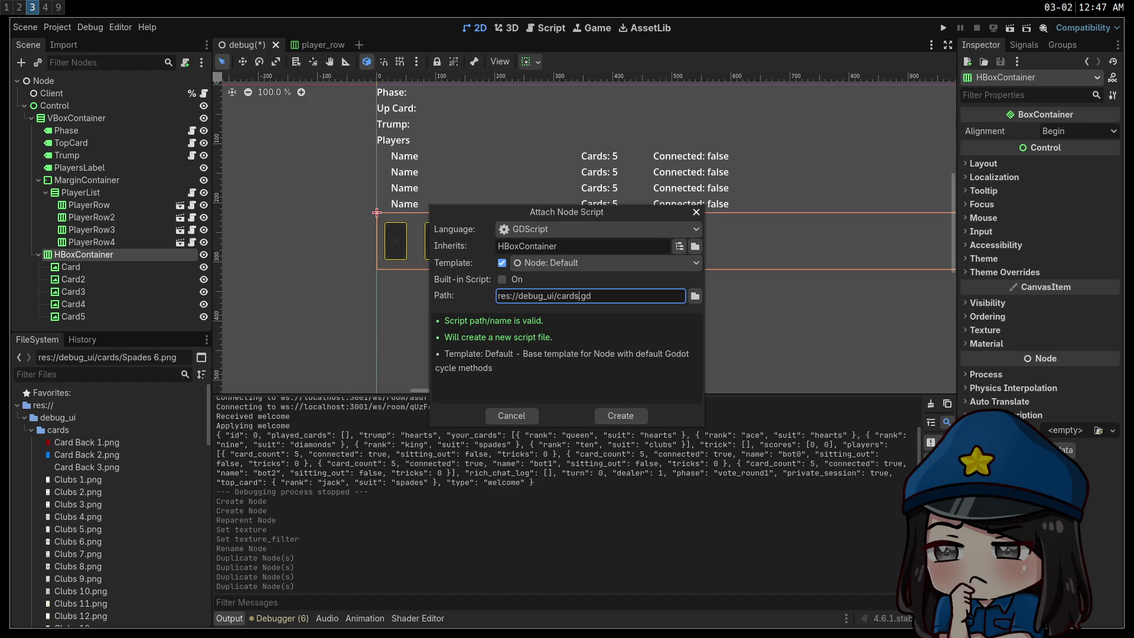
pyautogui.press('Return')
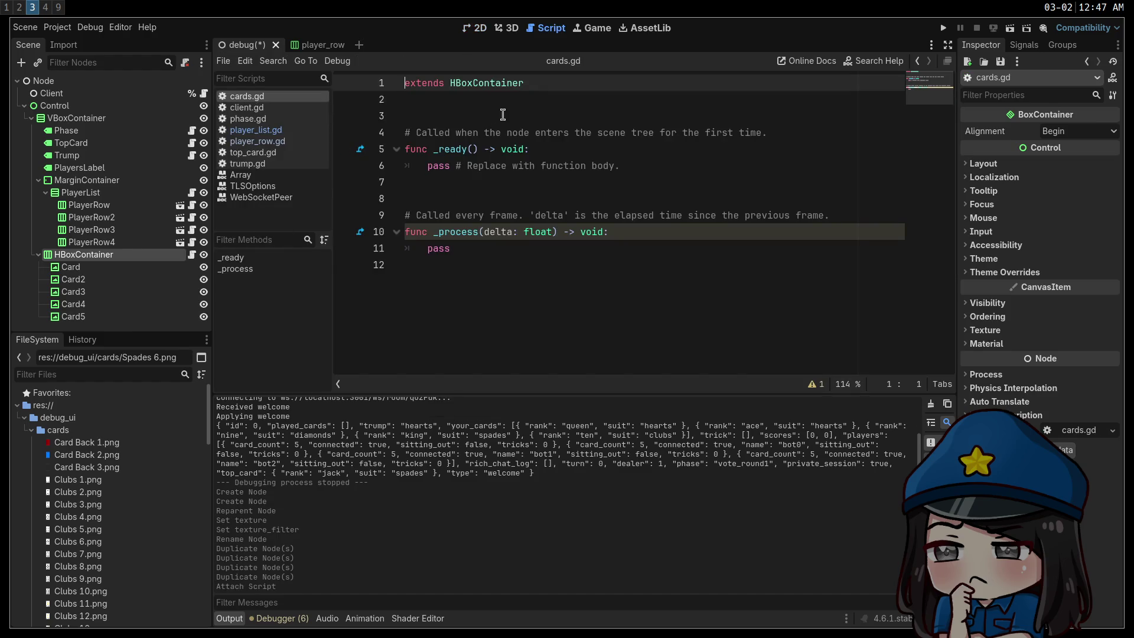
# Declare var cache = {} near the top of cards.gd.
pyautogui.click(505, 116)
pyautogui.click(557, 145)
pyautogui.click(525, 111)
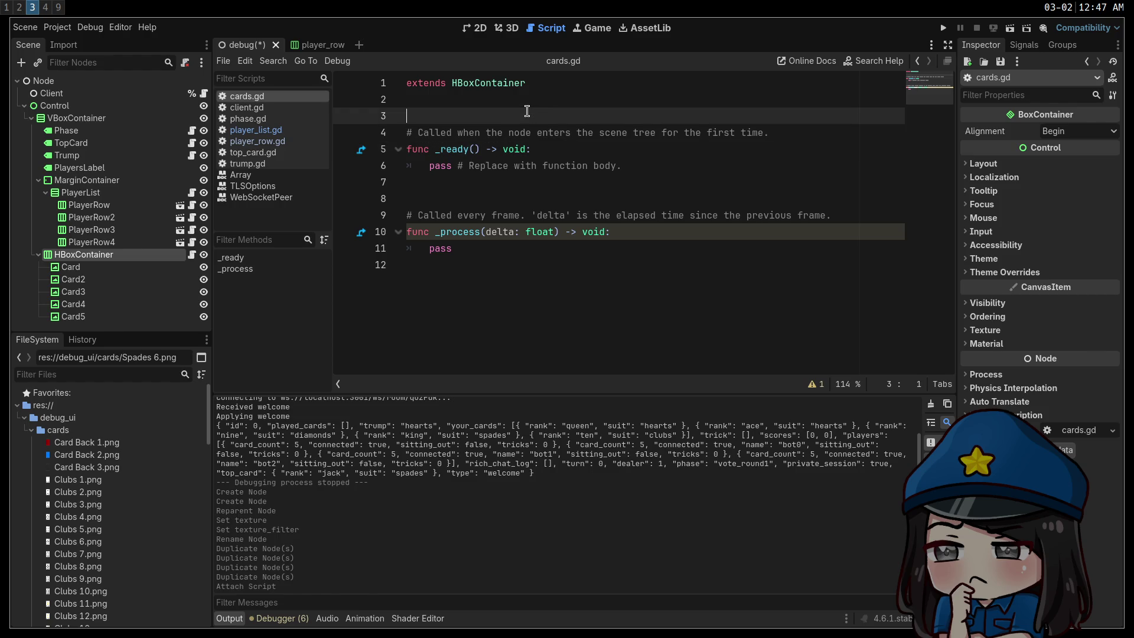
pyautogui.press('Return')
pyautogui.write('var')
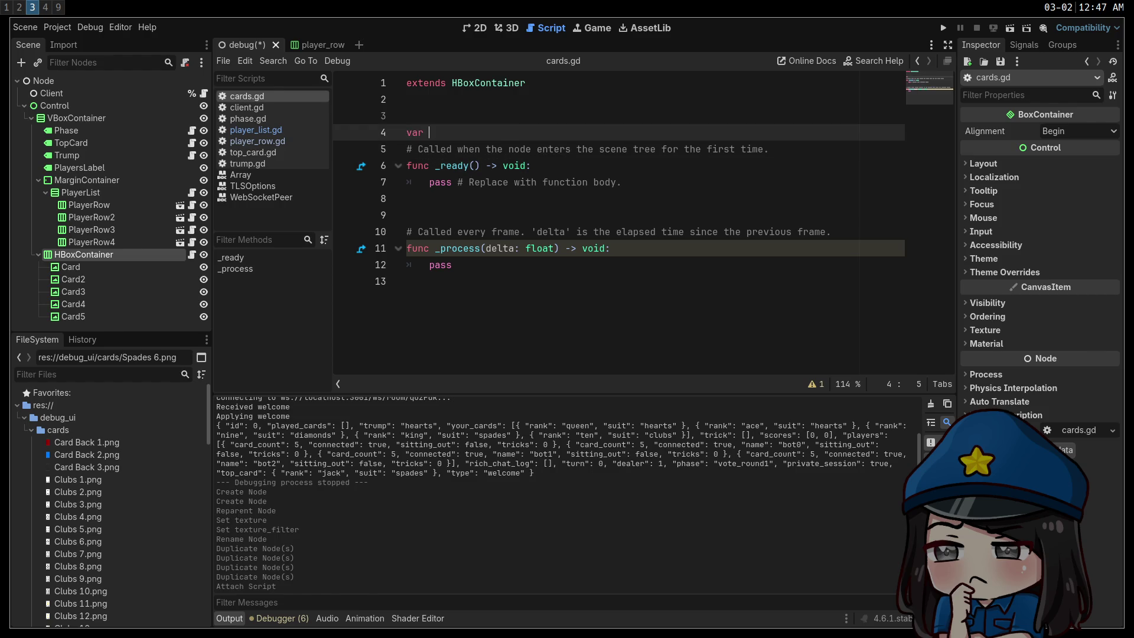
pyautogui.write(' cache = ')
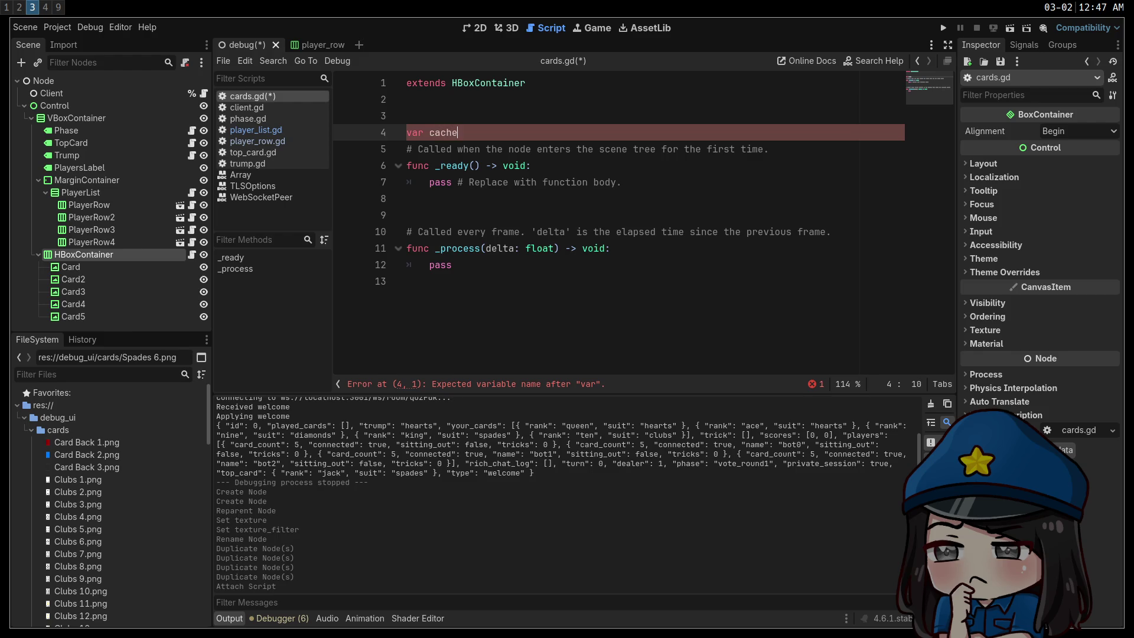
pyautogui.write('{}')
# Add a for i in range(9, 13): print(i) loop in _ready and save.
pyautogui.click(574, 166)
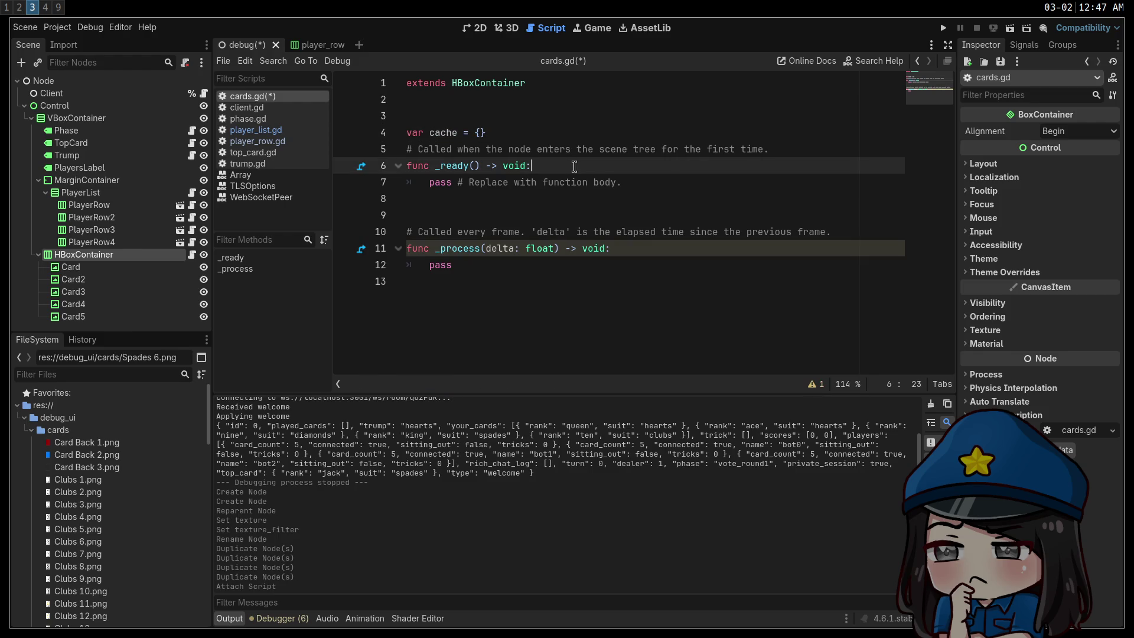
pyautogui.press('Return')
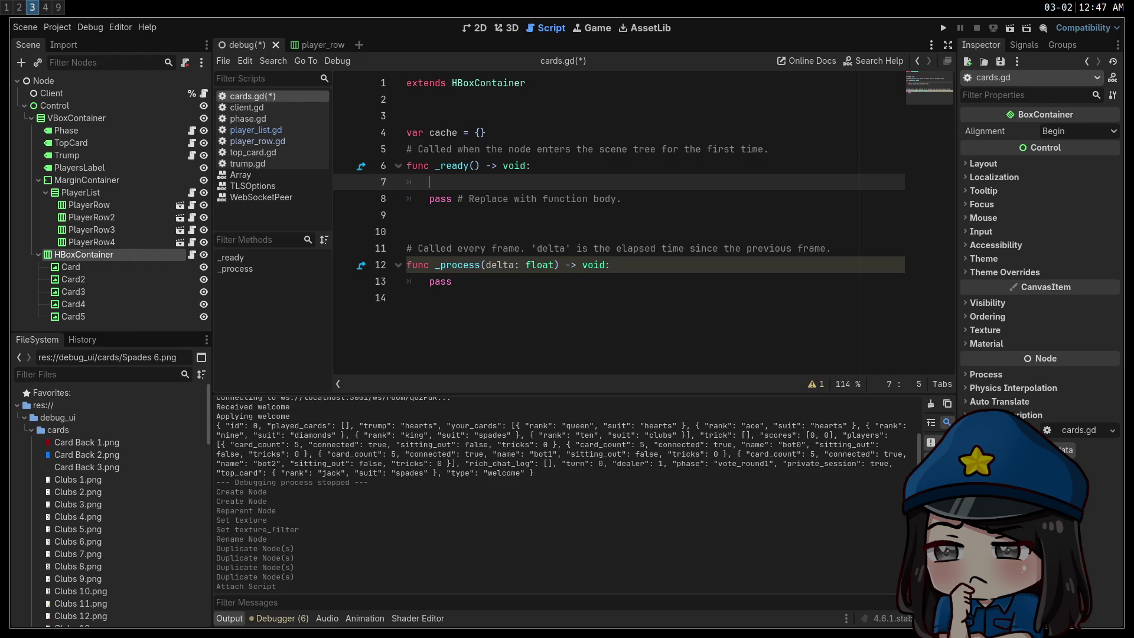
pyautogui.write('for i in range(0')
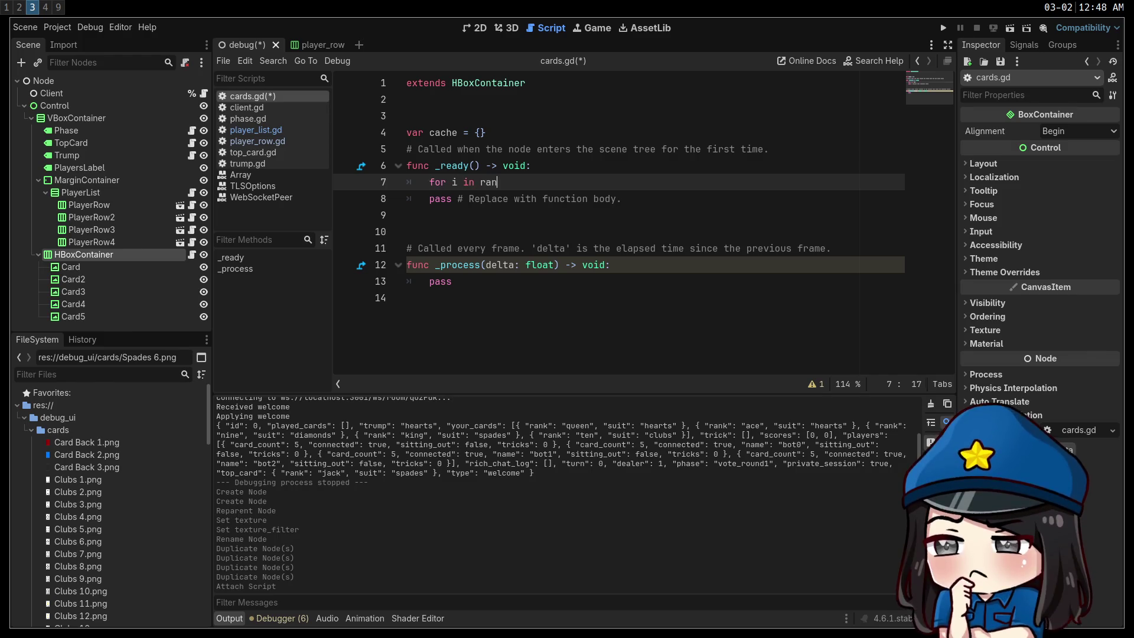
pyautogui.press('BackSpace')
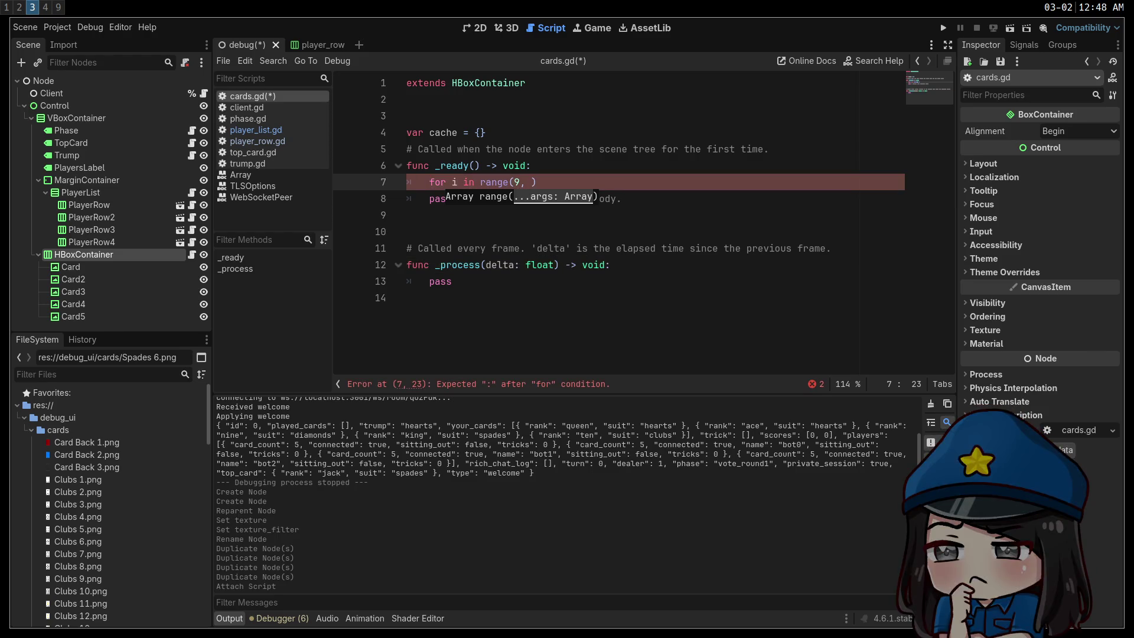
pyautogui.write('13')
pyautogui.write(')')
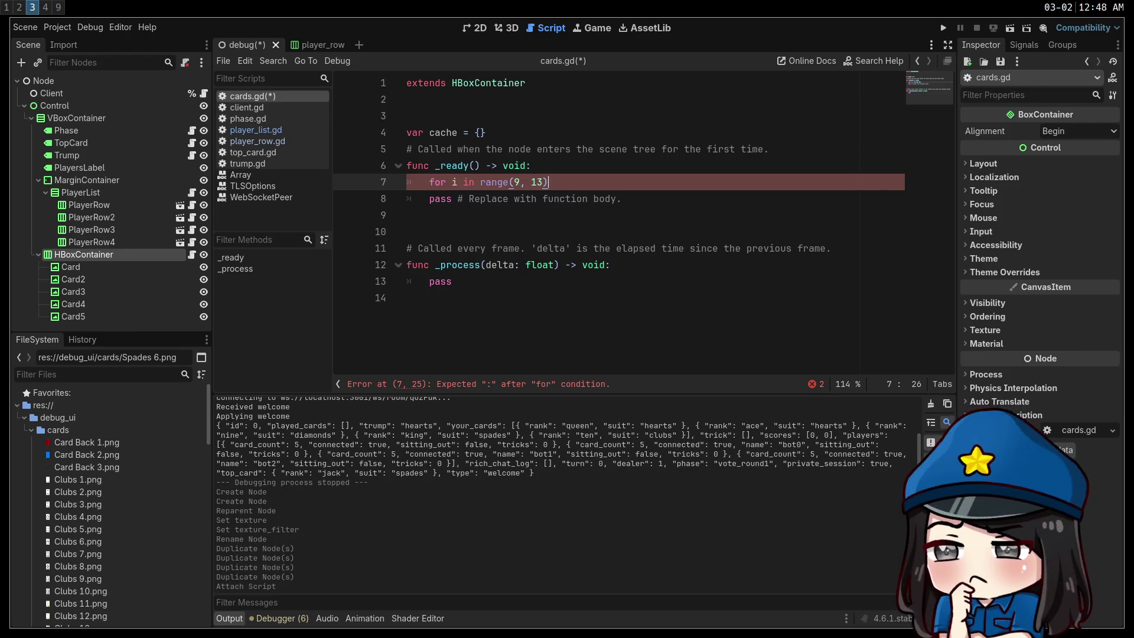
pyautogui.write(':')
pyautogui.press('Return')
pyautogui.write('print(i')
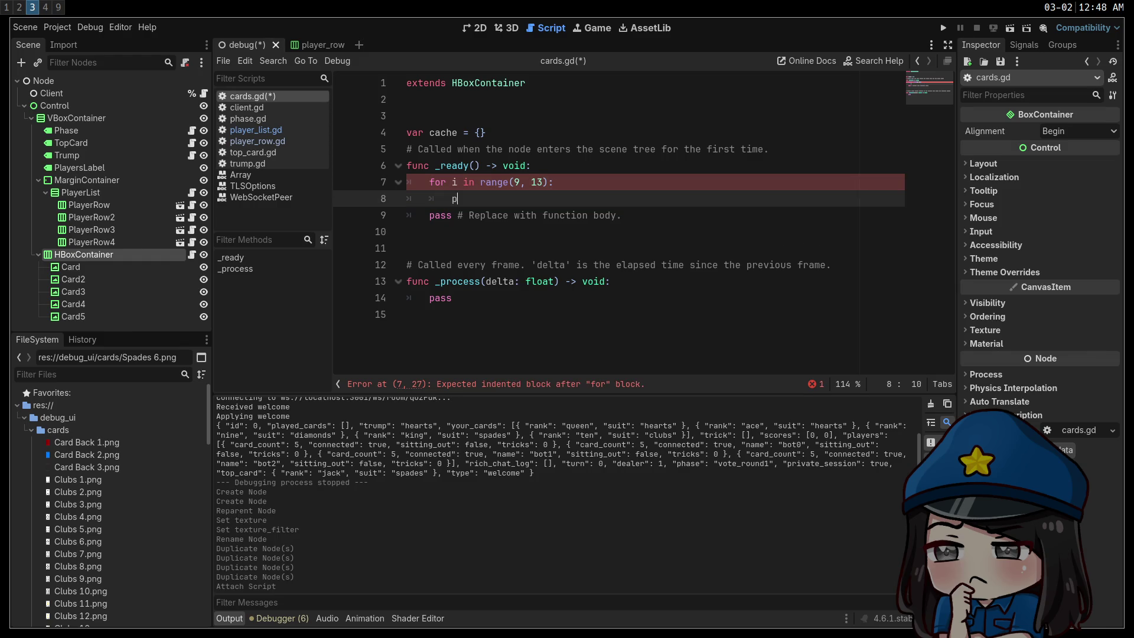
pyautogui.hotkey('ctrl', 's')
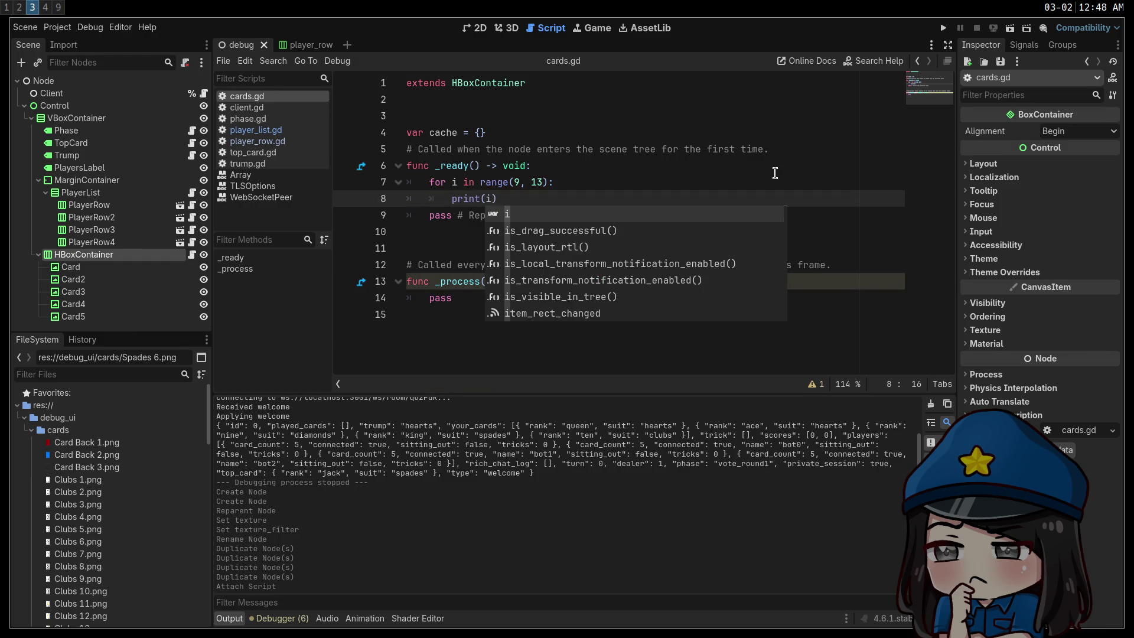
# Run the project to confirm the loop prints 9–12, then stop it.
pyautogui.click(775, 173)
pyautogui.click(944, 27)
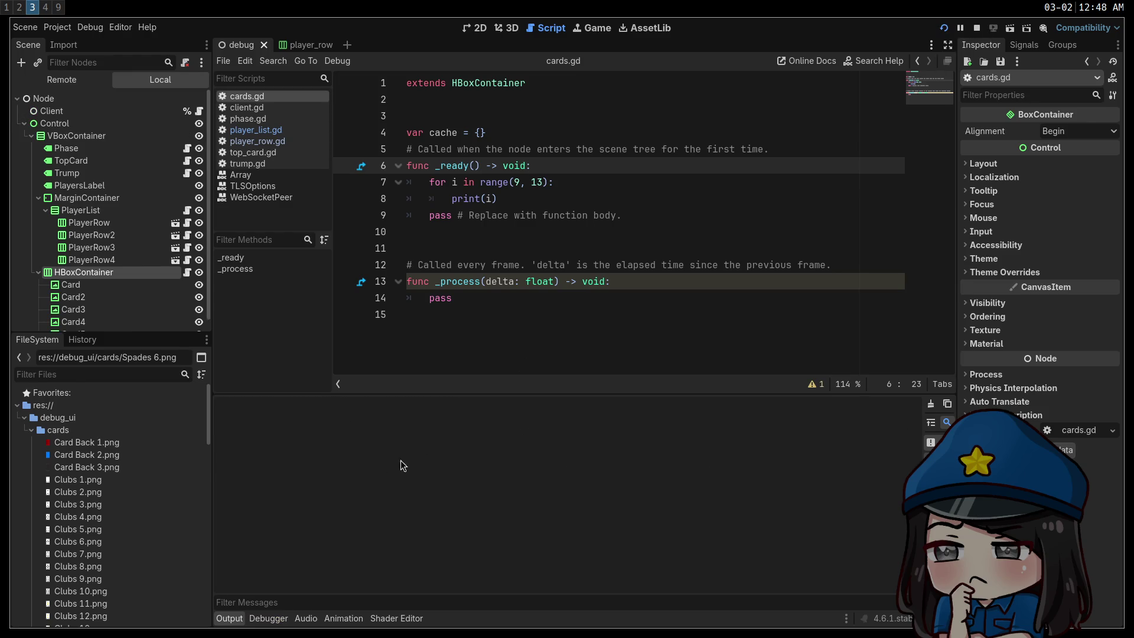
pyautogui.moveTo(402, 398)
pyautogui.mouseDown()
pyautogui.moveTo(552, 253)
pyautogui.moveTo(505, 366)
pyautogui.mouseUp()
pyautogui.click(976, 29)
# Begin a nested loop over "hearts", "diamonds", "clubs", "spades" inside the rank loop.
pyautogui.click(582, 188)
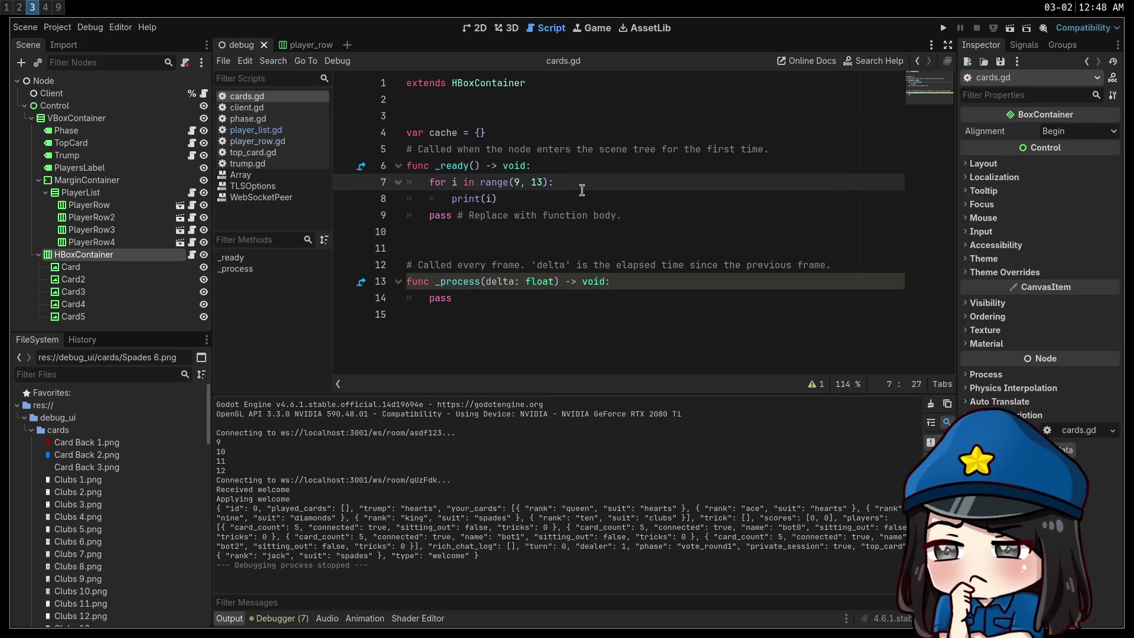
pyautogui.press('Return')
pyautogui.write('for ')
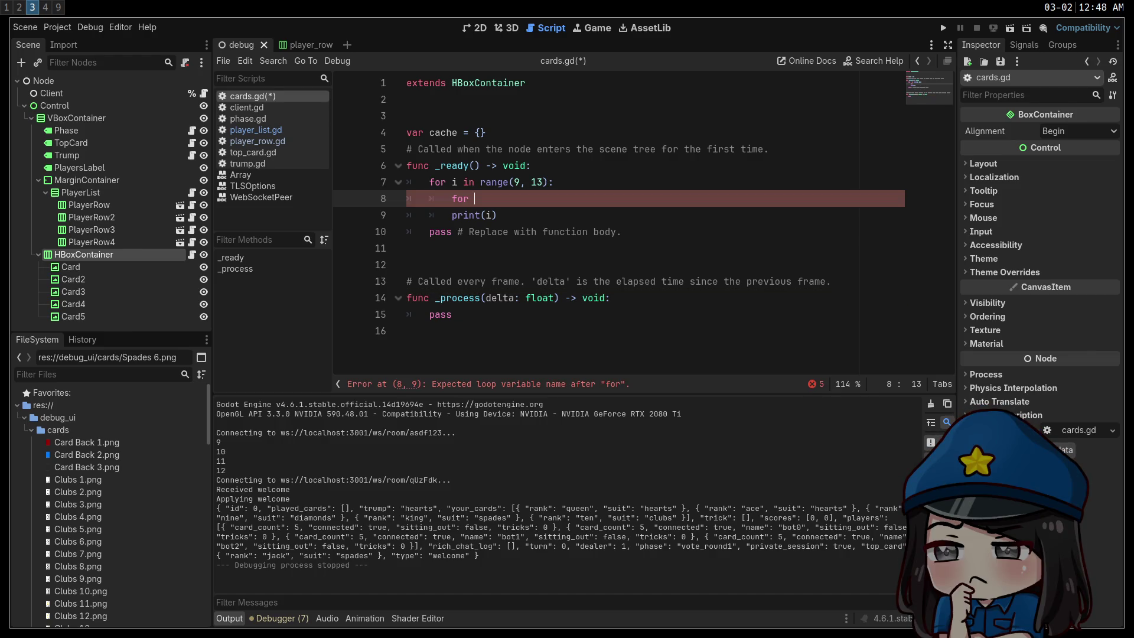
pyautogui.write('suit in ["hea')
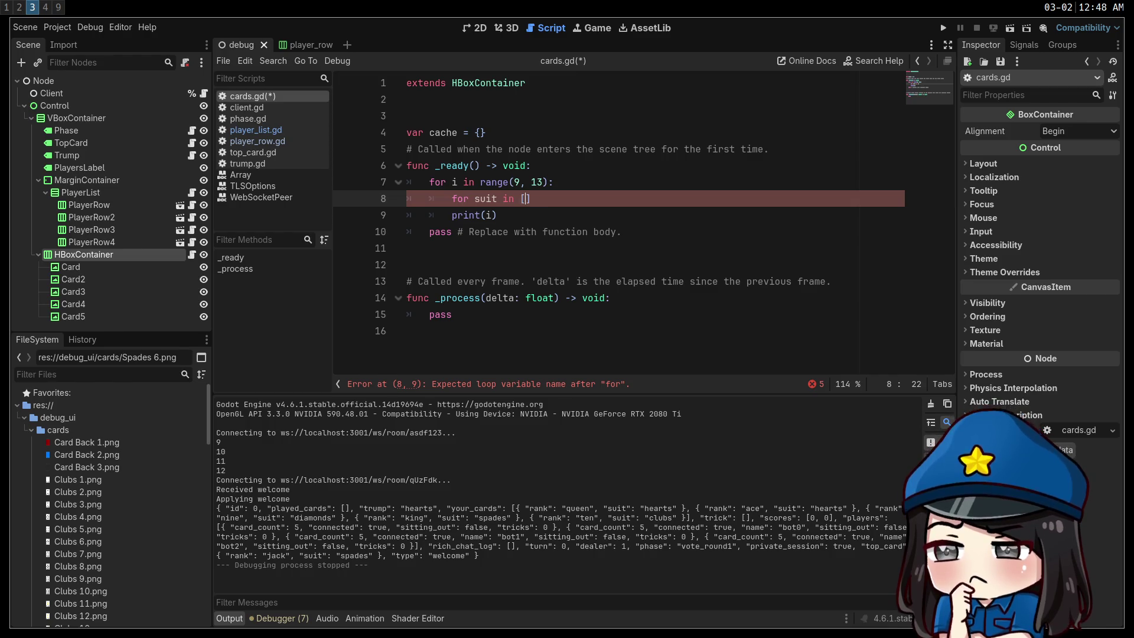
pyautogui.write('rts", "diamonds')
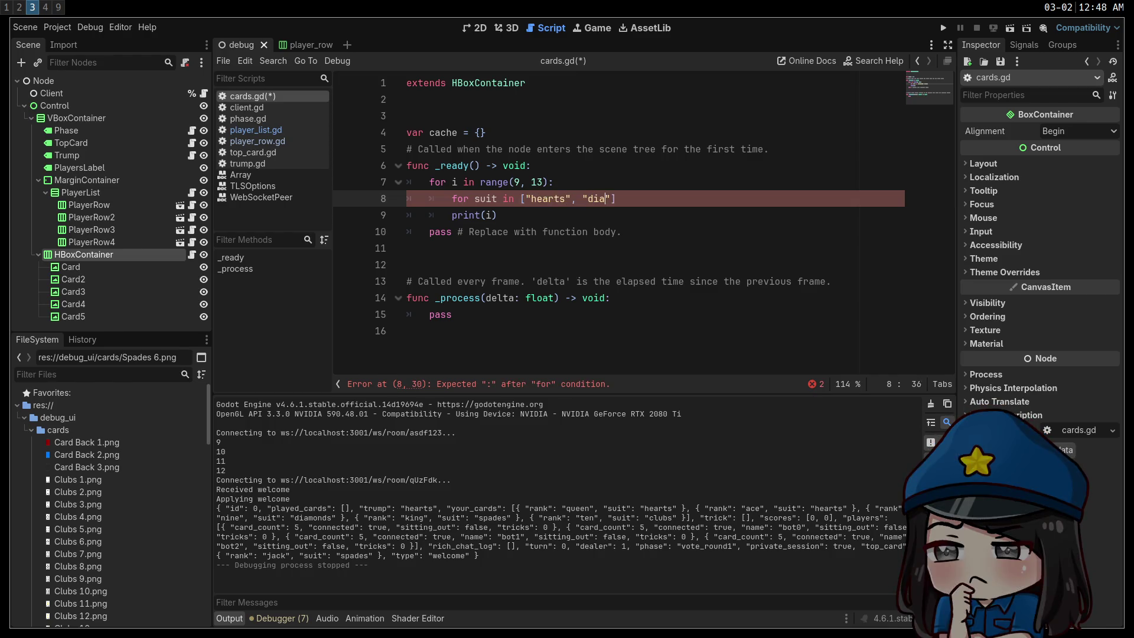
pyautogui.write('", "clubs')
pyautogui.write('", "spad')
pyautogui.write('es"')
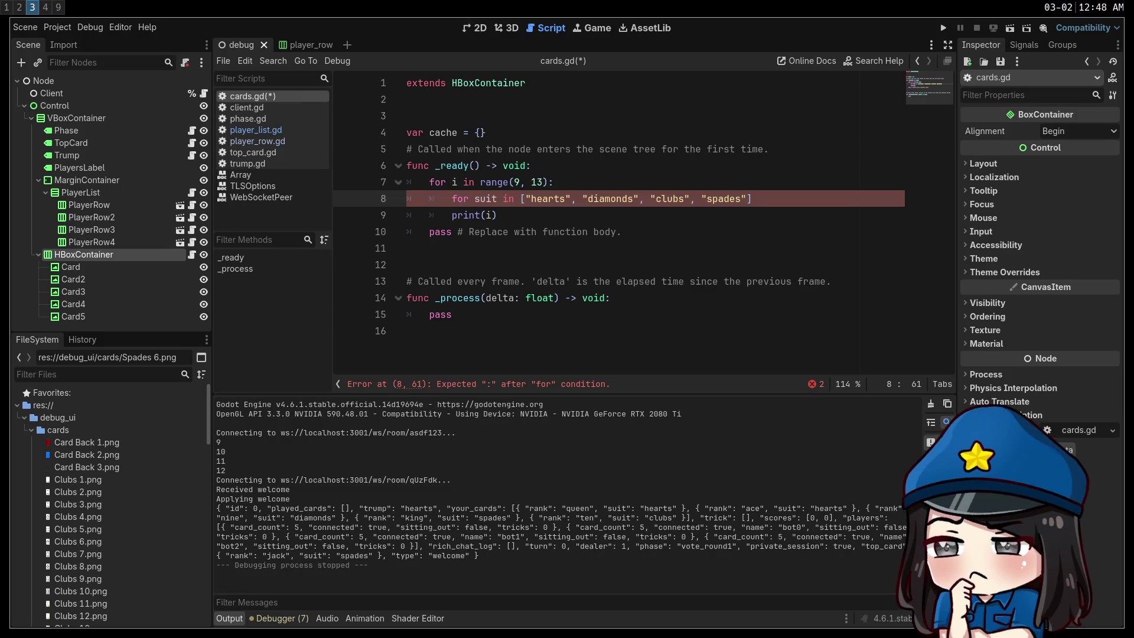
# Finish the suit loop line with a colon and open its indented body.
pyautogui.scroll(-5, 98, 523)
pyautogui.scroll(-10, 109, 523)
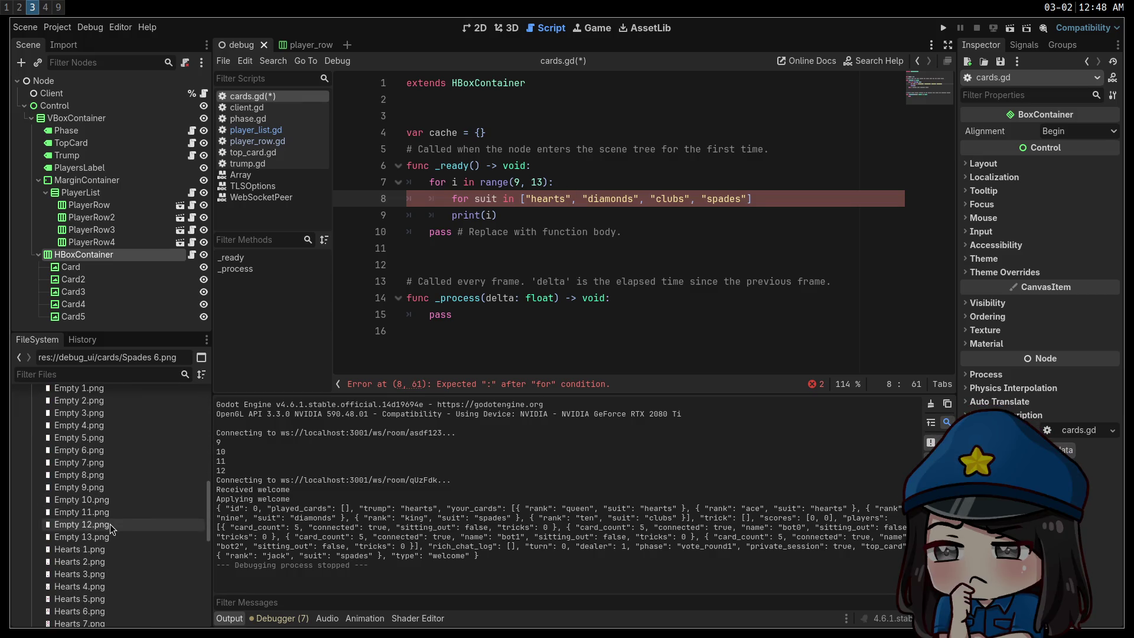
pyautogui.scroll(5, 110, 525)
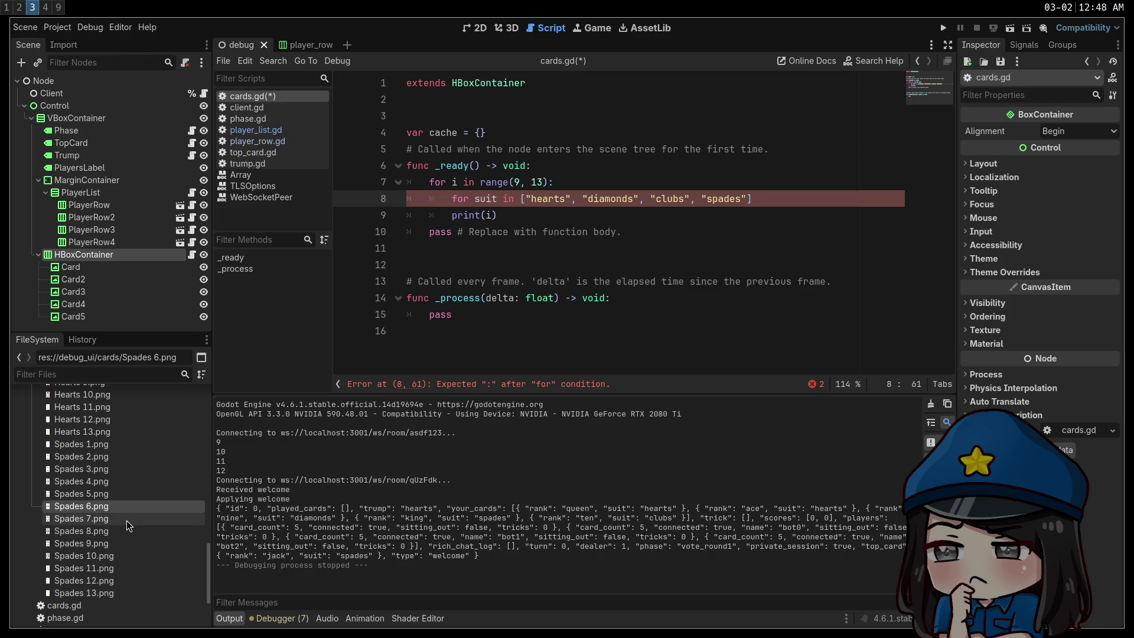
pyautogui.write(':')
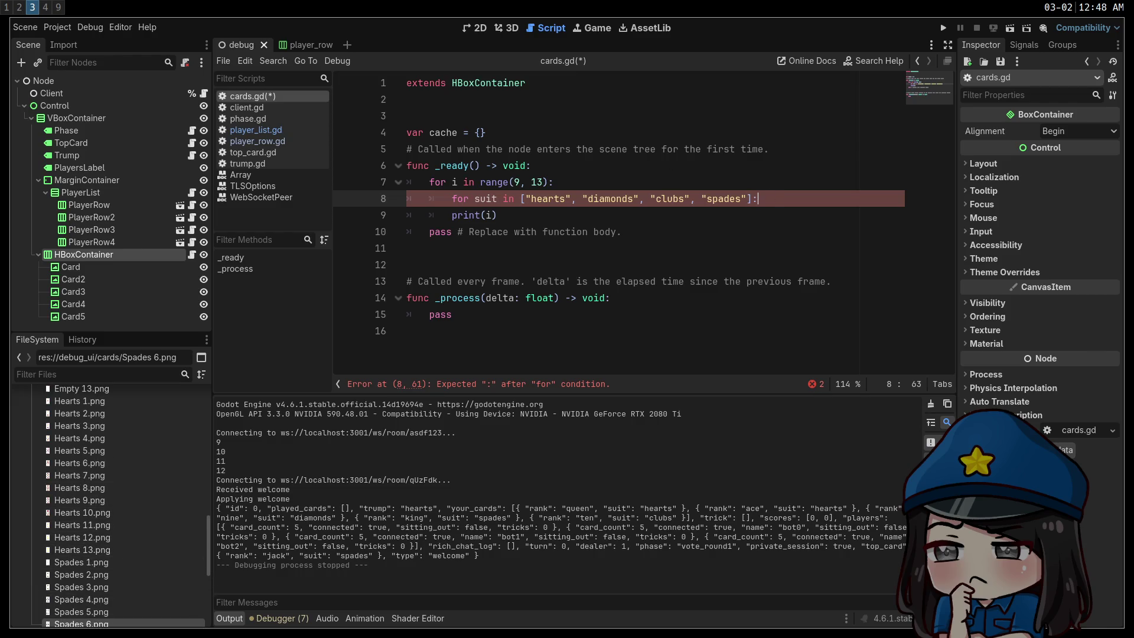
pyautogui.press('Return')
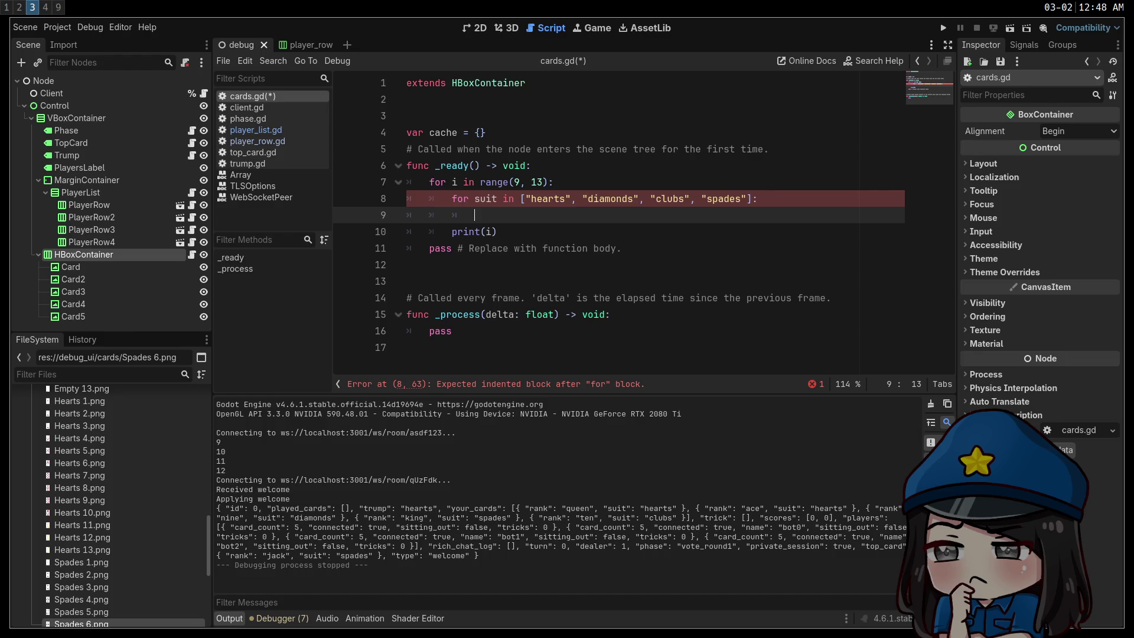
# Delete the print(i) statement and the comment above _ready.
pyautogui.click(384, 231)
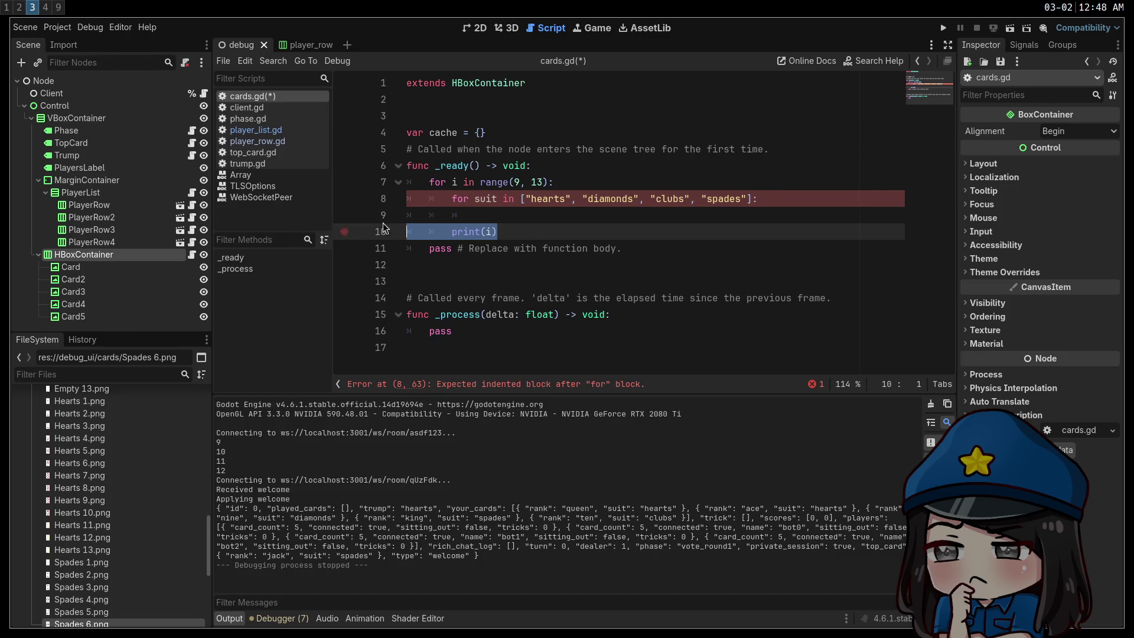
pyautogui.hotkey('ctrl', 'x')
pyautogui.click(566, 216)
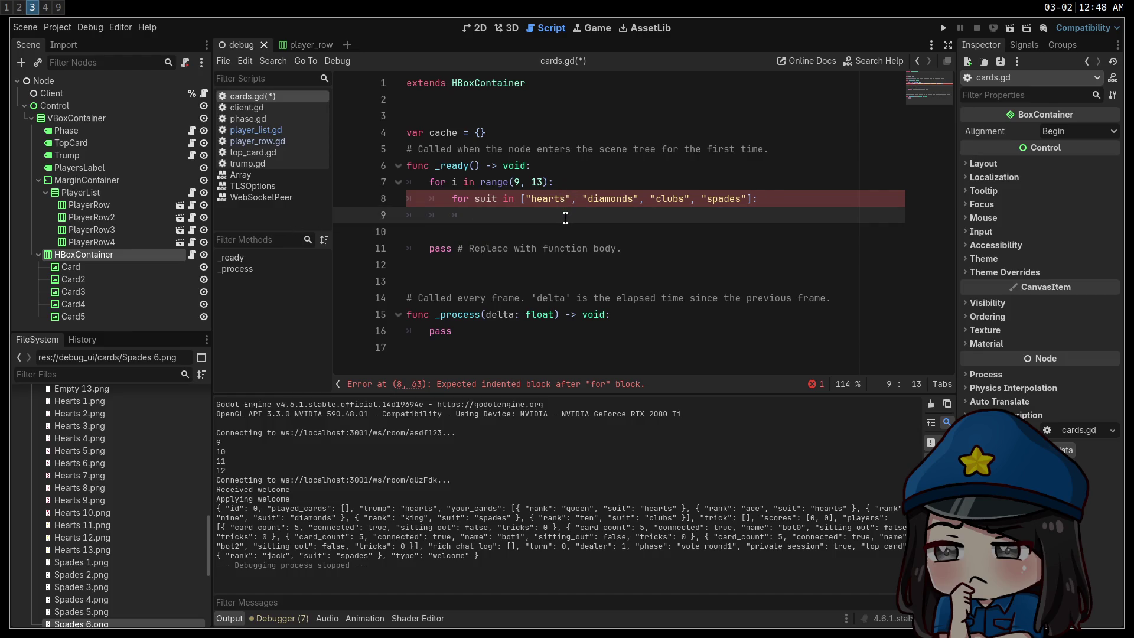
pyautogui.moveTo(780, 149); pyautogui.dragTo(399, 152)
pyautogui.press('BackSpace')
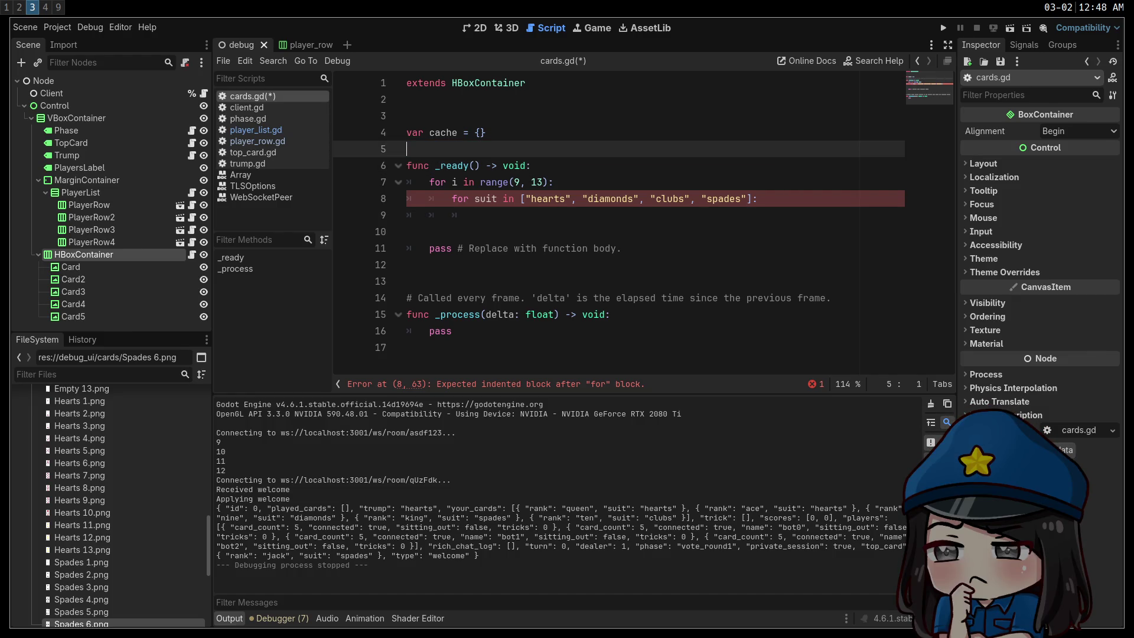
# Declare var ranks = ["nine", "ten", "jack", "queen", "king", "ace"] above _ready.
pyautogui.press('Return')
pyautogui.write('var ranks = [')
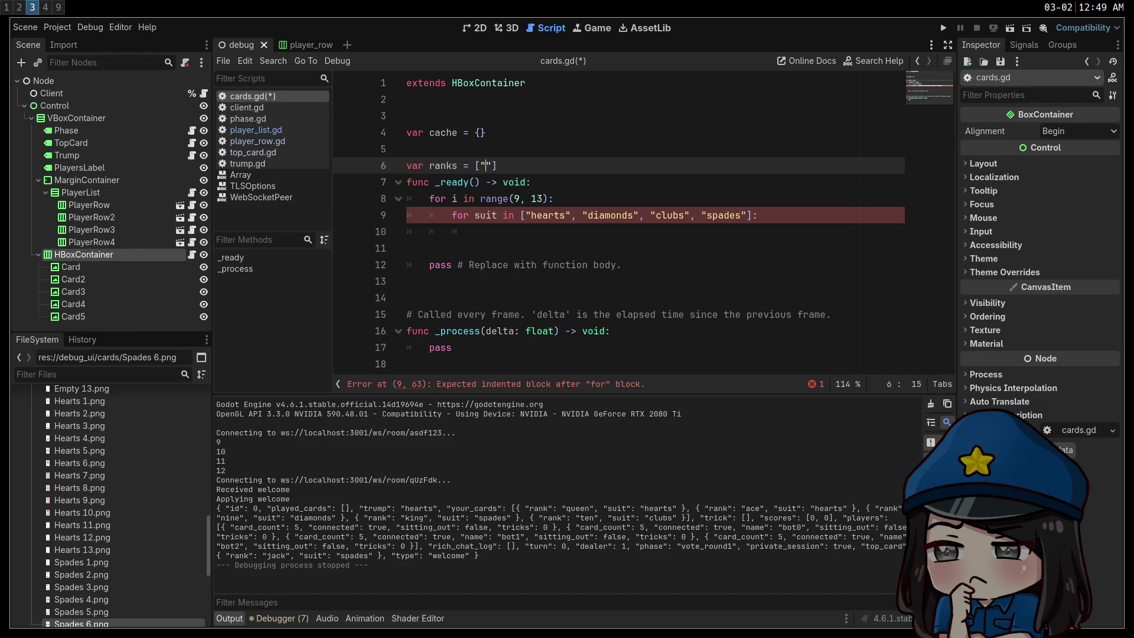
pyautogui.write('nine", "')
pyautogui.write('ten", "jack", "queen')
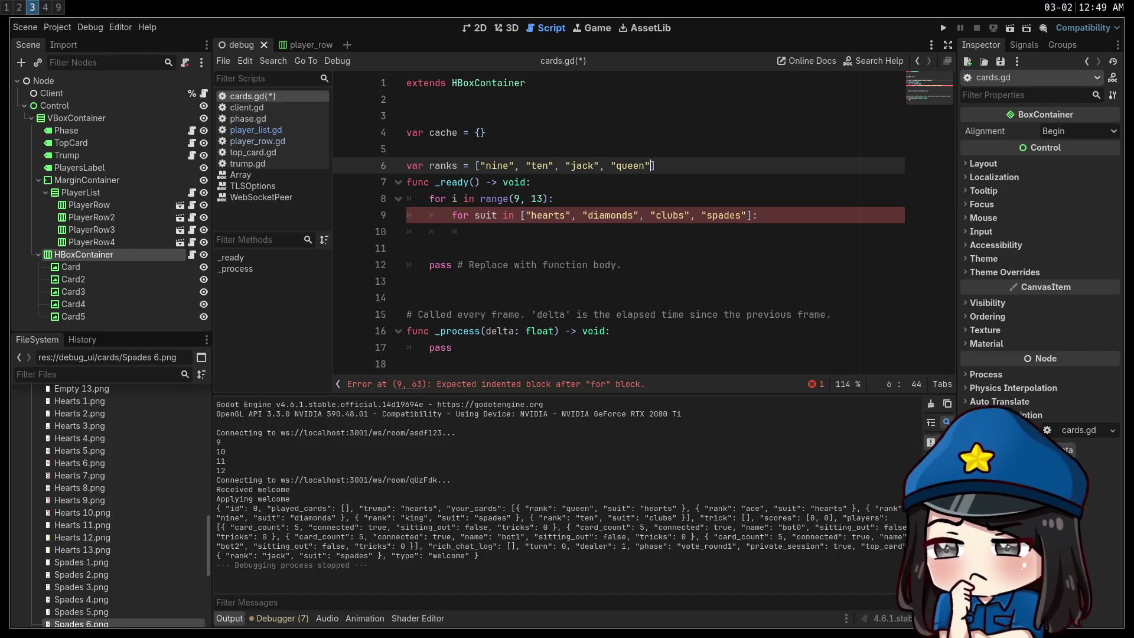
pyautogui.write('", "king", "ace"')
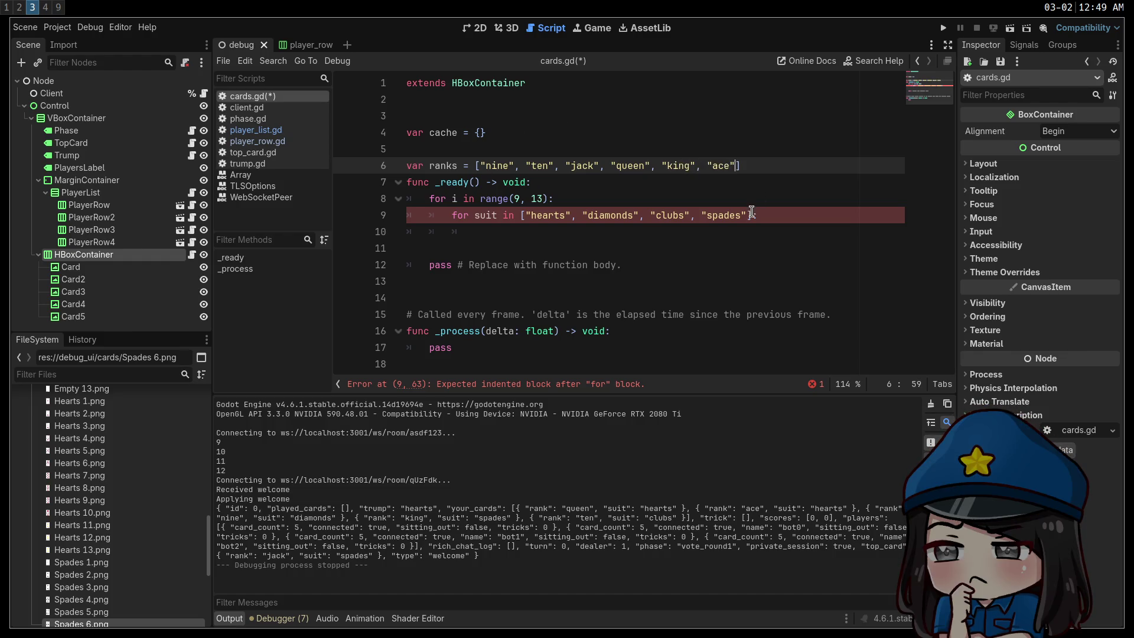
# In the suit loop, write var key = ranks[i] + "_" + suit and start cache[key] =.
pyautogui.click(726, 246)
pyautogui.click(729, 230)
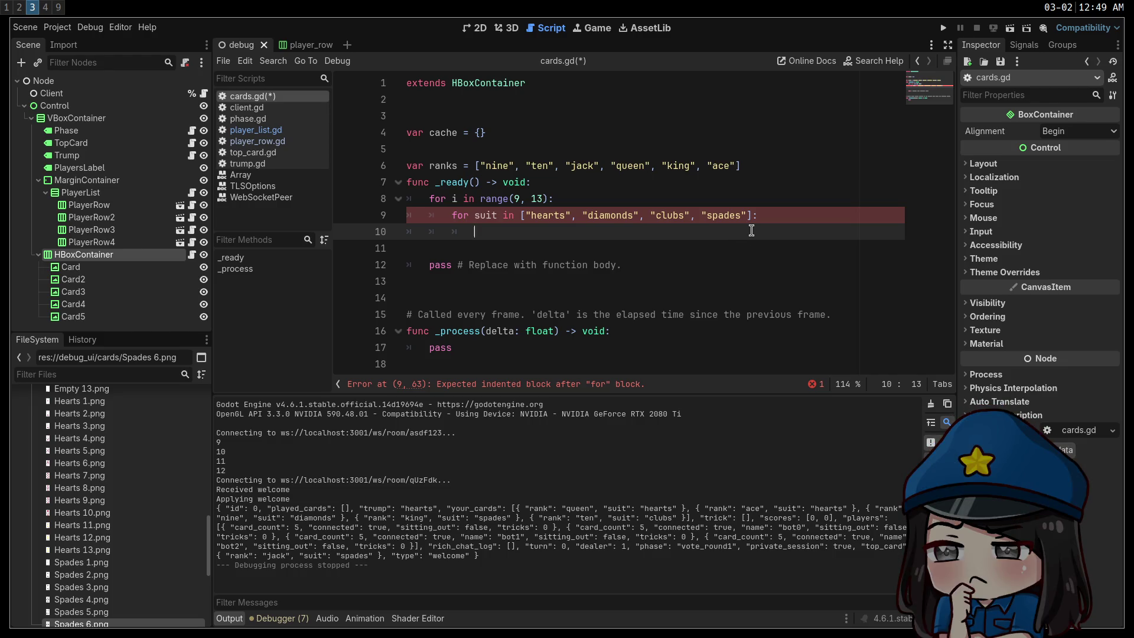
pyautogui.write('ranks[i]')
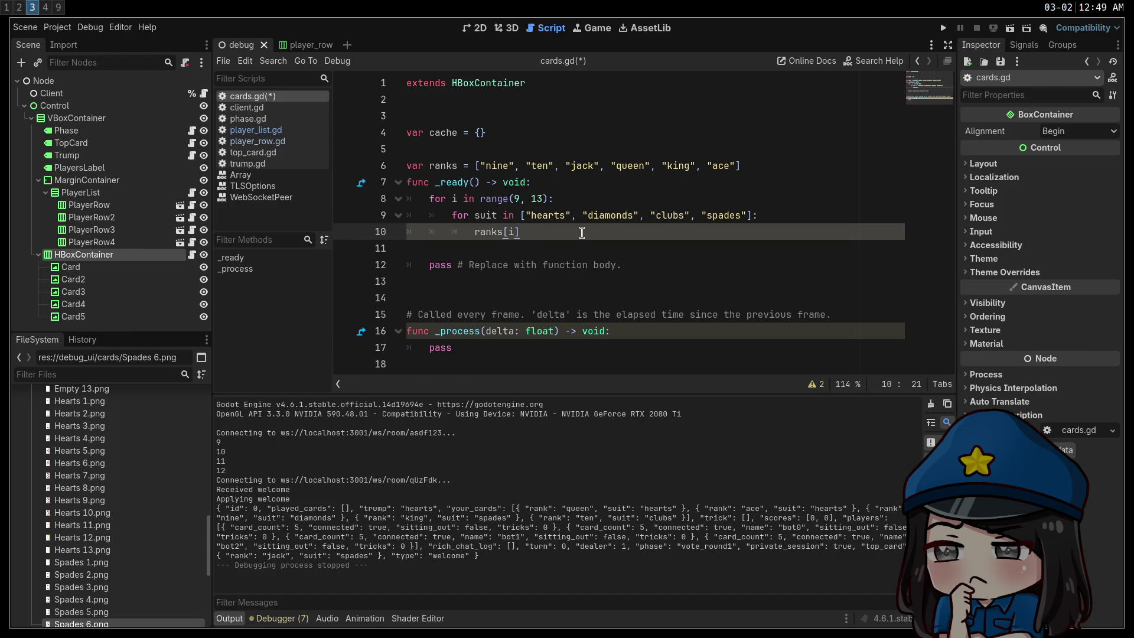
pyautogui.write(' + "_" + ')
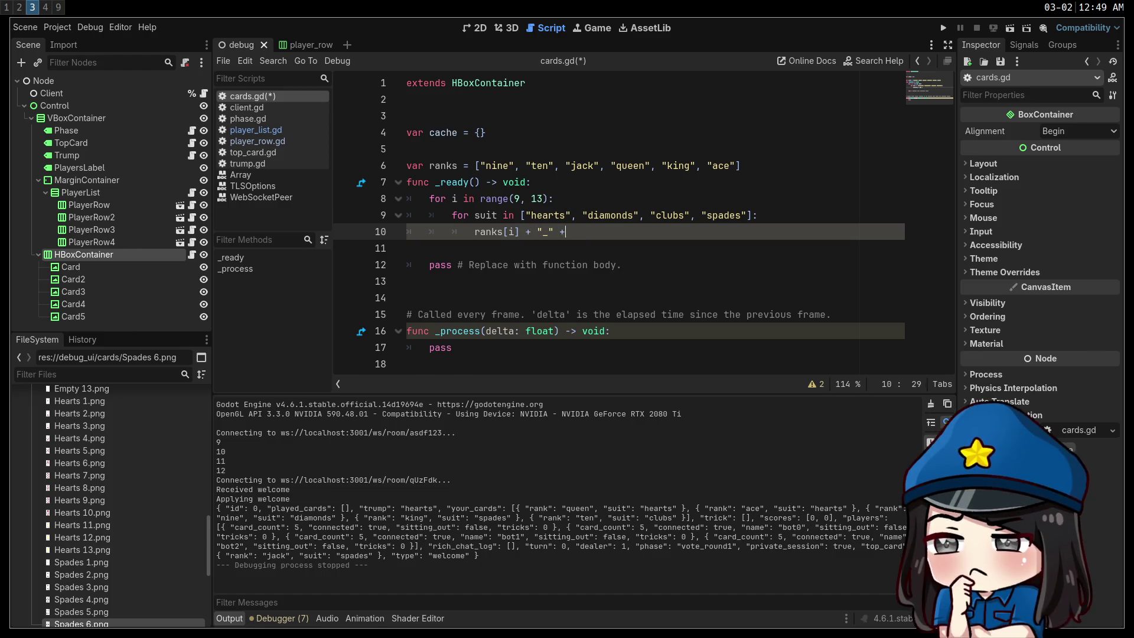
pyautogui.write('suit')
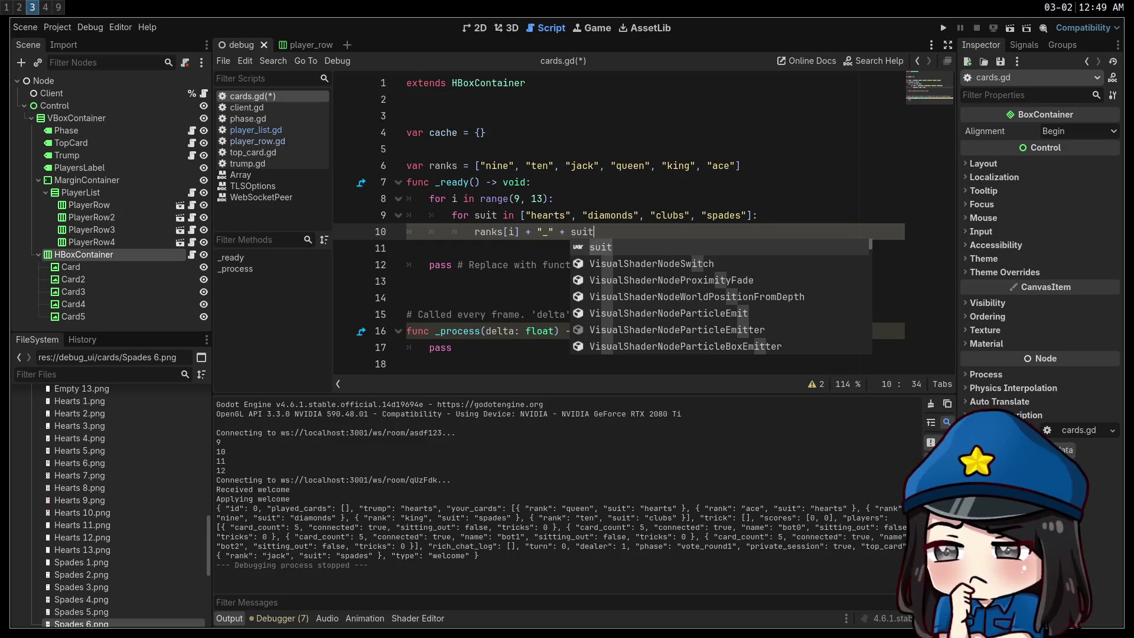
pyautogui.click(474, 231)
pyautogui.write('var key =')
pyautogui.press('End')
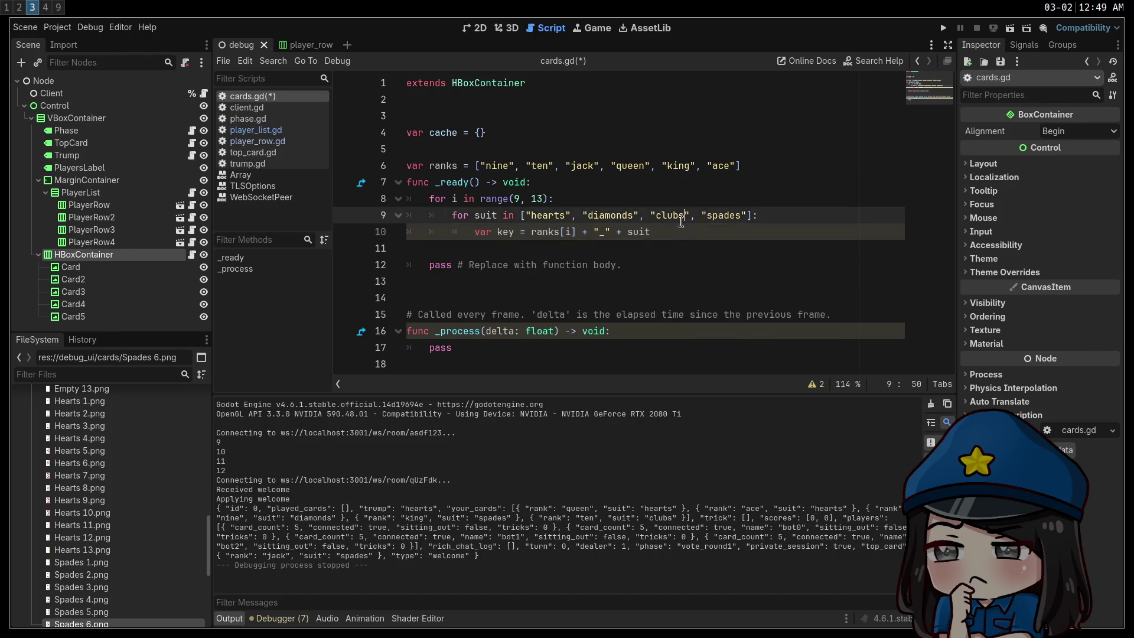
pyautogui.press('Return')
pyautogui.write('cache')
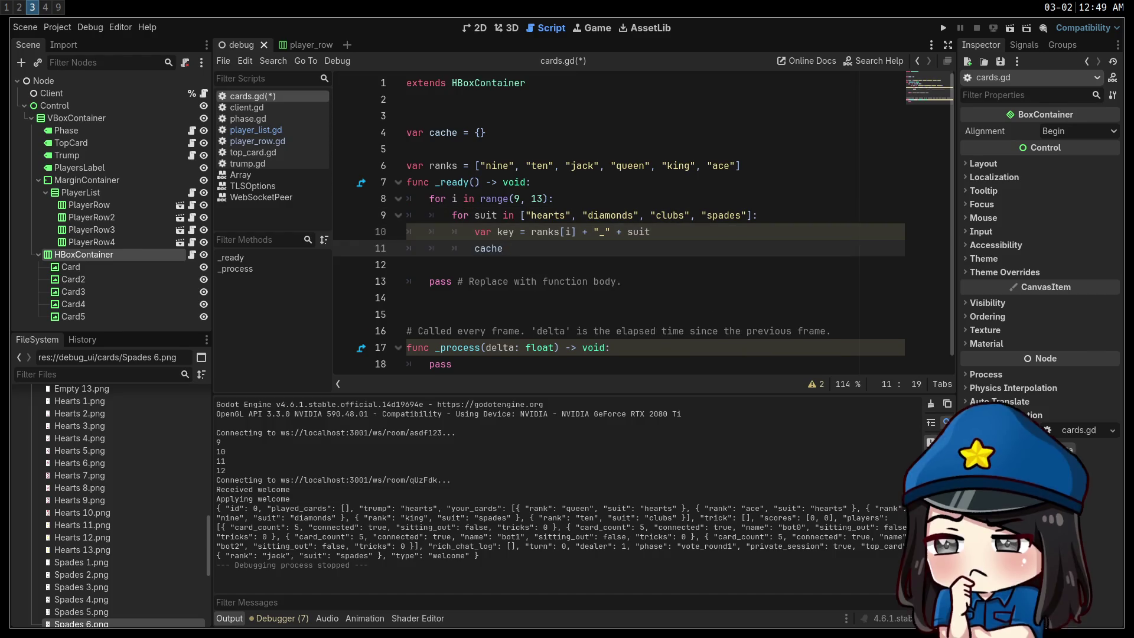
pyautogui.write('[key] =')
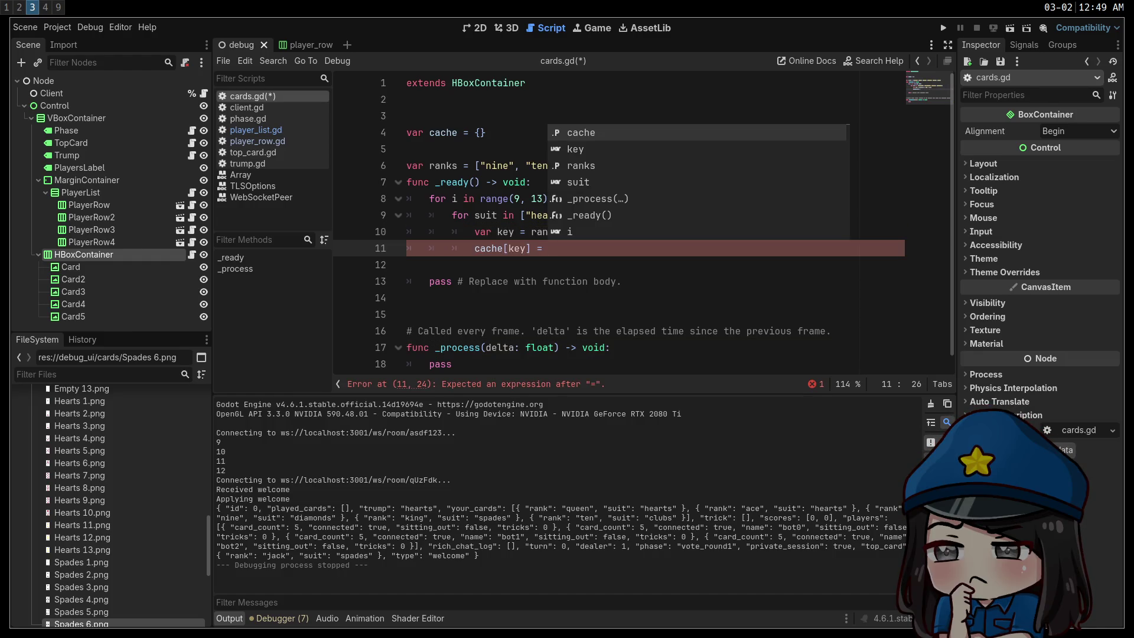
# Add a partial "".to_up line and start a func title_case(s) helper header.
pyautogui.click(647, 248)
pyautogui.click(711, 215)
pyautogui.click(722, 227)
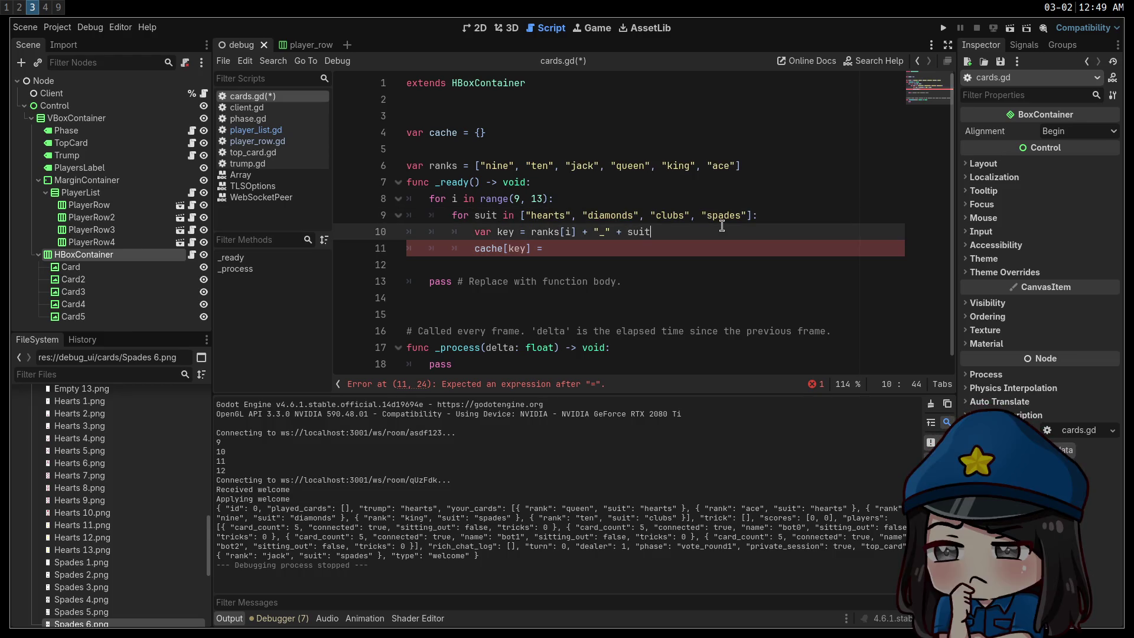
pyautogui.press('Return')
pyautogui.write('key.to')
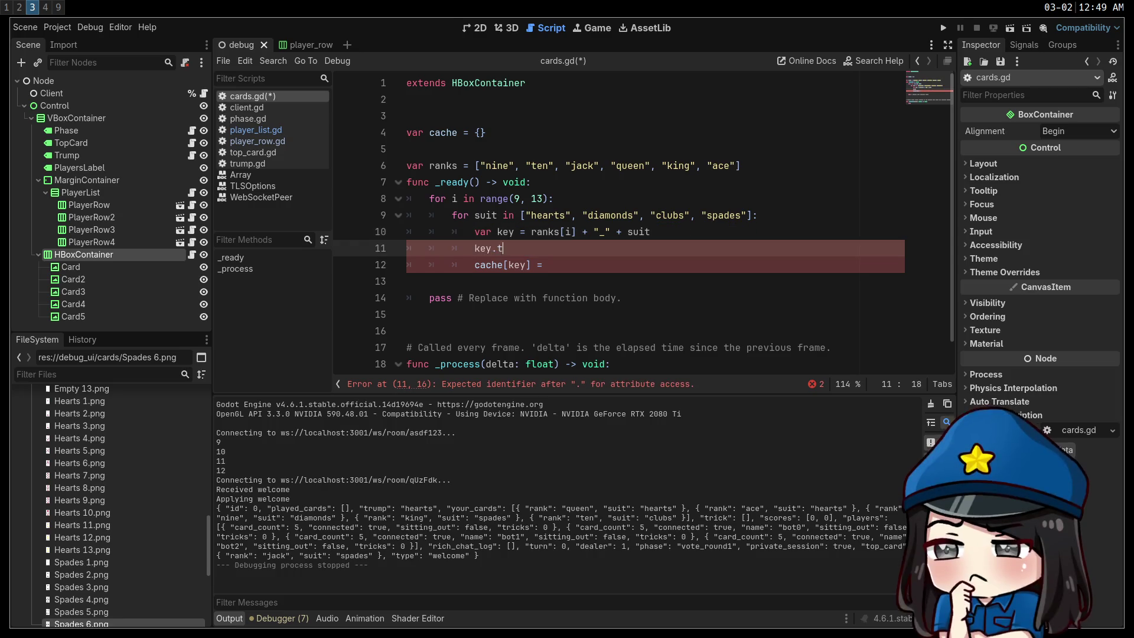
pyautogui.press('BackSpace')
pyautogui.press('BackSpace')
pyautogui.press('BackSpace')
pyautogui.write('"".to_up')
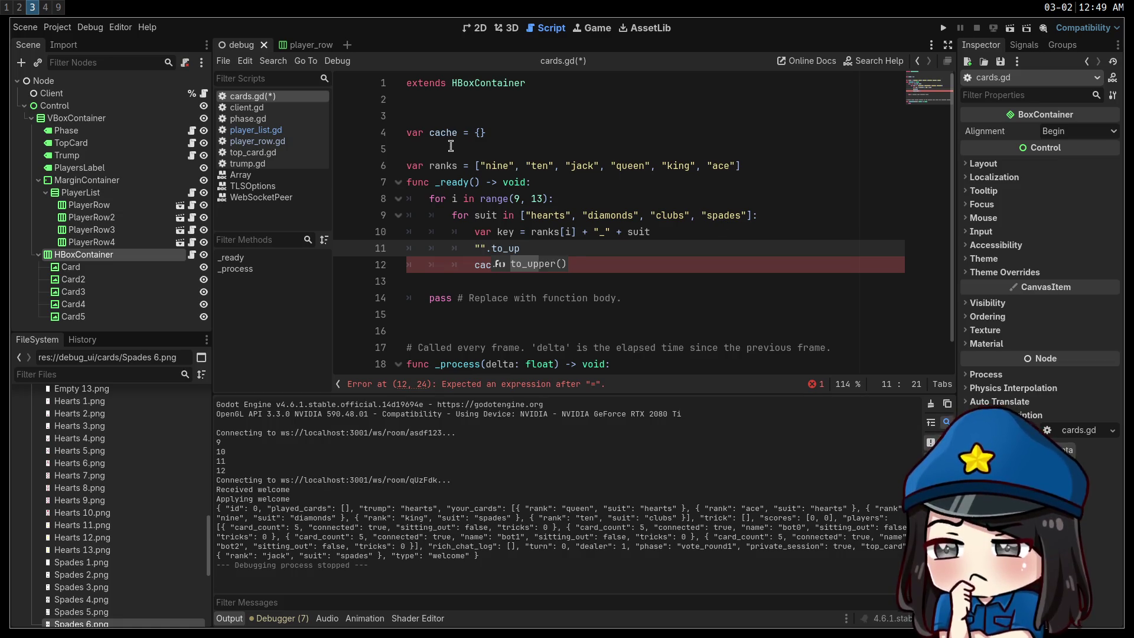
pyautogui.click(451, 146)
pyautogui.press('Return')
pyautogui.write('func title')
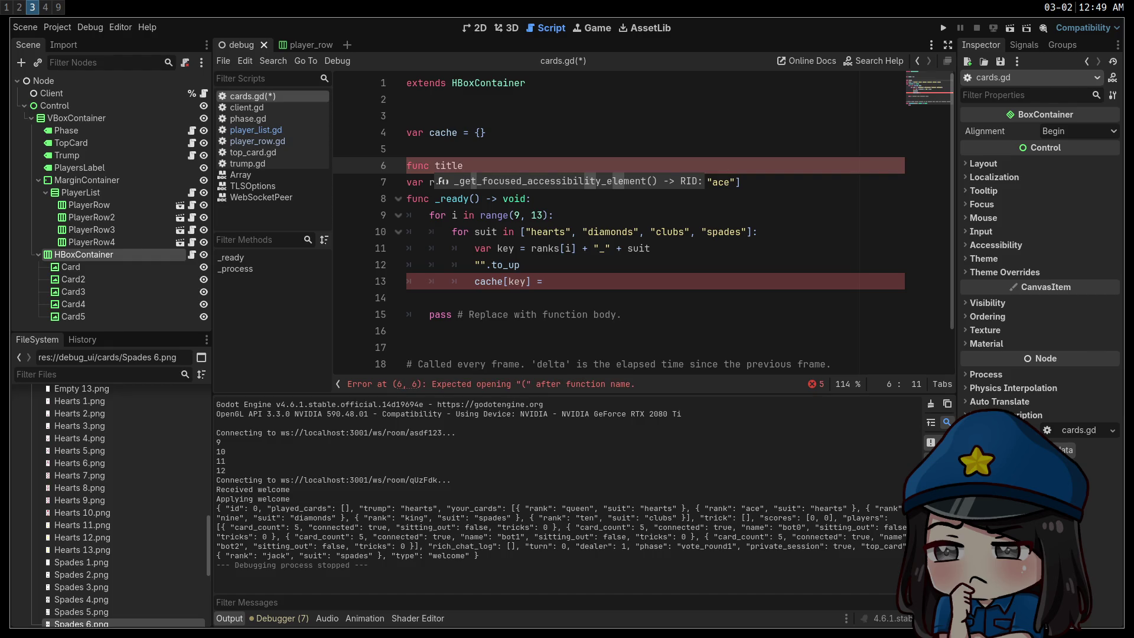
pyautogui.write('_')
pyautogui.write('case(s:')
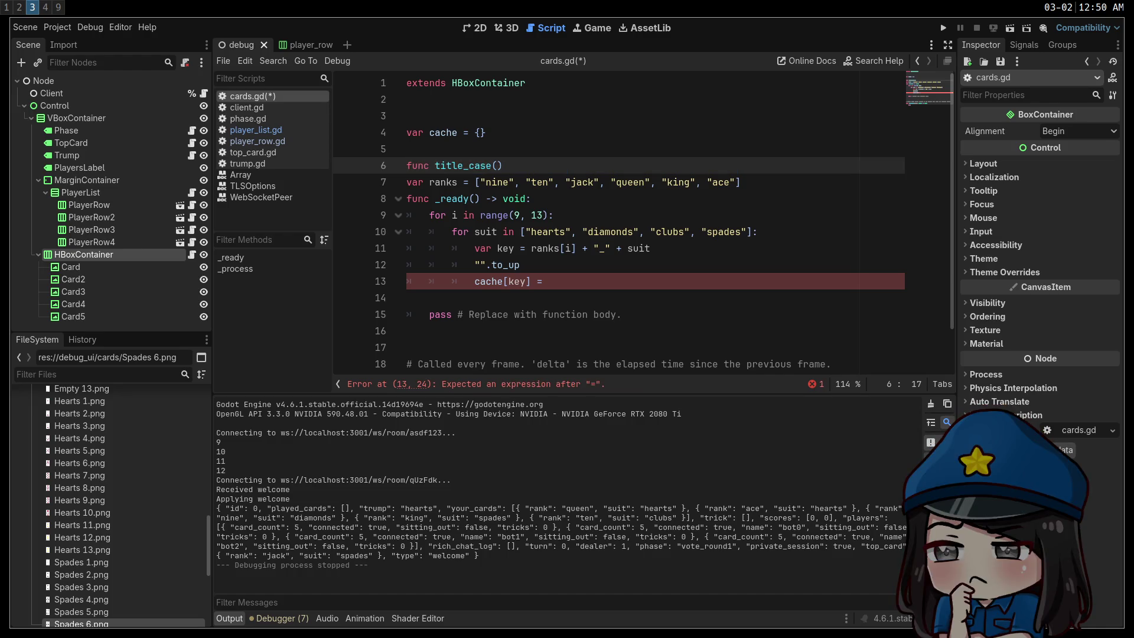
pyautogui.write(' string)')
# Make title_case(s: String) return s[0].to_upper() + s.substr(1).
pyautogui.press('BackSpace')
pyautogui.press('BackSpace')
pyautogui.press('BackSpace')
pyautogui.write('String')
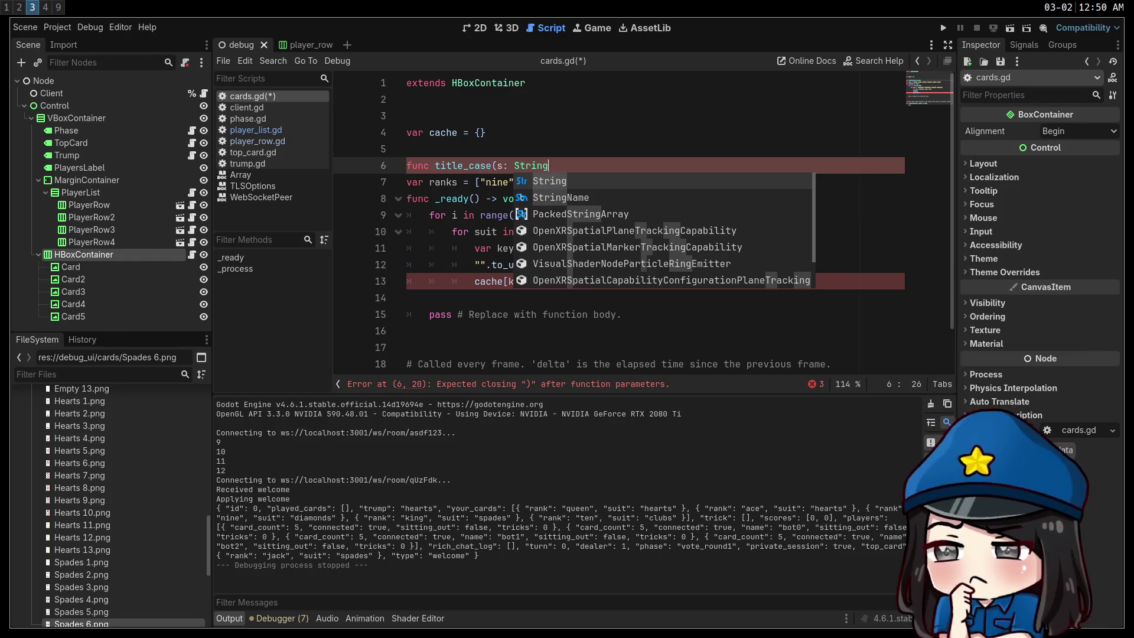
pyautogui.write(')')
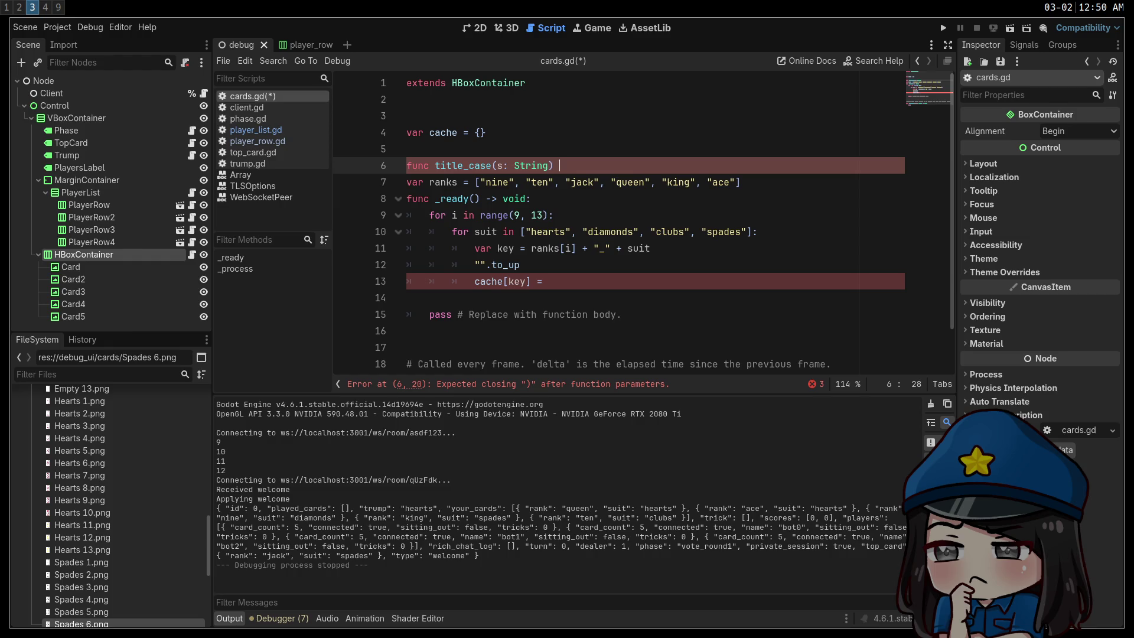
pyautogui.press('BackSpace')
pyautogui.write(':')
pyautogui.press('Return')
pyautogui.write('r')
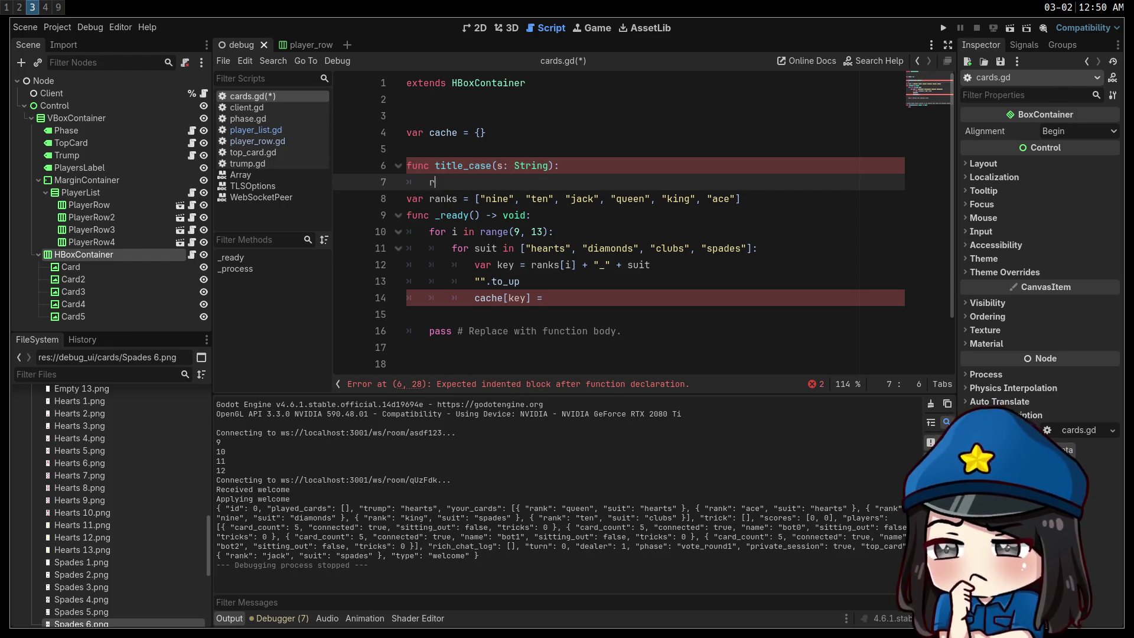
pyautogui.write('eturn ')
pyautogui.write('s[0].to')
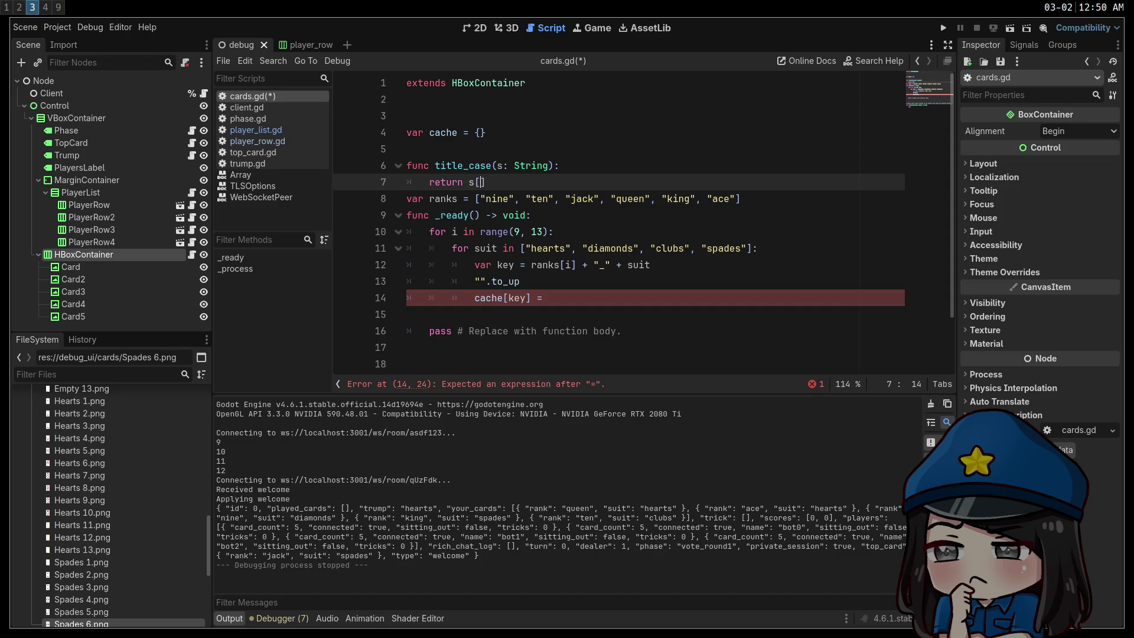
pyautogui.write('_up')
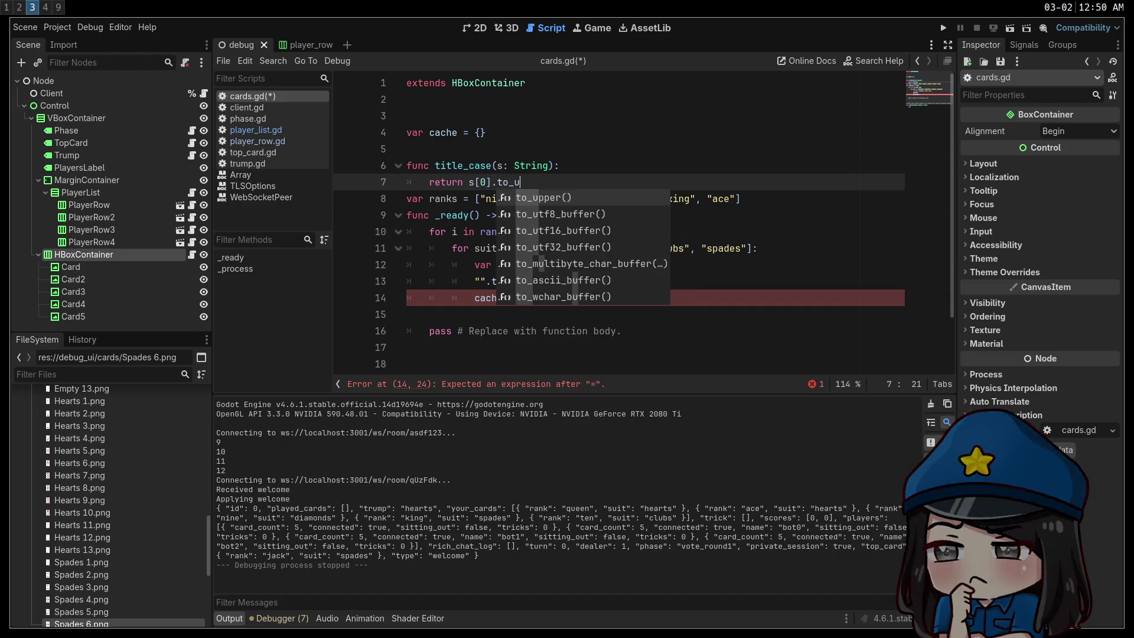
pyautogui.press('Return')
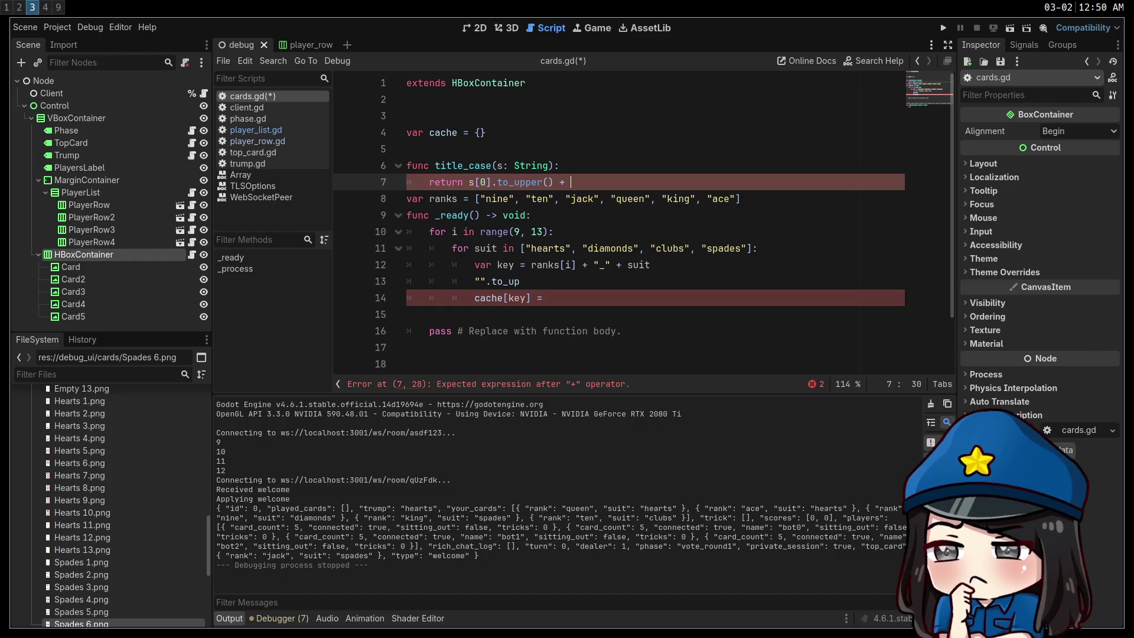
pyautogui.write('s.sub')
pyautogui.press('Return')
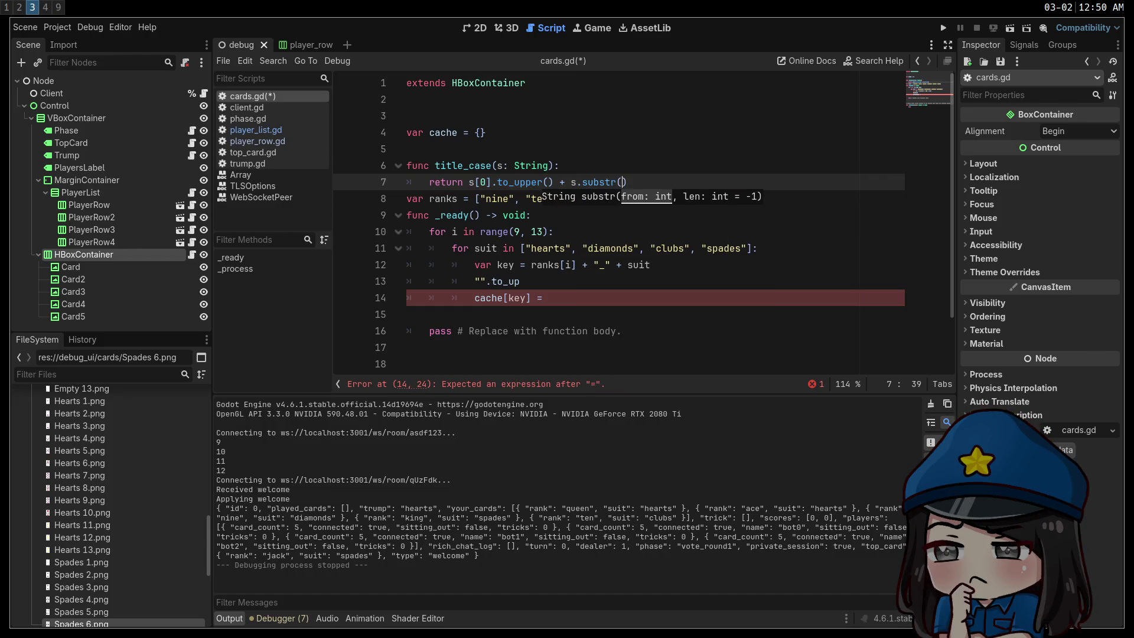
pyautogui.write('1')
# Add an if len(s) == 0 check returning "" to title_case and save.
pyautogui.click(566, 166)
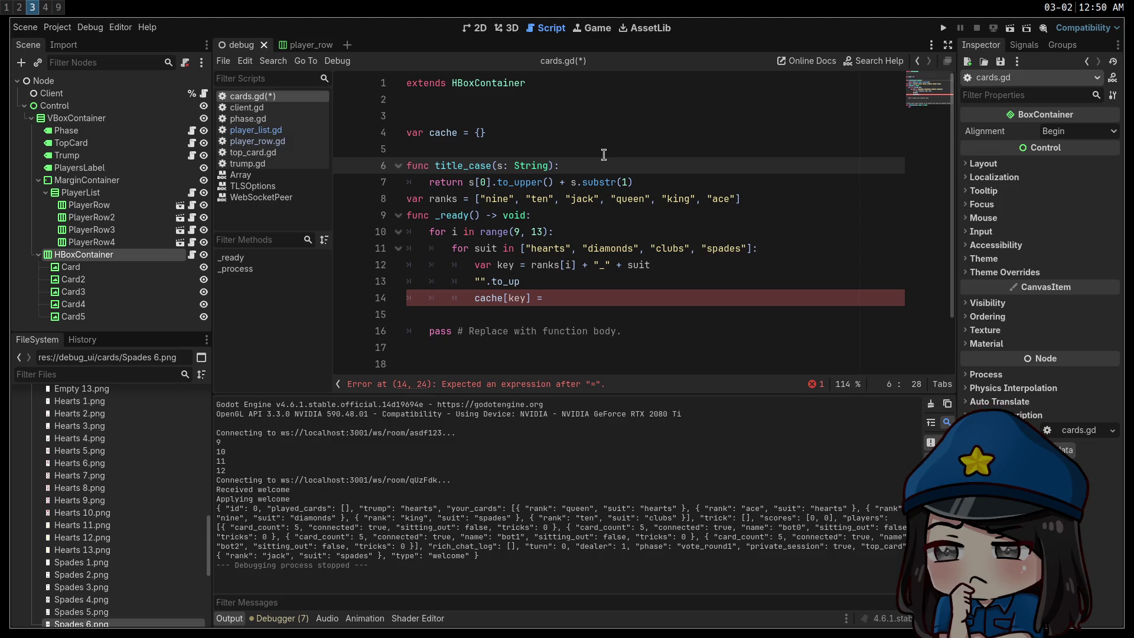
pyautogui.press('Return')
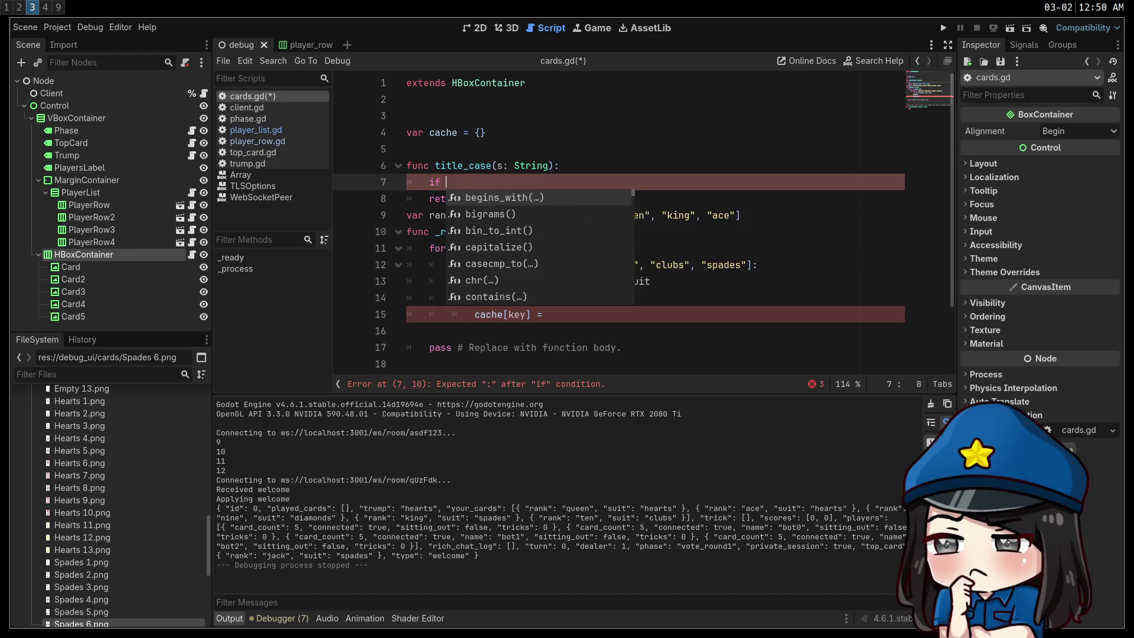
pyautogui.write('len')
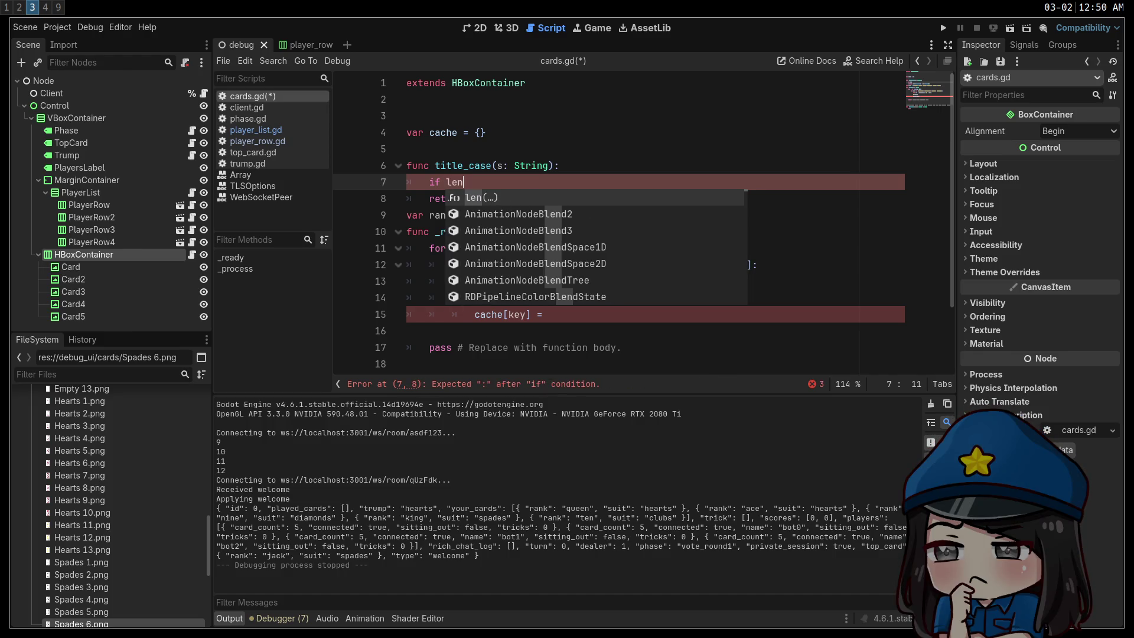
pyautogui.press('Return')
pyautogui.write('s) == 0:')
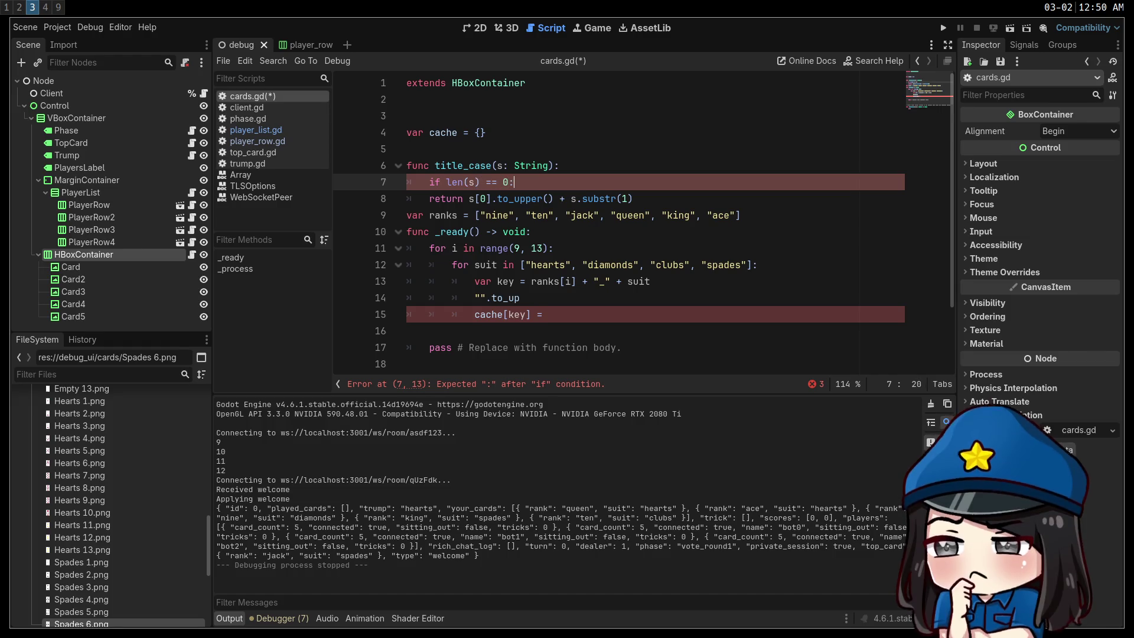
pyautogui.press('Return')
pyautogui.write('return ""')
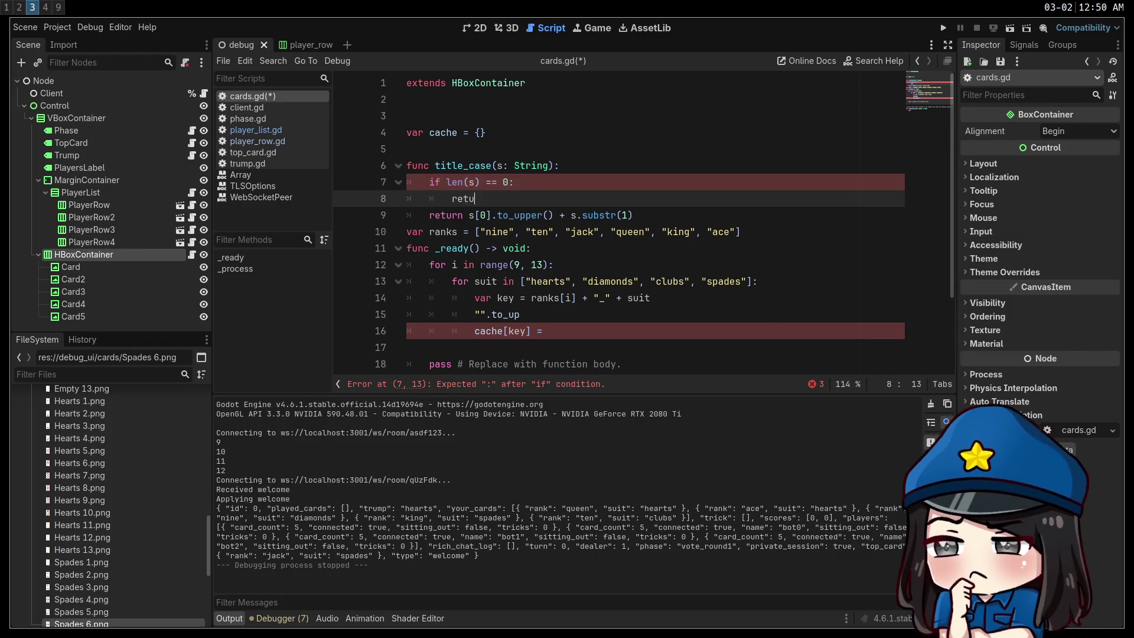
pyautogui.click(604, 153)
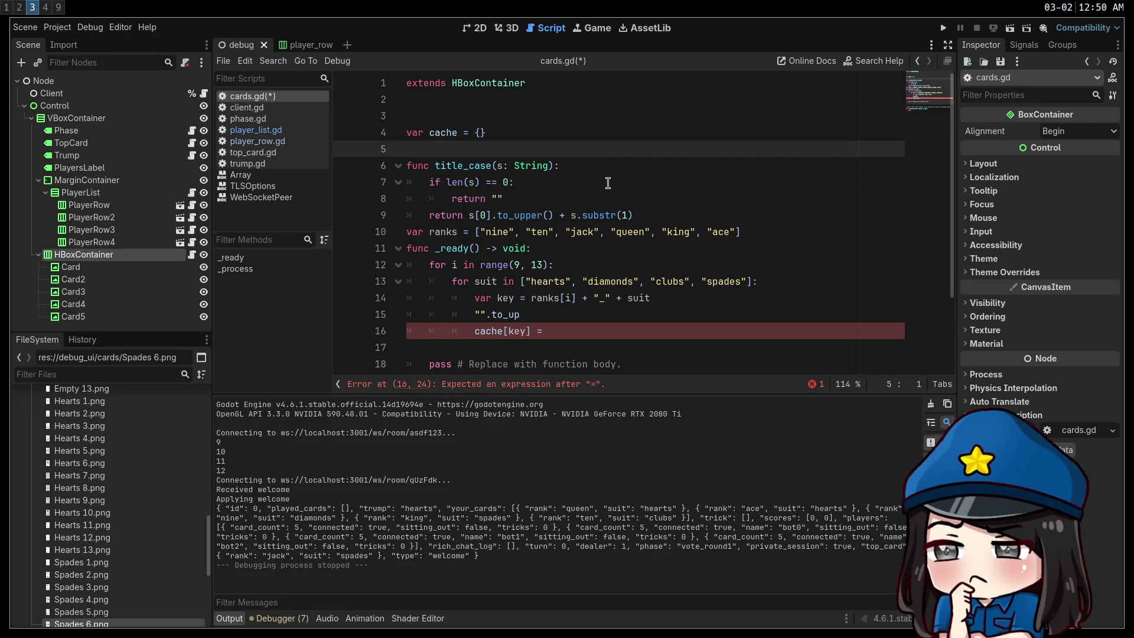
pyautogui.click(608, 183)
pyautogui.hotkey('ctrl', 's')
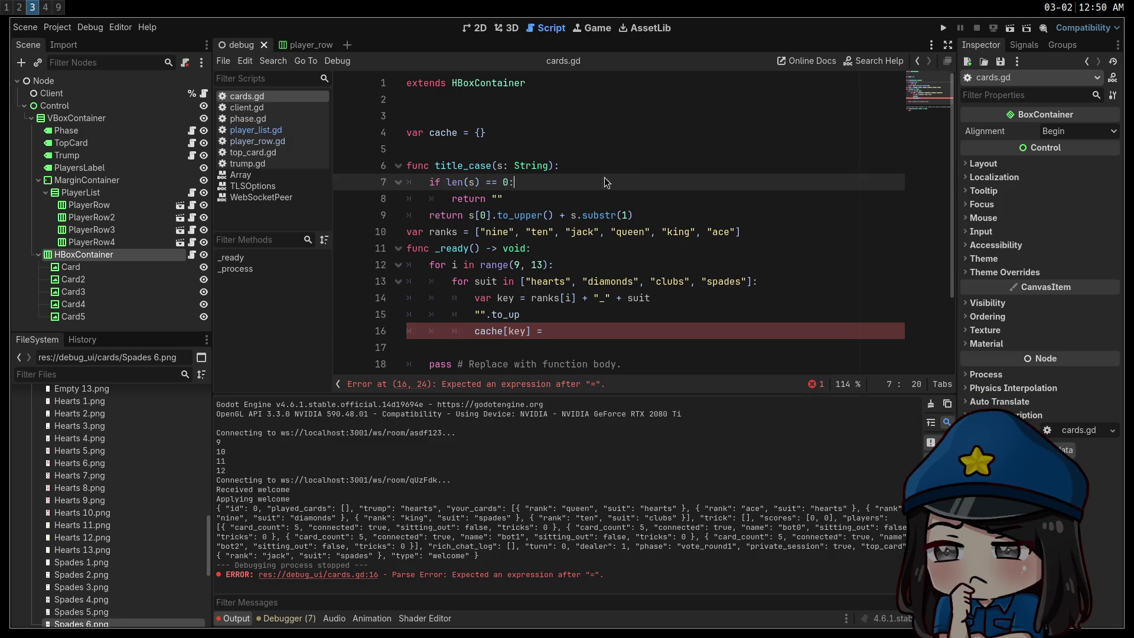
# Delete the leftover "".to_up fragment below the key line.
pyautogui.click(625, 299)
pyautogui.moveTo(598, 314); pyautogui.dragTo(277, 311)
pyautogui.press('BackSpace')
pyautogui.press('BackSpace')
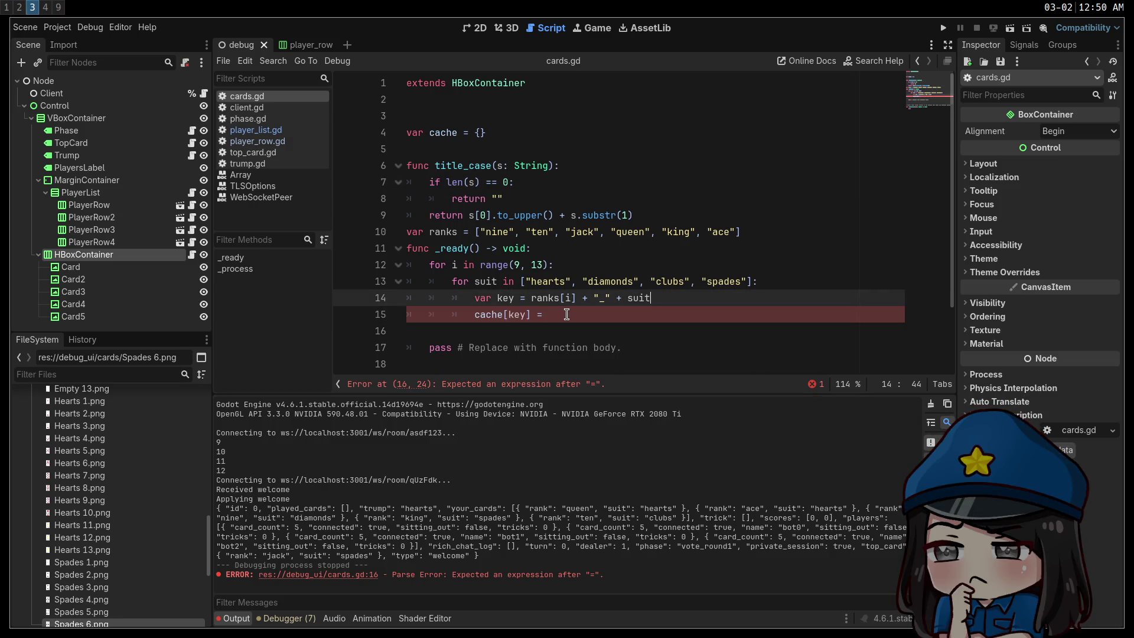
# Set cache[key] = load("res://debug_ui/cards/" + title_case(suit) + " 1.png").
pyautogui.click(568, 315)
pyautogui.write('load("')
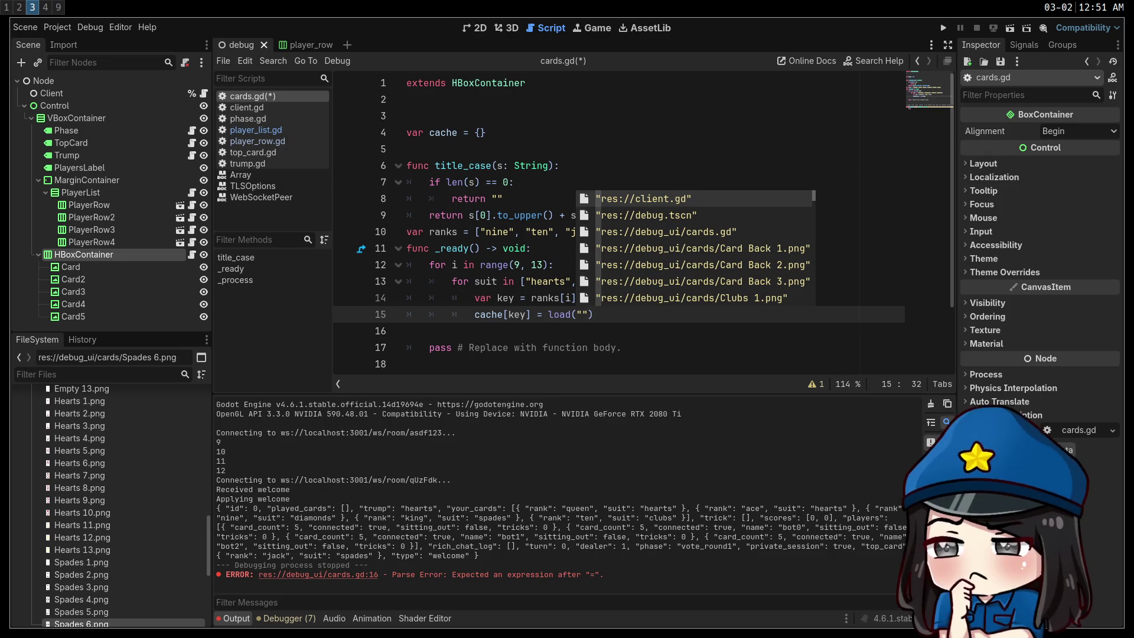
pyautogui.press('Down')
pyautogui.press('Down')
pyautogui.press('Down')
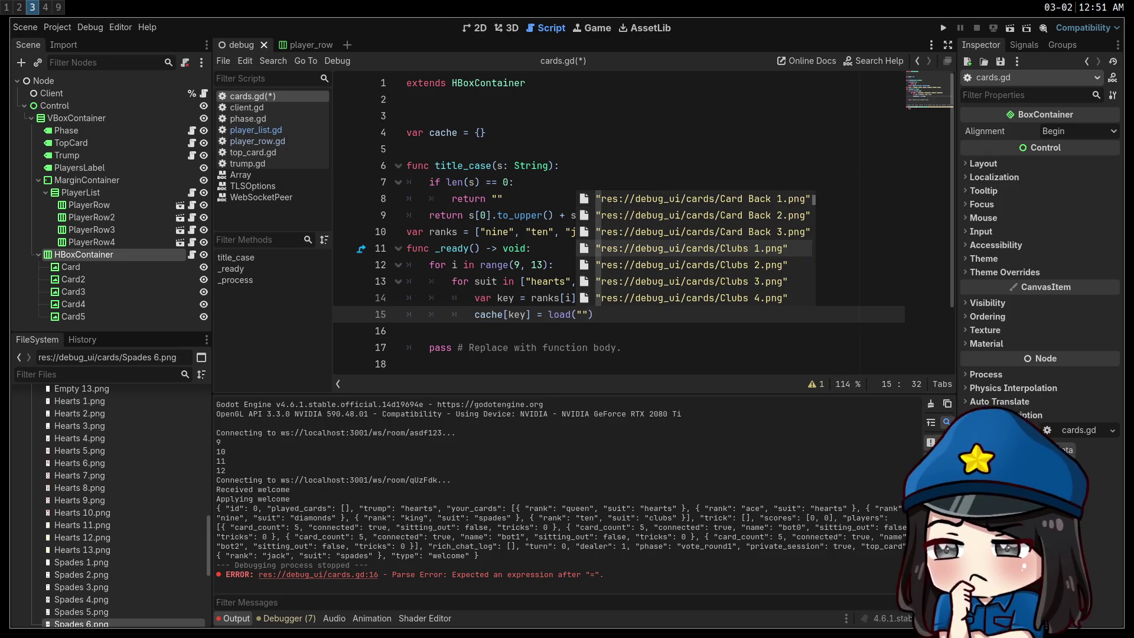
pyautogui.press('Return')
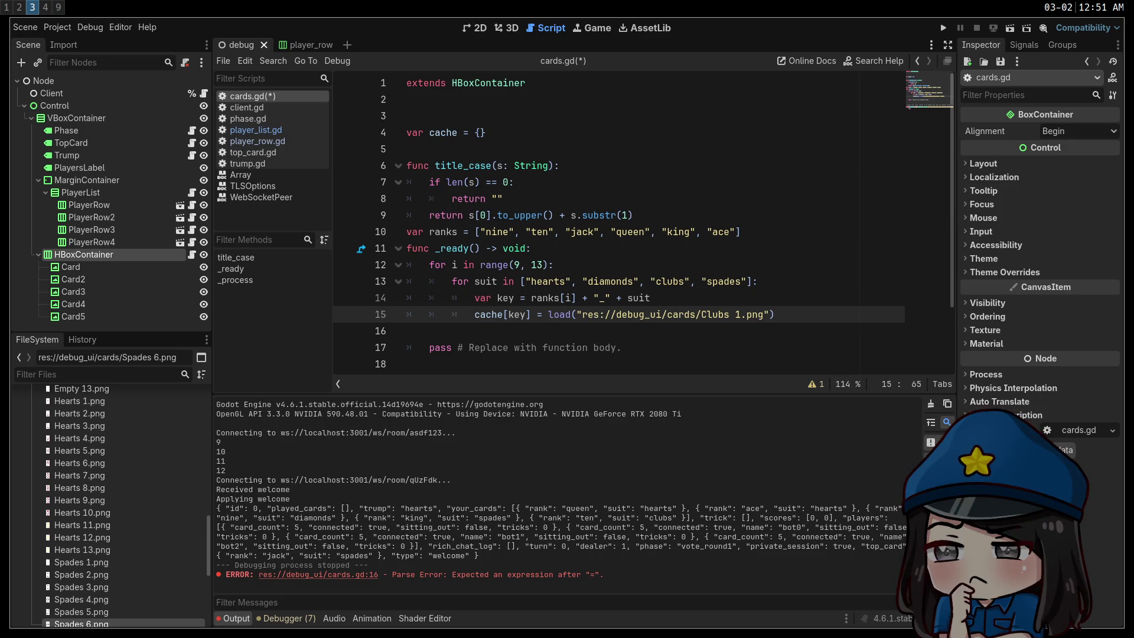
pyautogui.press('Left')
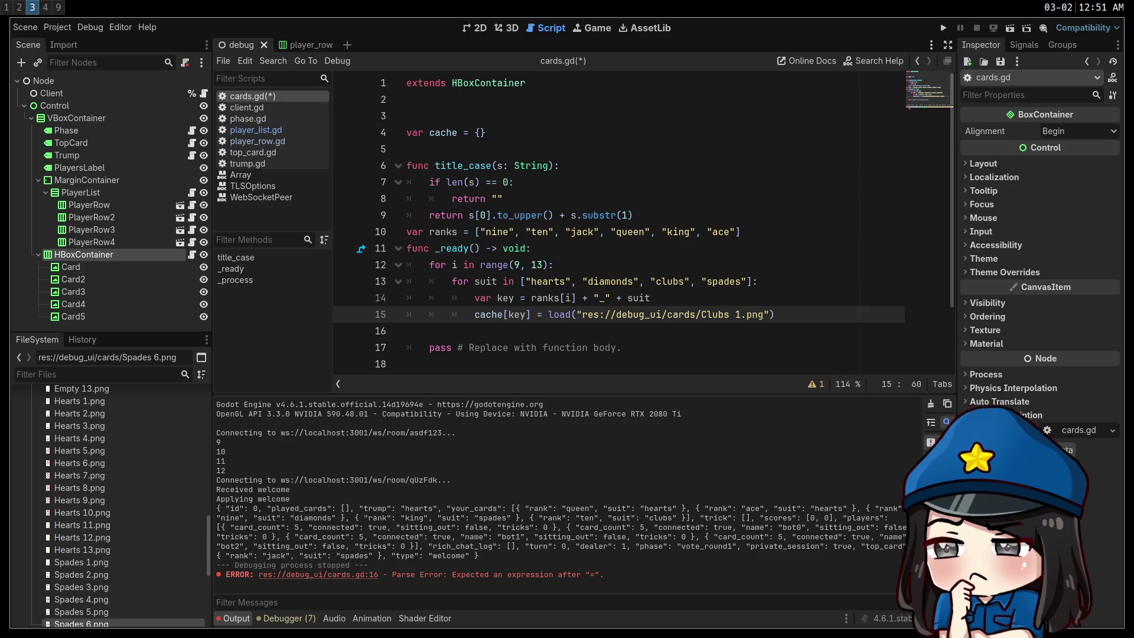
pyautogui.press('BackSpace')
pyautogui.press('BackSpace')
pyautogui.press('BackSpace')
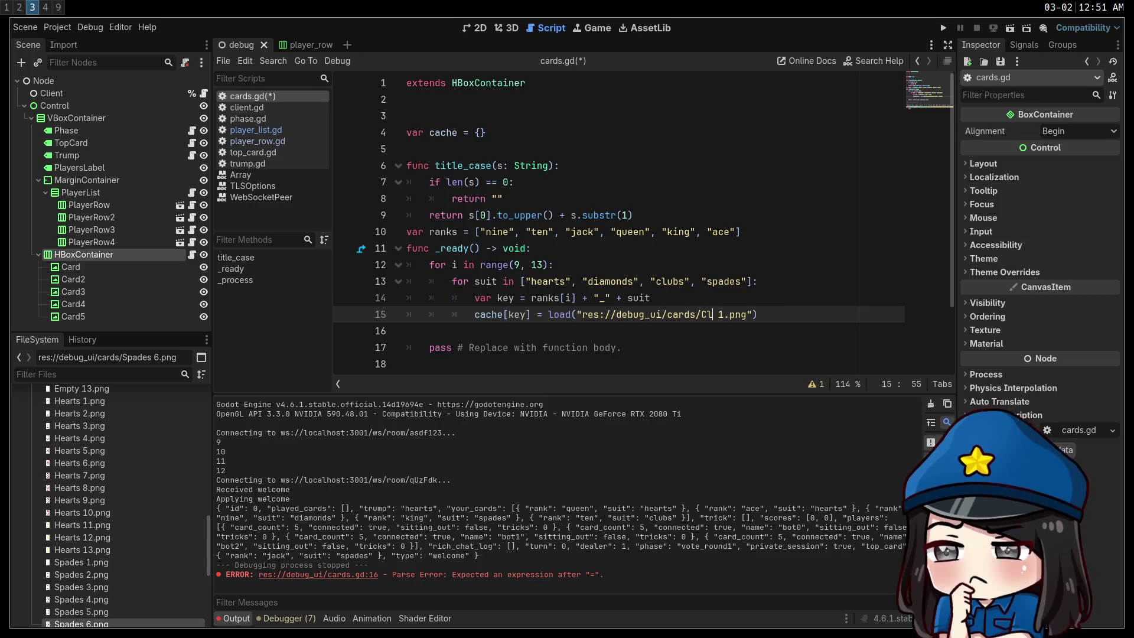
pyautogui.write('""')
pyautogui.press('Delete')
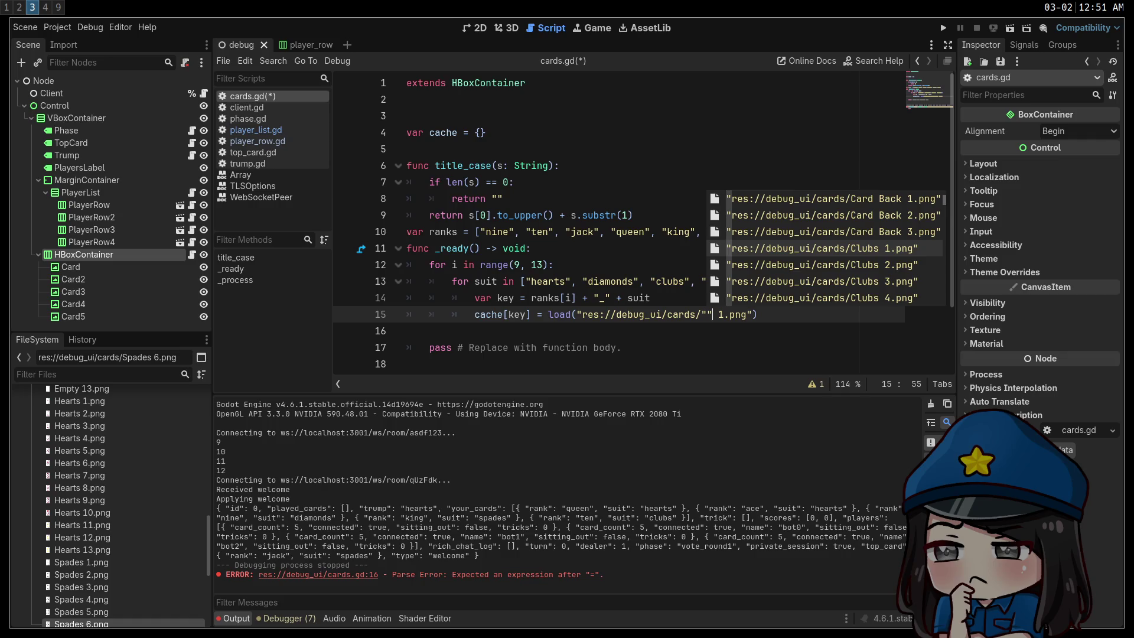
pyautogui.press('Escape')
pyautogui.write('+')
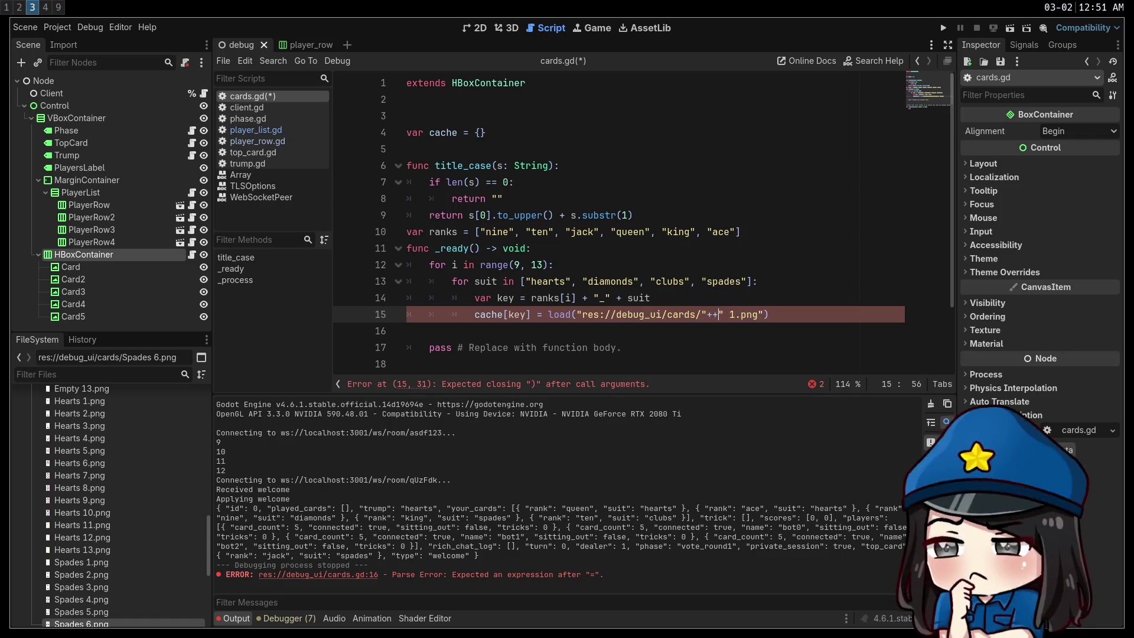
pyautogui.write('title_case(sui')
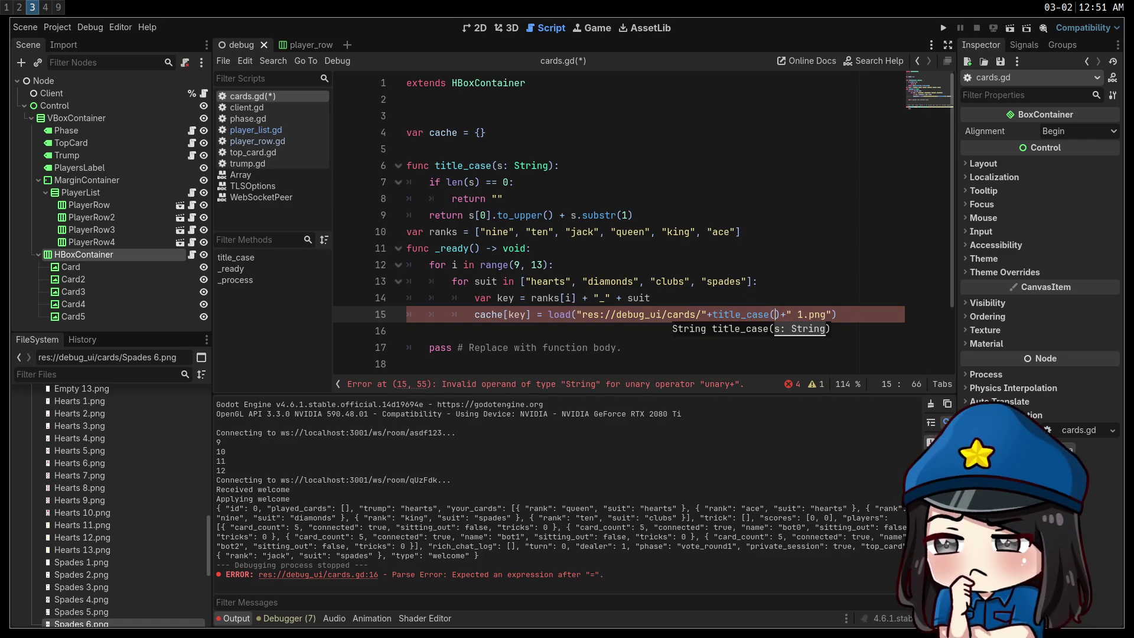
pyautogui.write('t')
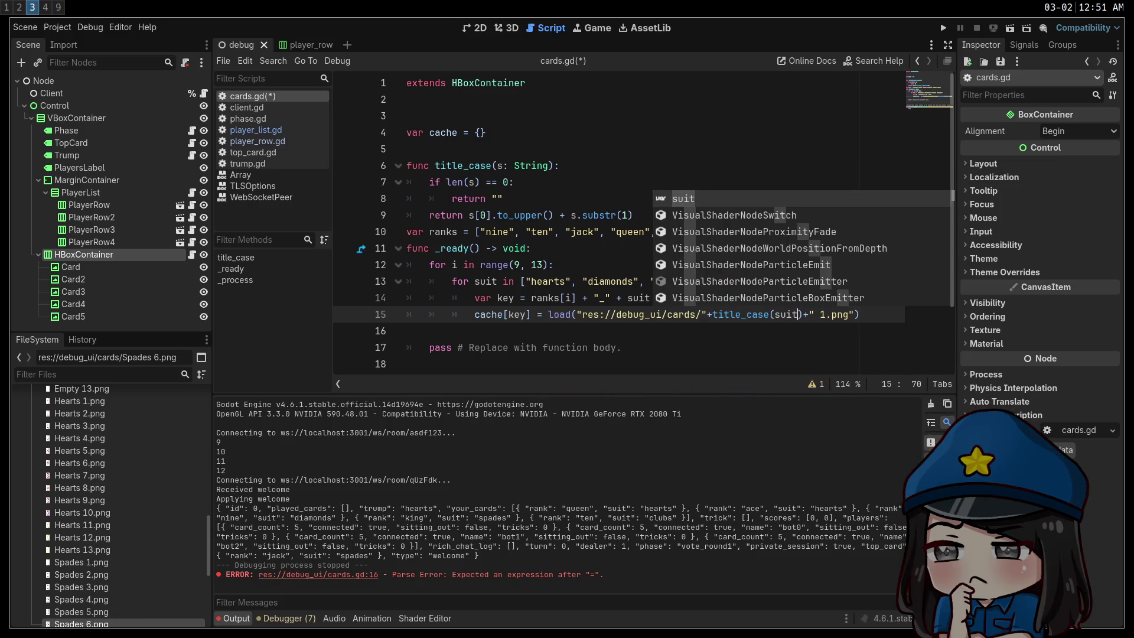
# Check the suit names in the loop and select the whole title_case function.
pyautogui.click(531, 281)
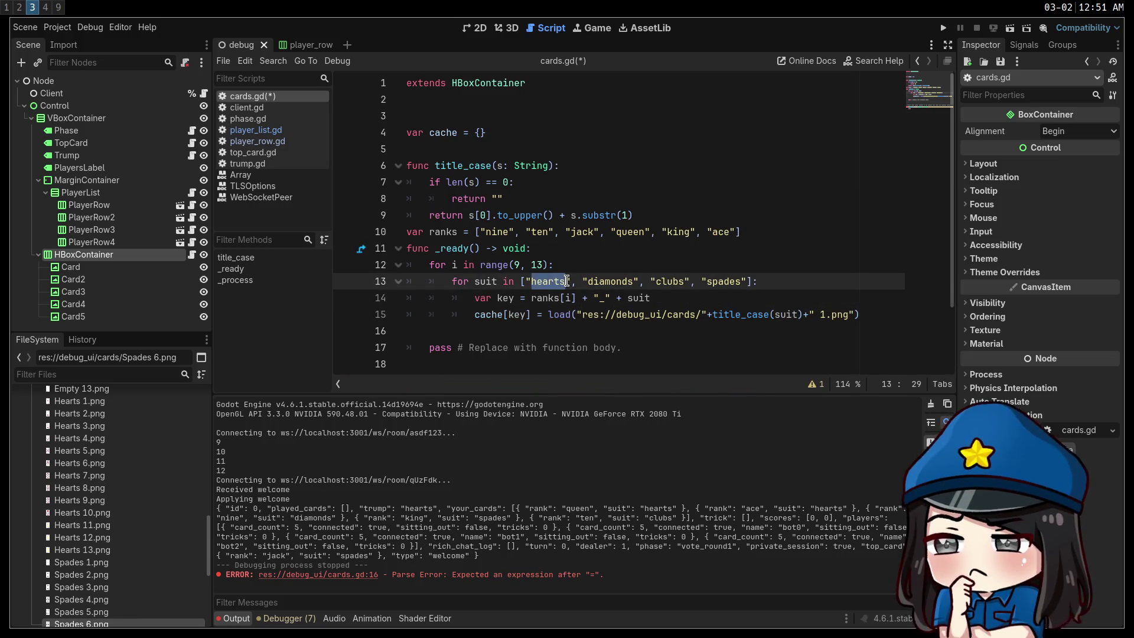
pyautogui.click(605, 278)
pyautogui.doubleClick(606, 279)
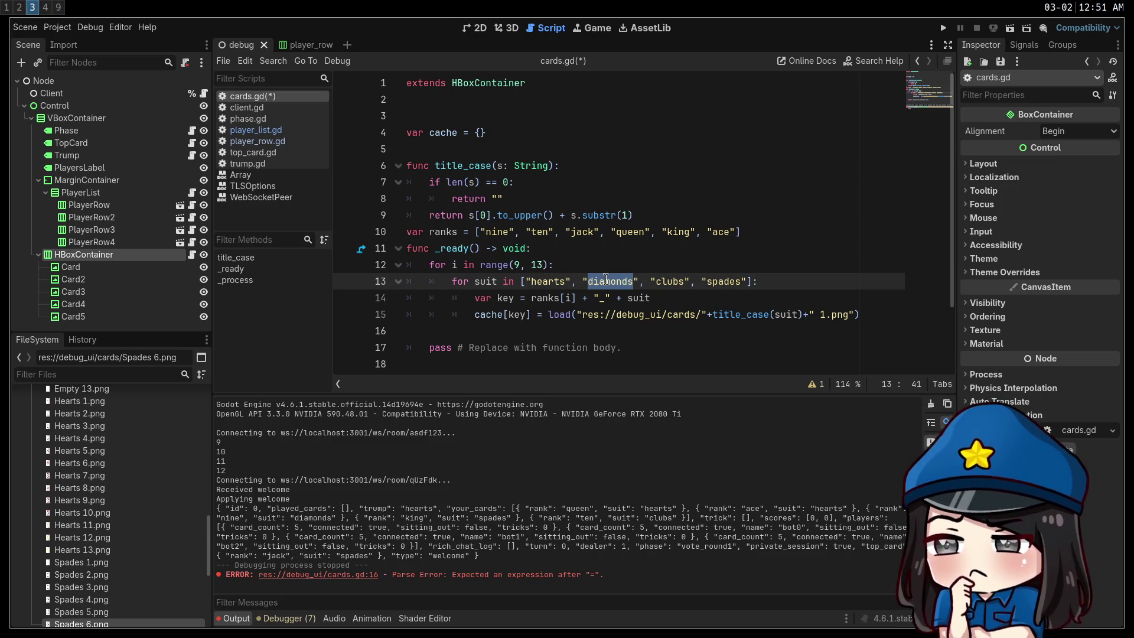
pyautogui.click(605, 278)
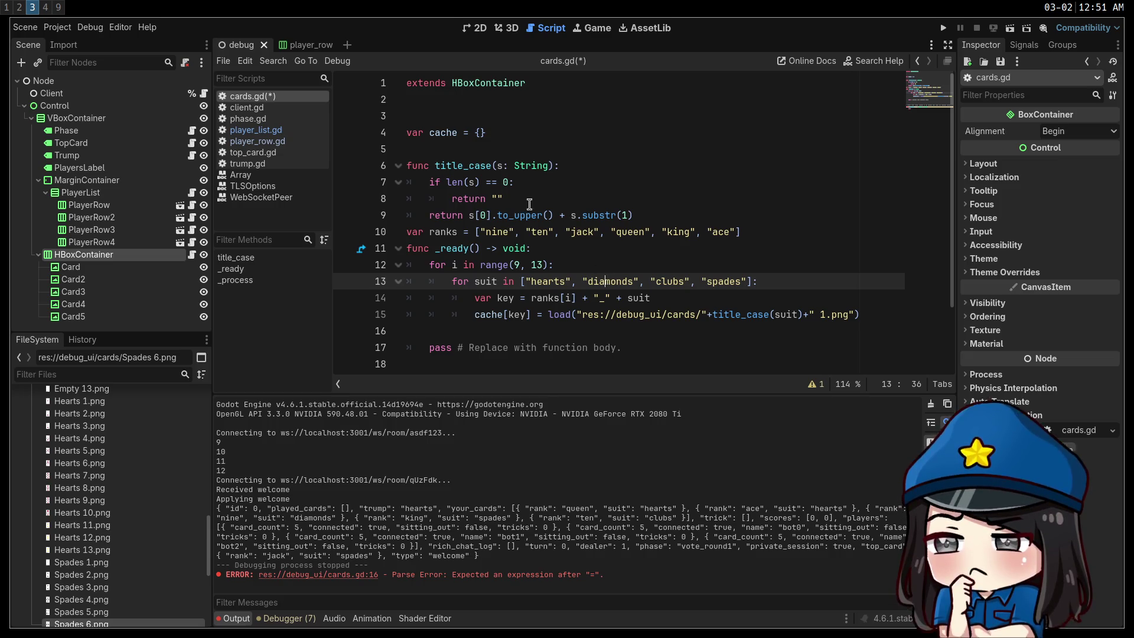
pyautogui.moveTo(678, 218); pyautogui.dragTo(281, 161)
# Delete the title_case function and capitalize the suit names, starting with Hearts.
pyautogui.press('BackSpace')
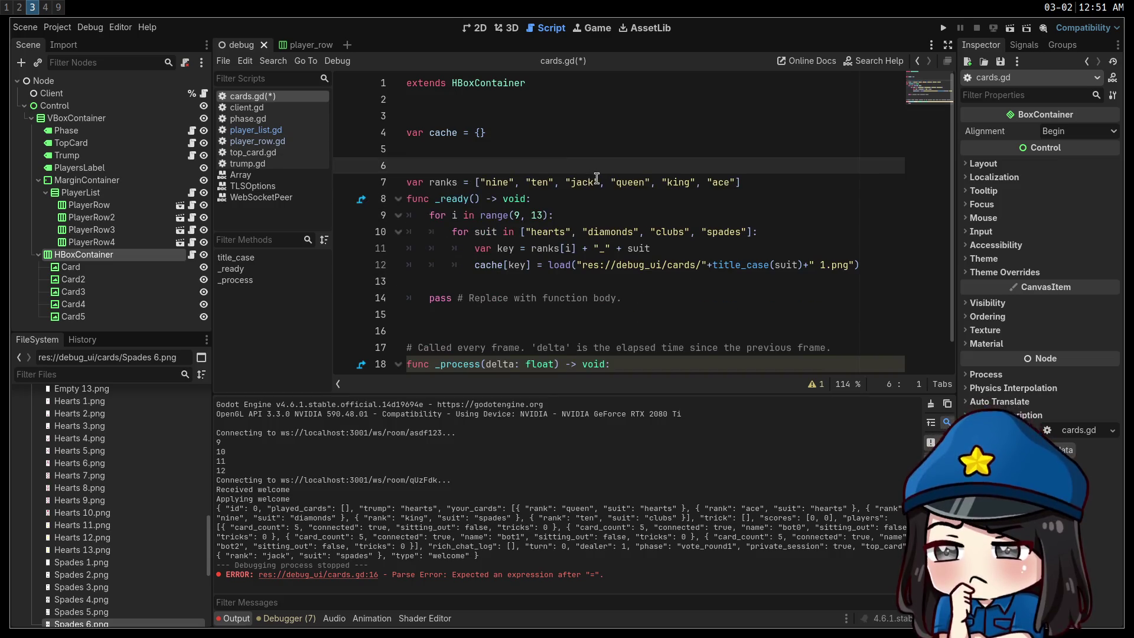
pyautogui.press('Delete')
pyautogui.click(537, 212)
pyautogui.press('BackSpace')
pyautogui.write('H')
pyautogui.click(590, 216)
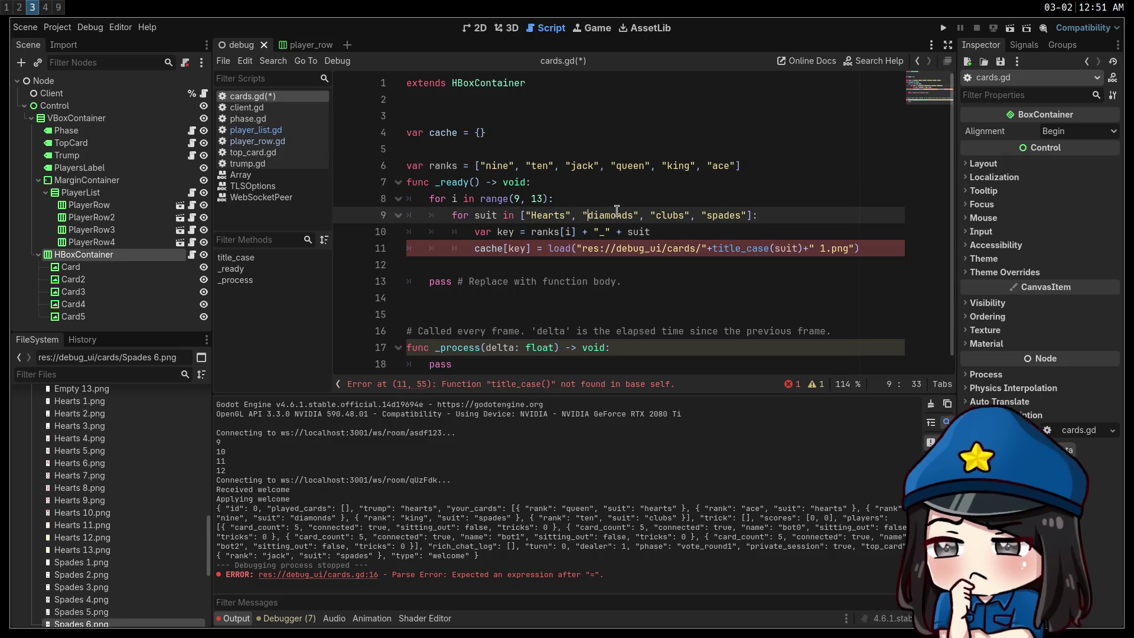
pyautogui.click(669, 215)
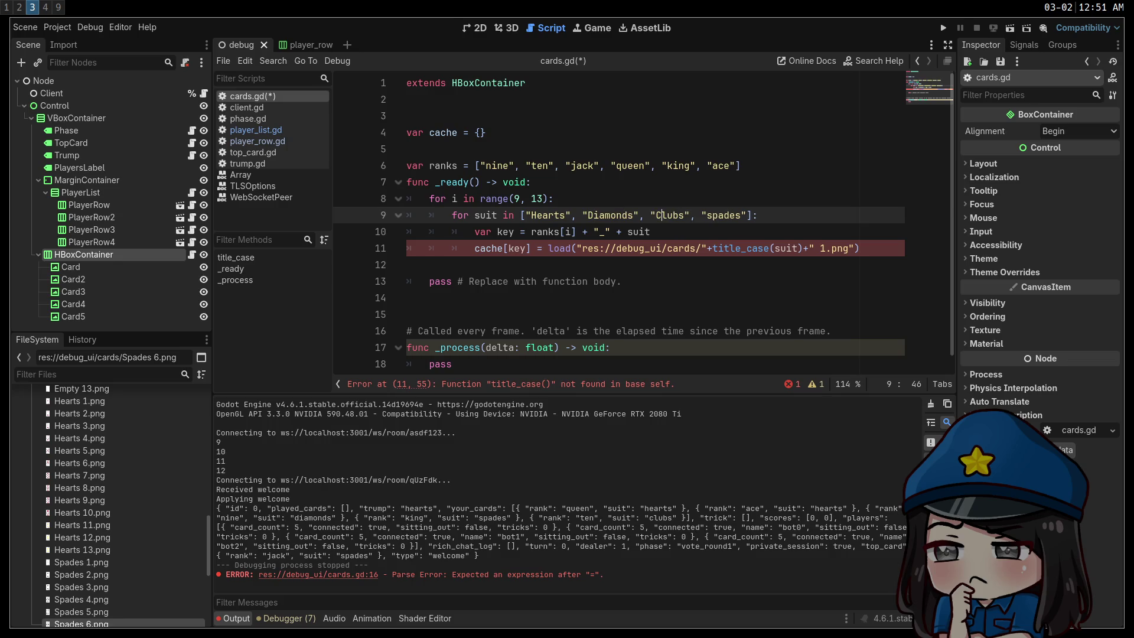
# Append .to_lower() to the key and replace title_case(suit) with suit in the load path.
pyautogui.click(744, 236)
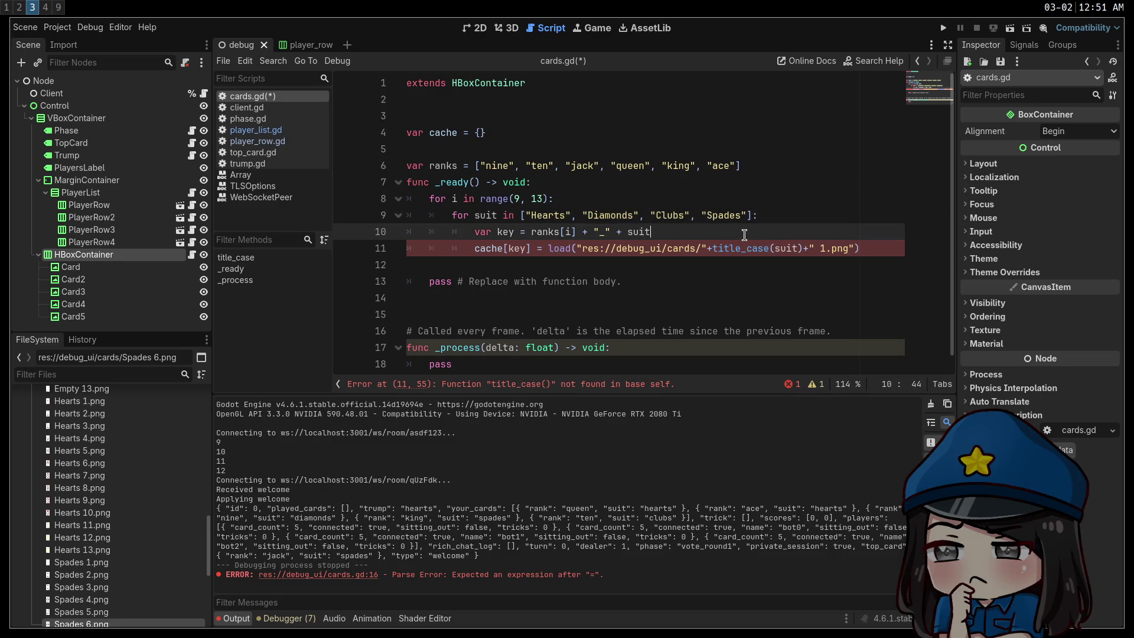
pyautogui.write('.to_lower()')
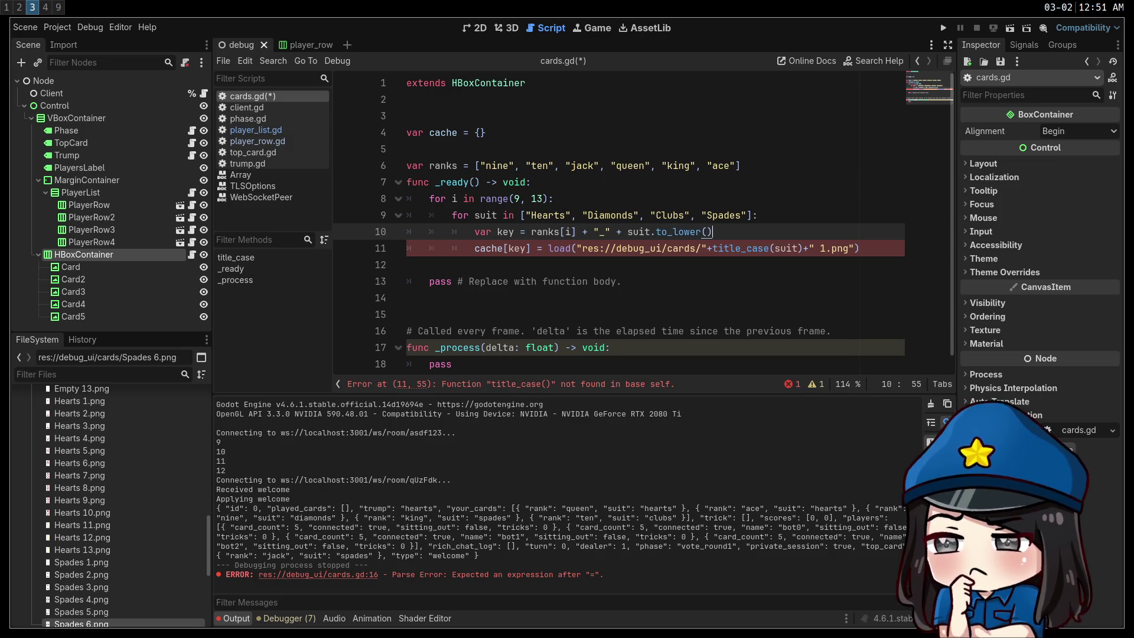
pyautogui.click(727, 197)
pyautogui.moveTo(803, 249); pyautogui.dragTo(715, 249)
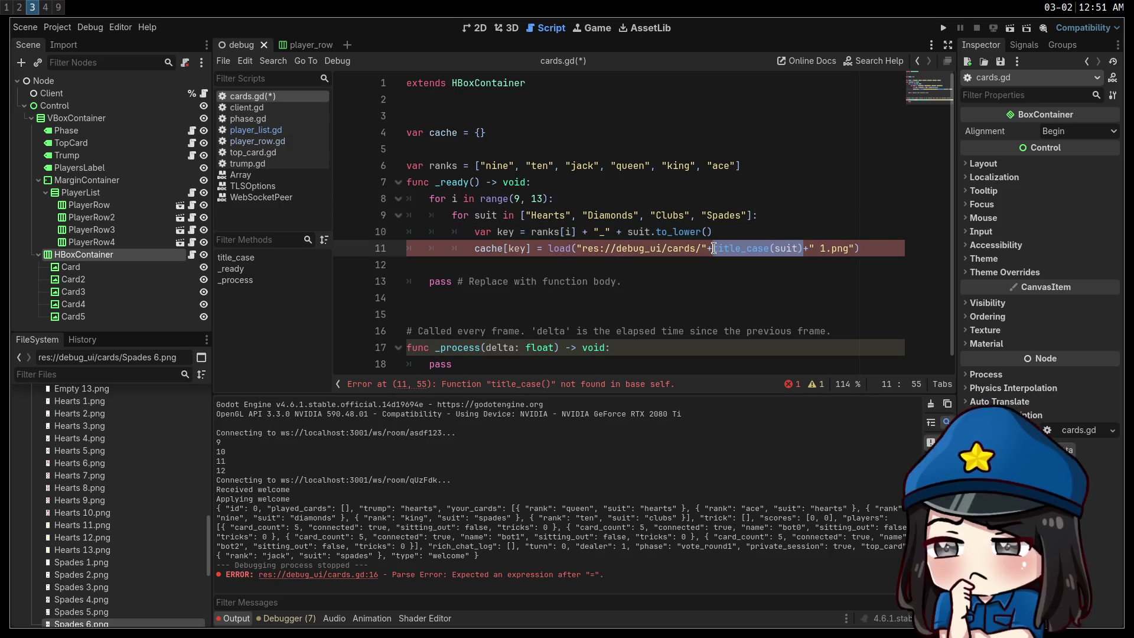
pyautogui.write('suit')
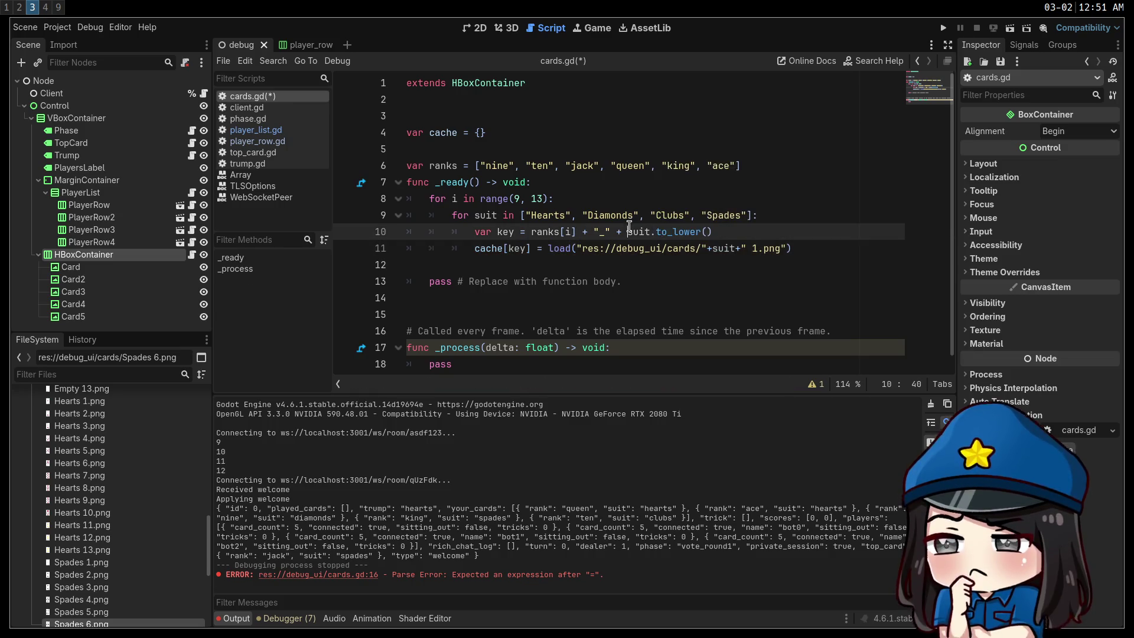
# Replace the hardcoded 1 in the path so it loads suit+" "+str(i)+".png".
pyautogui.click(759, 248)
pyautogui.press('BackSpace')
pyautogui.write('""')
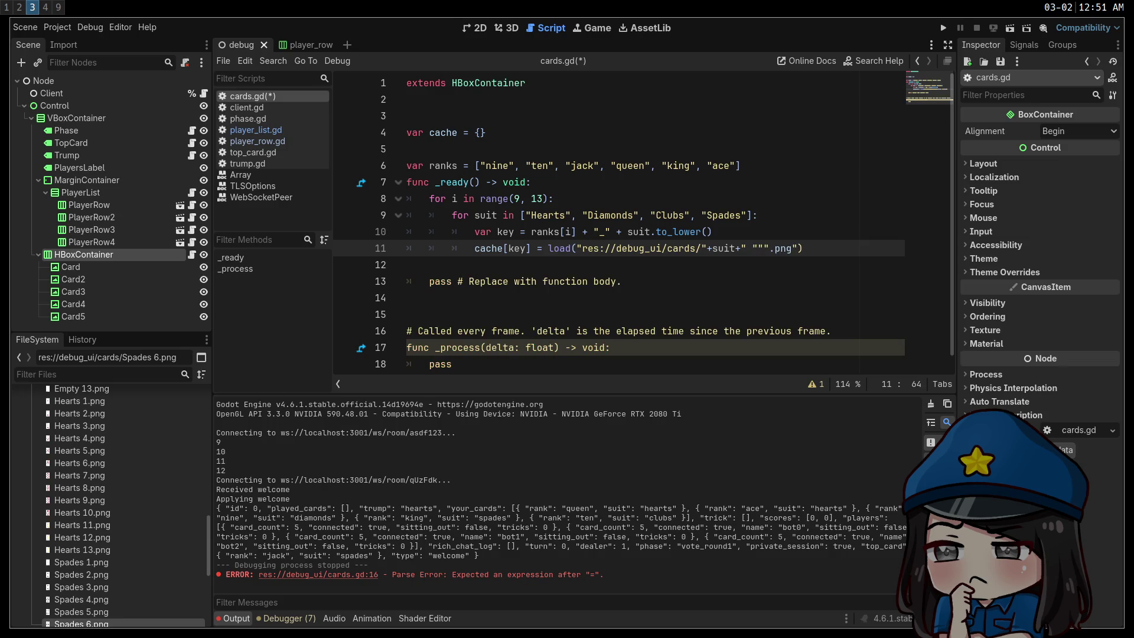
pyautogui.press('Delete')
pyautogui.write('++')
pyautogui.press('Left')
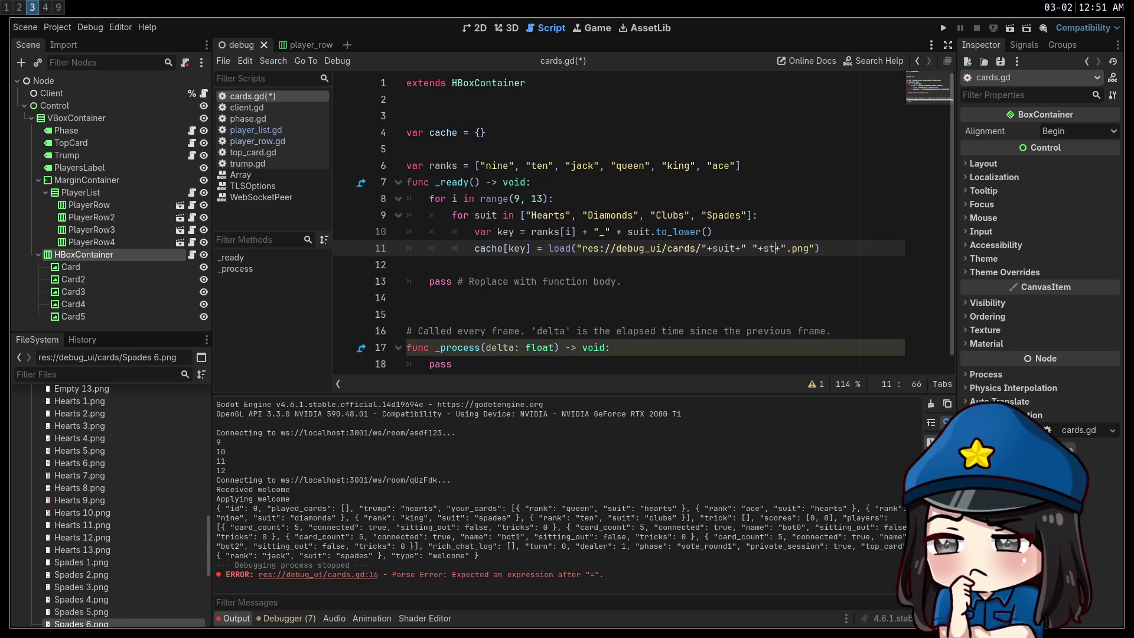
pyautogui.write('str(i)+')
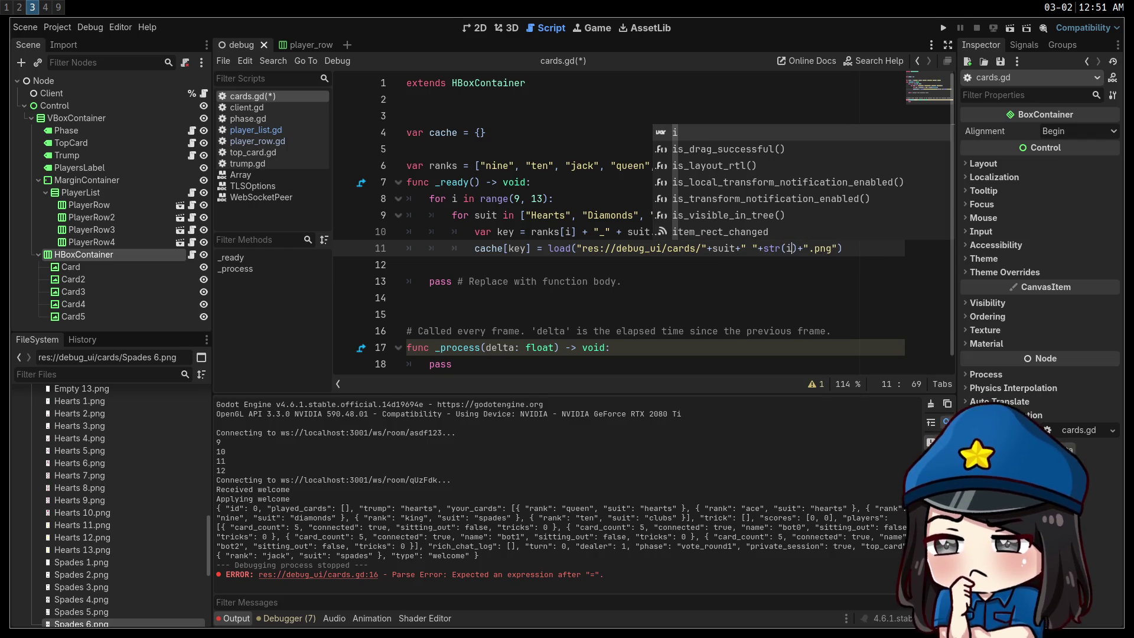
pyautogui.press('Escape')
pyautogui.press('Down')
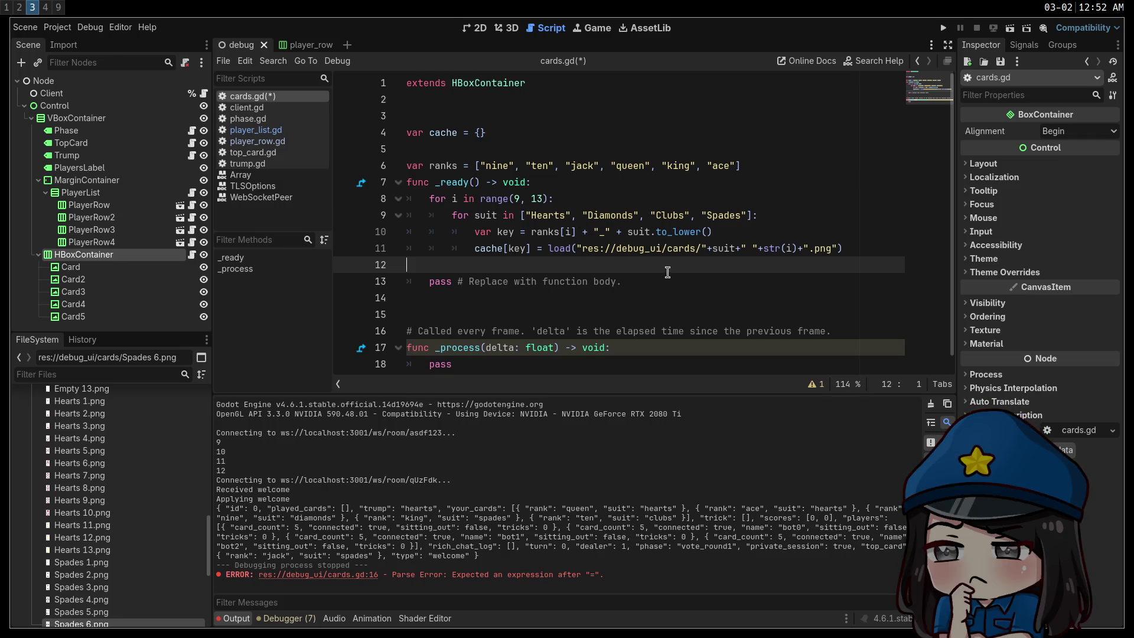
# Remove the placeholder pass line from _ready and rename HBoxContainer to YourCards.
pyautogui.moveTo(645, 283); pyautogui.dragTo(343, 270)
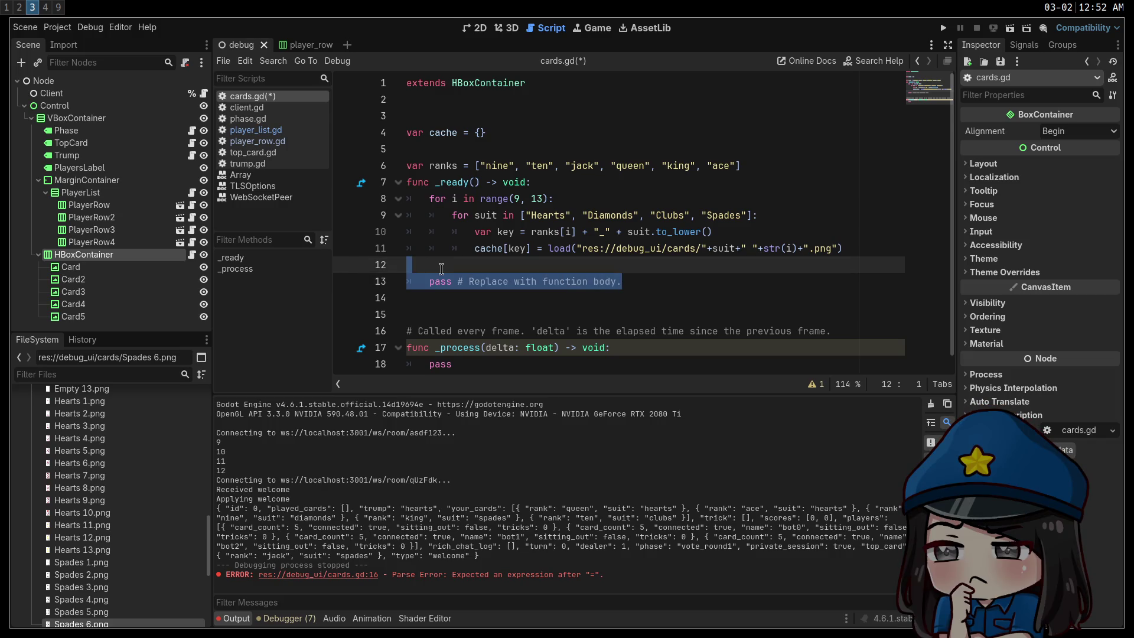
pyautogui.press('BackSpace')
pyautogui.press('BackSpace')
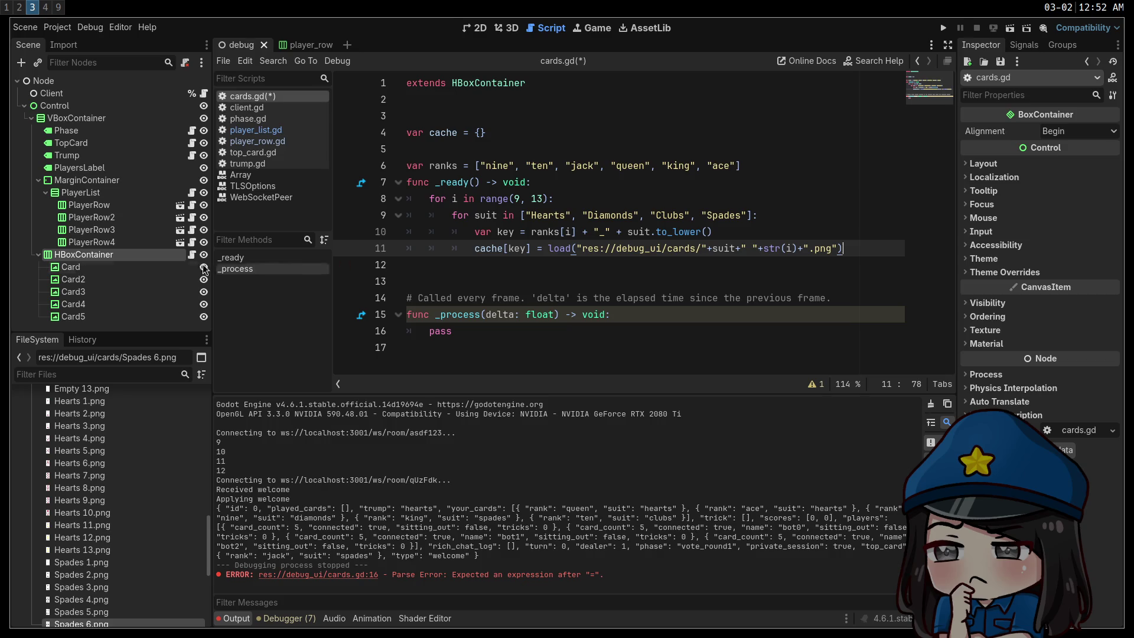
pyautogui.doubleClick(98, 256)
pyautogui.write('Cards')
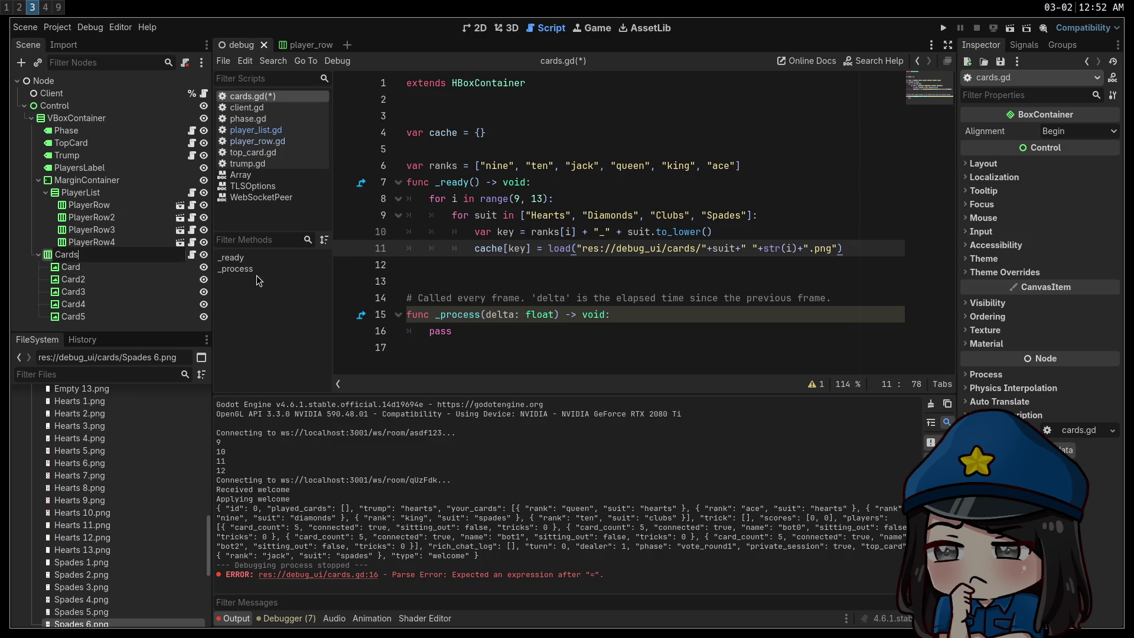
pyautogui.press('Return')
pyautogui.doubleClick(105, 256)
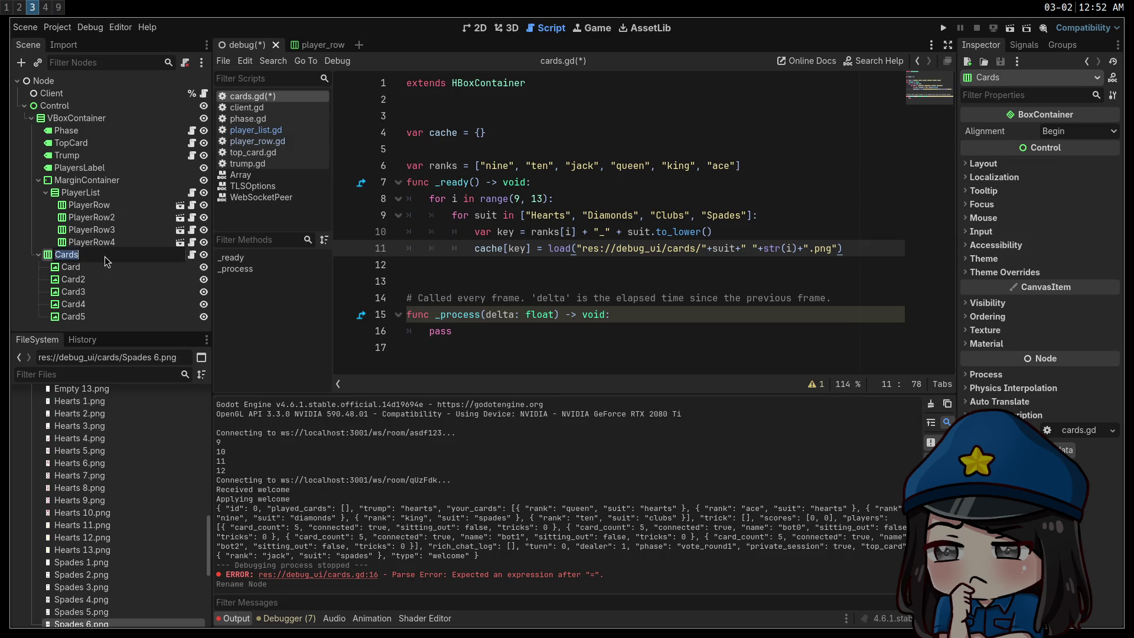
pyautogui.write('YouRC')
pyautogui.press('BackSpace')
pyautogui.press('BackSpace')
pyautogui.write('rCards')
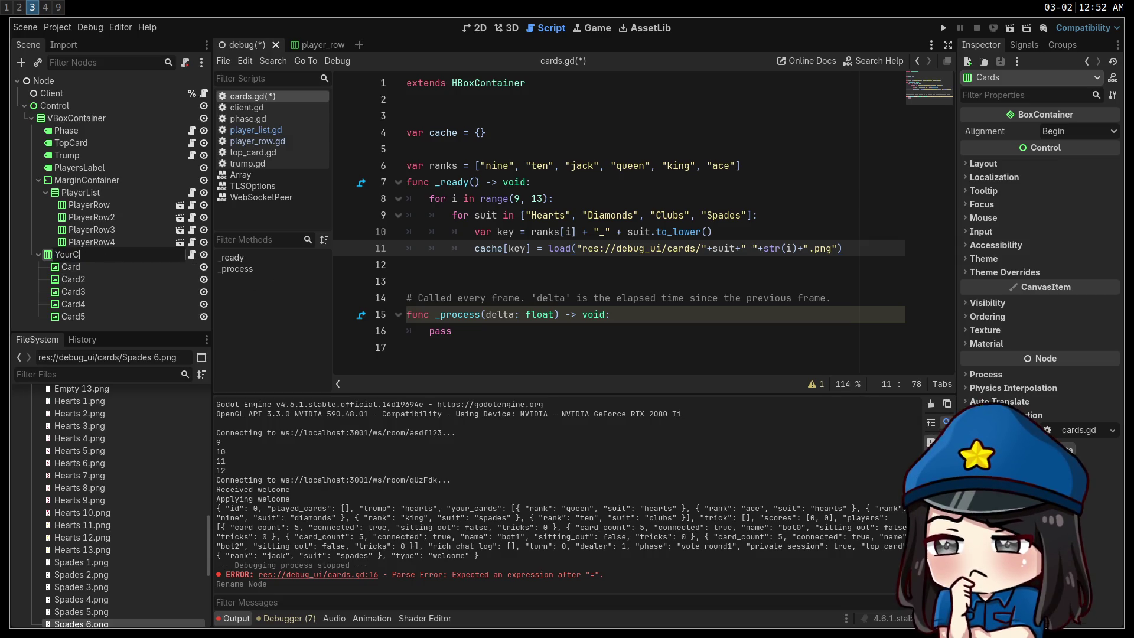
pyautogui.press('Return')
# Save, then copy the child-hiding loop from player_list.gd and paste it into cards.gd's _process.
pyautogui.click(720, 310)
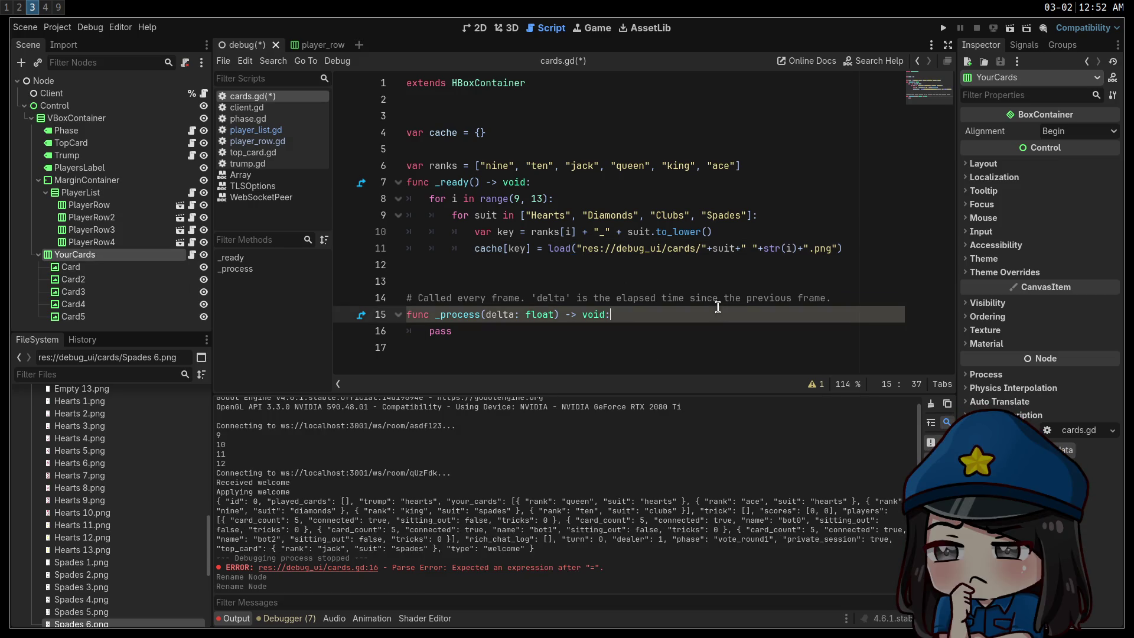
pyautogui.hotkey('ctrl', 's')
pyautogui.click(247, 107)
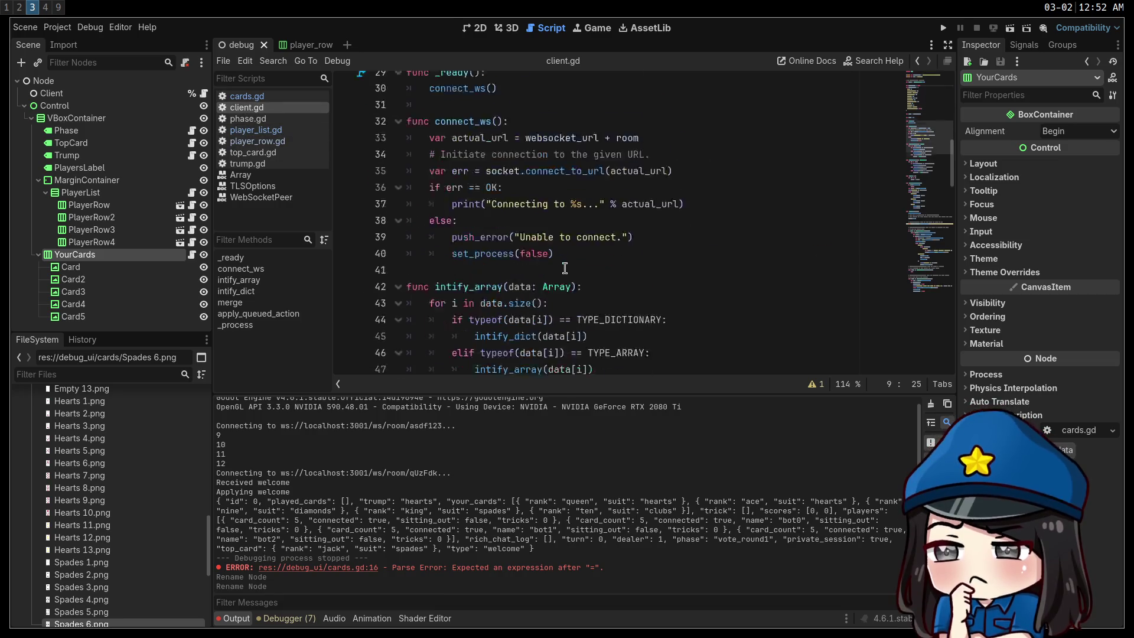
pyautogui.click(190, 195)
pyautogui.moveTo(579, 265)
pyautogui.mouseDown()
pyautogui.moveTo(408, 186)
pyautogui.moveTo(314, 199)
pyautogui.mouseUp()
pyautogui.hotkey('ctrl', 'c')
pyautogui.click(192, 255)
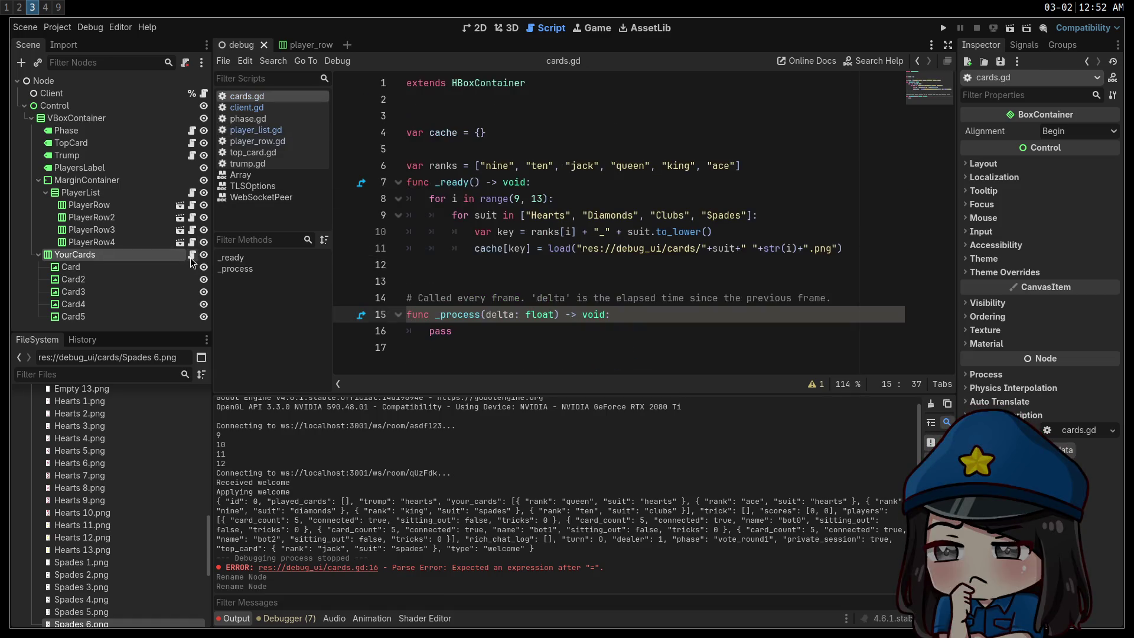
pyautogui.press('Down')
pyautogui.hotkey('shift', 'Home')
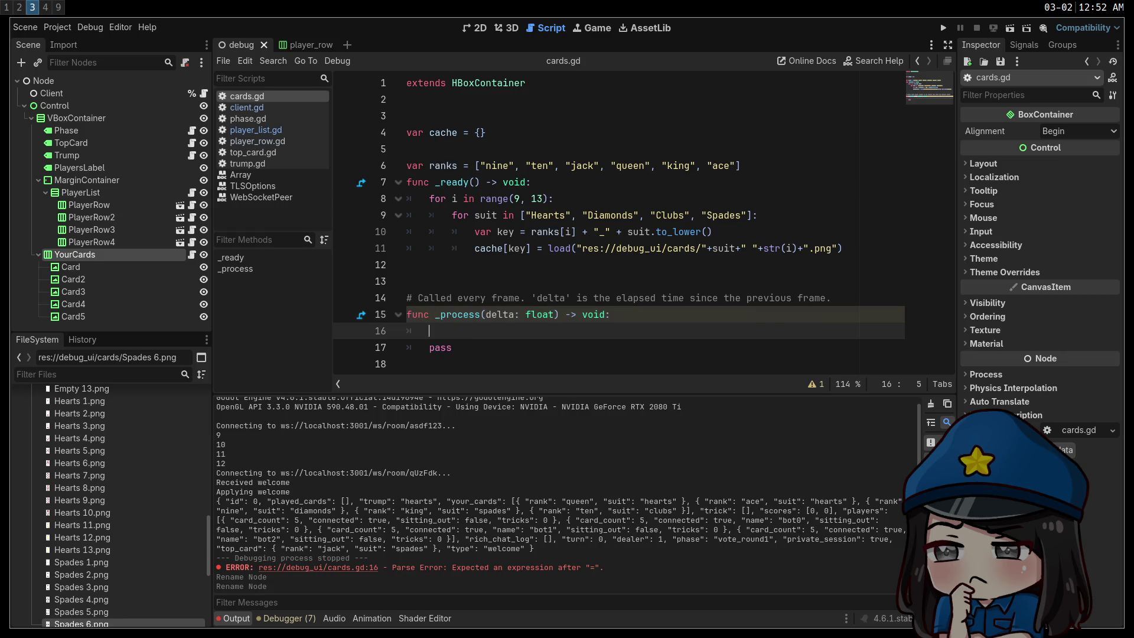
# Paste the loop into _process and delete the leftover pass and blank lines.
pyautogui.hotkey('ctrl', 'v')
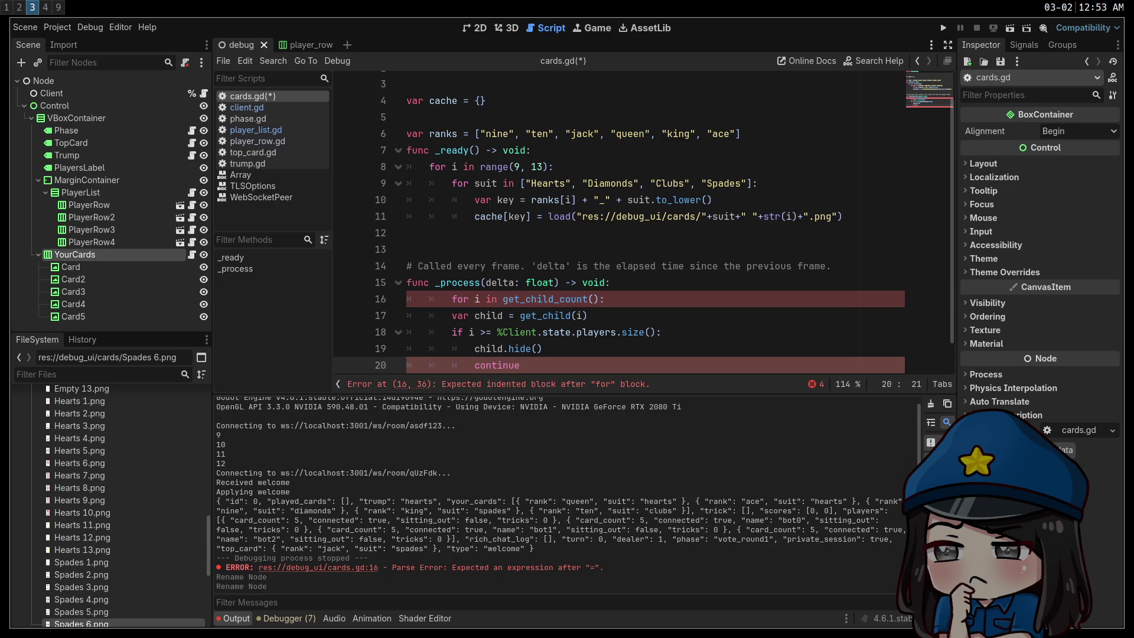
pyautogui.scroll(-1, 410, 345)
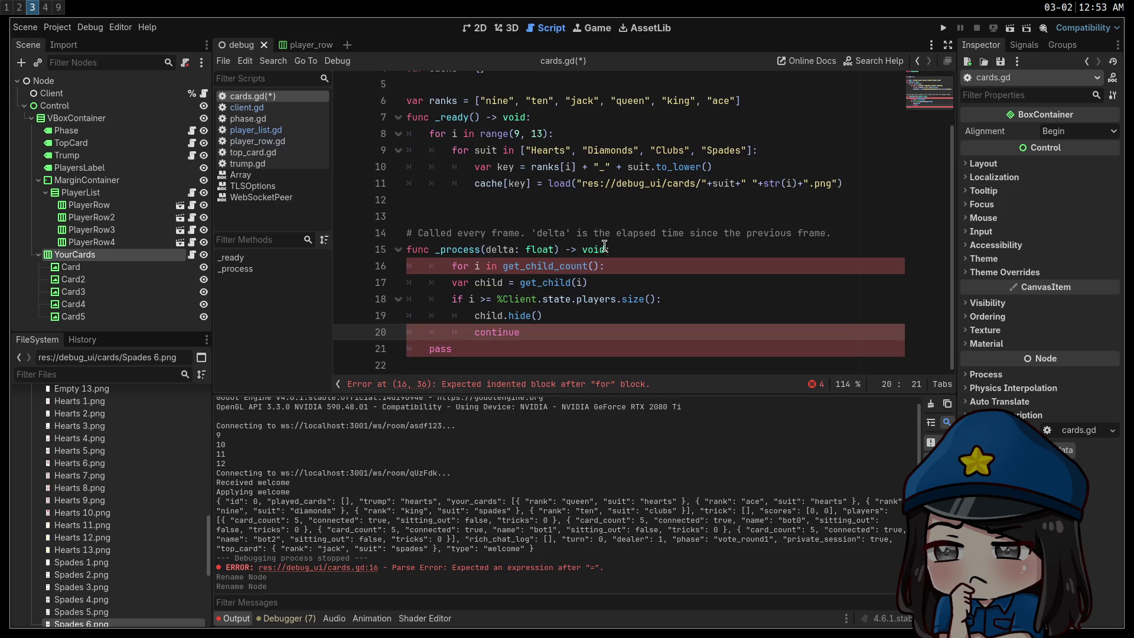
pyautogui.hotkey('shift', 'Down')
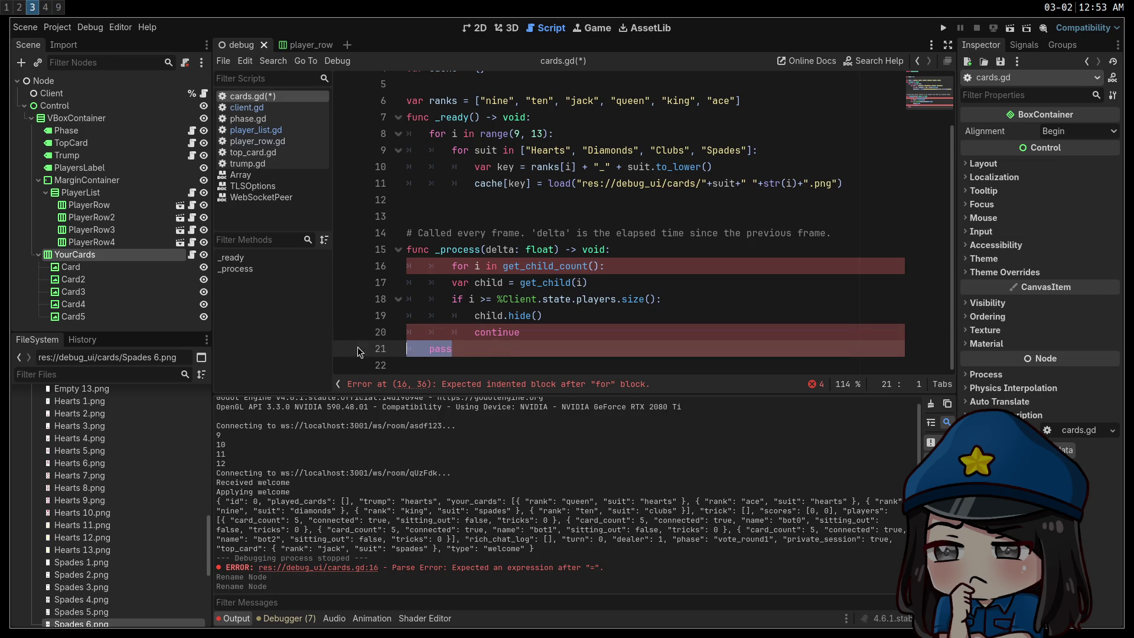
pyautogui.press('BackSpace')
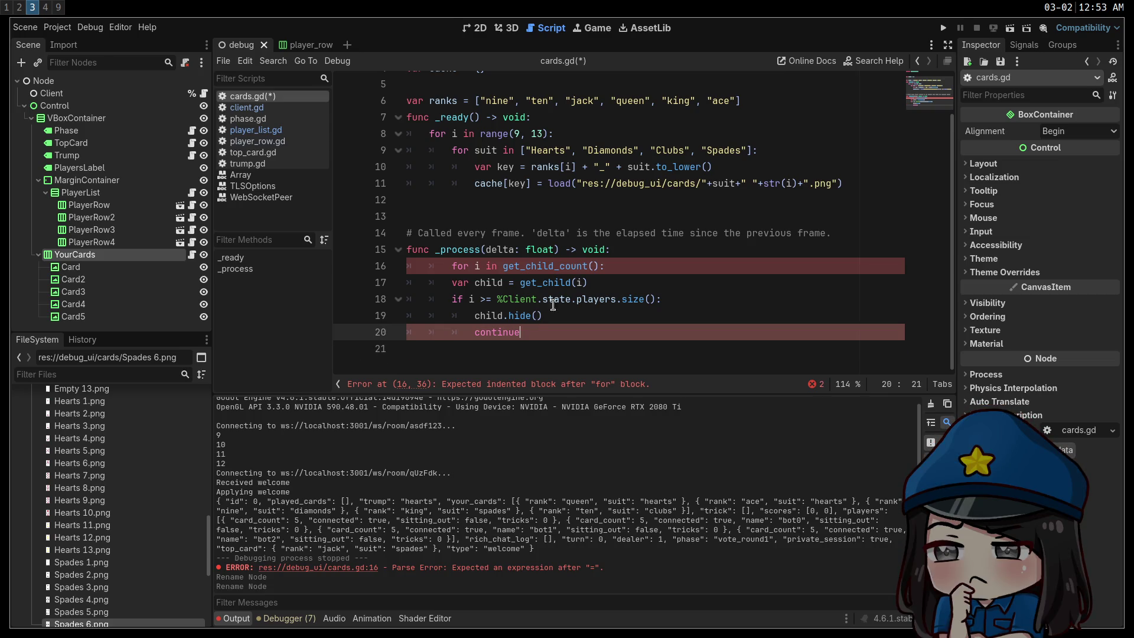
# Dedent the pasted loop lines one level, then re-indent the loop body under the for line.
pyautogui.click(537, 266)
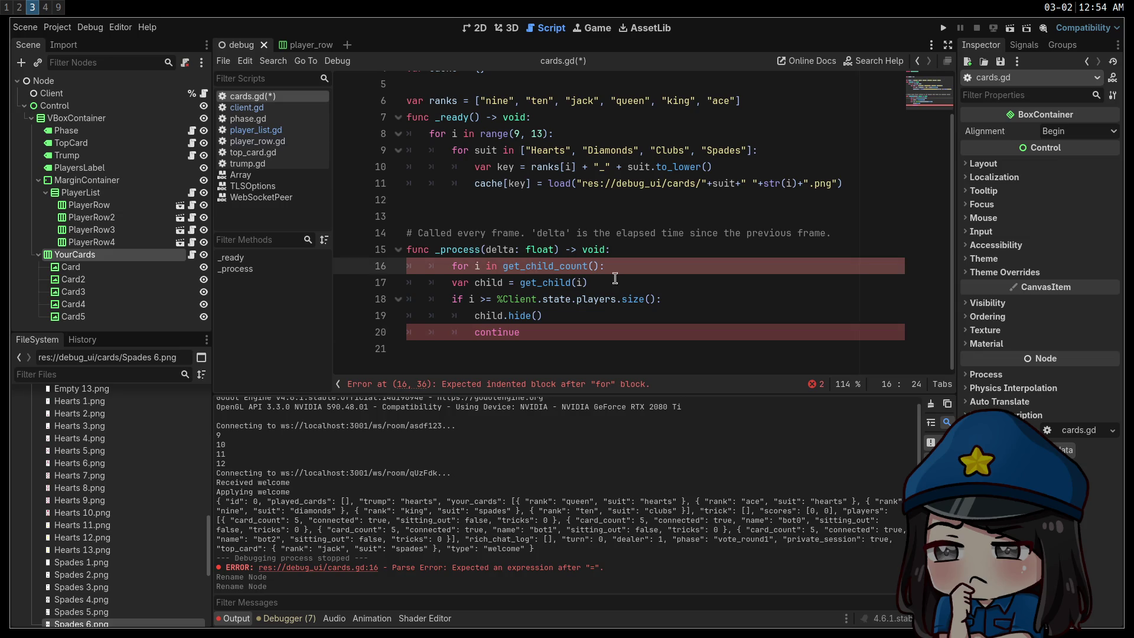
pyautogui.moveTo(523, 332); pyautogui.dragTo(547, 316)
pyautogui.hotkey('shift', 'Up')
pyautogui.hotkey('shift', 'Up')
pyautogui.hotkey('shift', 'Up')
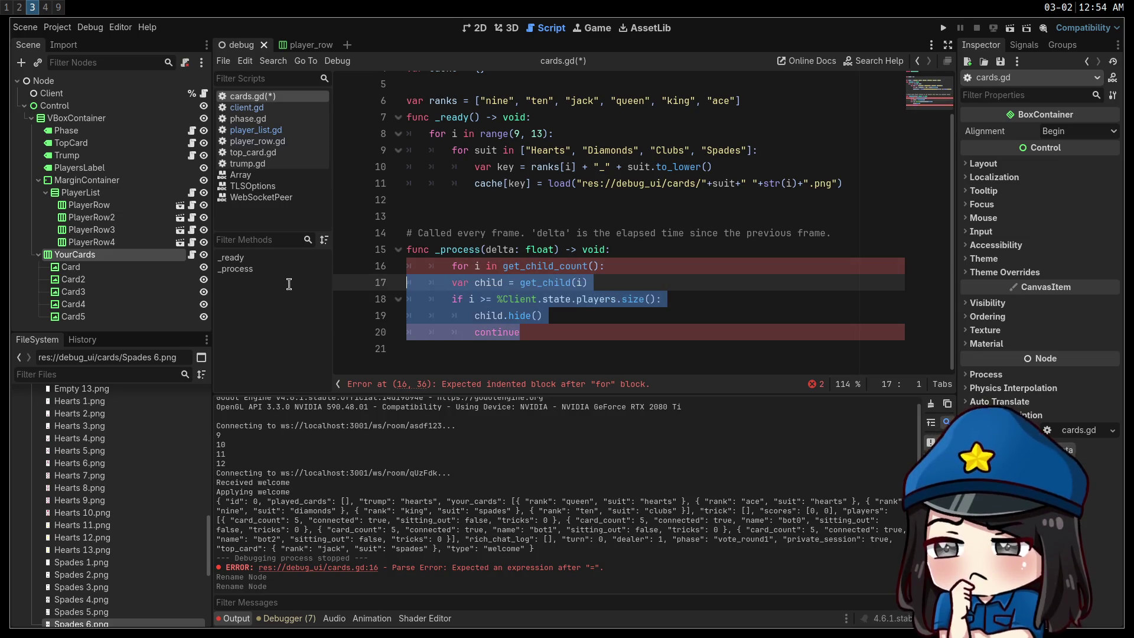
pyautogui.hotkey('shift', 'Tab')
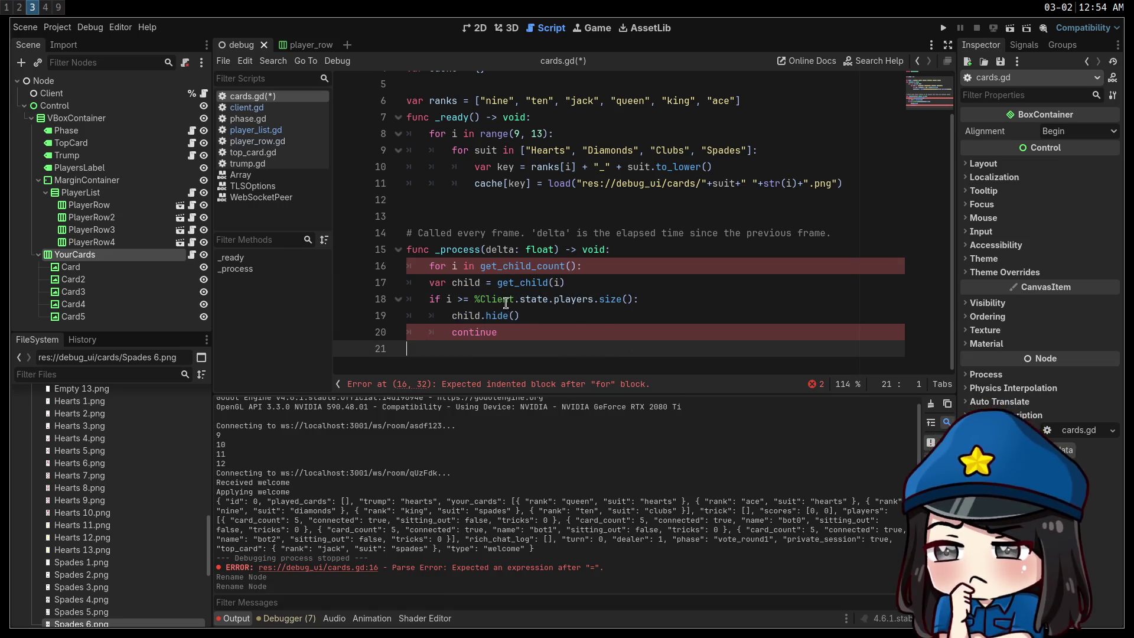
pyautogui.click(646, 327)
pyautogui.hotkey('shift', 'Up')
pyautogui.hotkey('shift', 'Up')
pyautogui.hotkey('shift', 'Up')
pyautogui.press('Tab')
pyautogui.click(646, 328)
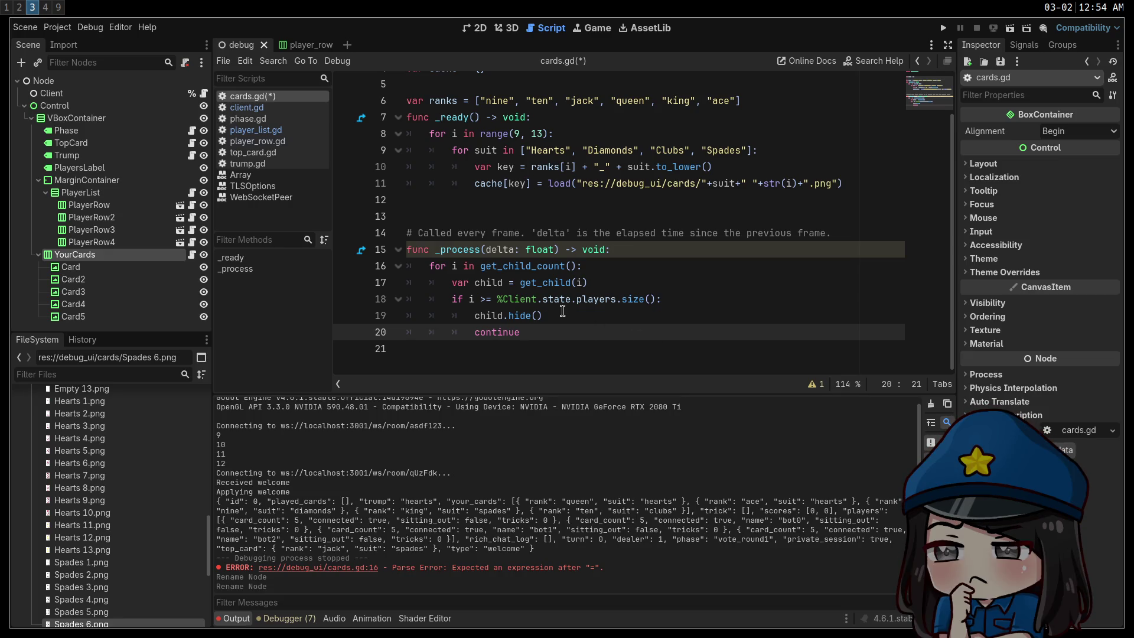
# Make the loop iterate your_cards instead of players and add child.show() after continue.
pyautogui.doubleClick(608, 300)
pyautogui.write('your_card')
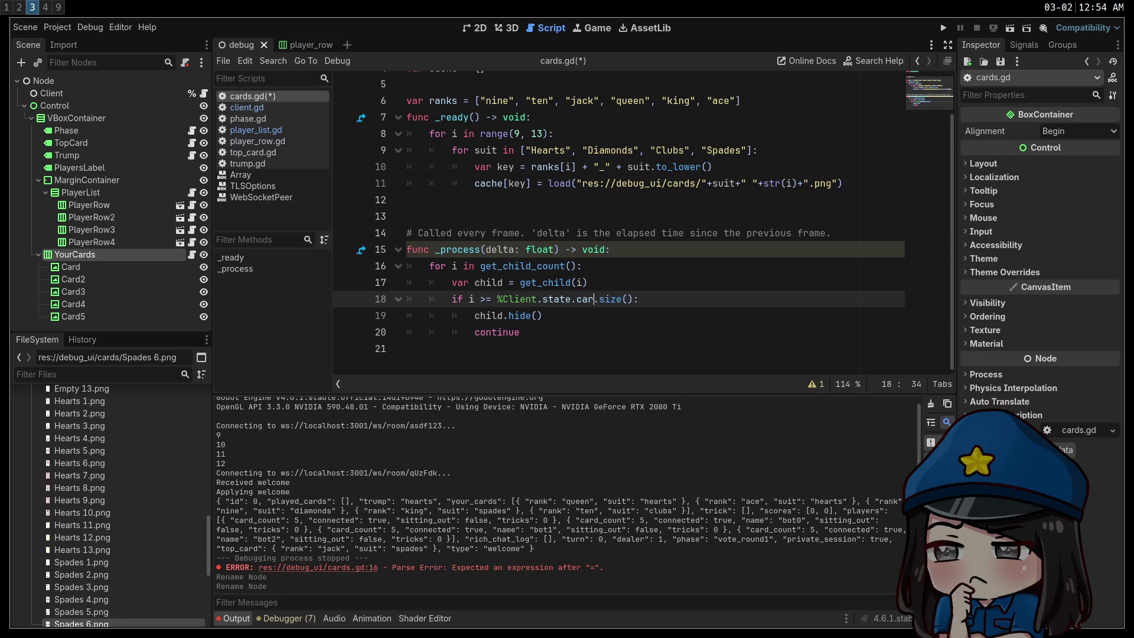
pyautogui.write('s')
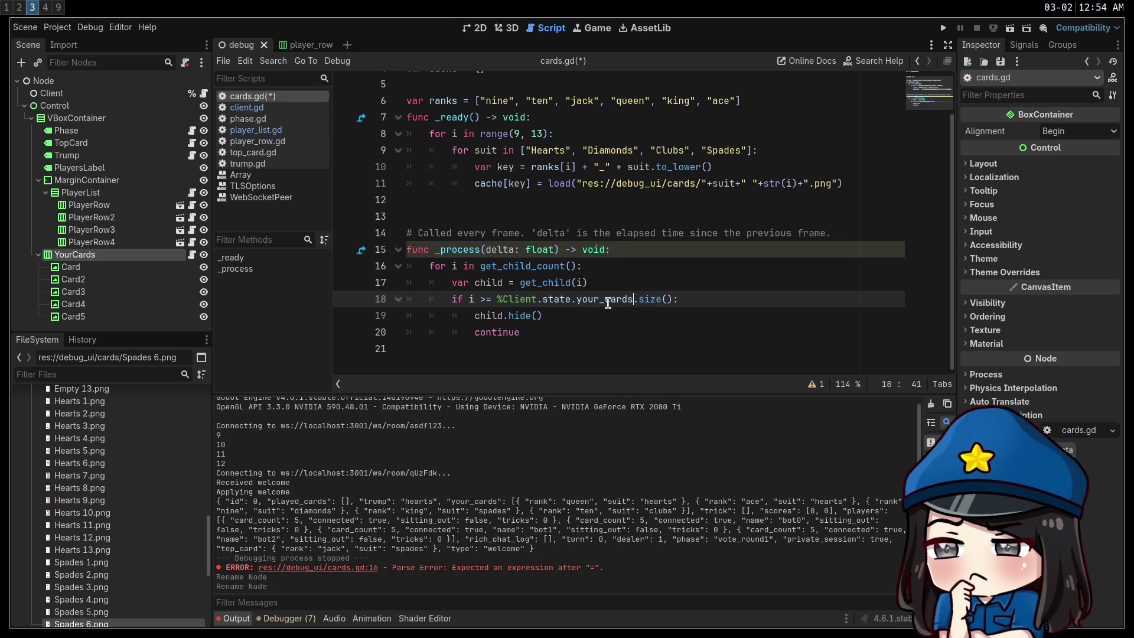
pyautogui.click(608, 331)
pyautogui.press('Return')
pyautogui.write('child.shwo')
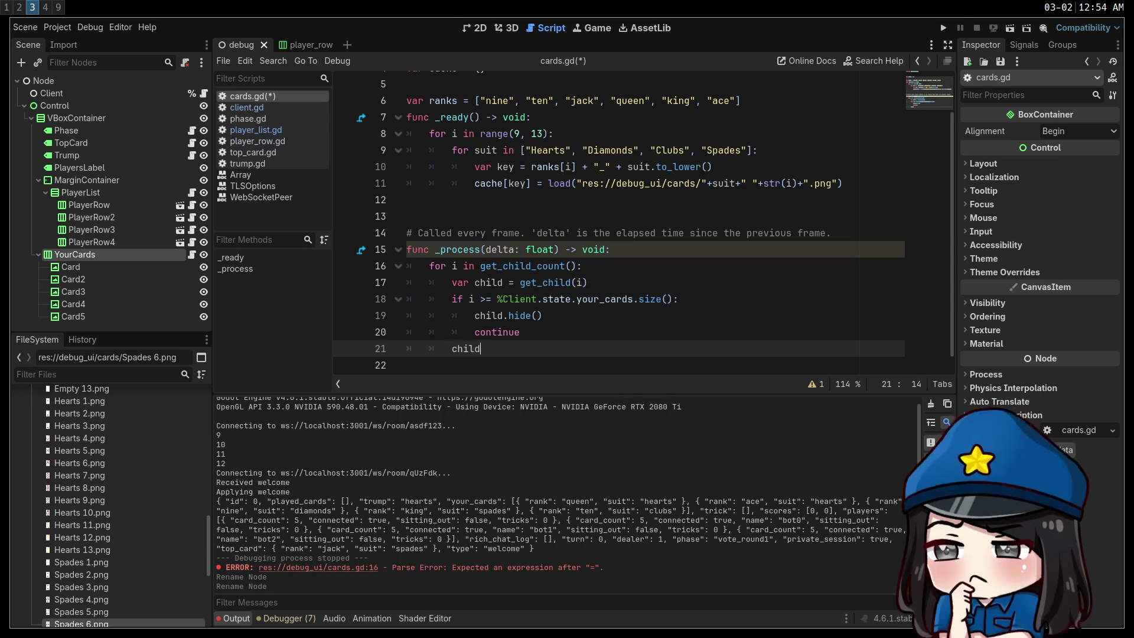
pyautogui.press('BackSpace')
pyautogui.press('BackSpace')
pyautogui.write('ow()')
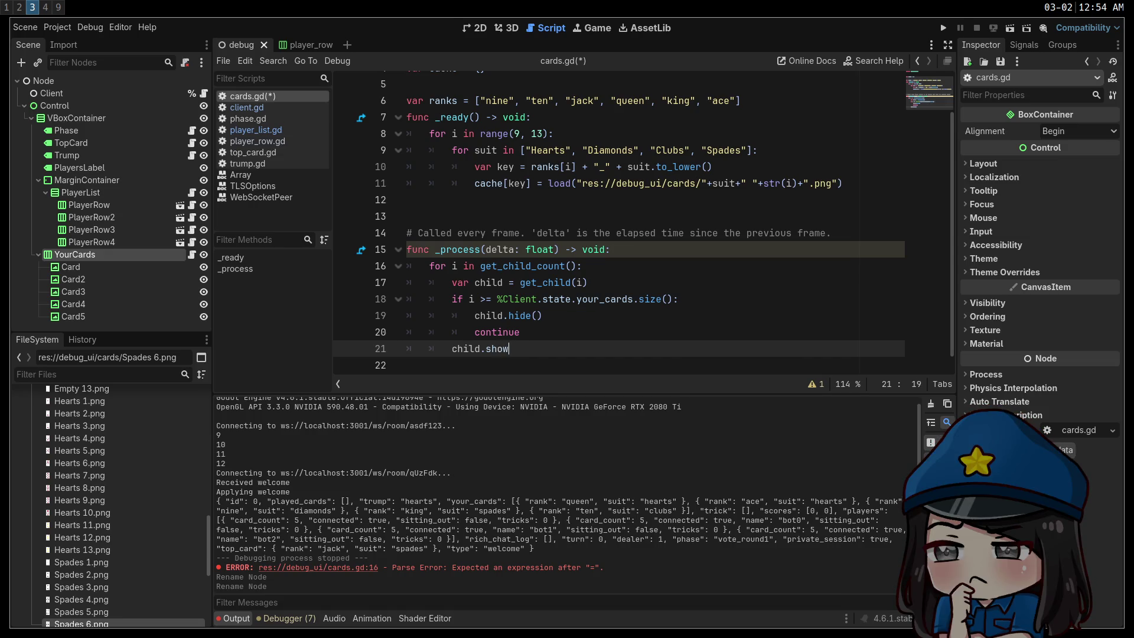
pyautogui.press('Return')
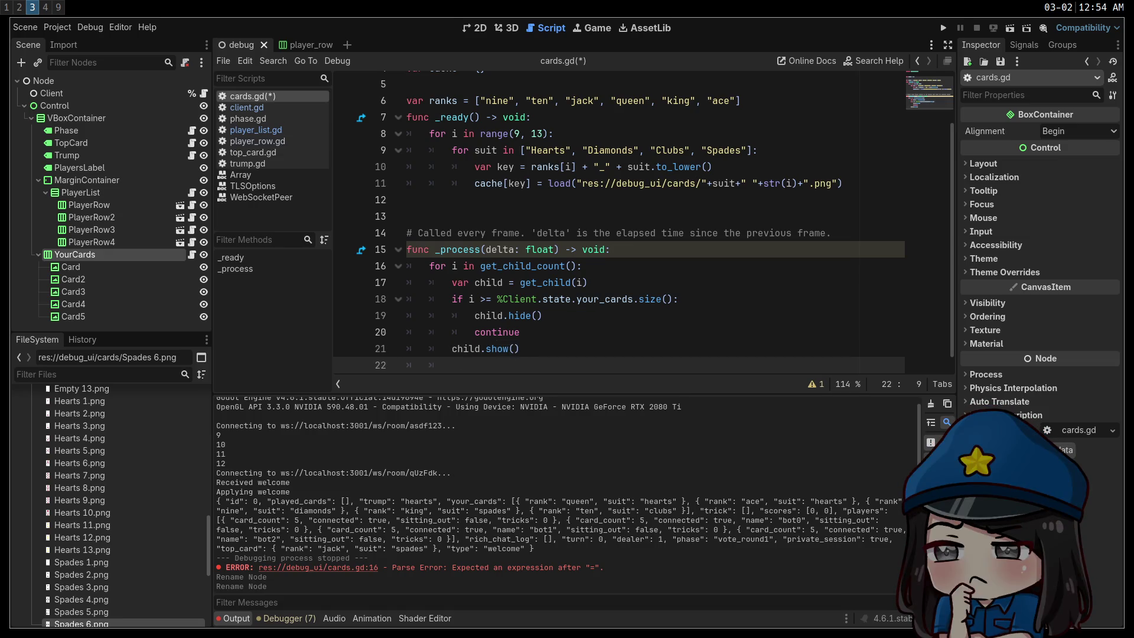
pyautogui.write('print("')
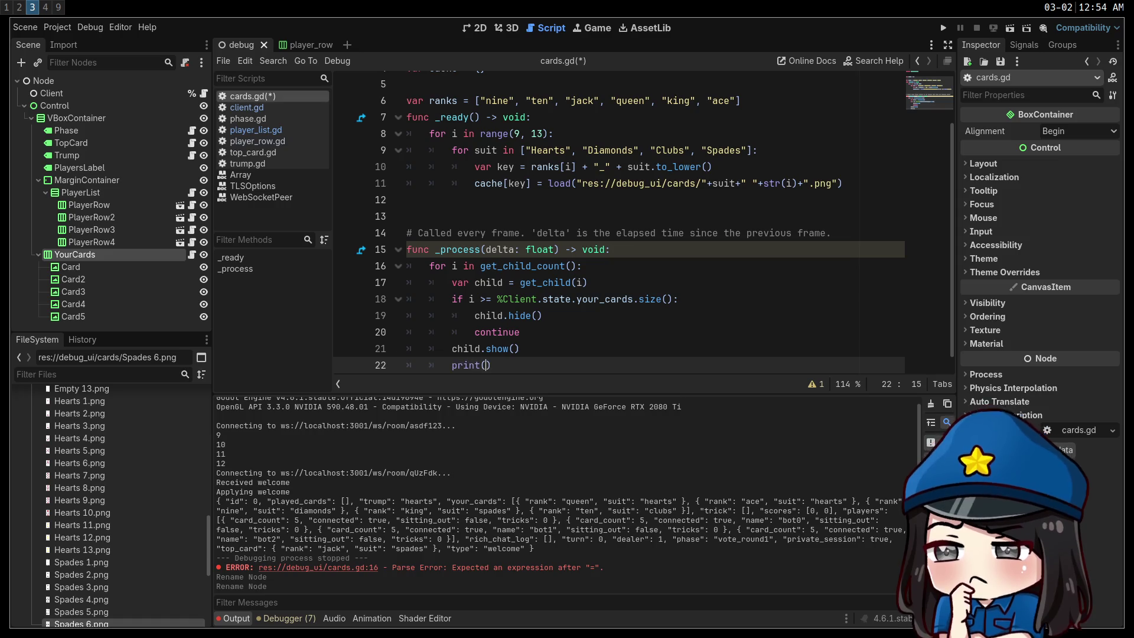
pyautogui.press('BackSpace')
pyautogui.press('BackSpace')
pyautogui.press('BackSpace')
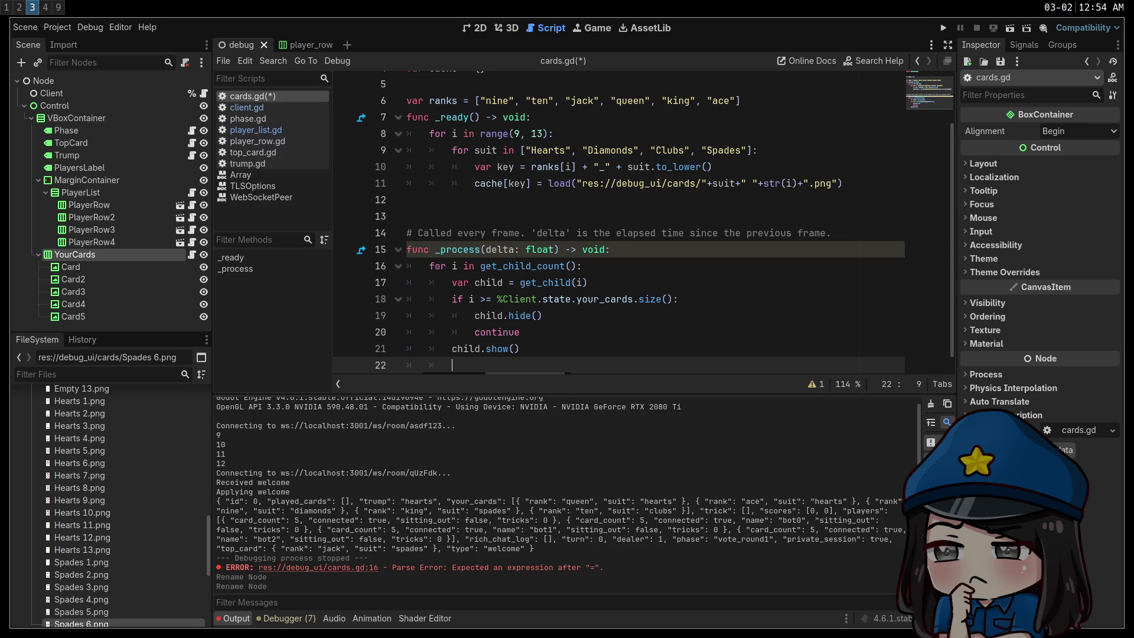
# Start child.texture = cache[ and add var card = %Client.state.your_cards[i before it.
pyautogui.scroll(-1, 596, 310)
pyautogui.click(111, 267)
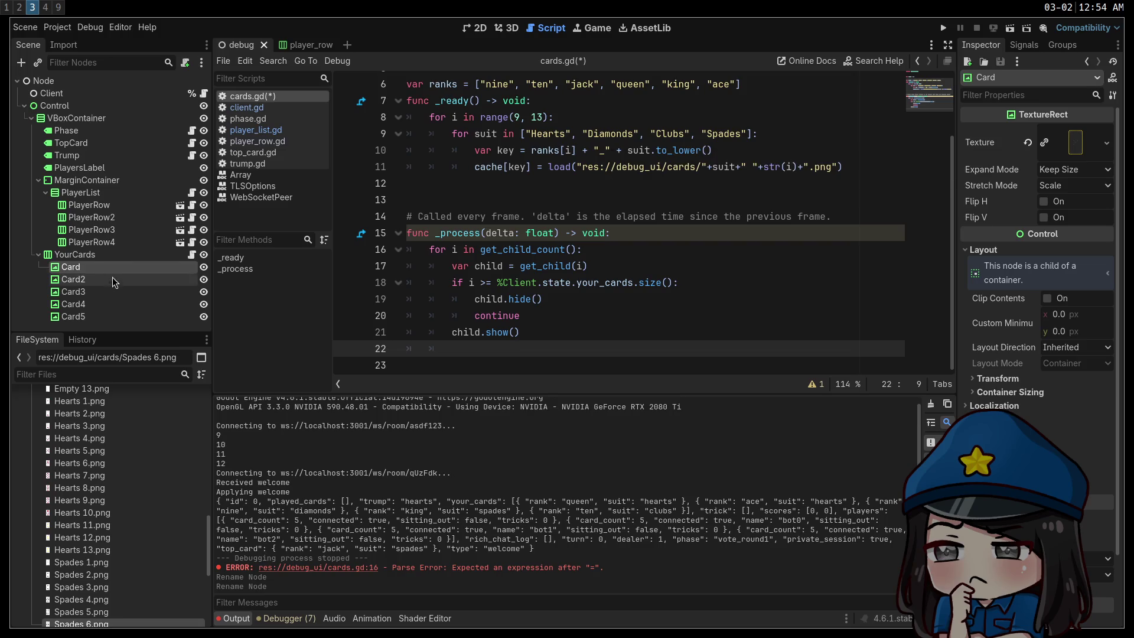
pyautogui.click(527, 351)
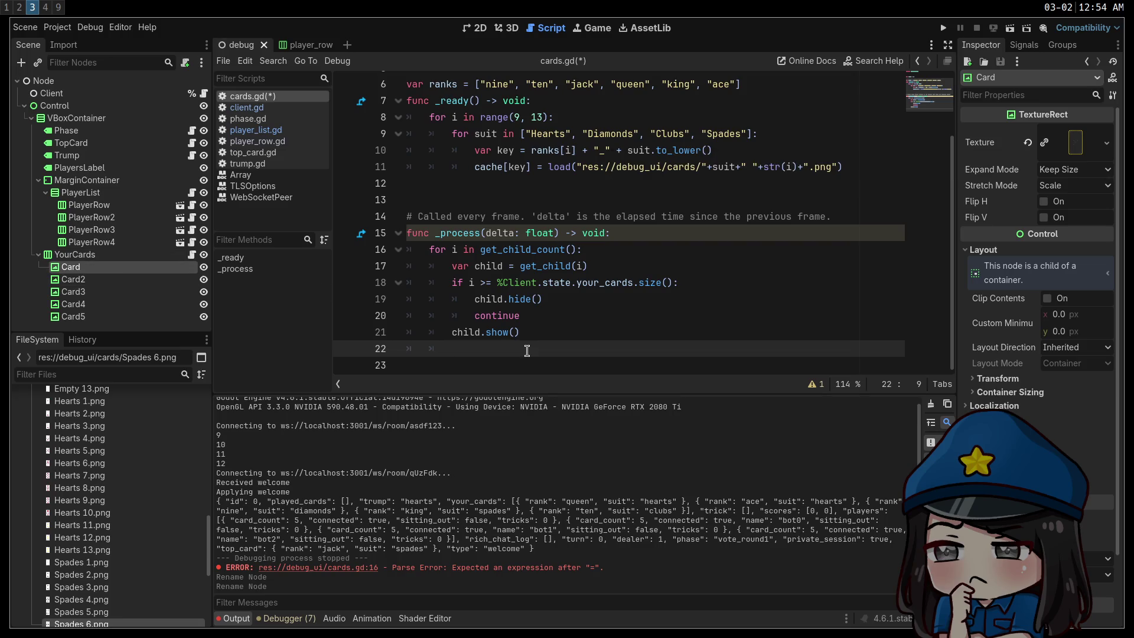
pyautogui.write('child.texture ')
pyautogui.write('= cache[')
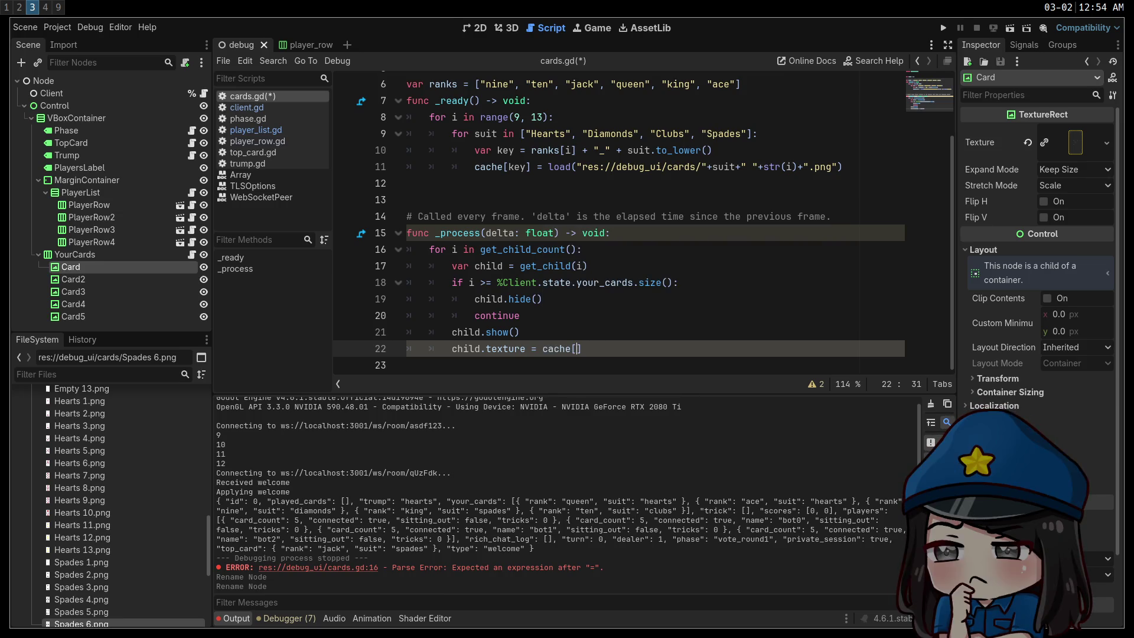
pyautogui.moveTo(633, 282)
pyautogui.mouseDown()
pyautogui.moveTo(520, 299)
pyautogui.moveTo(498, 284)
pyautogui.mouseUp()
pyautogui.click(608, 330)
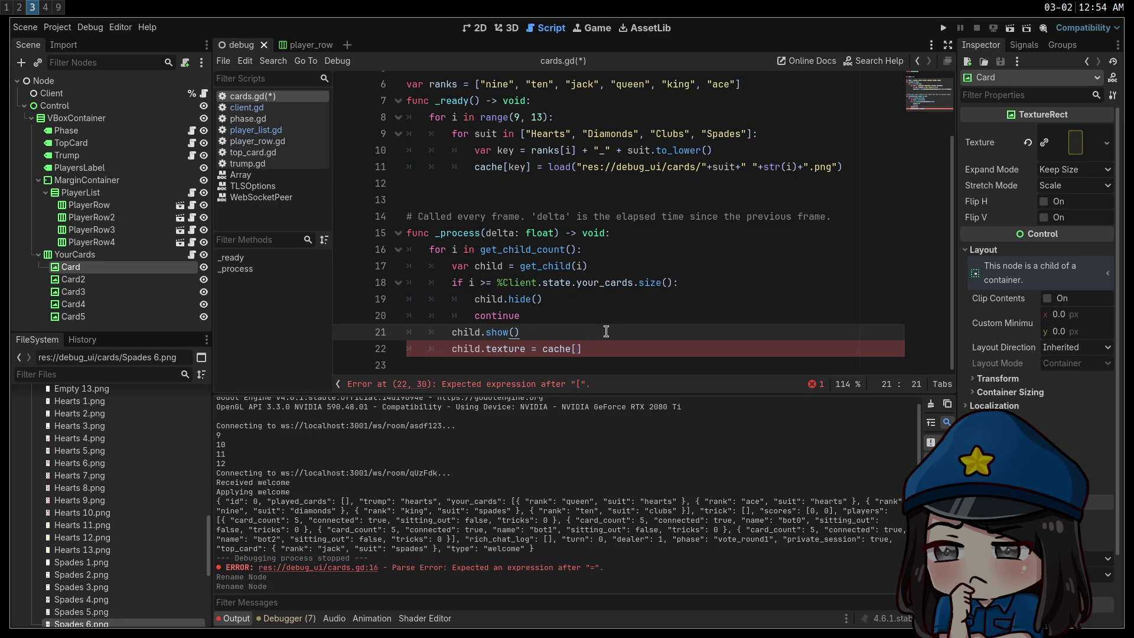
pyautogui.press('Return')
pyautogui.write('var card =')
pyautogui.write('%Client.state.your_cards')
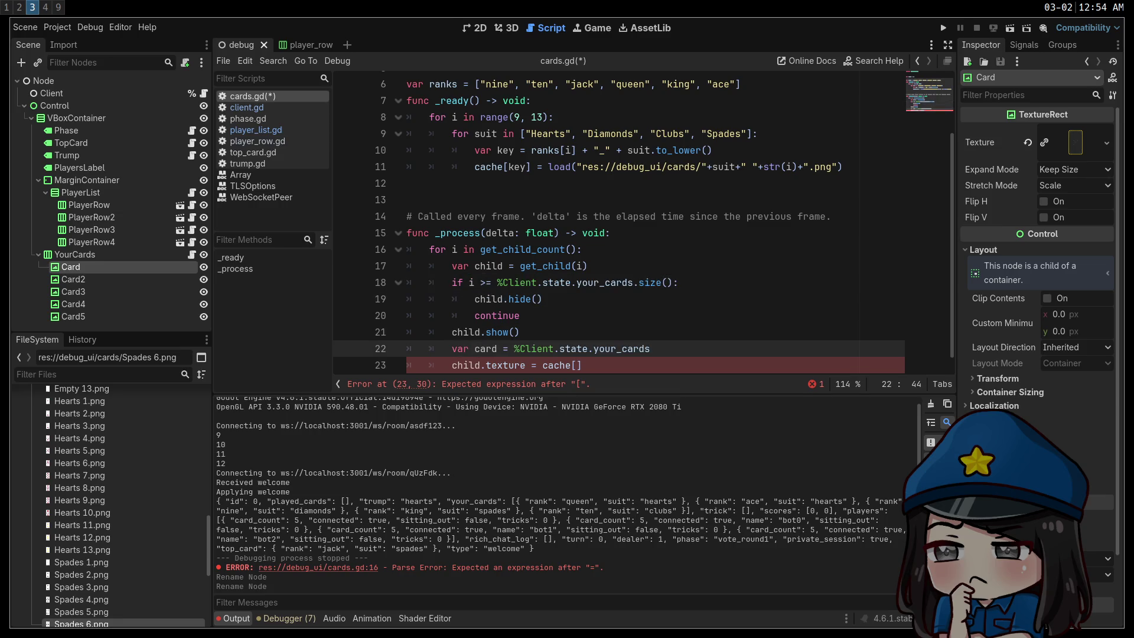
pyautogui.write('[i')
# Complete the lookup as cache[card.rank + "_" + card.suit] and save cards.gd.
pyautogui.click(580, 365)
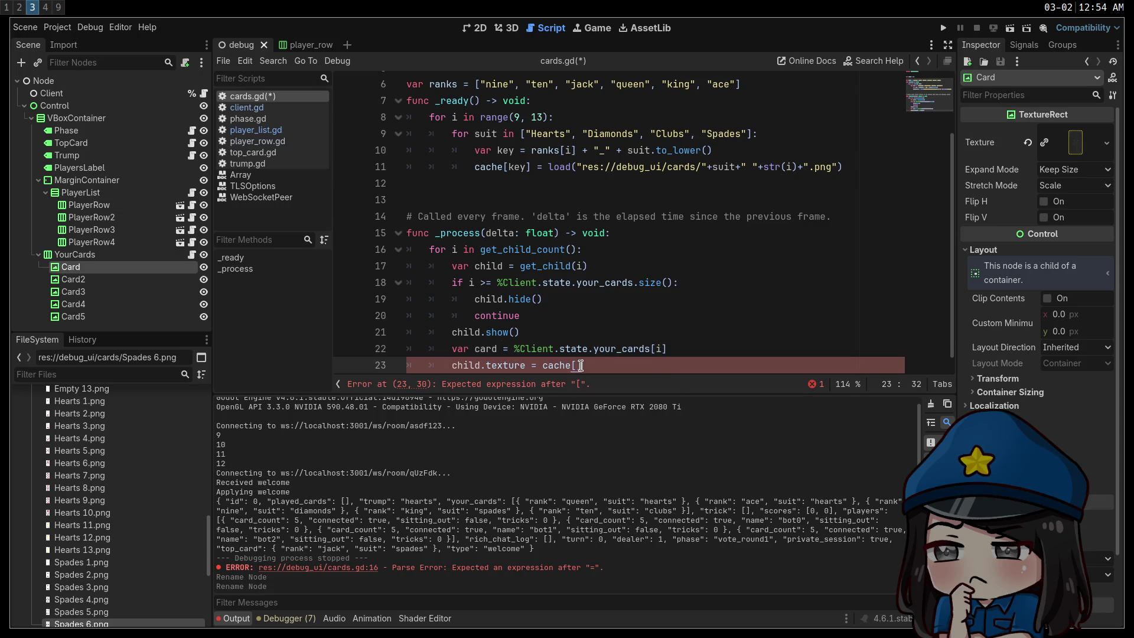
pyautogui.press('Left')
pyautogui.write('card.')
pyautogui.write('nk + "_" + ')
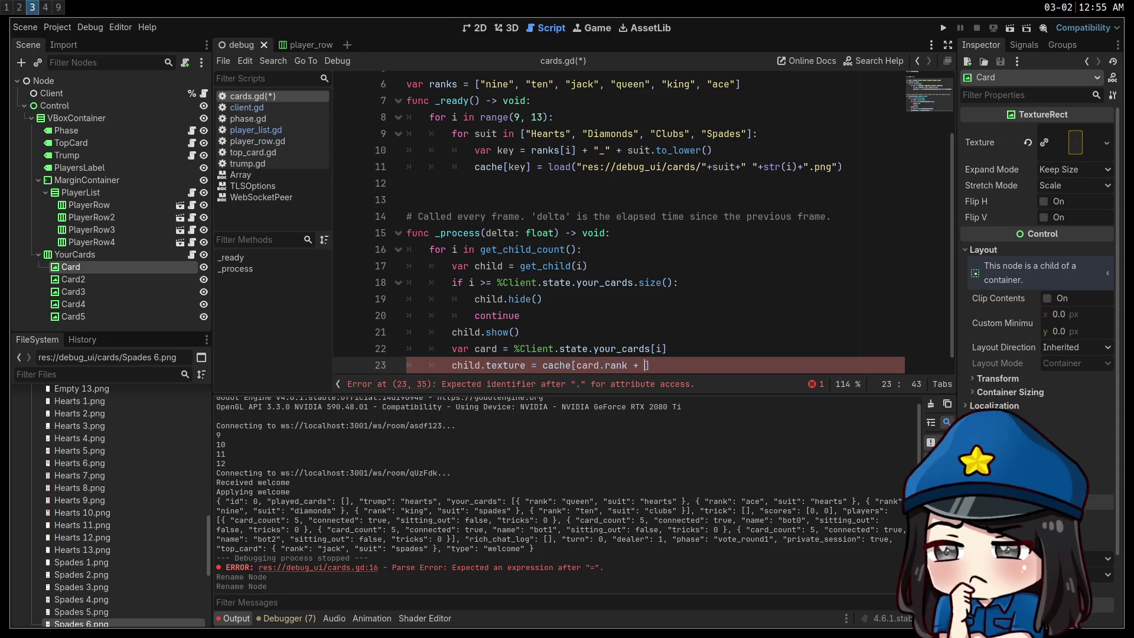
pyautogui.write('card.suit')
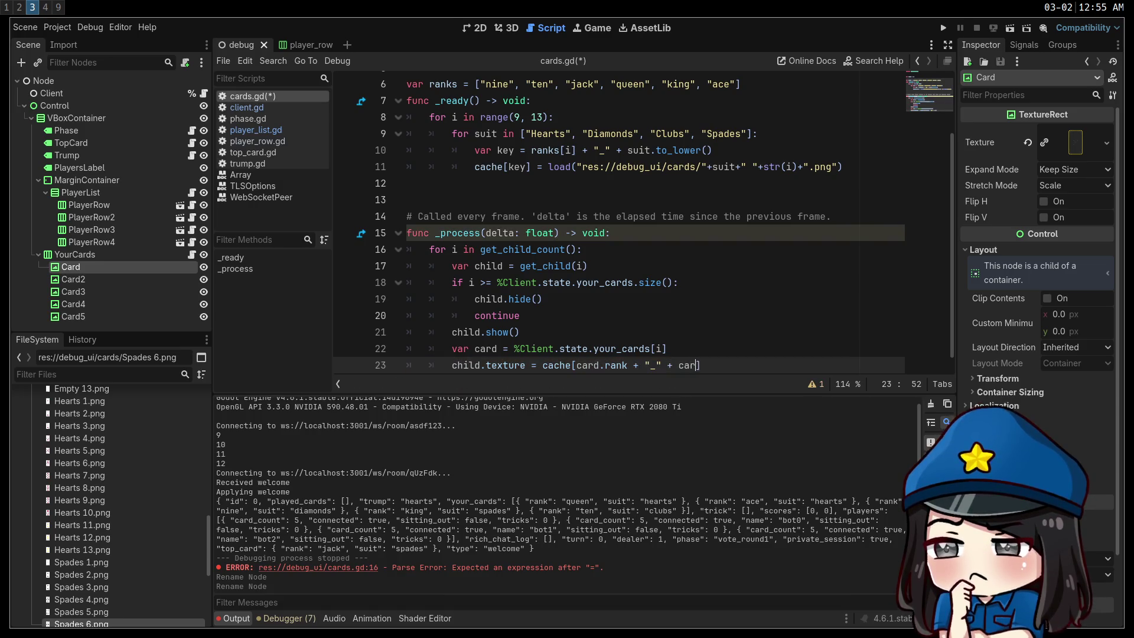
pyautogui.click(666, 353)
pyautogui.scroll(-1, 684, 350)
pyautogui.click(708, 364)
pyautogui.hotkey('ctrl', 's')
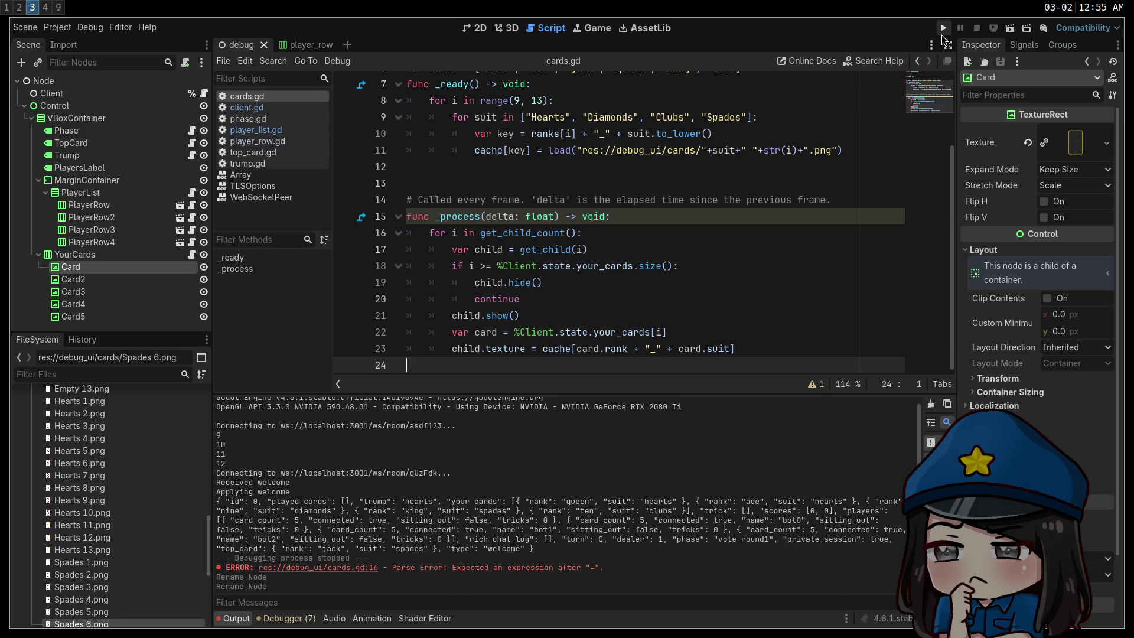
# Test-run the game, then jump to the invalid index '9' error at cards.gd line 10.
pyautogui.click(944, 31)
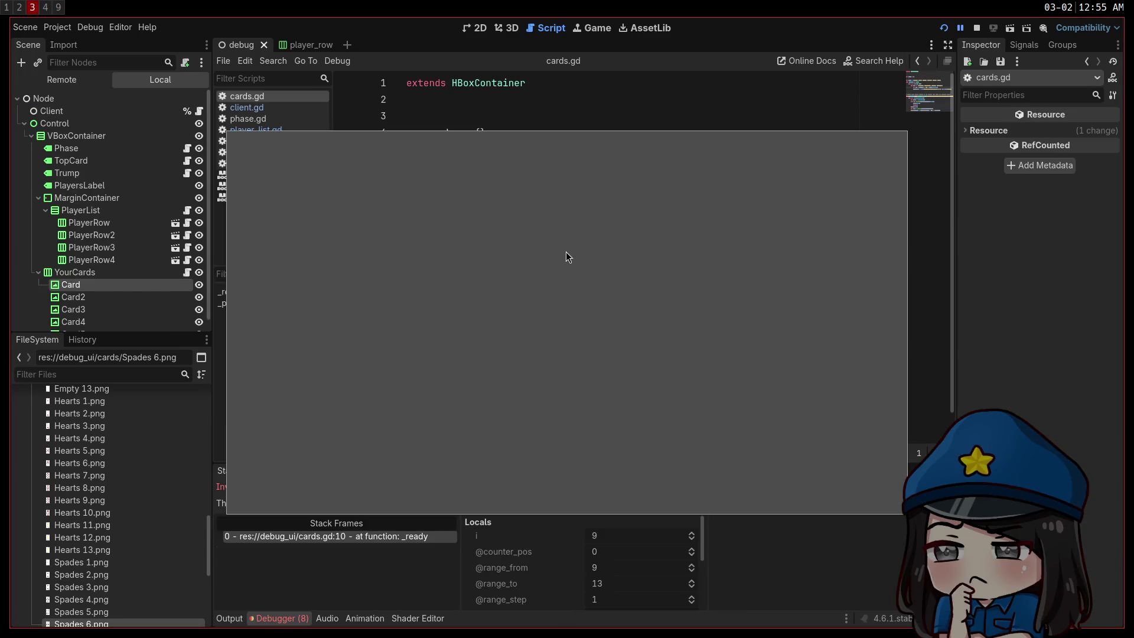
pyautogui.click(977, 29)
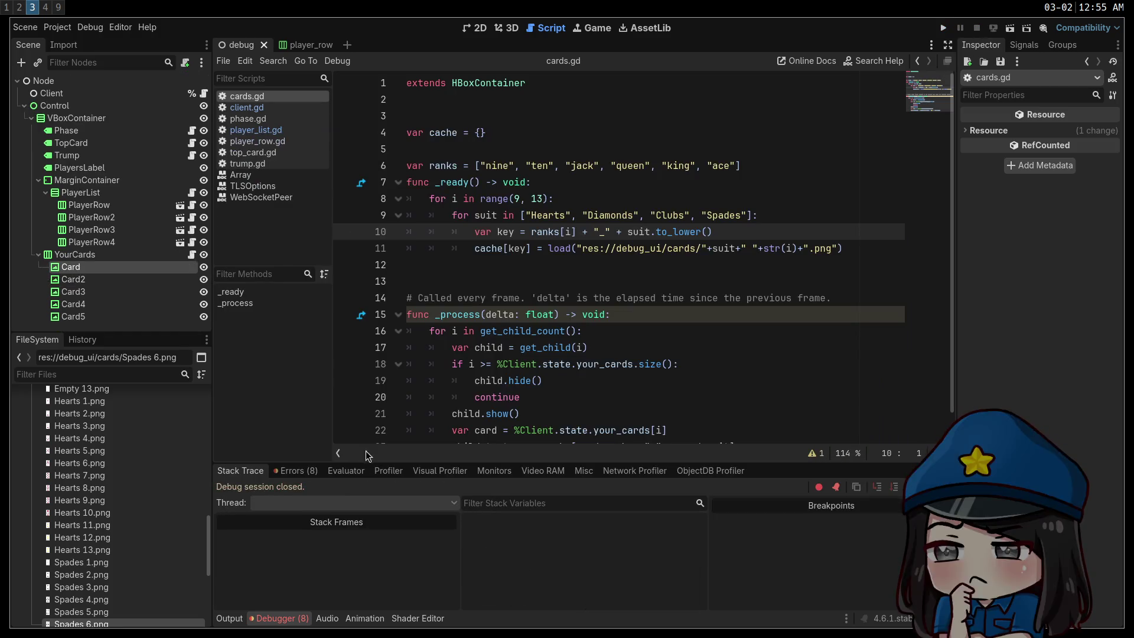
pyautogui.click(299, 472)
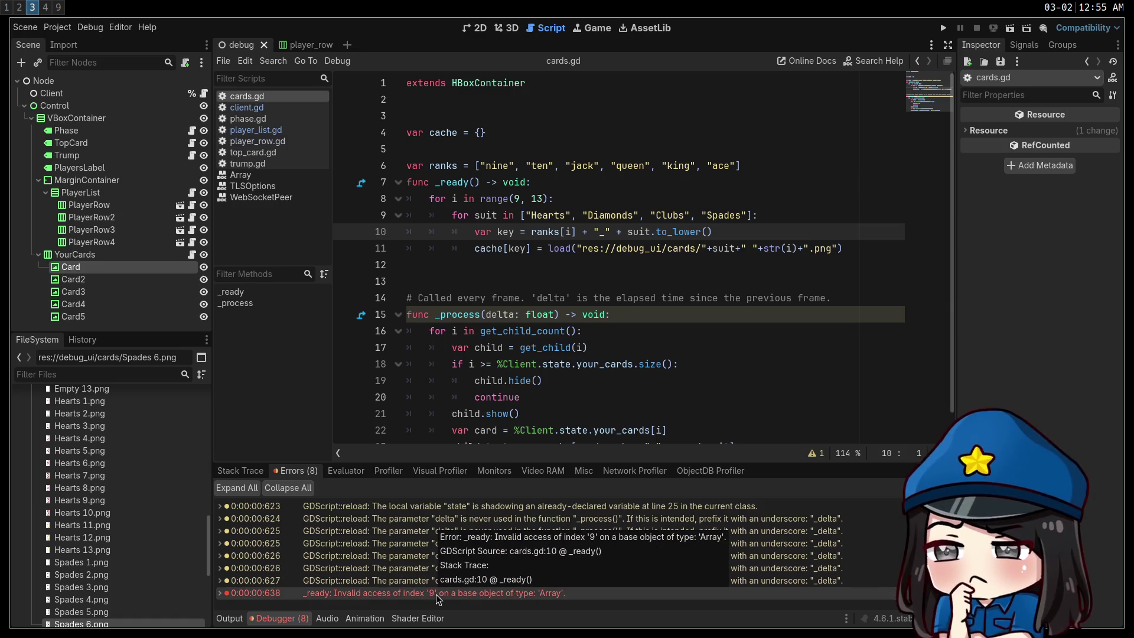
pyautogui.click(436, 594)
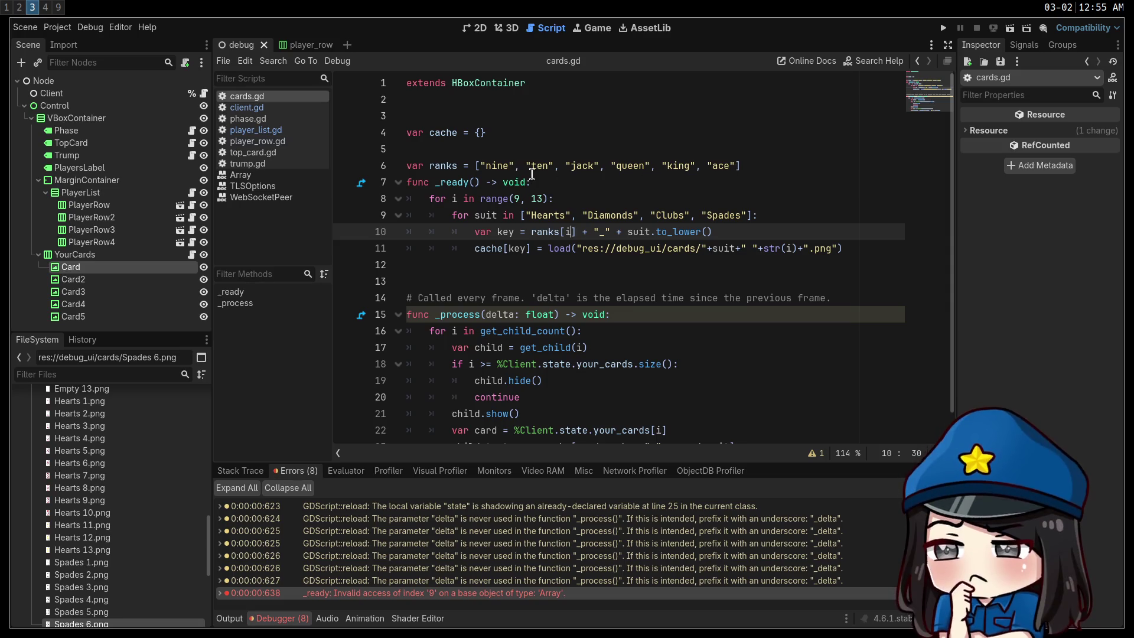
# Check the ranks list and change line 10 to ranks[i-7], then run and stop the game.
pyautogui.click(498, 165)
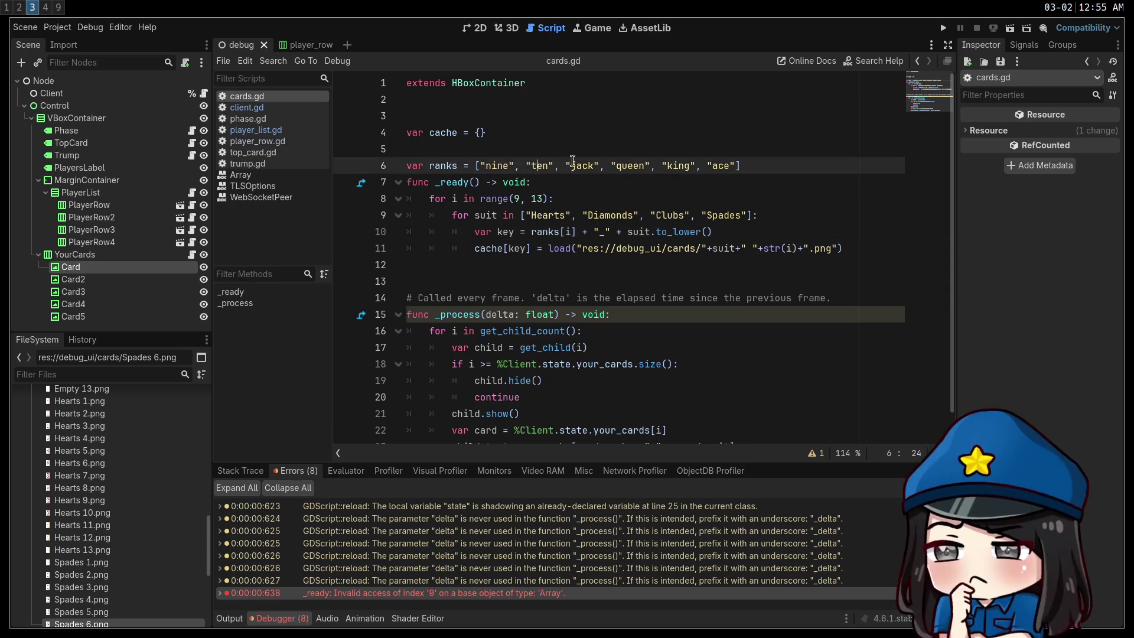
pyautogui.click(688, 166)
pyautogui.click(574, 232)
pyautogui.write('-7')
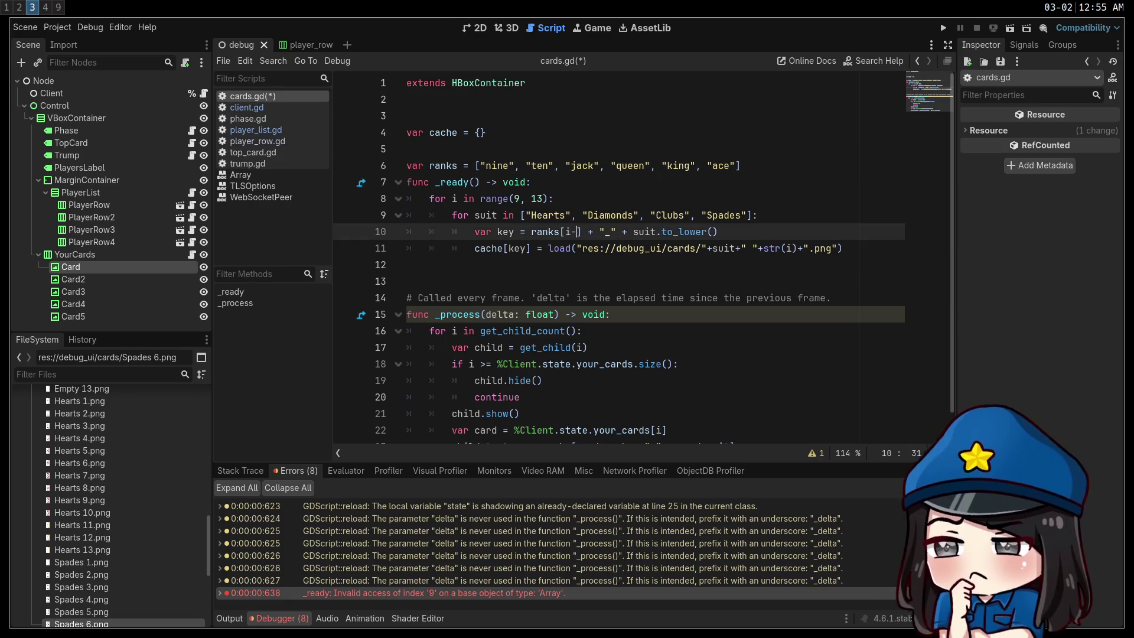
pyautogui.press('F5')
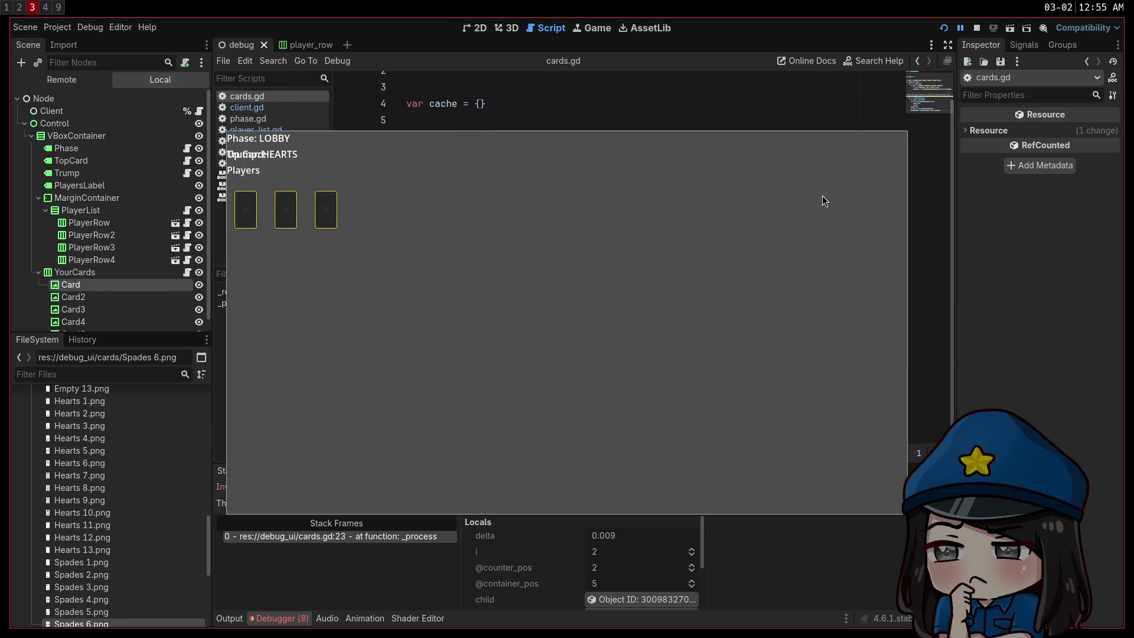
pyautogui.click(978, 28)
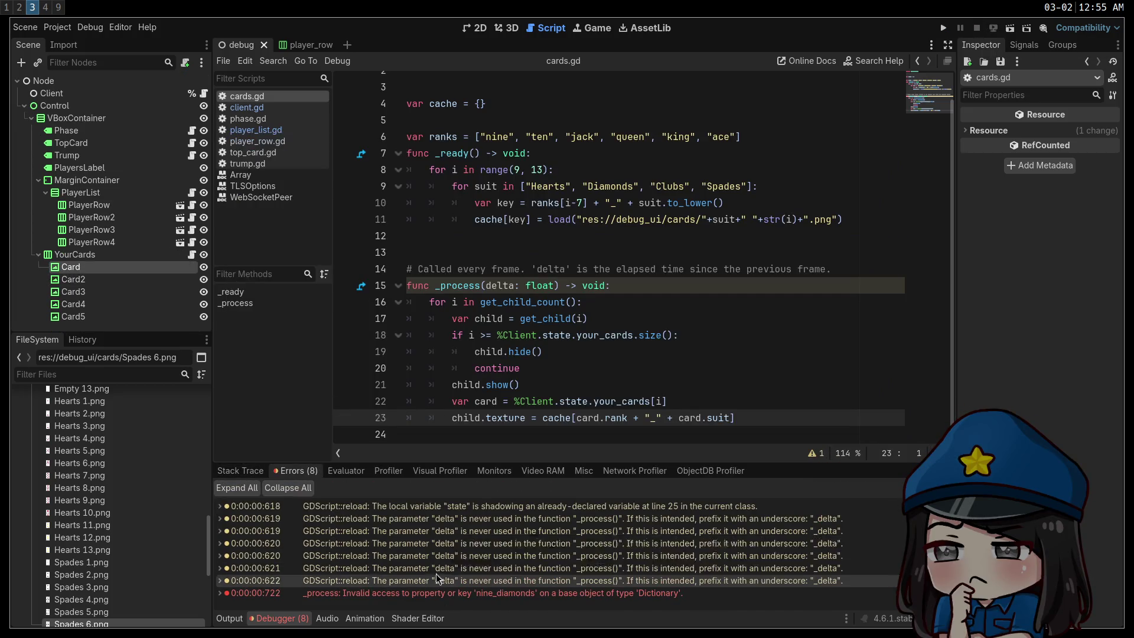
pyautogui.moveTo(411, 596)
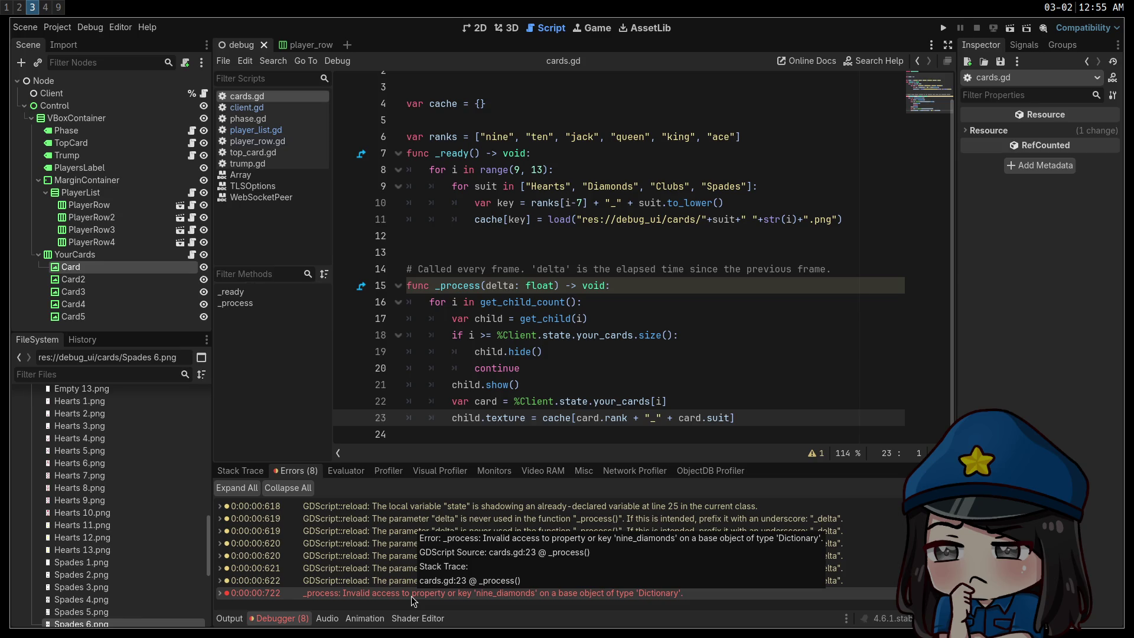
# Retry the rank index offset as i-8 and then i-6, running the game each time.
pyautogui.click(615, 198)
pyautogui.write('8')
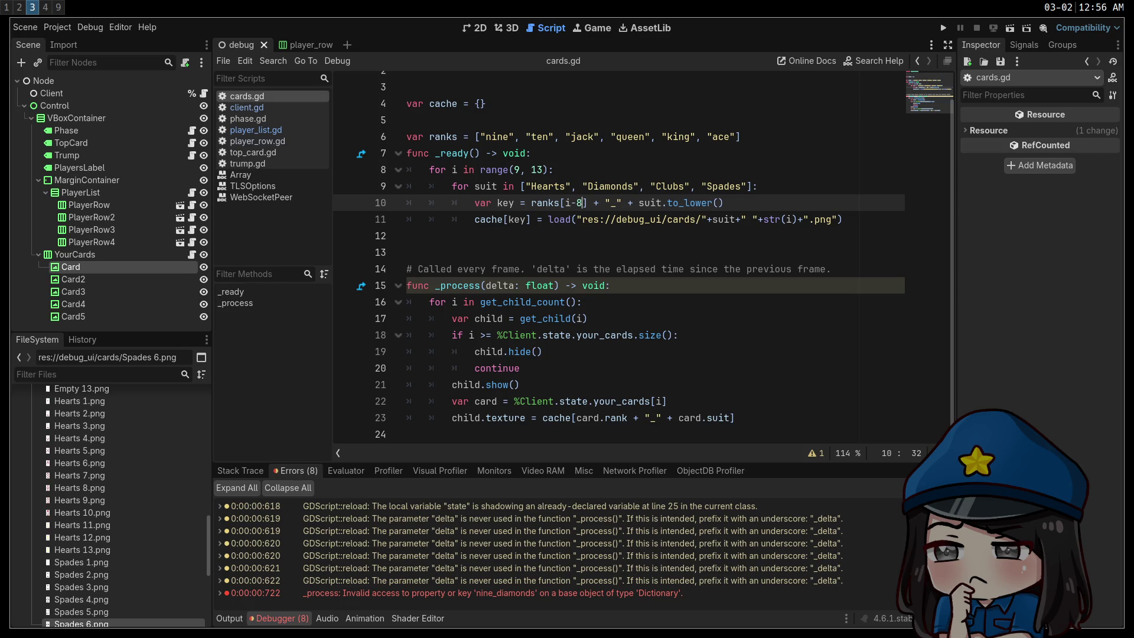
pyautogui.click(943, 28)
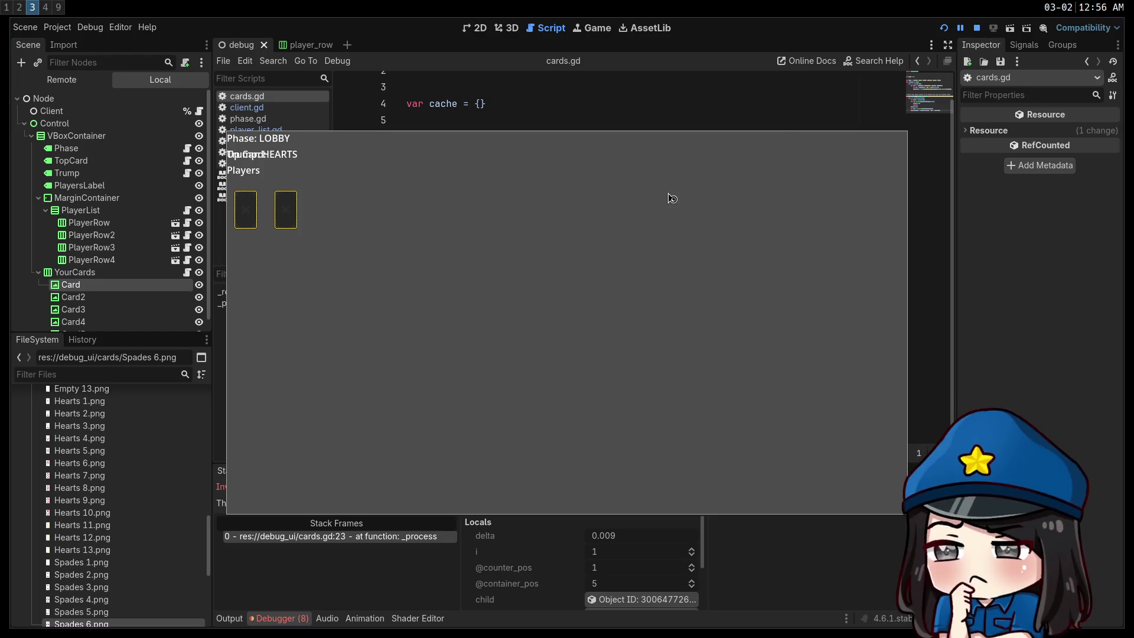
pyautogui.click(975, 30)
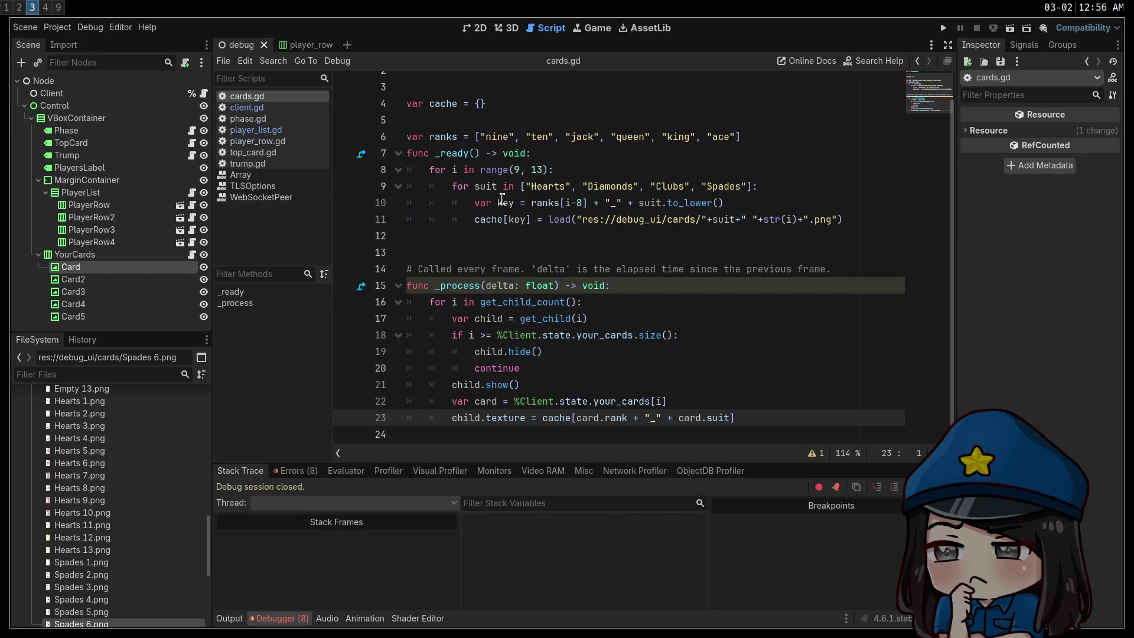
pyautogui.click(502, 203)
pyautogui.click(587, 203)
pyautogui.press('BackSpace')
pyautogui.write('6')
pyautogui.press('F5')
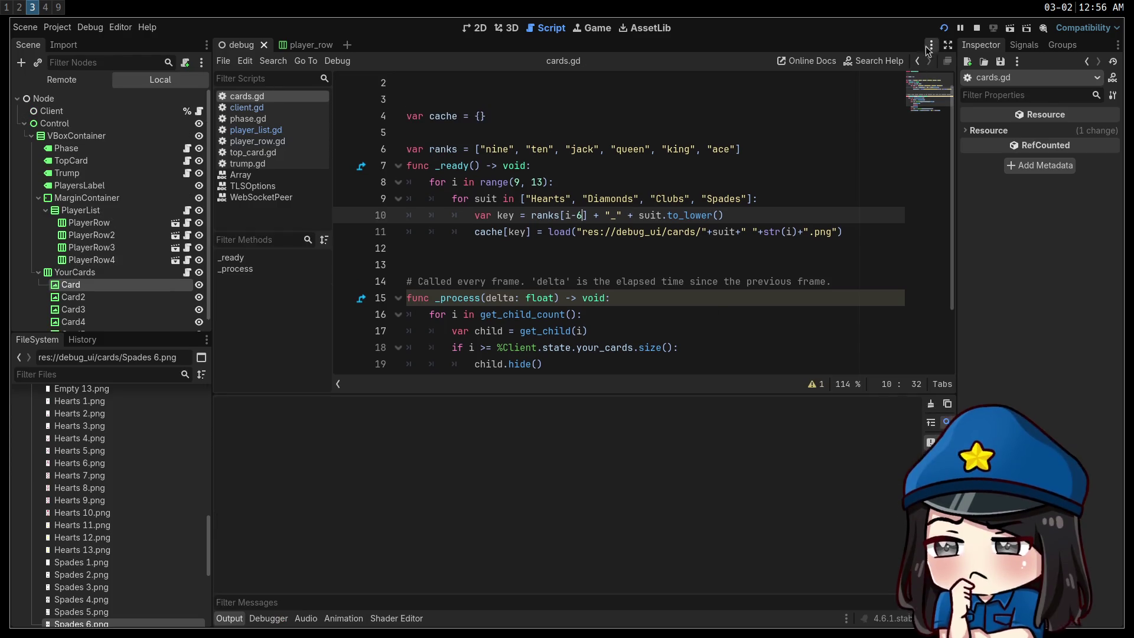
pyautogui.press('F8')
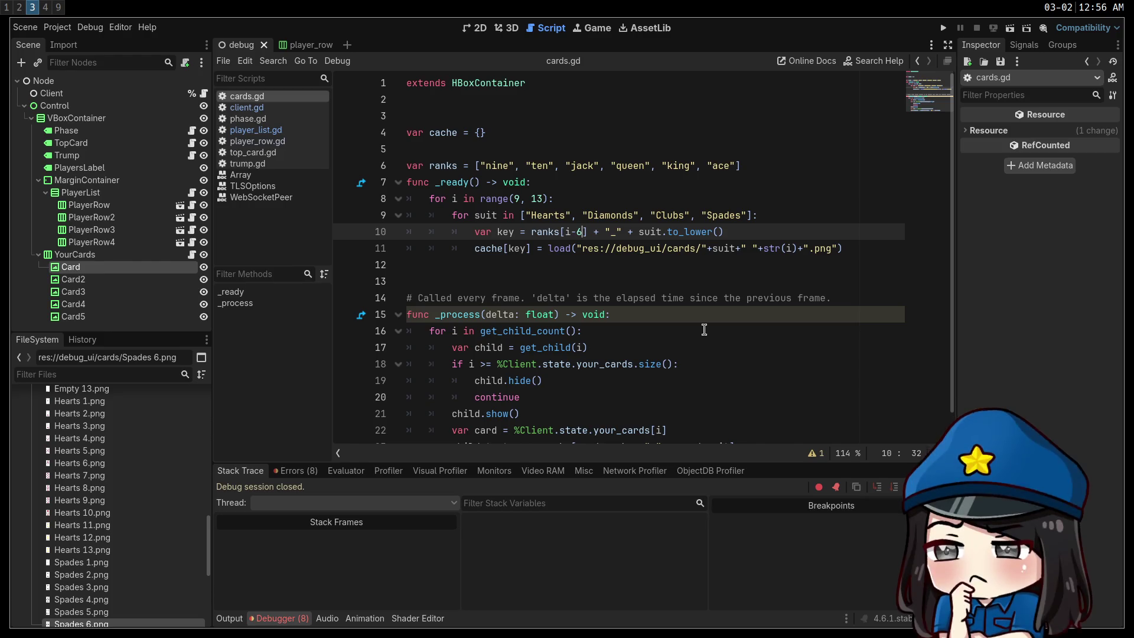
# Set the offset to ranks[i-9], save, run and stop, then preview Hearts 9.png.
pyautogui.press('BackSpace')
pyautogui.write('9')
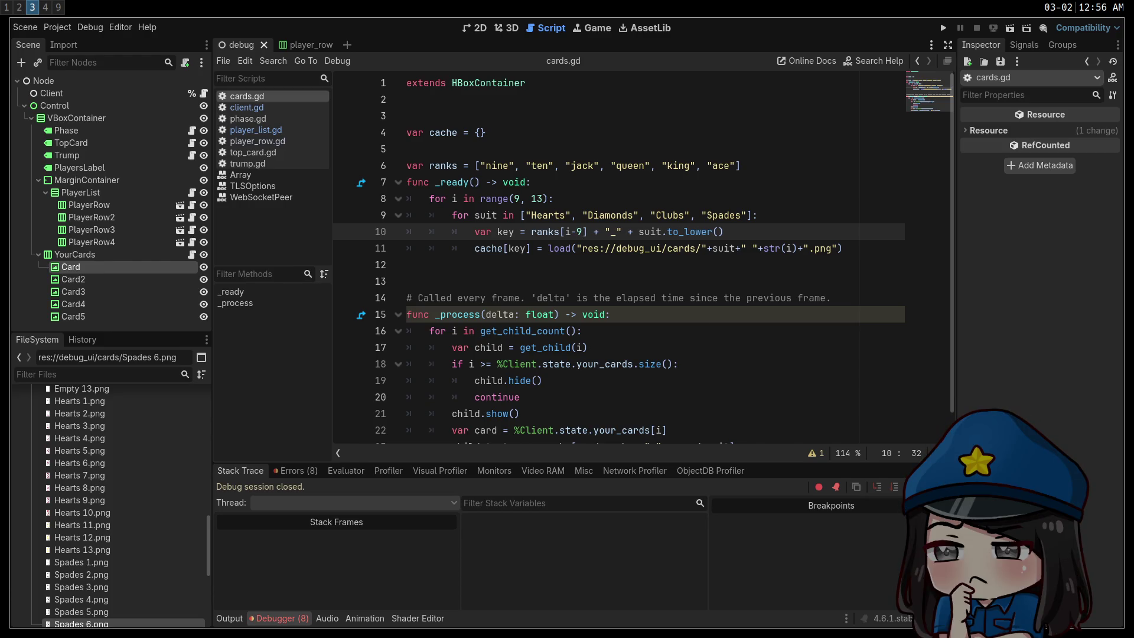
pyautogui.click(684, 338)
pyautogui.hotkey('ctrl', 's')
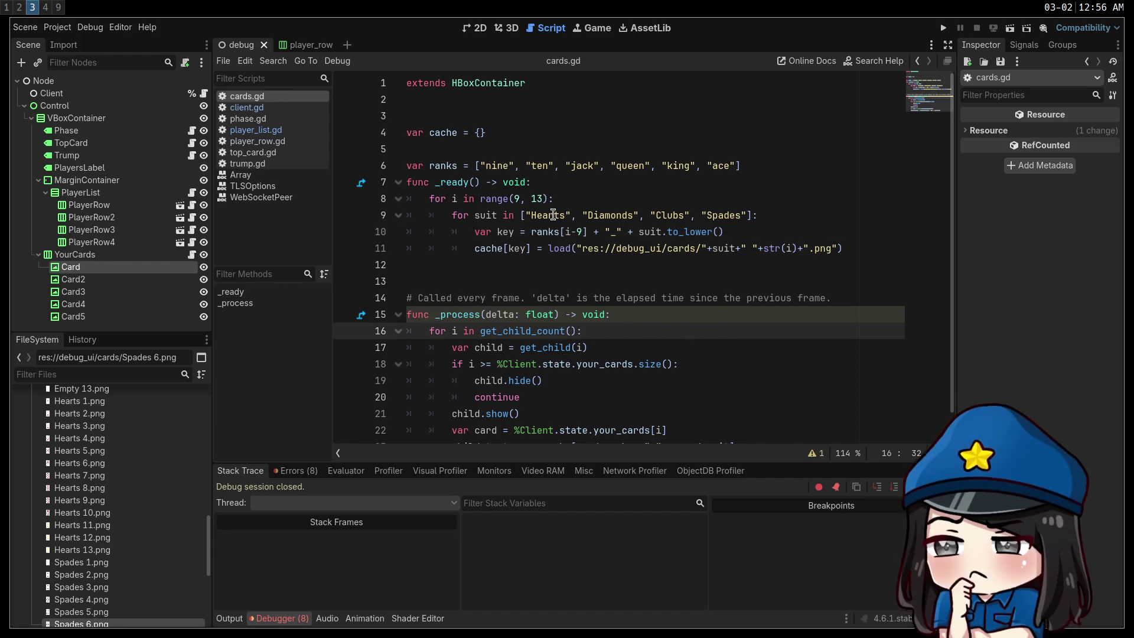
pyautogui.click(944, 27)
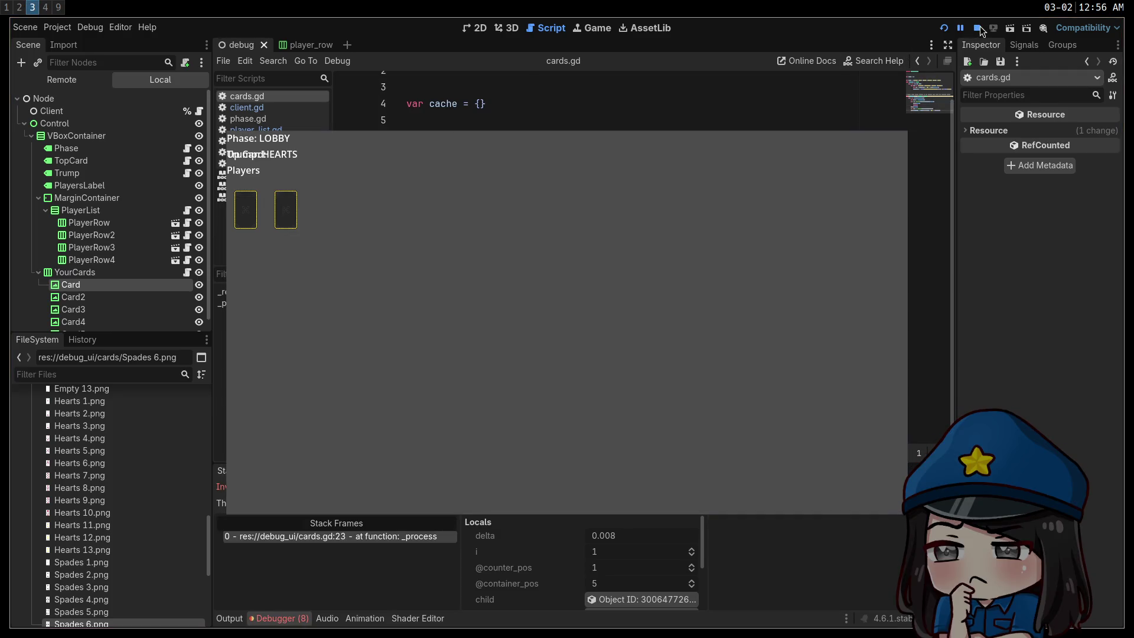
pyautogui.click(978, 28)
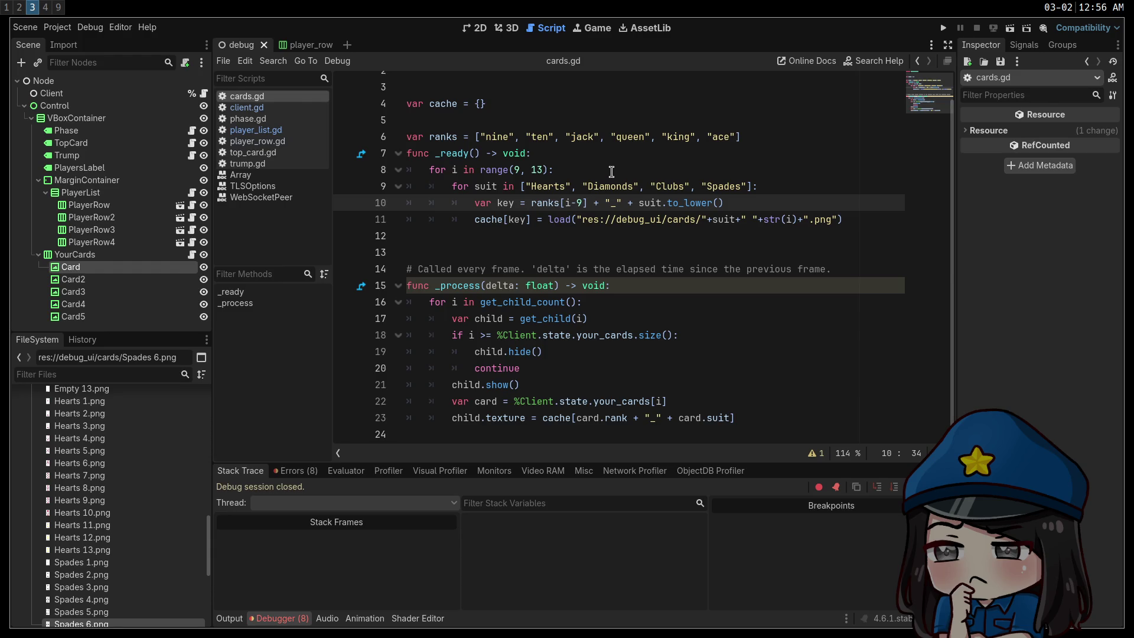
pyautogui.click(63, 501)
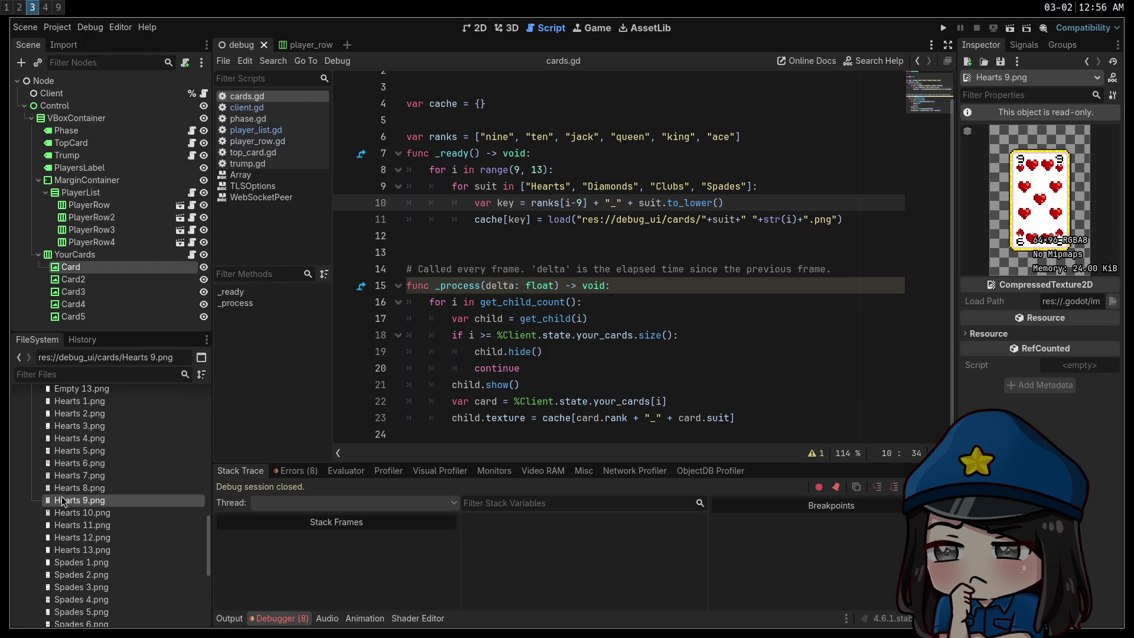
# Preview Hearts 10.png and 11.png, stop the test run, and select the YourCards node.
pyautogui.click(73, 513)
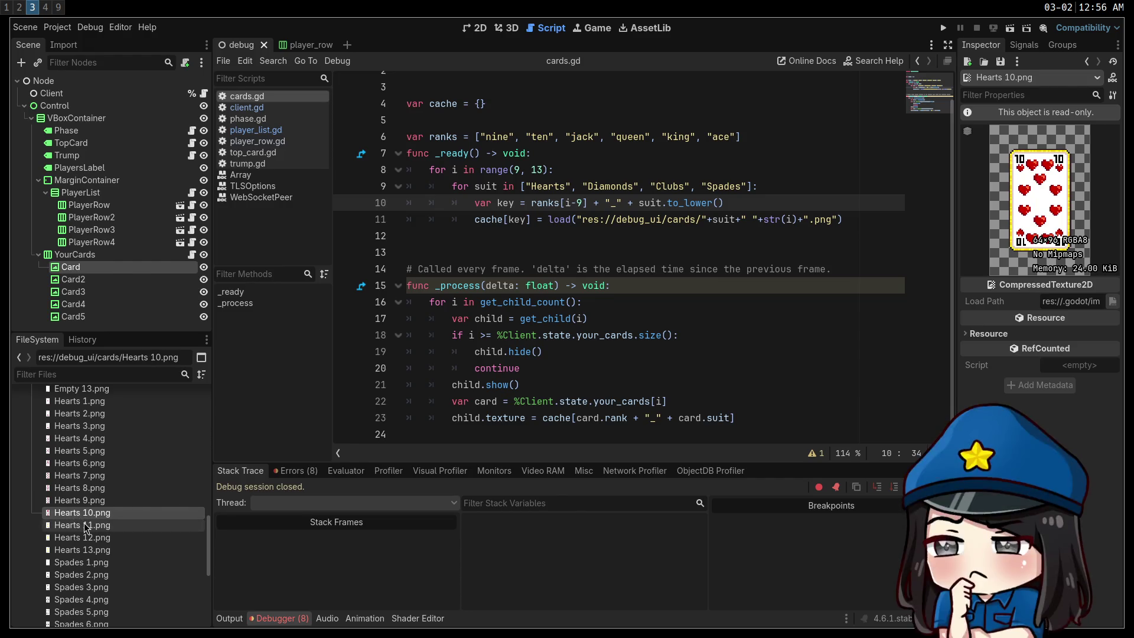
pyautogui.click(84, 526)
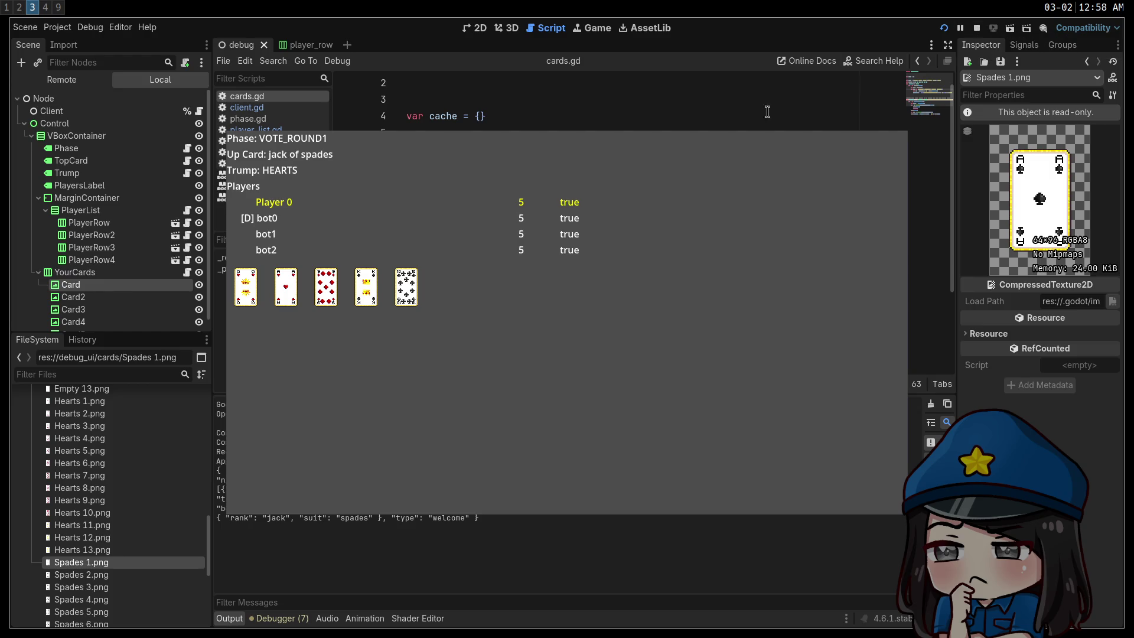
pyautogui.click(976, 28)
pyautogui.click(94, 254)
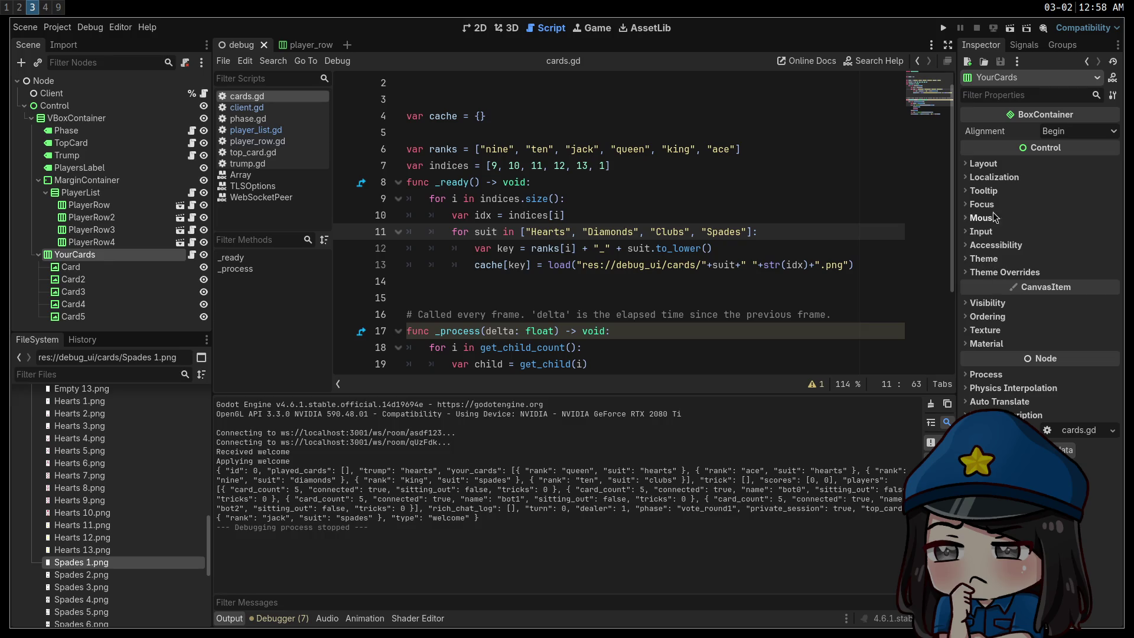
pyautogui.click(508, 27)
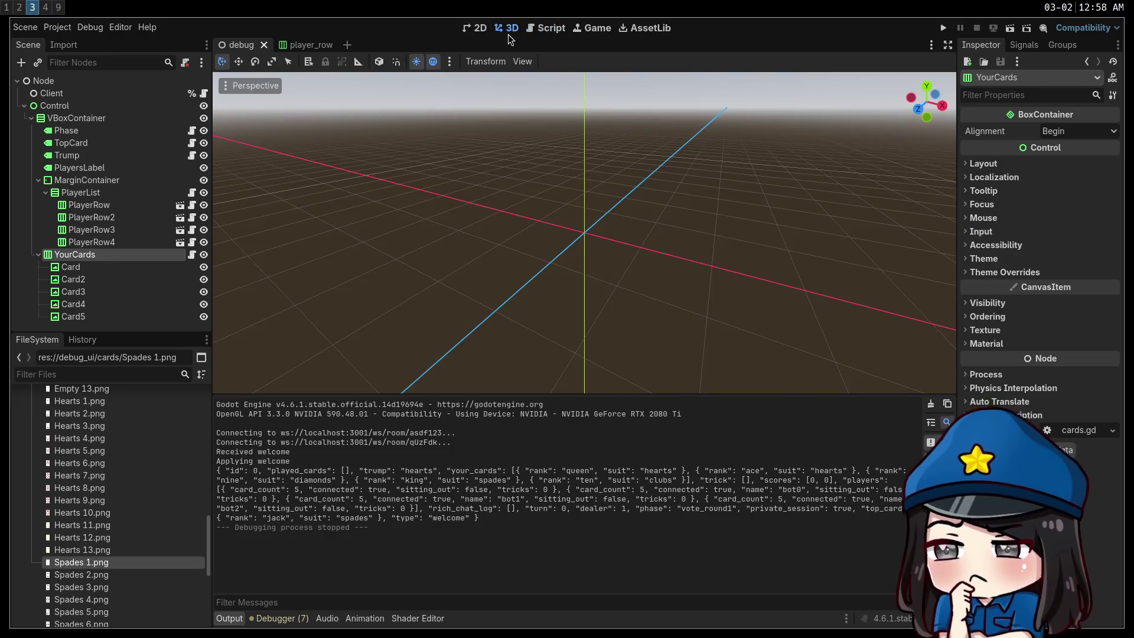
pyautogui.click(472, 30)
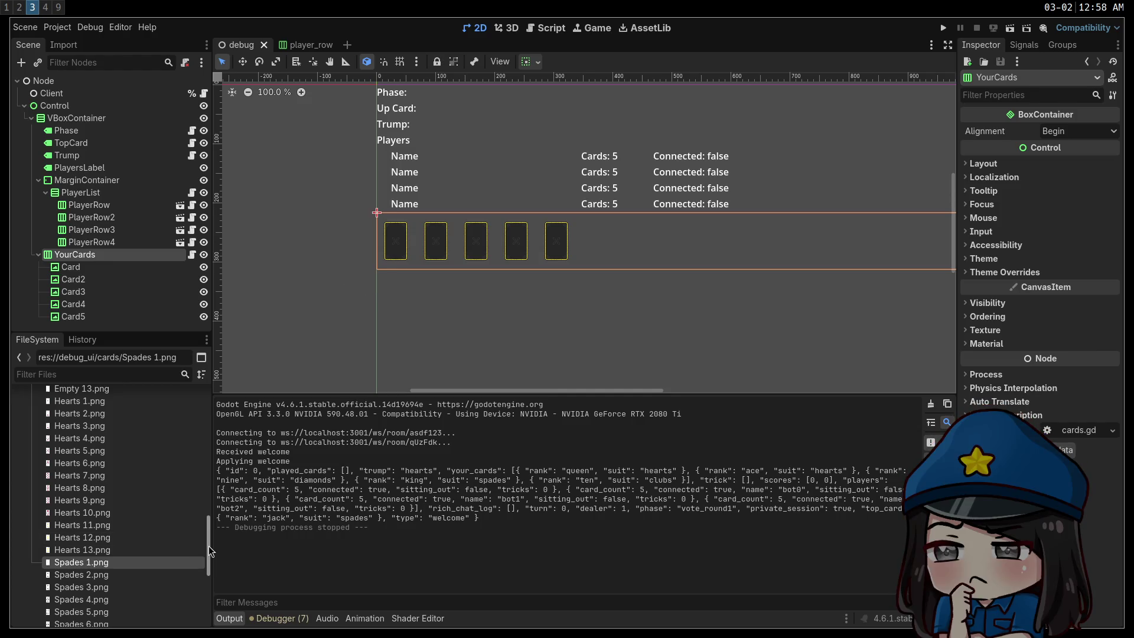
pyautogui.moveTo(209, 549); pyautogui.dragTo(209, 407)
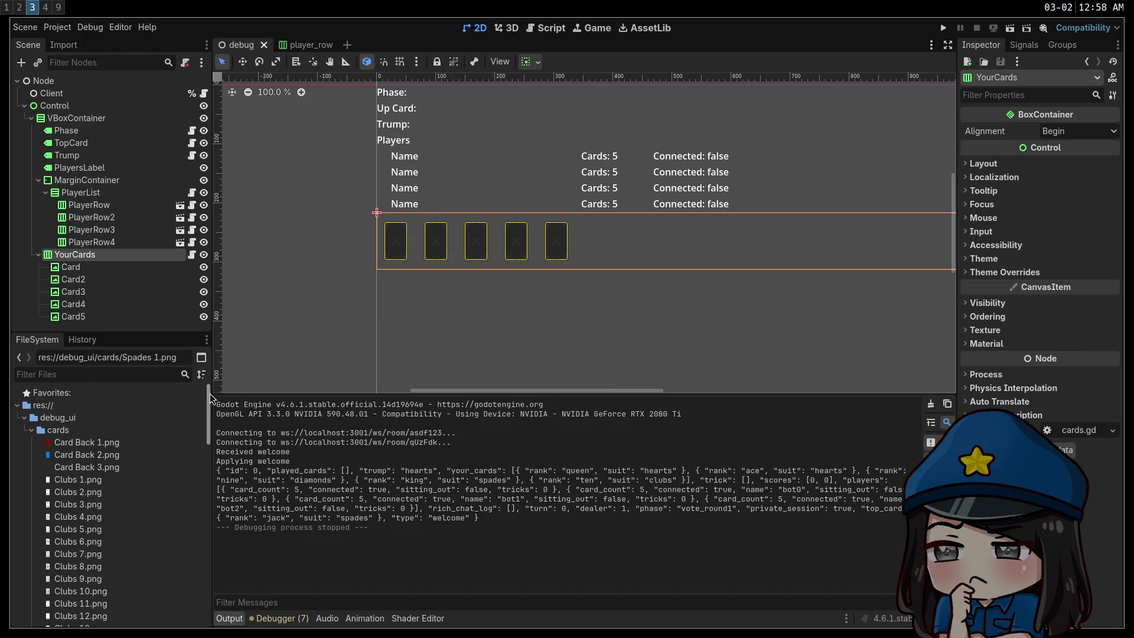
pyautogui.click(70, 107)
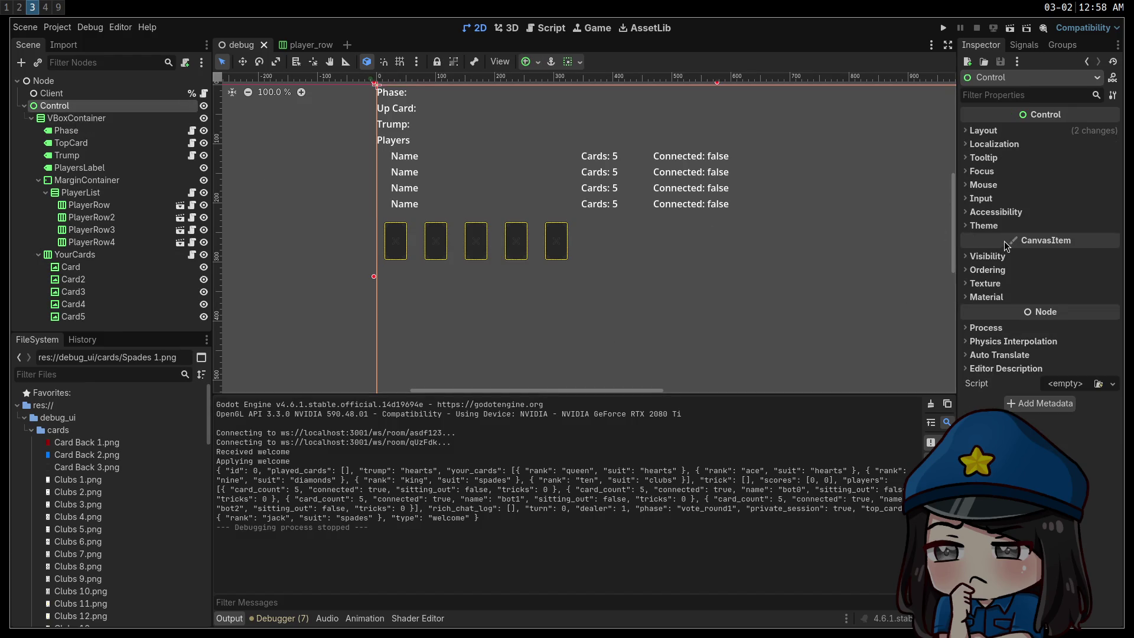
pyautogui.click(104, 256)
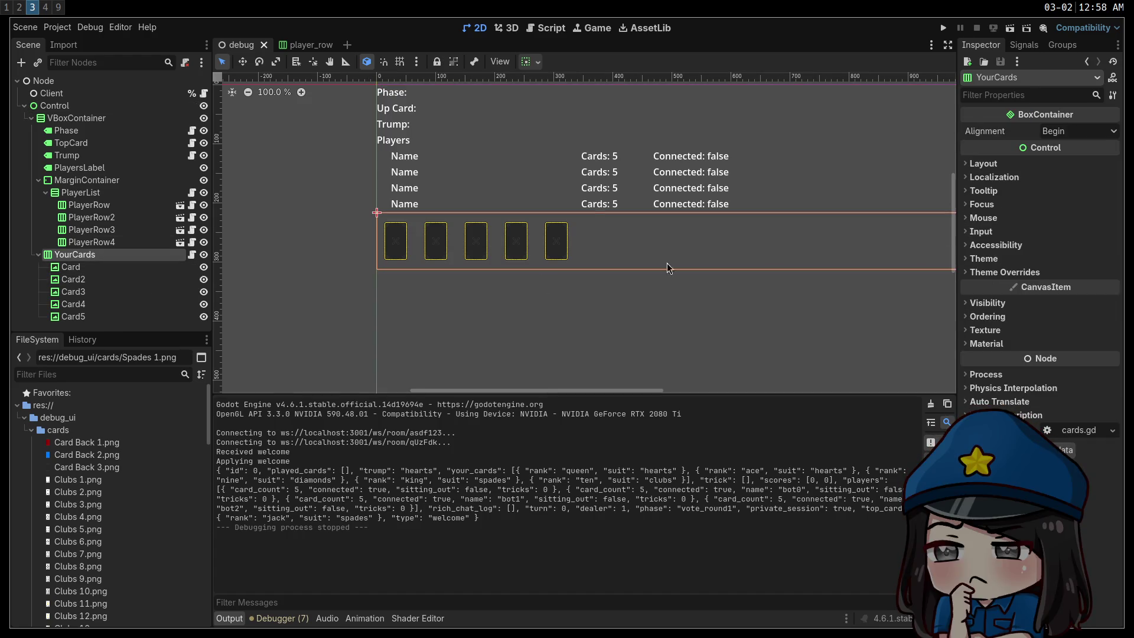
pyautogui.click(982, 164)
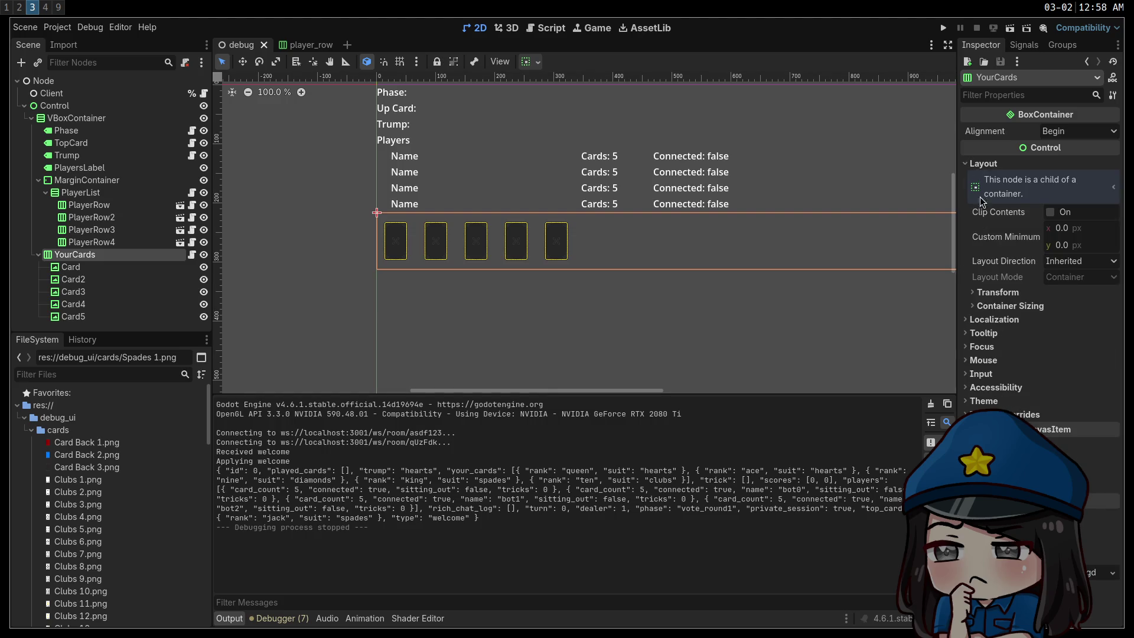
pyautogui.click(996, 292)
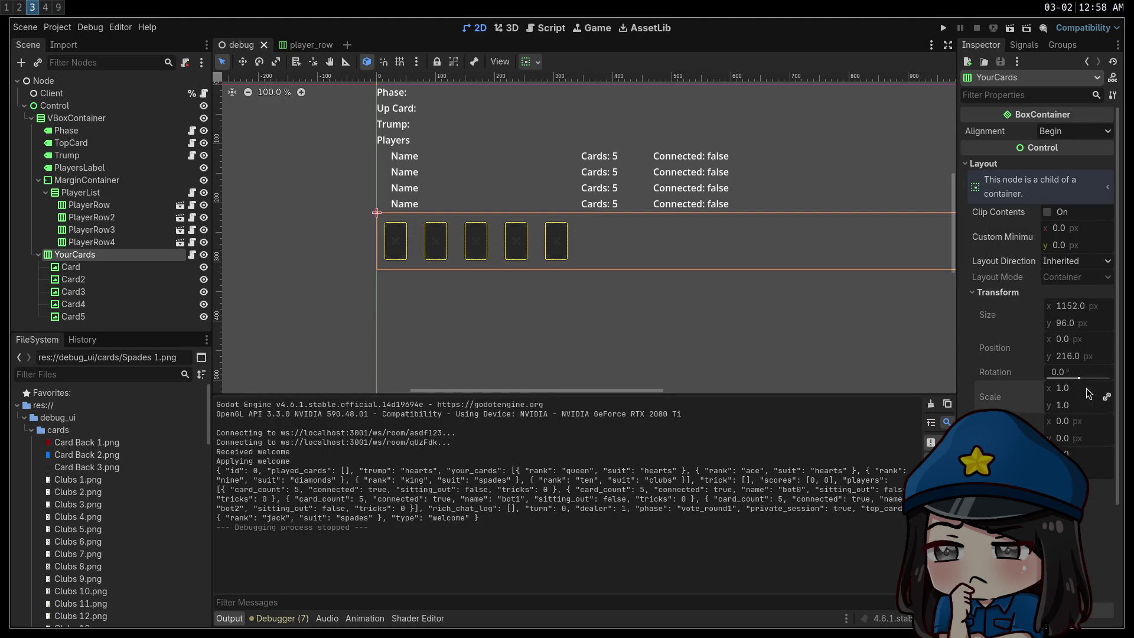
pyautogui.click(972, 165)
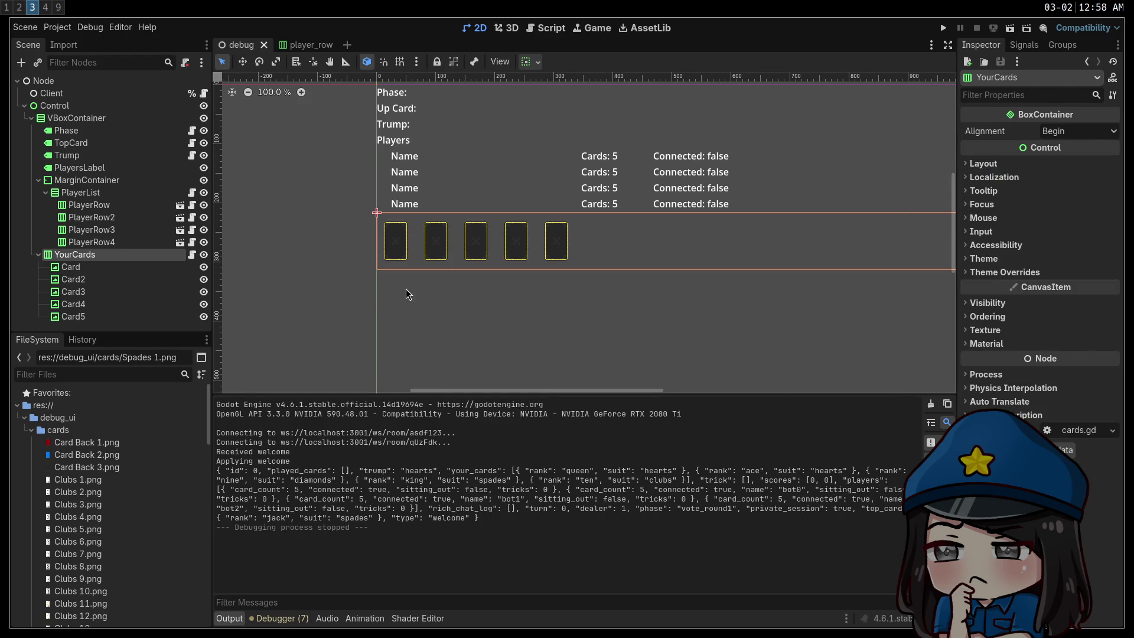
pyautogui.click(70, 268)
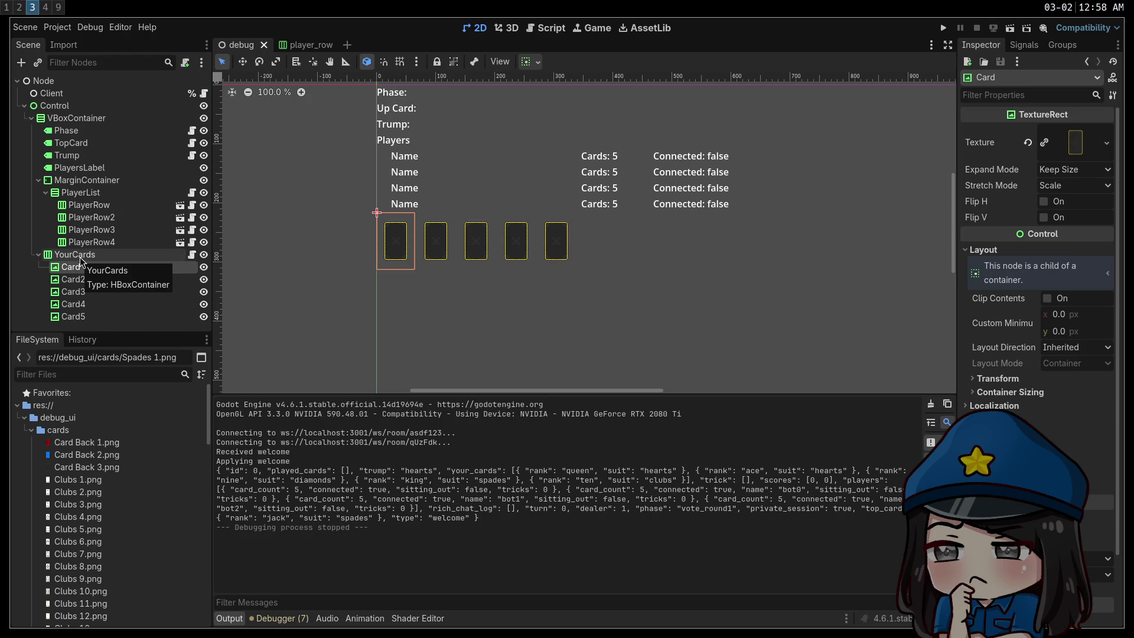
pyautogui.click(80, 258)
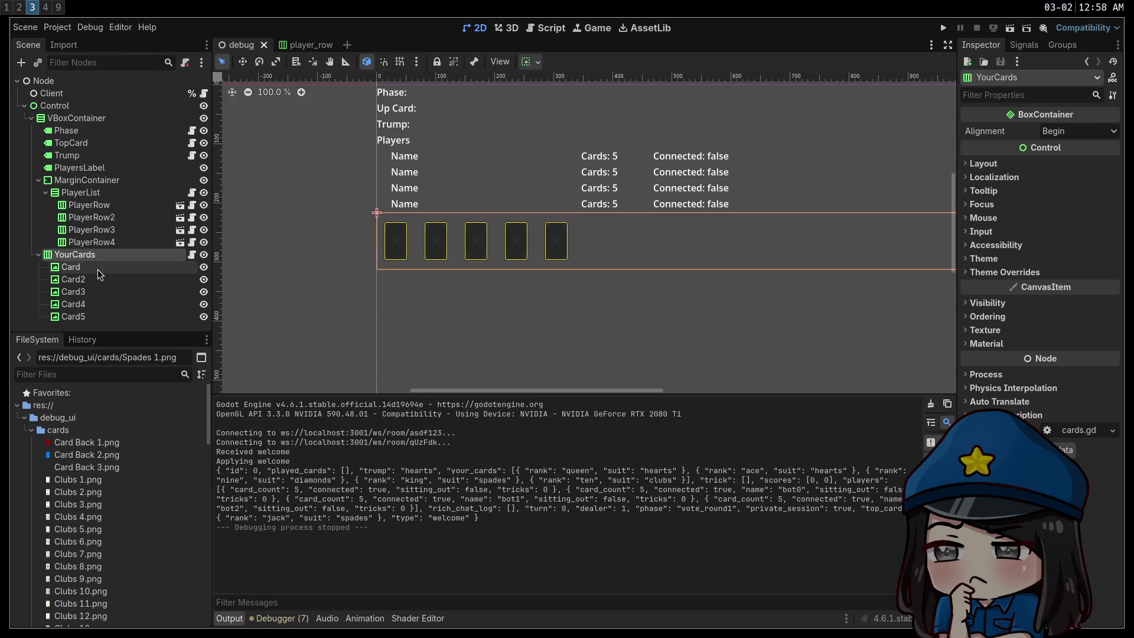
pyautogui.click(71, 267)
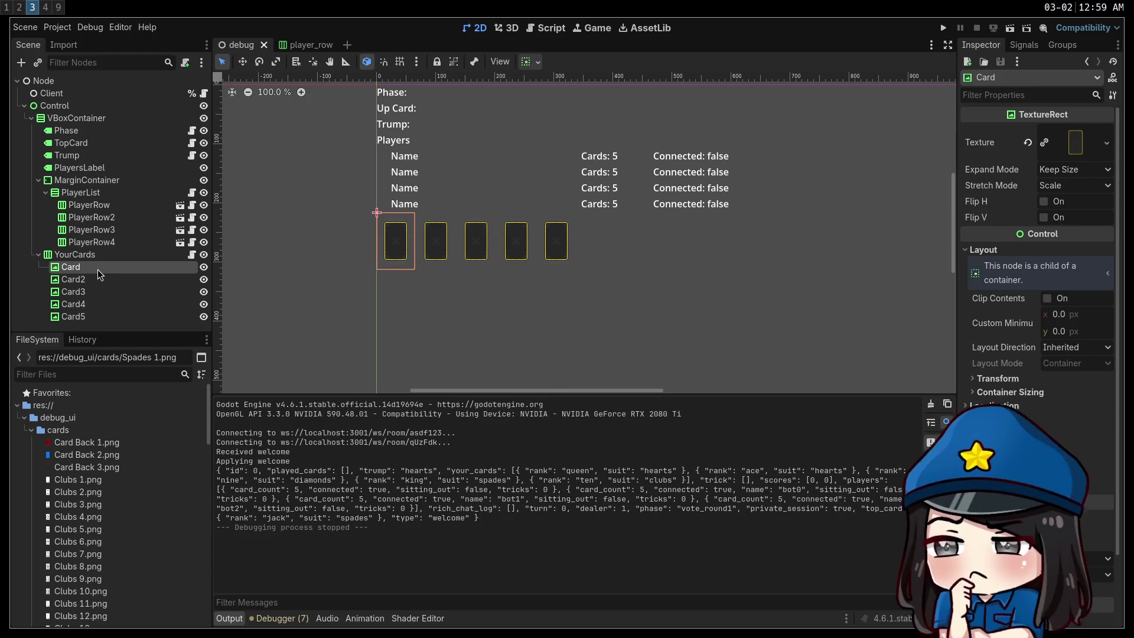
pyautogui.click(1089, 146)
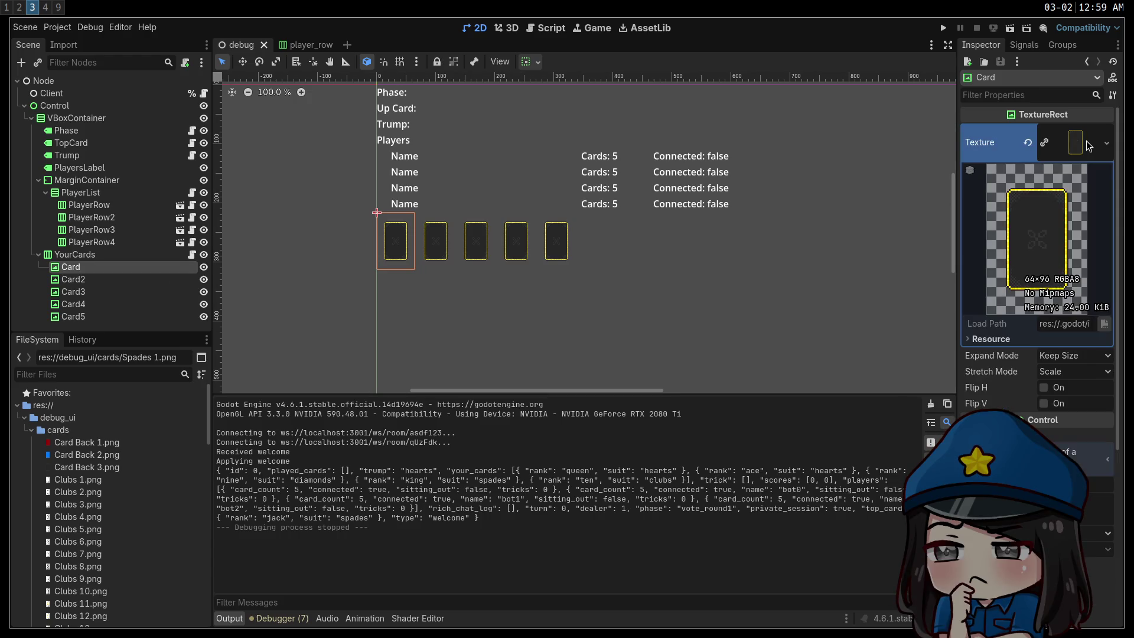
pyautogui.click(1088, 146)
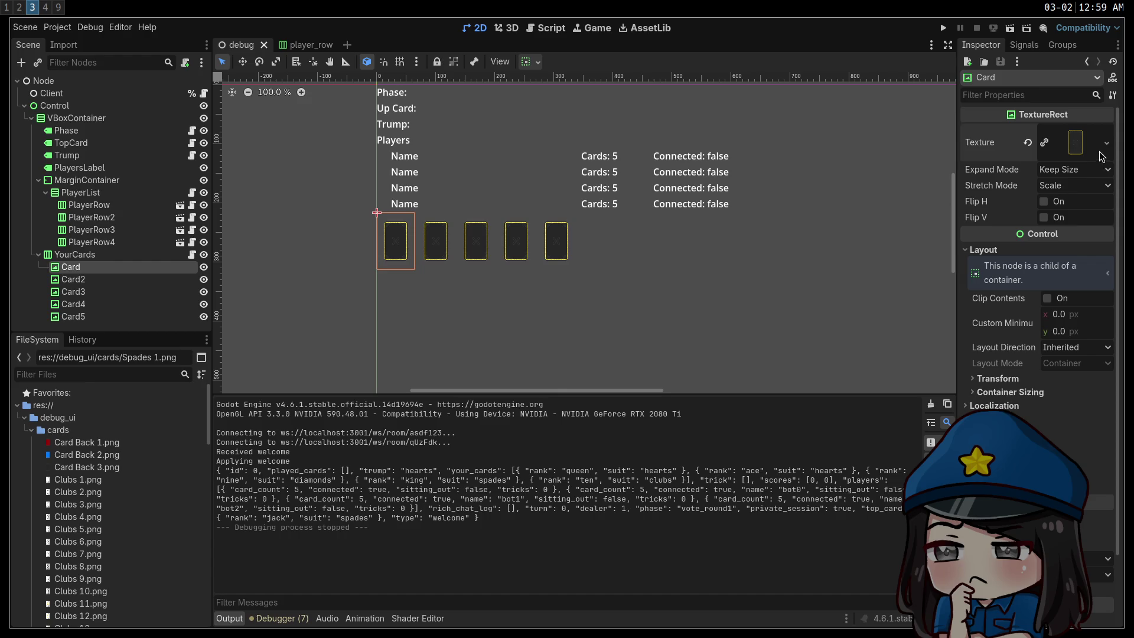
pyautogui.click(1074, 155)
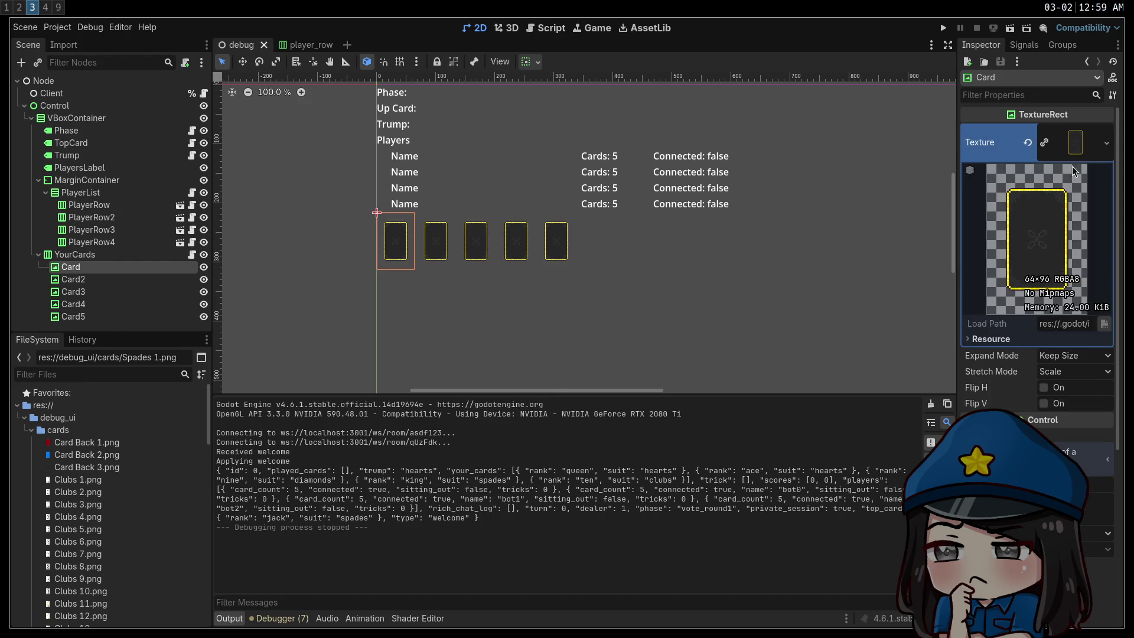
pyautogui.click(1075, 152)
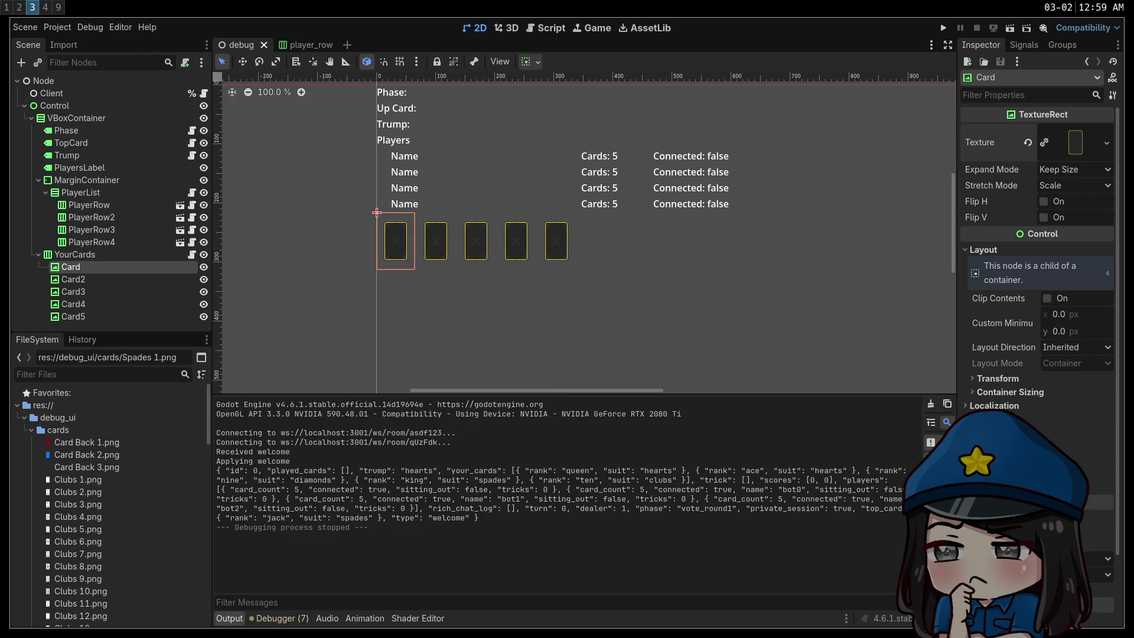
pyautogui.scroll(-3, 1038, 265)
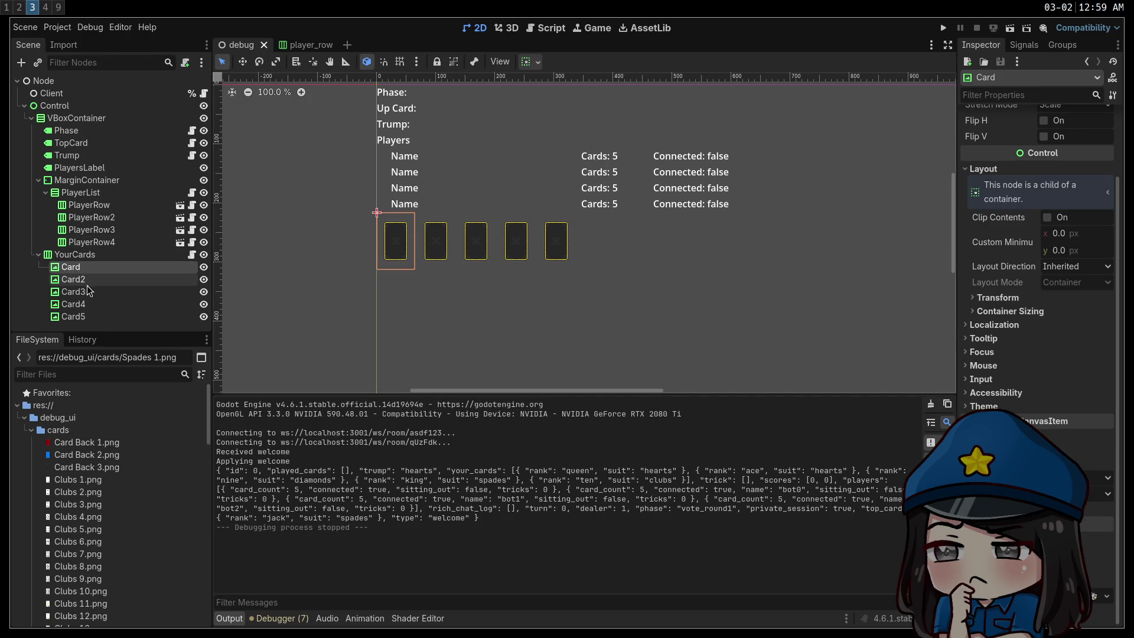
pyautogui.click(88, 255)
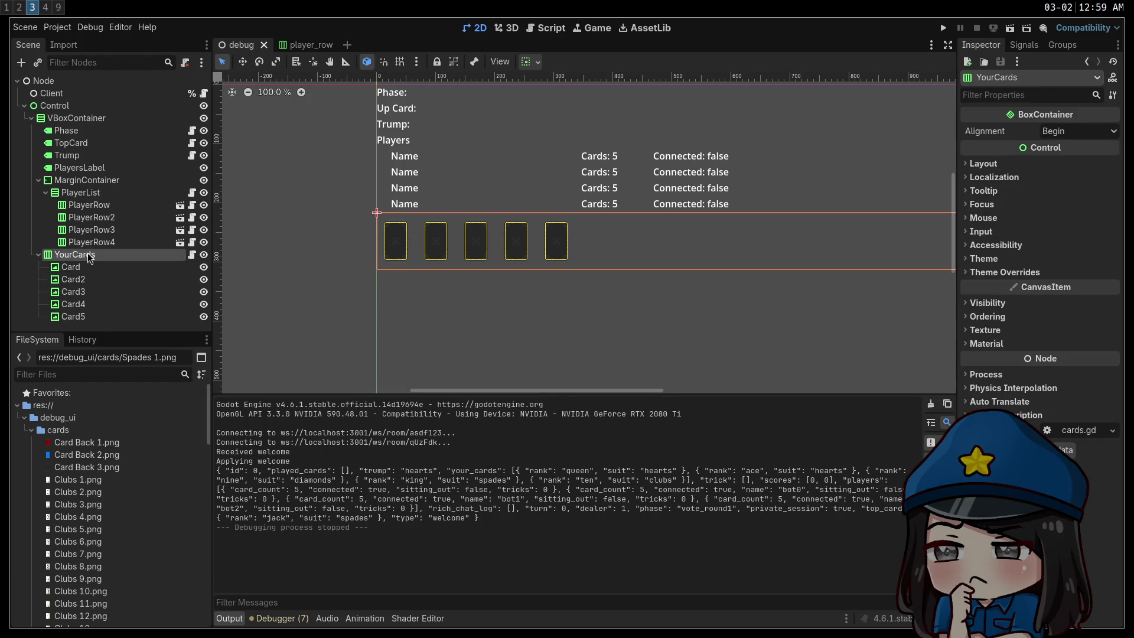
pyautogui.click(21, 62)
pyautogui.write('s')
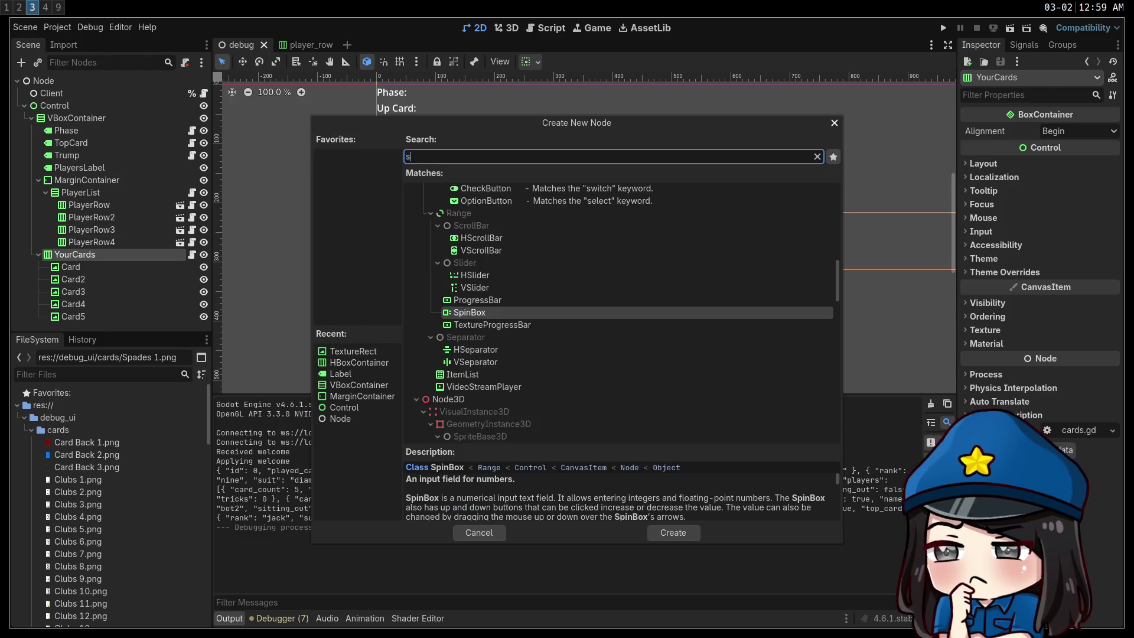
pyautogui.write('calecocontain')
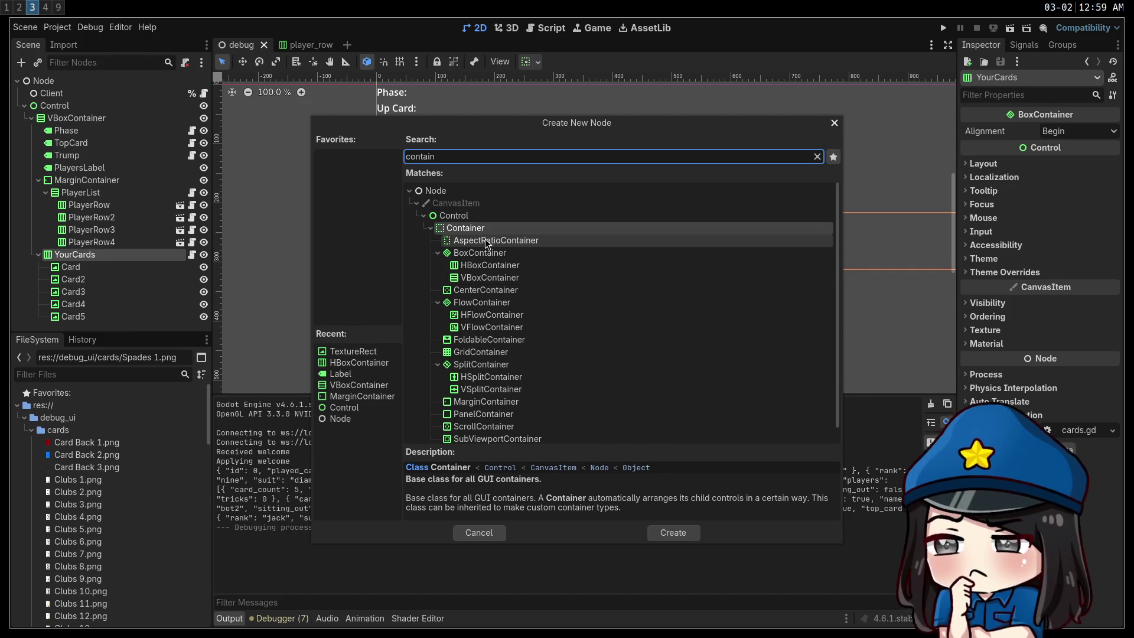
pyautogui.click(667, 240)
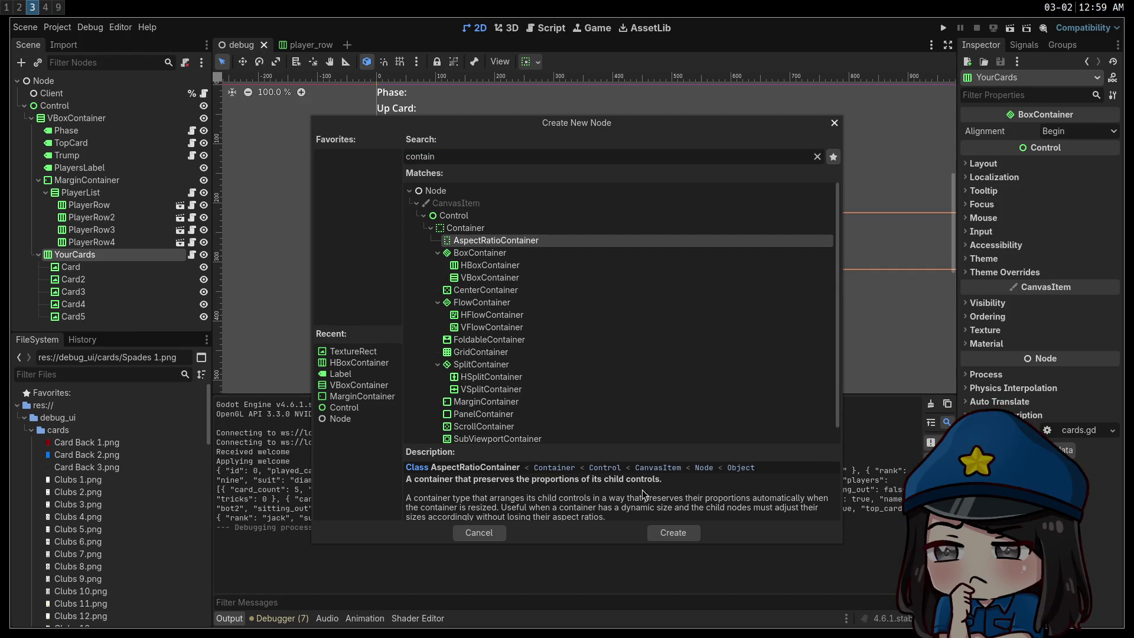
pyautogui.scroll(-1, 594, 519)
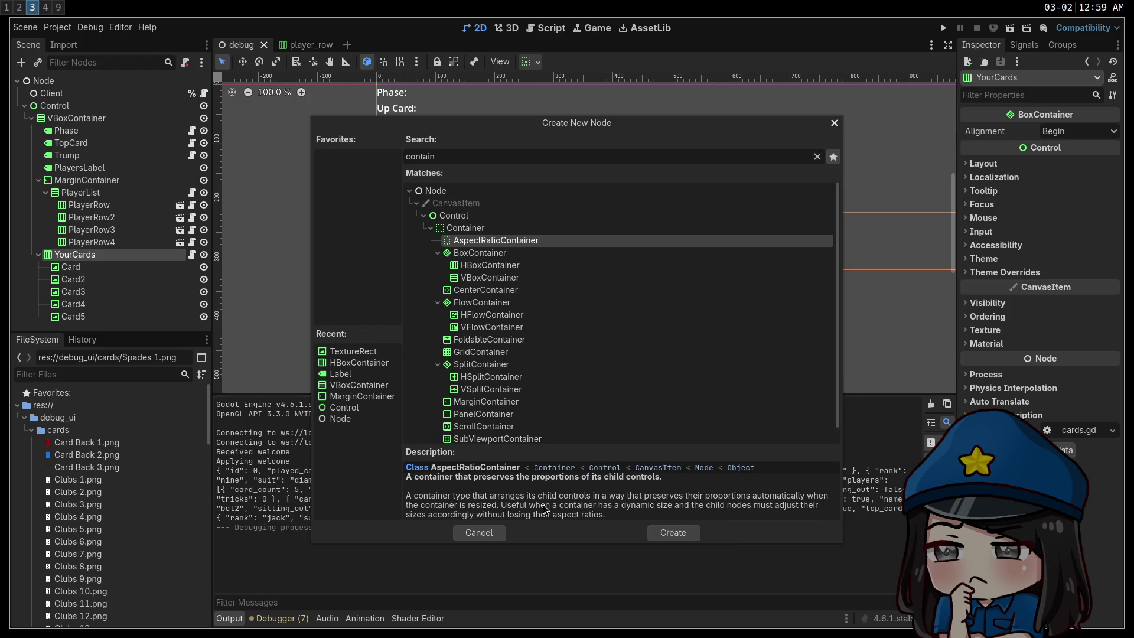
pyautogui.scroll(1, 490, 490)
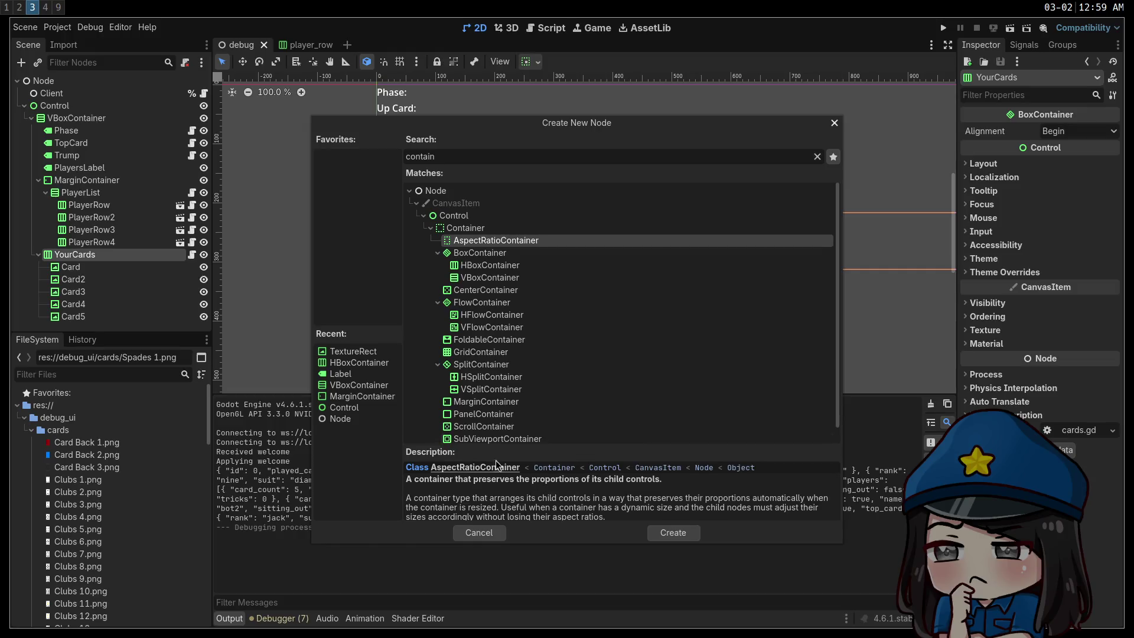
pyautogui.scroll(-1, 514, 402)
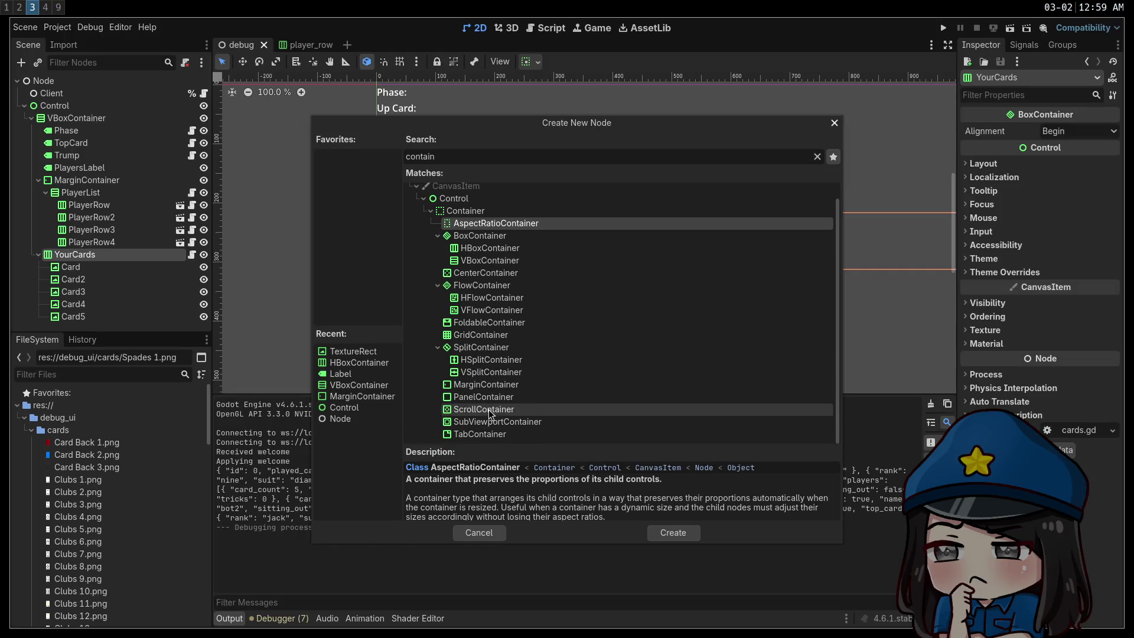
pyautogui.click(486, 534)
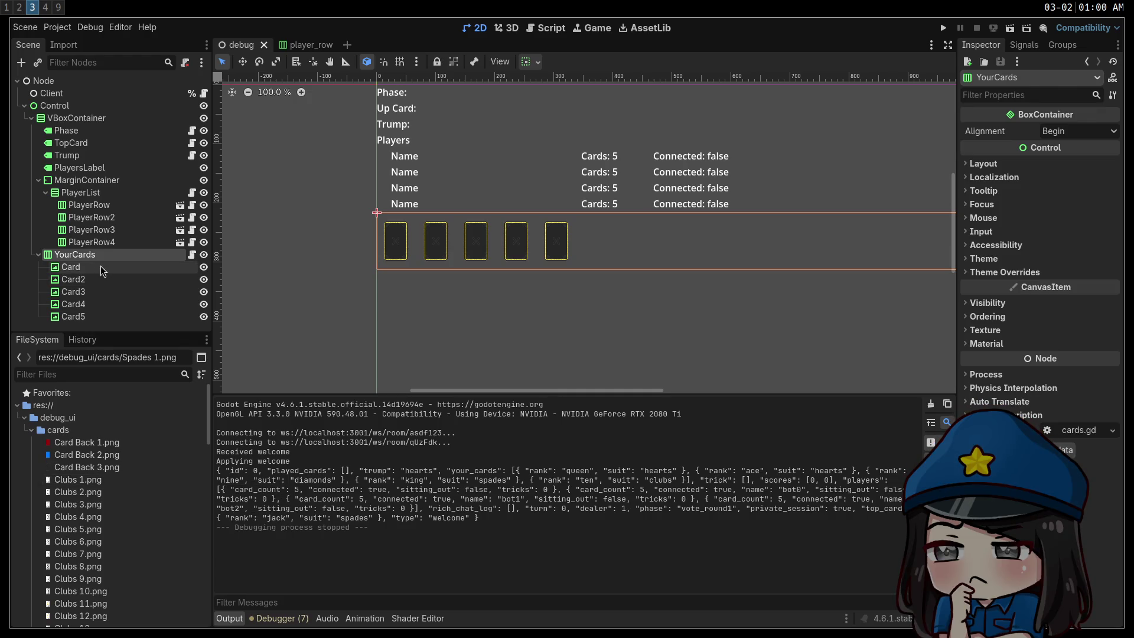
# Add child.scale = Vector2(2.0, 2.0) after child.show() in cards.gd and run the project.
pyautogui.click(193, 255)
pyautogui.scroll(-3, 602, 246)
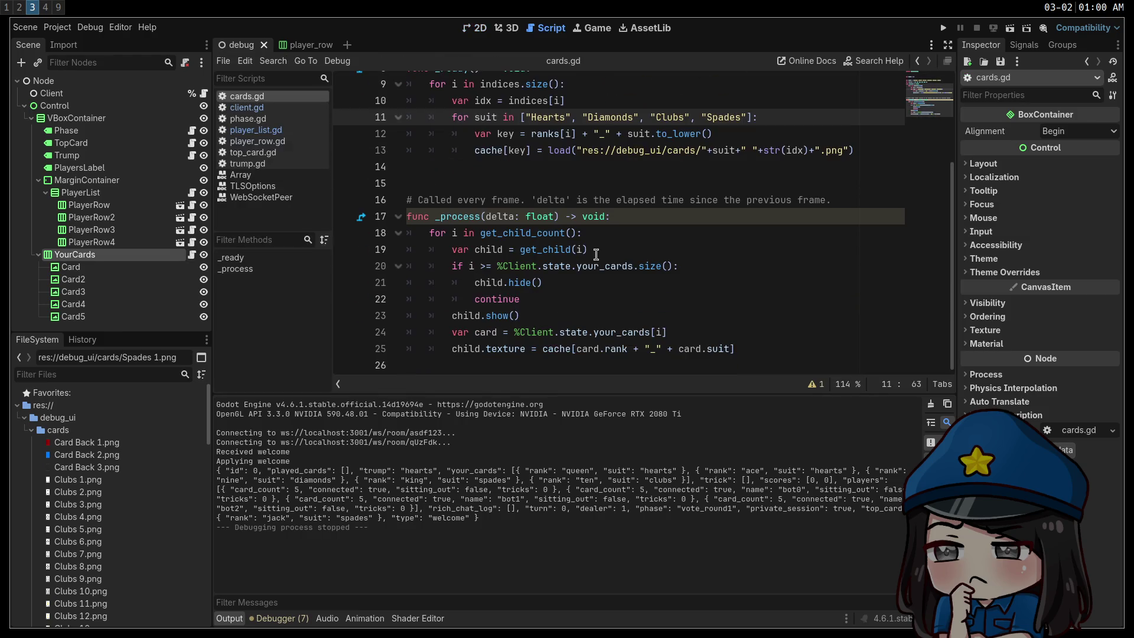
pyautogui.click(581, 307)
pyautogui.press('Return')
pyautogui.write('child.scale = ')
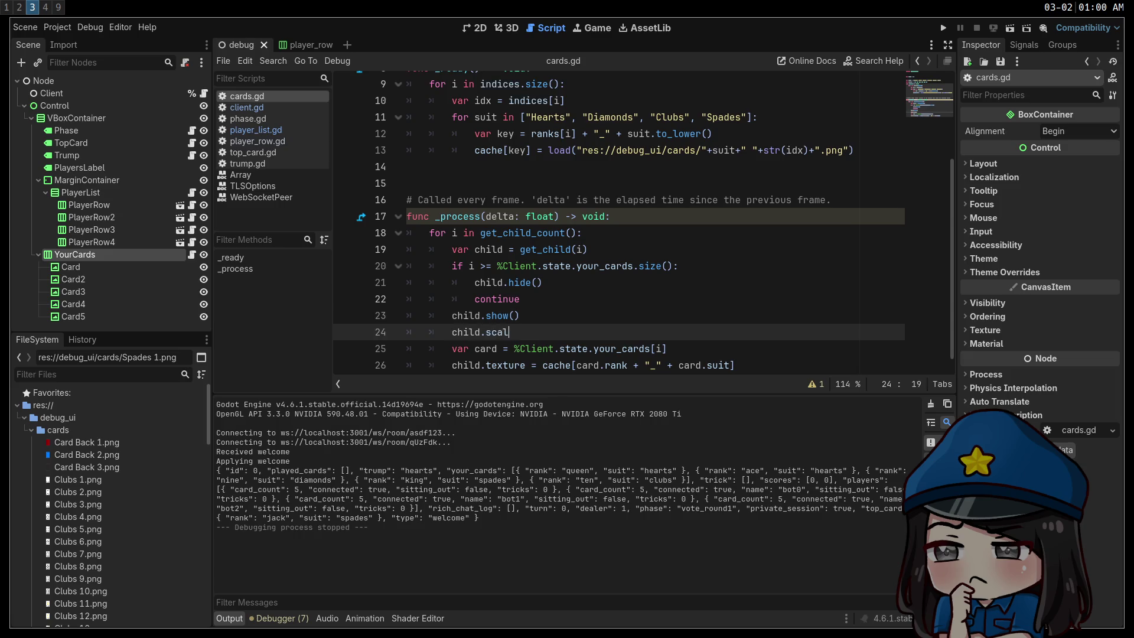
pyautogui.write('Vector')
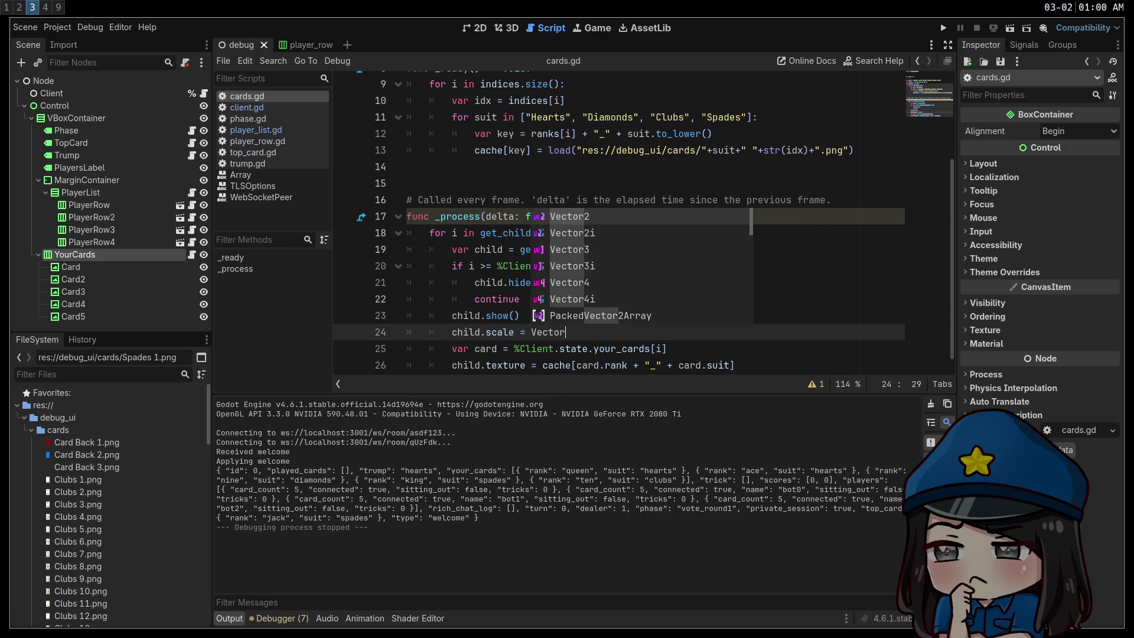
pyautogui.write('2(2.')
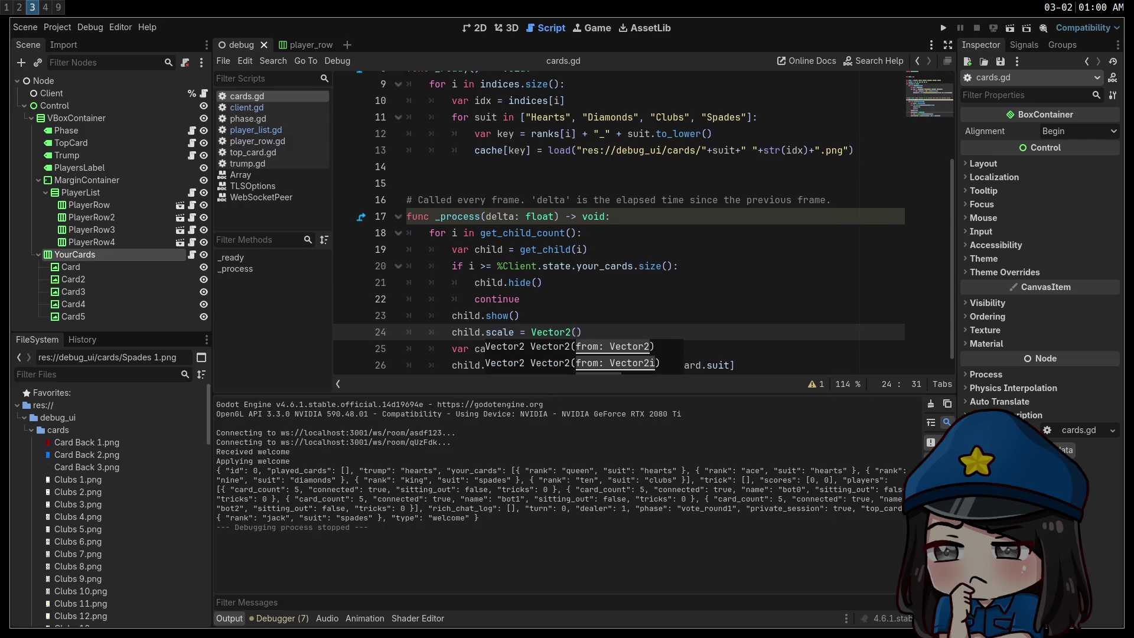
pyautogui.write('0, 2.0')
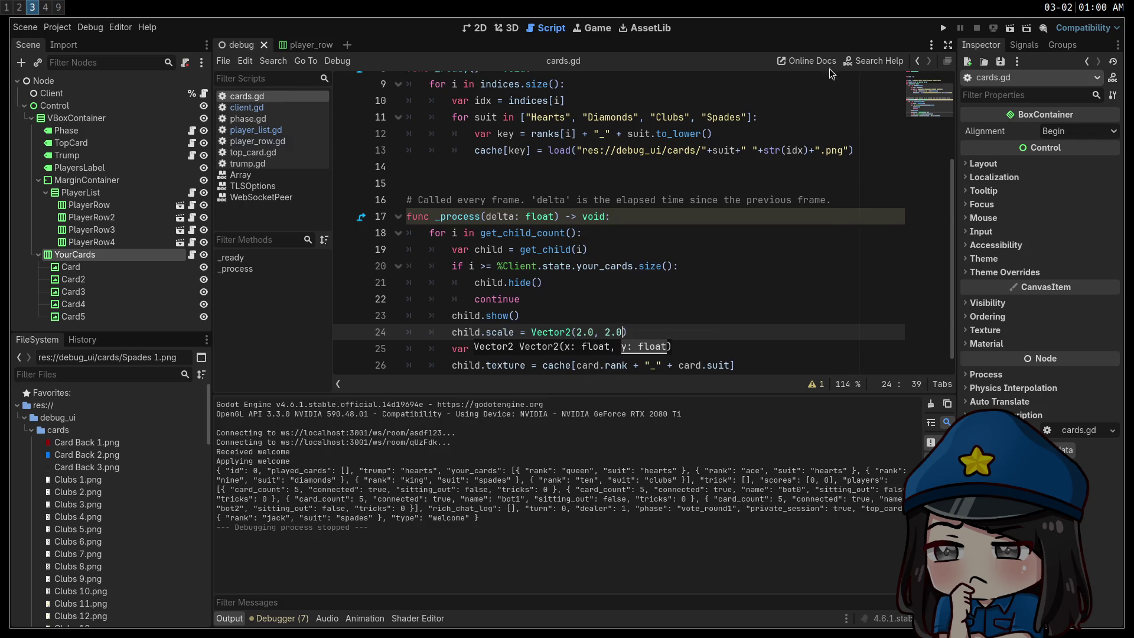
pyautogui.click(943, 28)
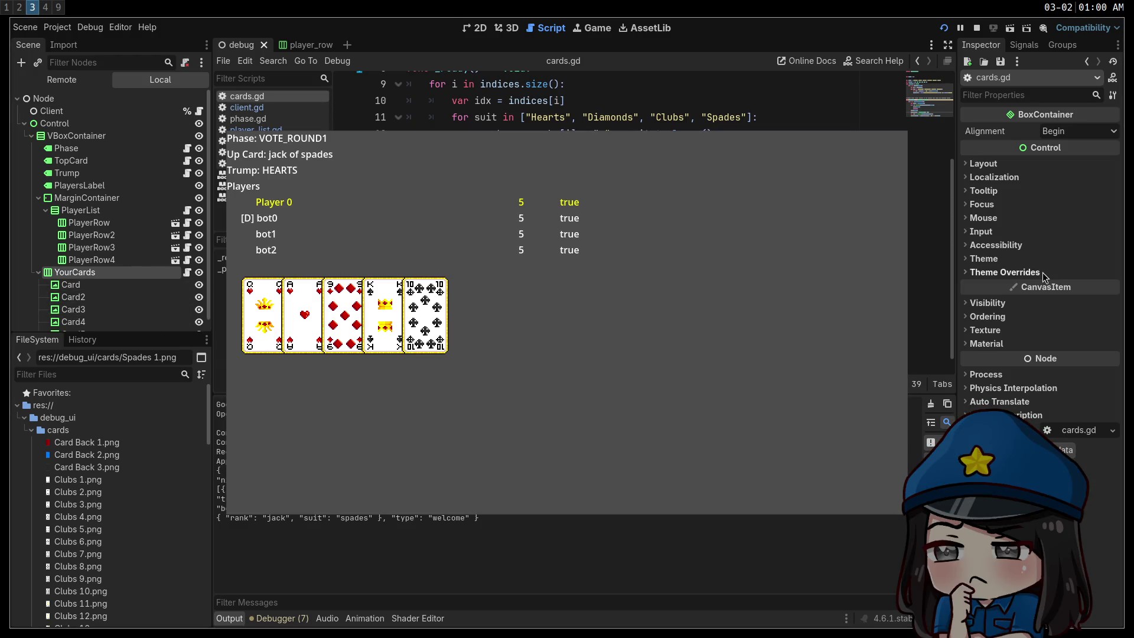
# Enable YourCards' Separation constant override at 25, stop the game, and select the first Card.
pyautogui.click(983, 259)
pyautogui.click(984, 259)
pyautogui.click(1005, 272)
pyautogui.click(998, 286)
pyautogui.click(985, 298)
pyautogui.moveTo(1063, 299); pyautogui.dragTo(1099, 299)
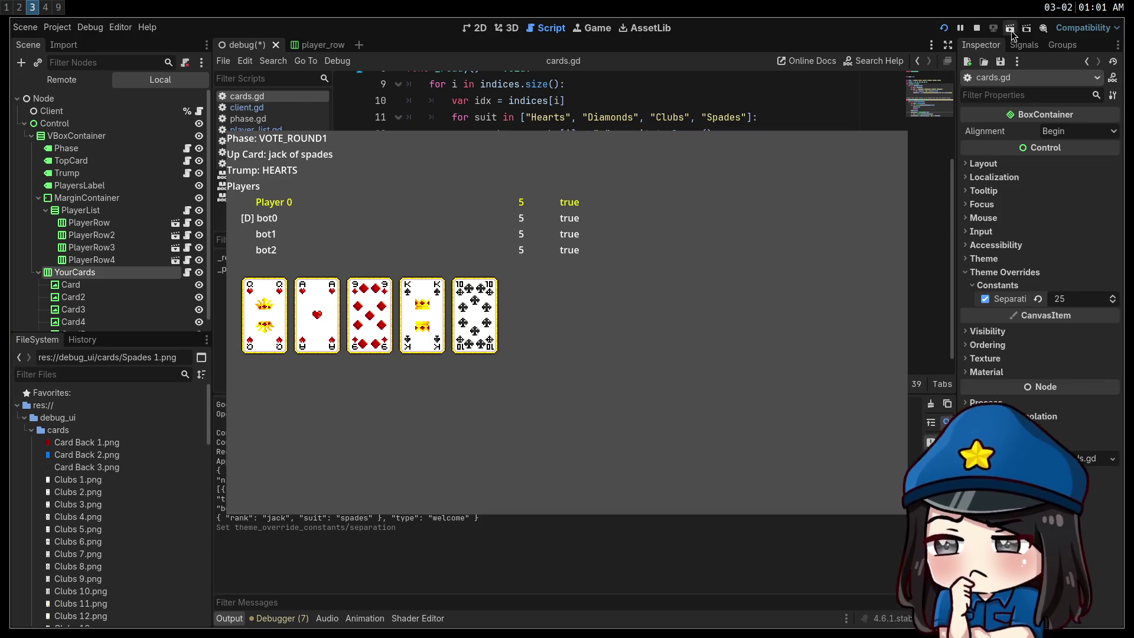
pyautogui.click(976, 29)
pyautogui.click(133, 267)
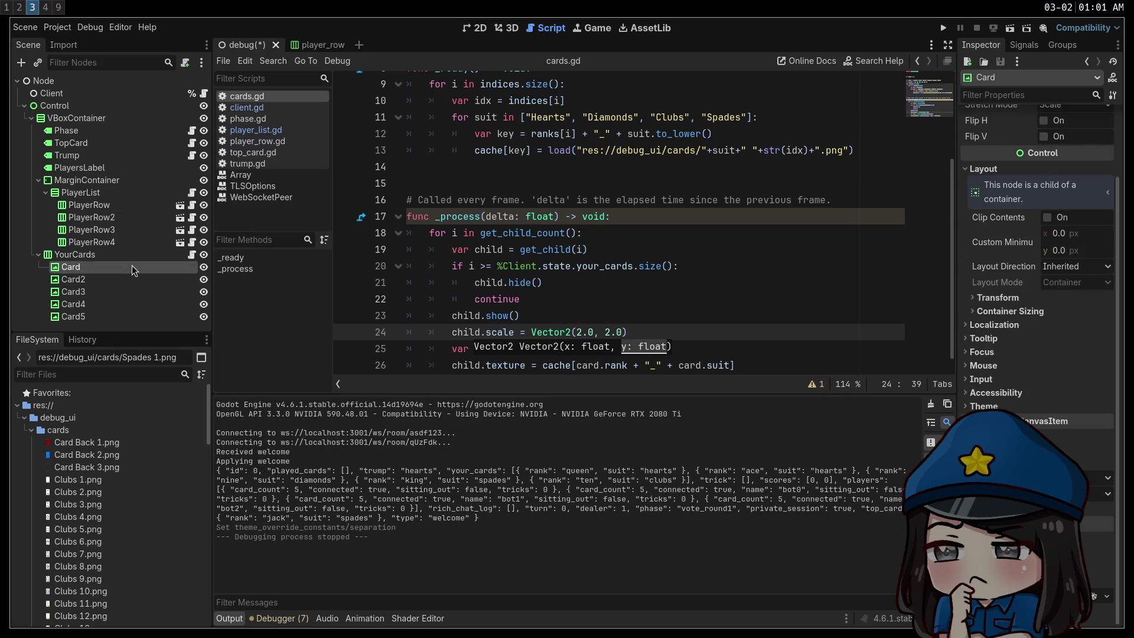
# Connect the first Card's gui_input signal to a new _on_card_gui_input method in cards.gd.
pyautogui.click(1023, 46)
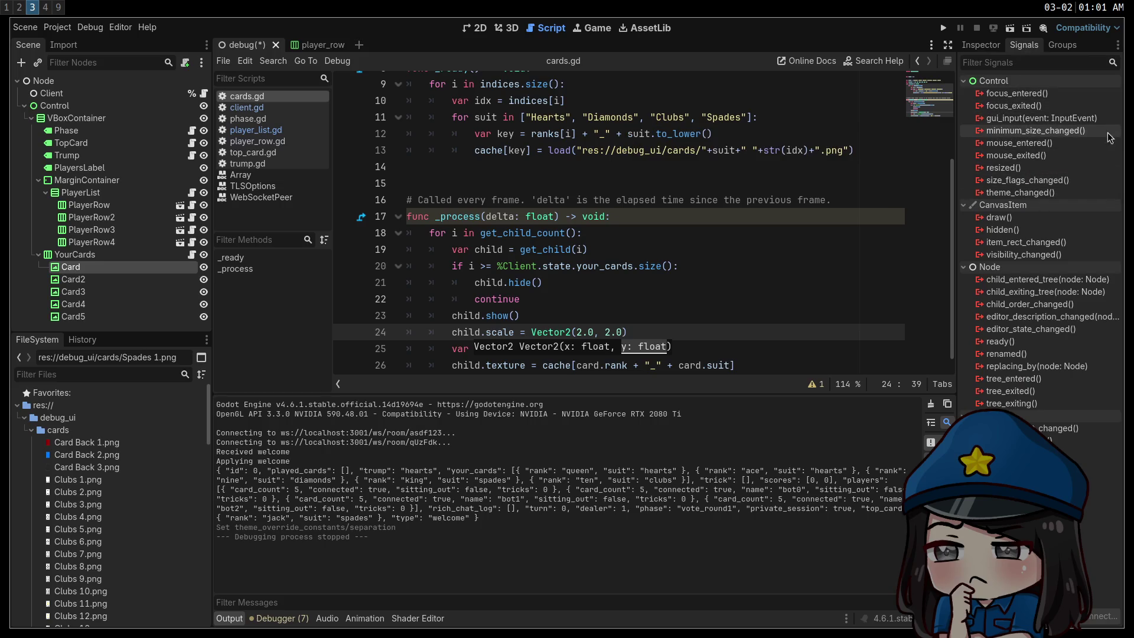
pyautogui.moveTo(1100, 140)
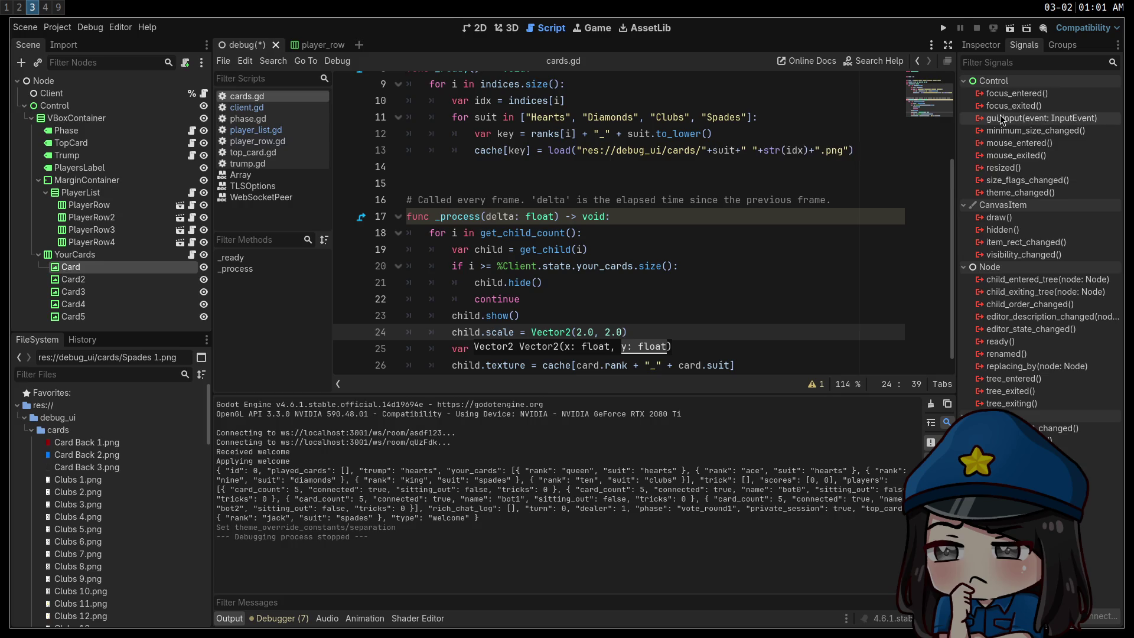
pyautogui.moveTo(1002, 120)
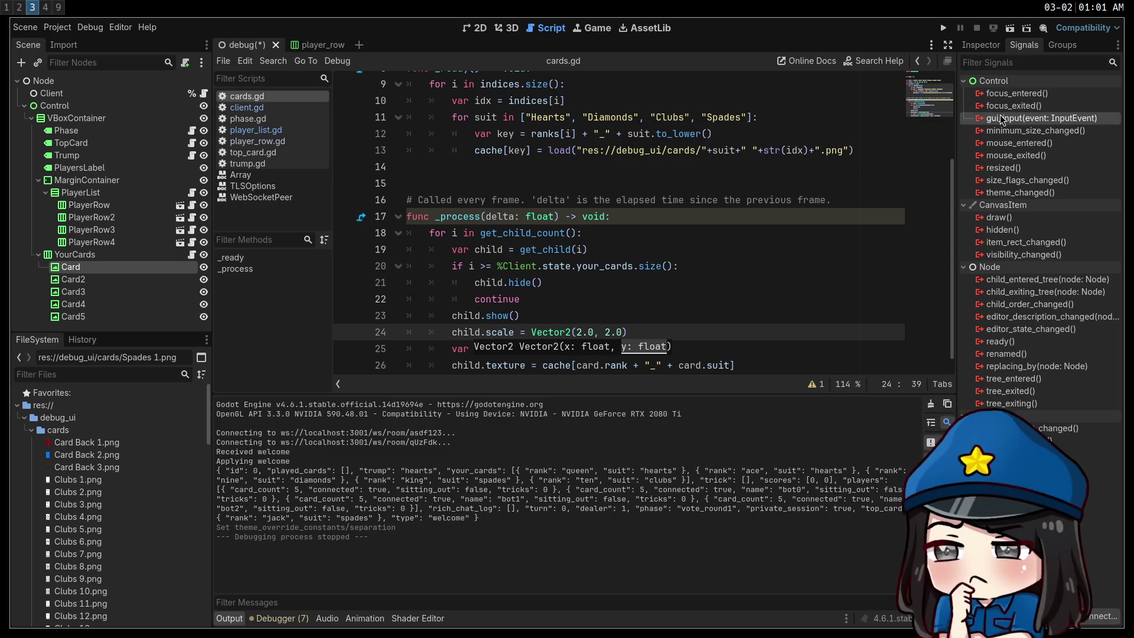
pyautogui.doubleClick(1003, 120)
pyautogui.scroll(-3, 549, 364)
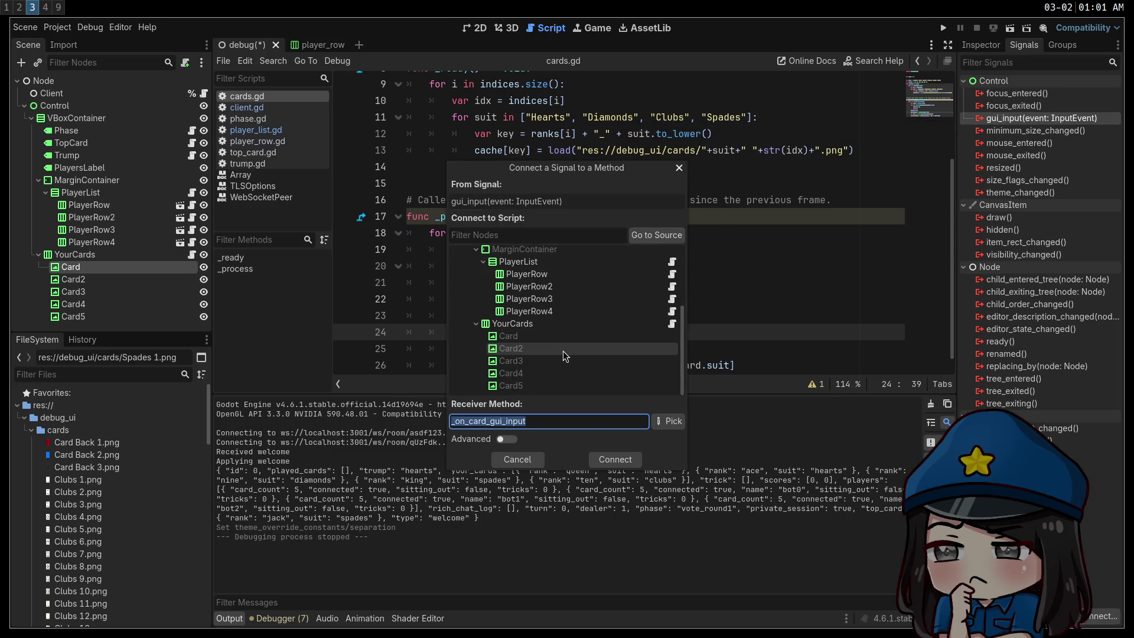
pyautogui.doubleClick(525, 328)
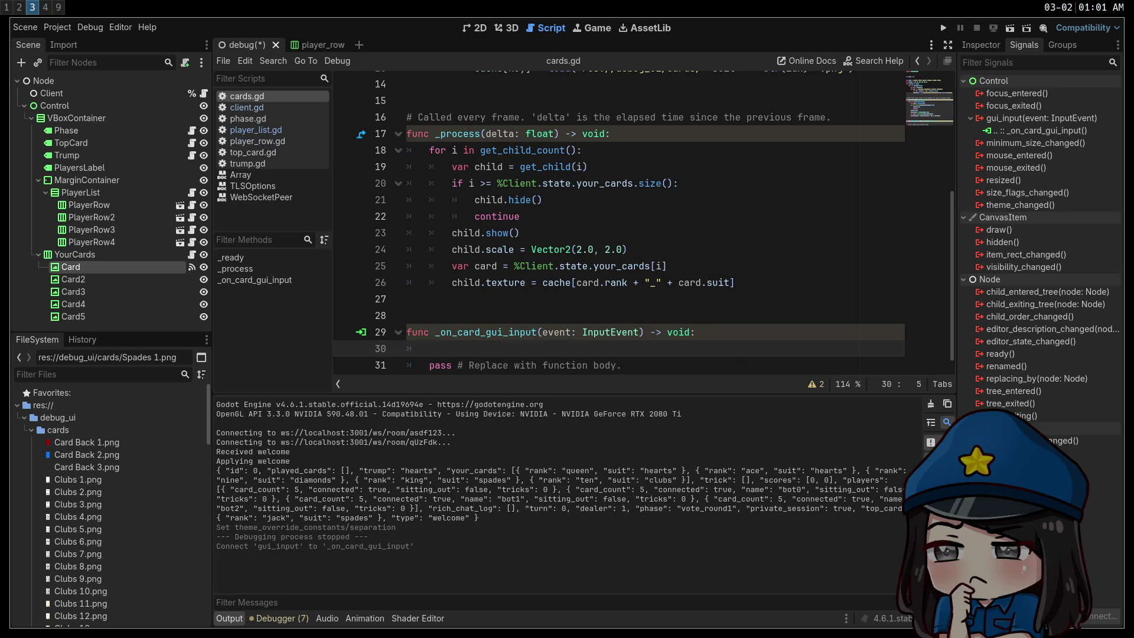
# Finish the print(event) line in the handler, save, and run the game.
pyautogui.write('print(event)')
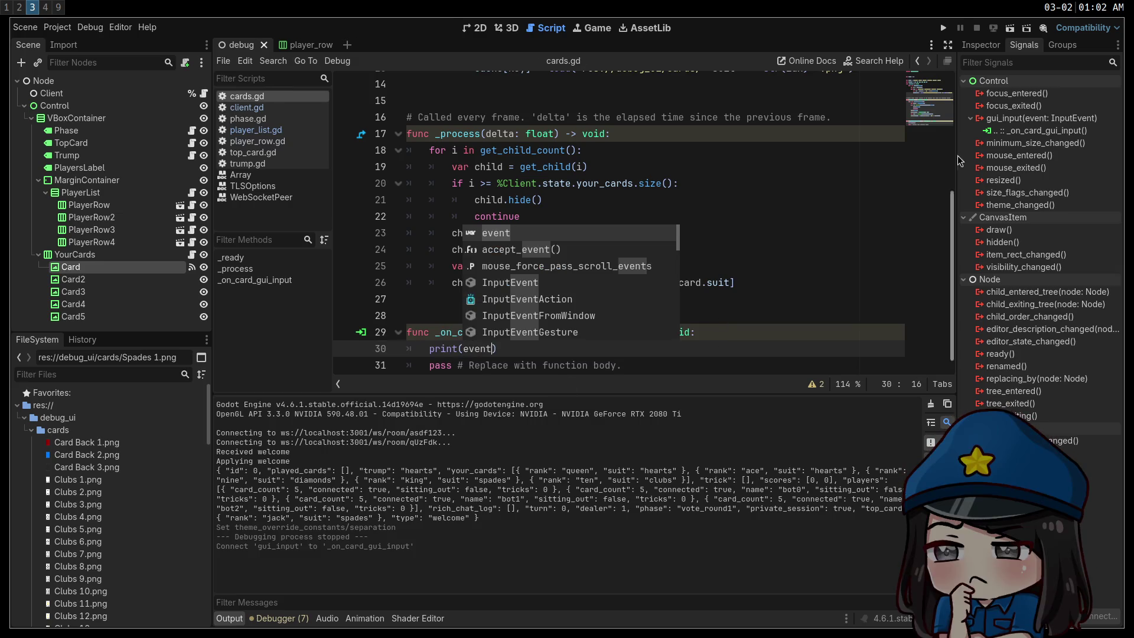
pyautogui.click(851, 250)
pyautogui.hotkey('ctrl', 's')
pyautogui.press('F5')
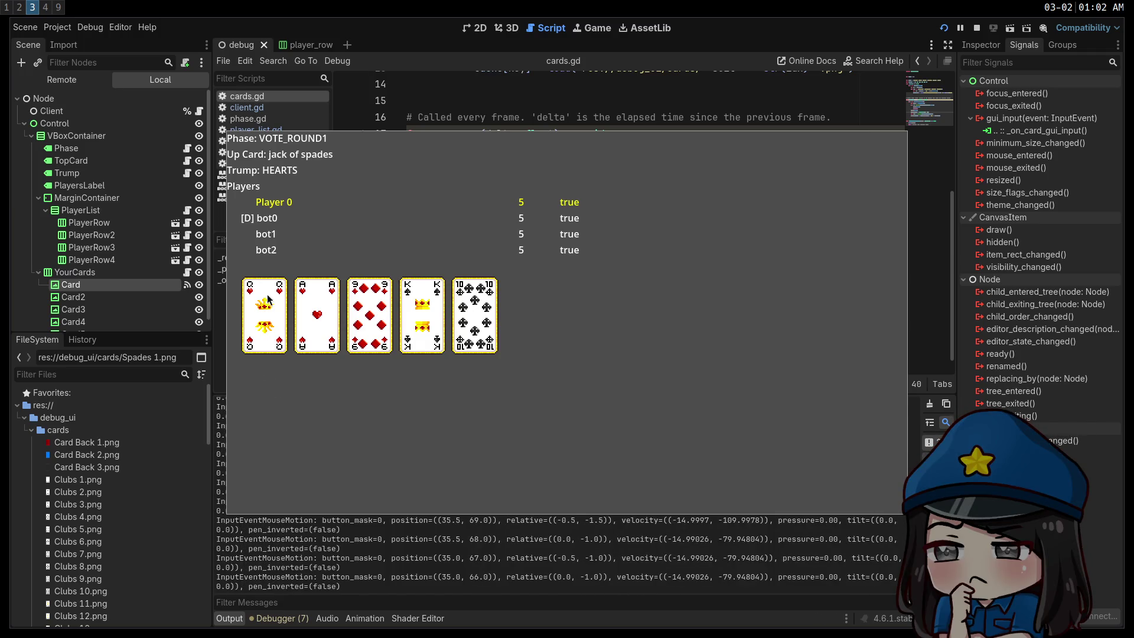
# Click on and just below the queen card to log input events, then stop the game.
pyautogui.click(267, 358)
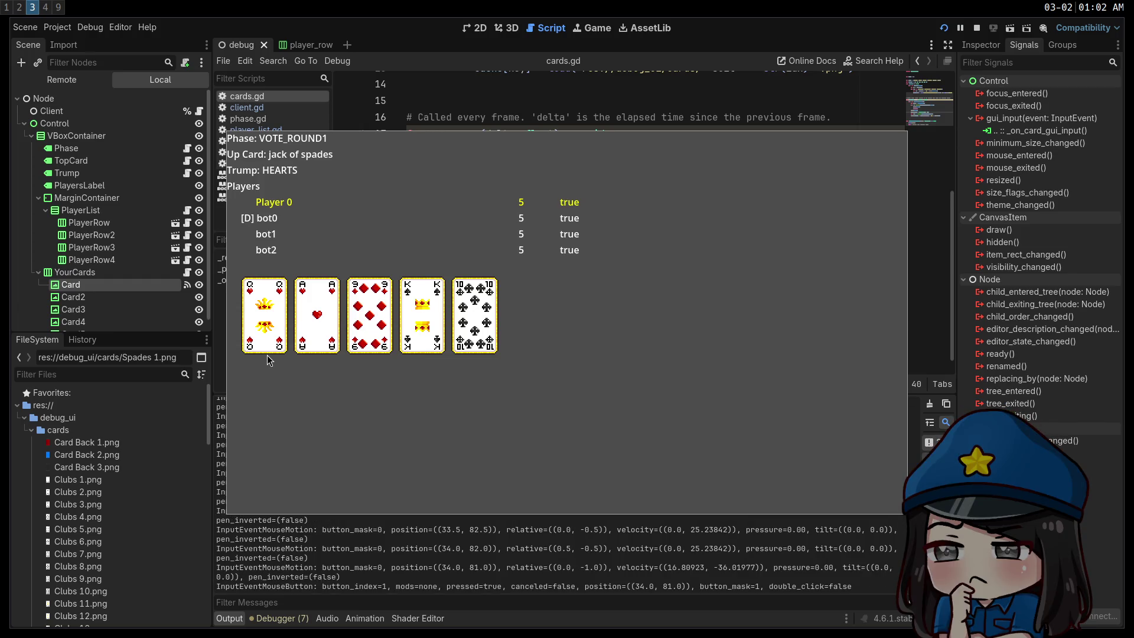
pyautogui.click(268, 359)
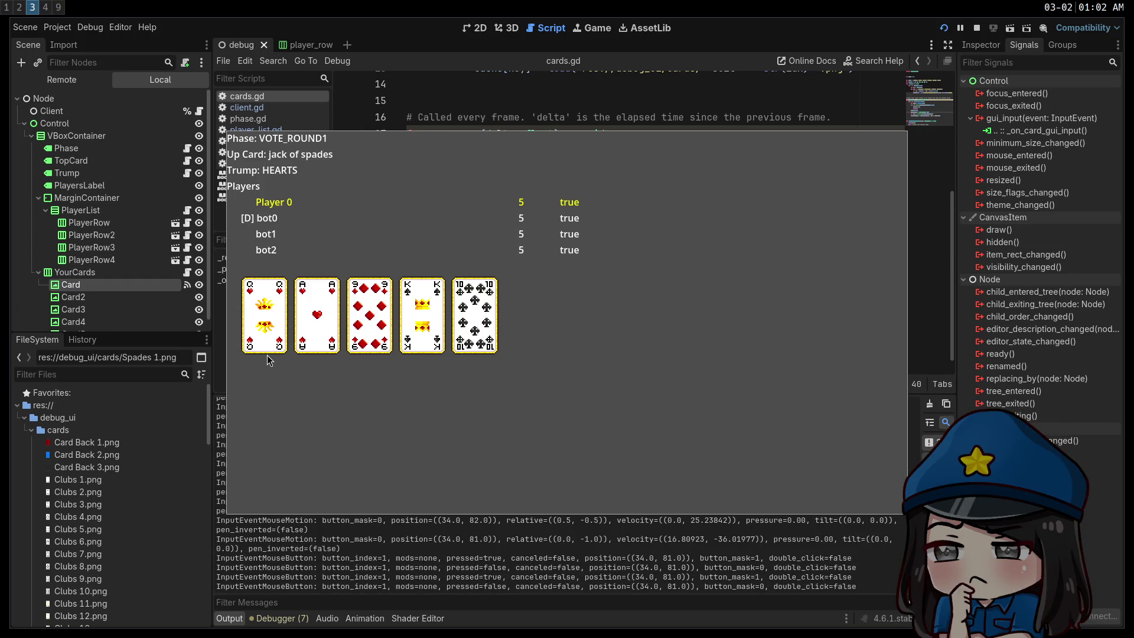
pyautogui.click(269, 344)
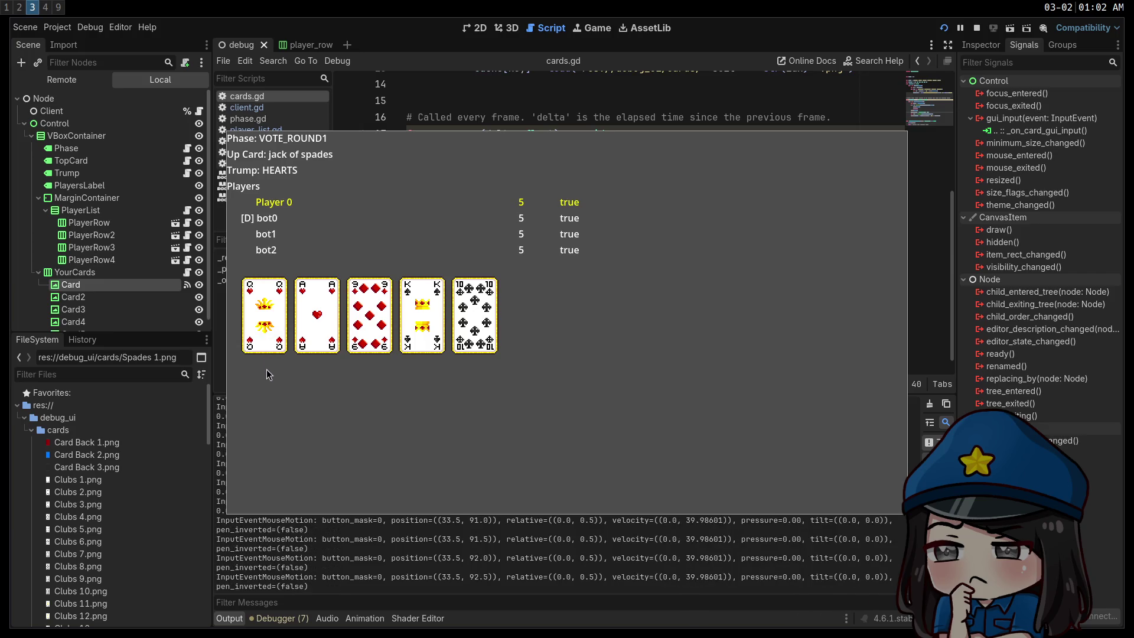
pyautogui.click(255, 316)
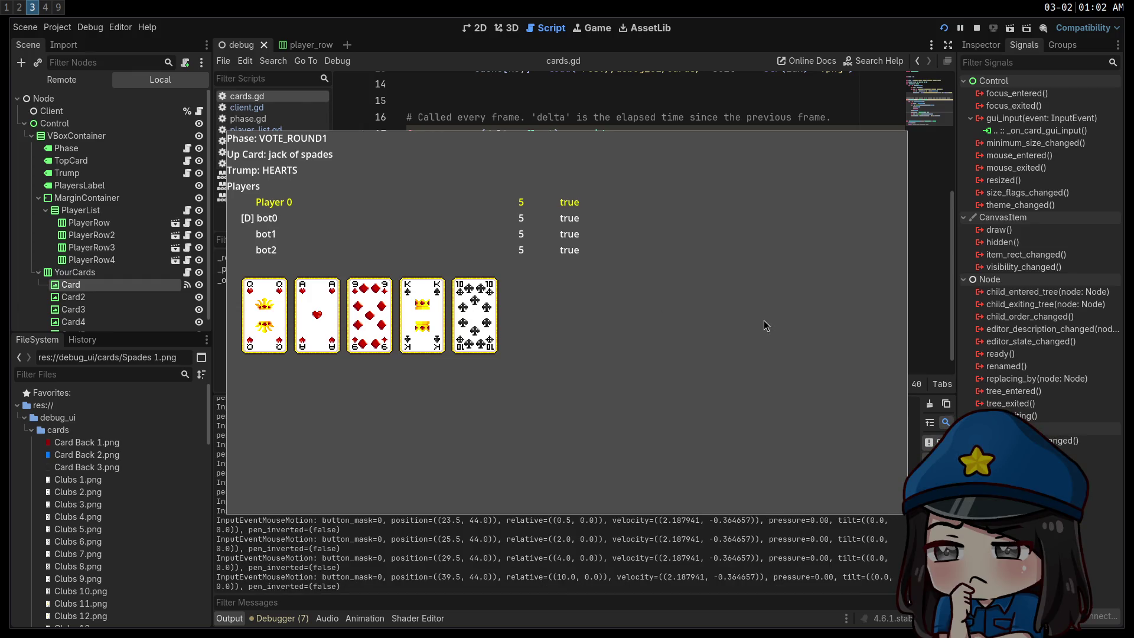
pyautogui.press('F8')
pyautogui.click(647, 349)
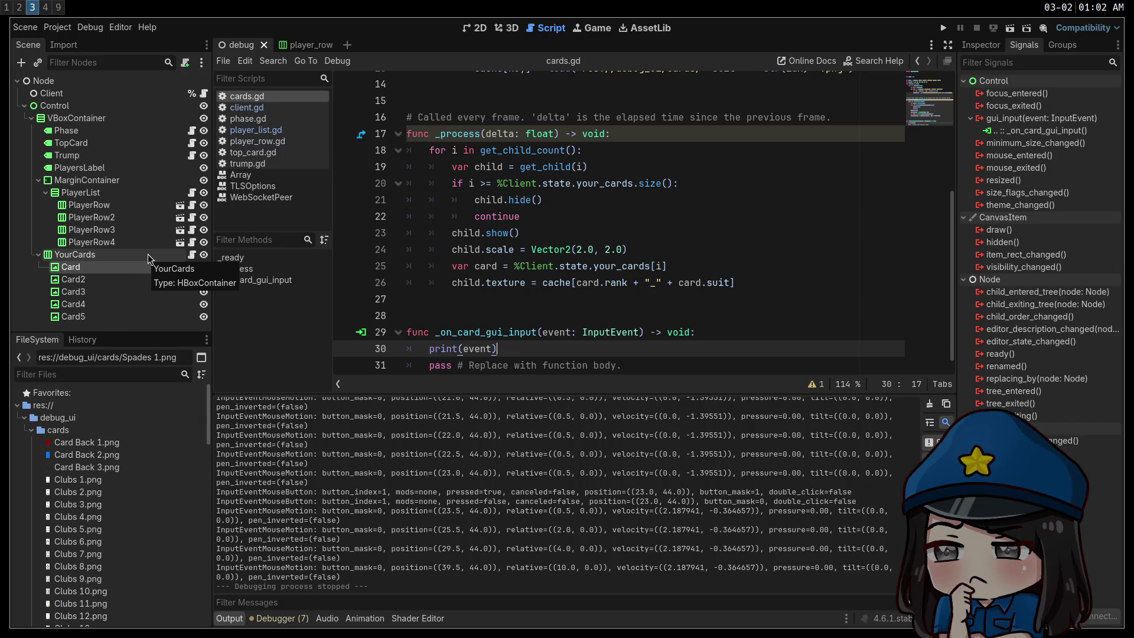
# Disconnect Card's gui_input signal, delete the _on_card_gui_input handler from cards.gd, and save.
pyautogui.rightClick(92, 269)
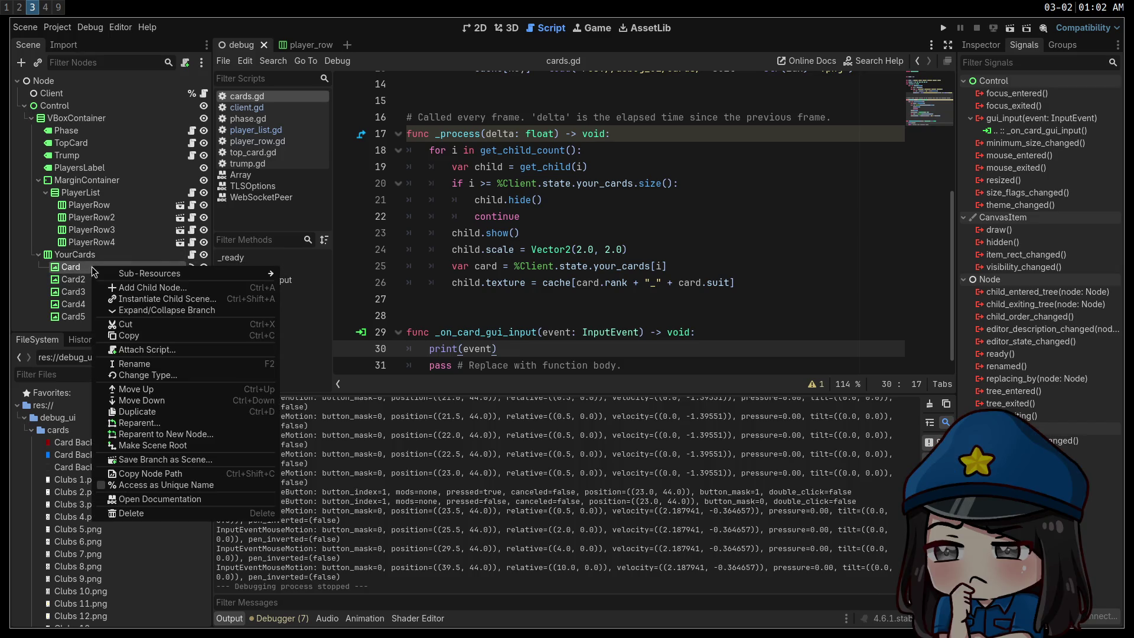
pyautogui.press('Escape')
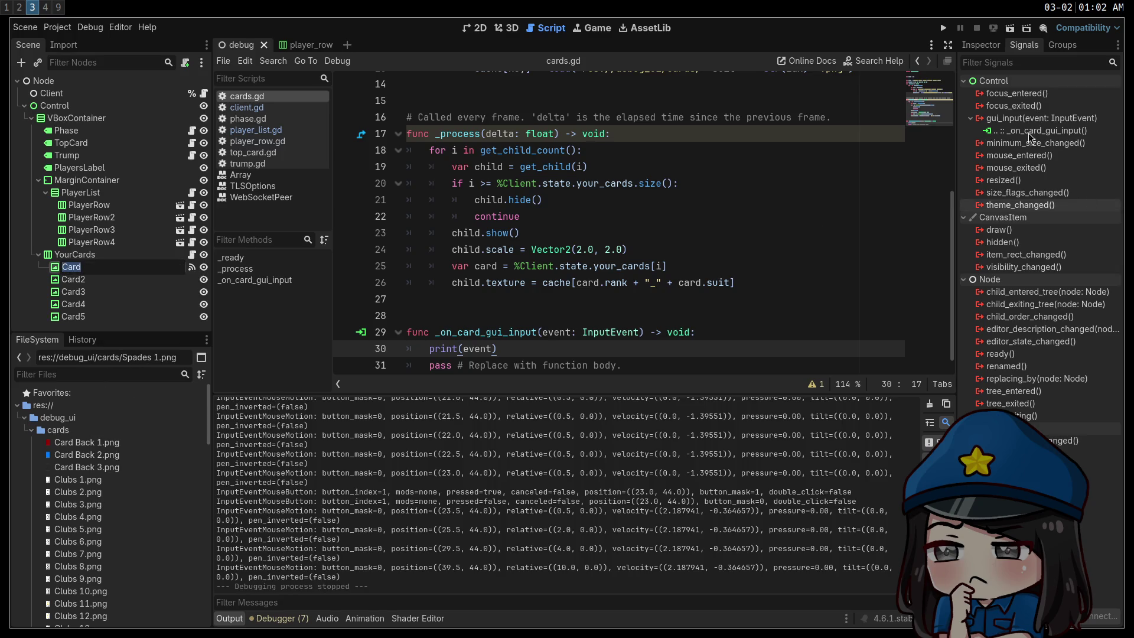
pyautogui.click(1028, 133)
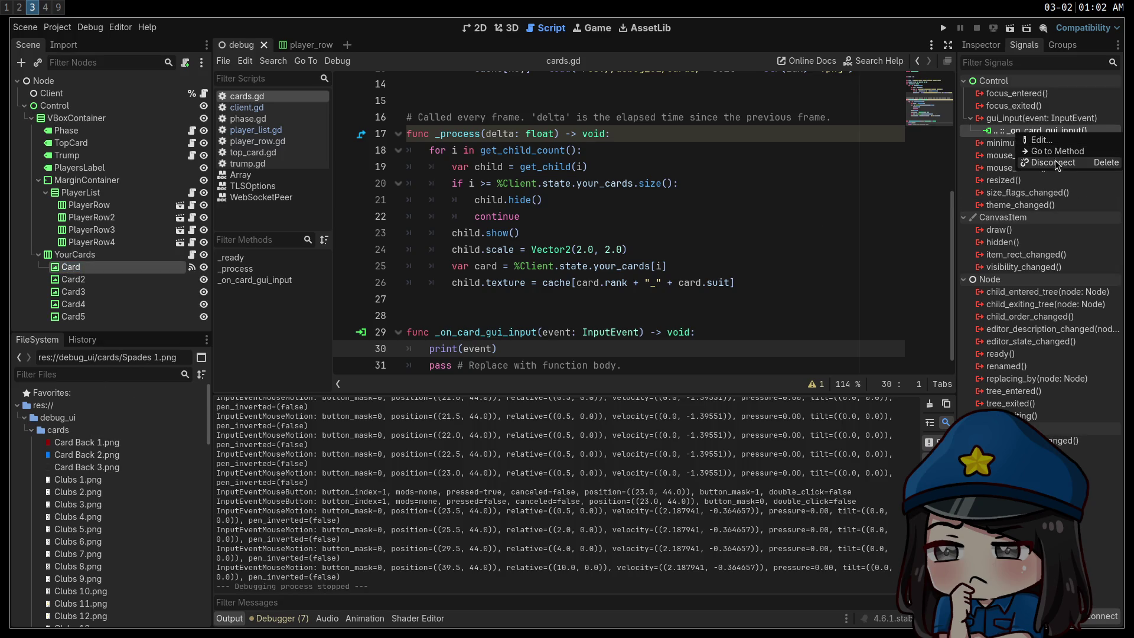
pyautogui.click(556, 364)
pyautogui.moveTo(646, 362); pyautogui.dragTo(360, 330)
pyautogui.hotkey('ctrl', 'c')
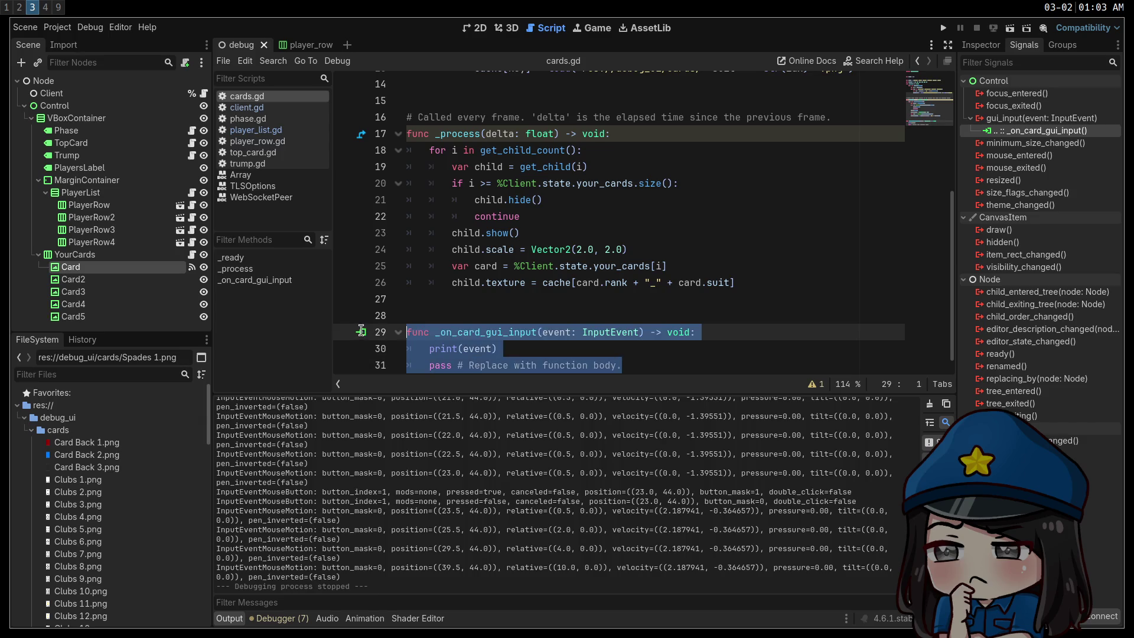
pyautogui.rightClick(1017, 129)
pyautogui.click(1045, 160)
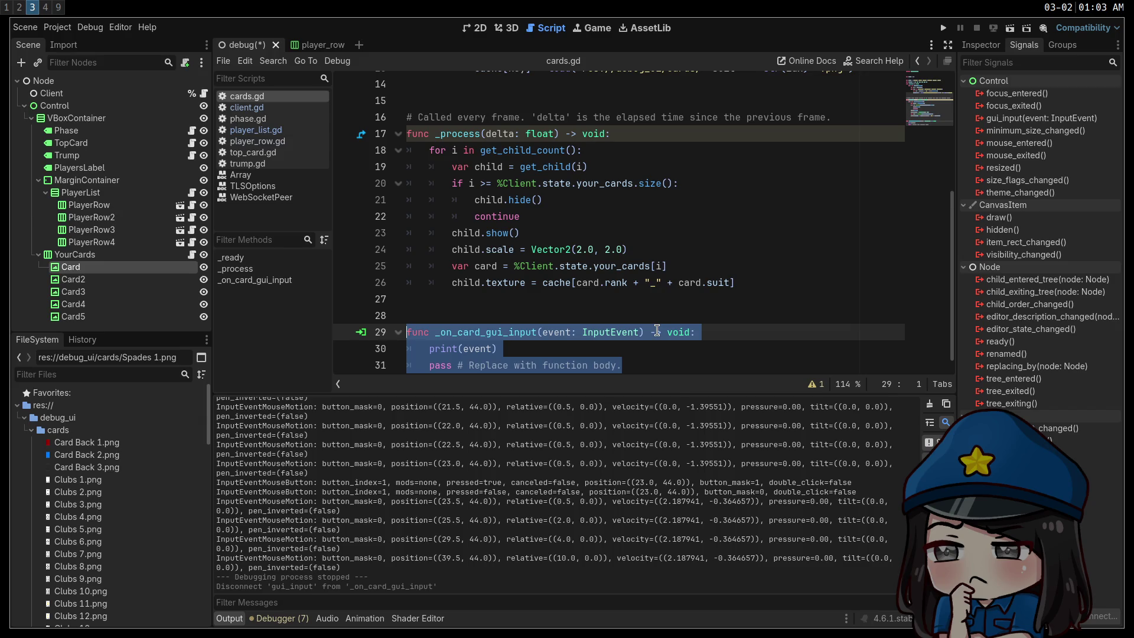
pyautogui.press('BackSpace')
pyautogui.press('BackSpace')
pyautogui.press('BackSpace')
pyautogui.hotkey('ctrl', 's')
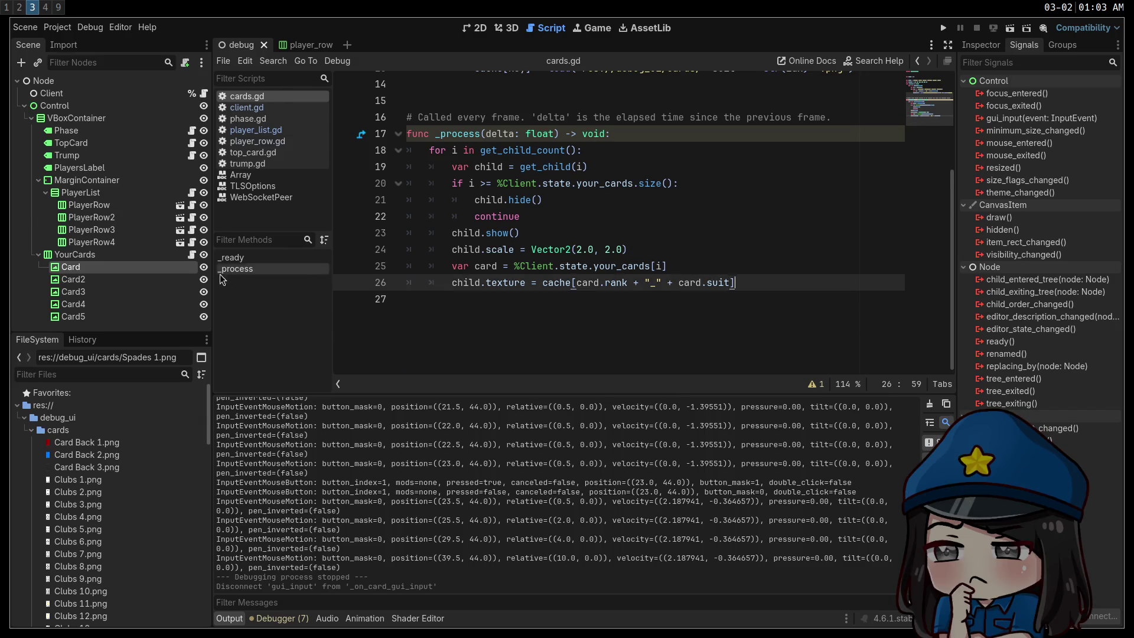
# Delete Card2 through Card5 from YourCards, leaving only the Card node.
pyautogui.rightClick(140, 273)
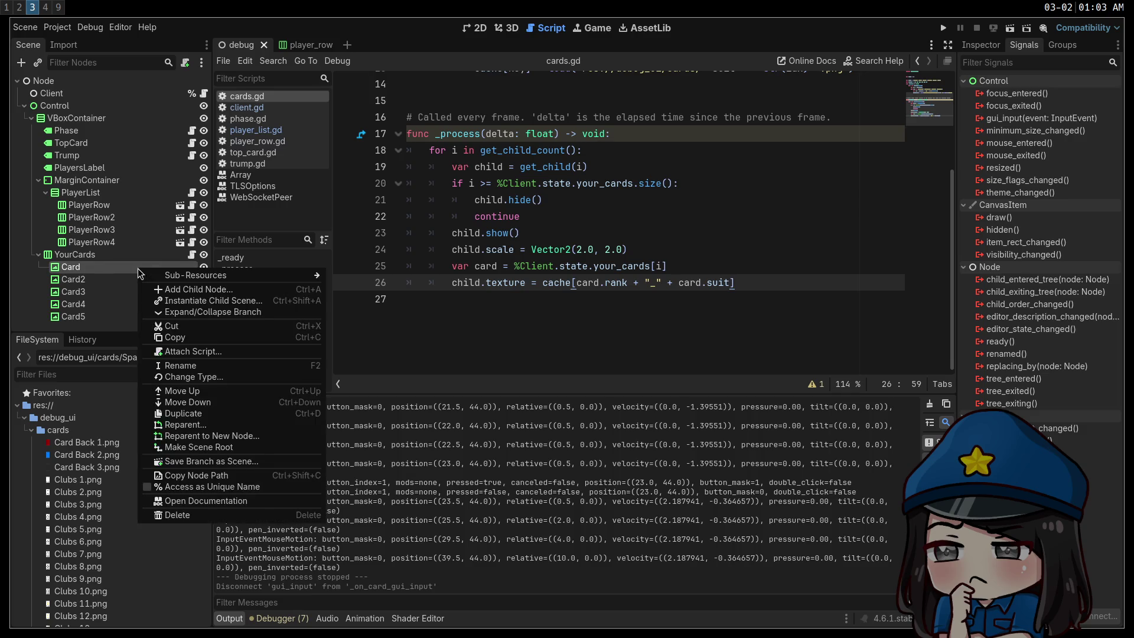
pyautogui.click(127, 278)
pyautogui.click(108, 281)
pyautogui.press('Delete')
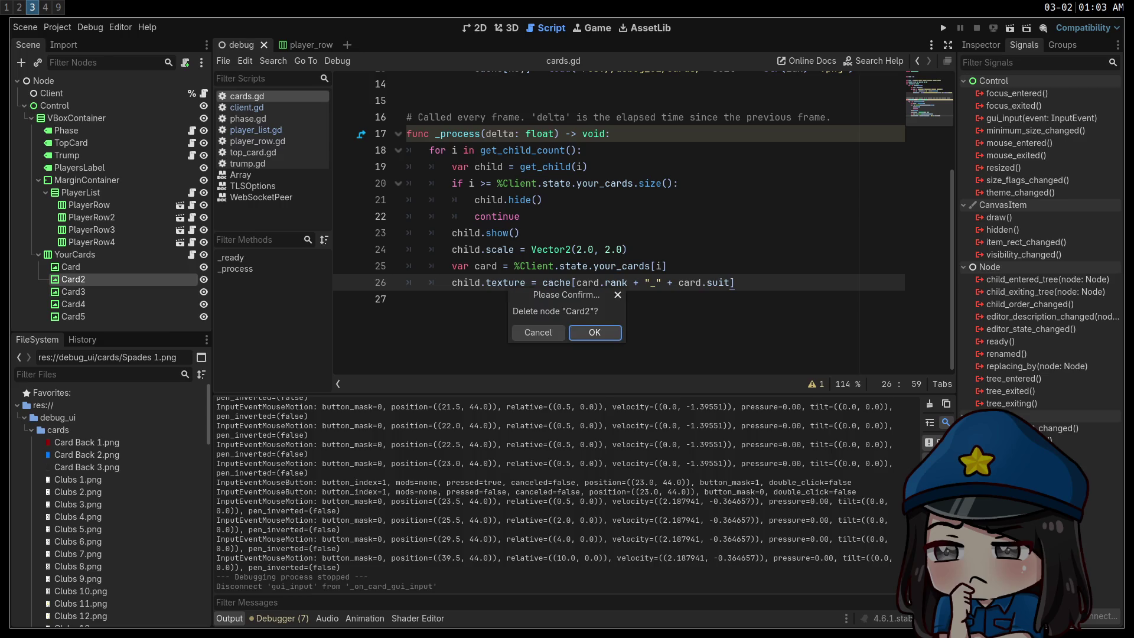
pyautogui.press('Return')
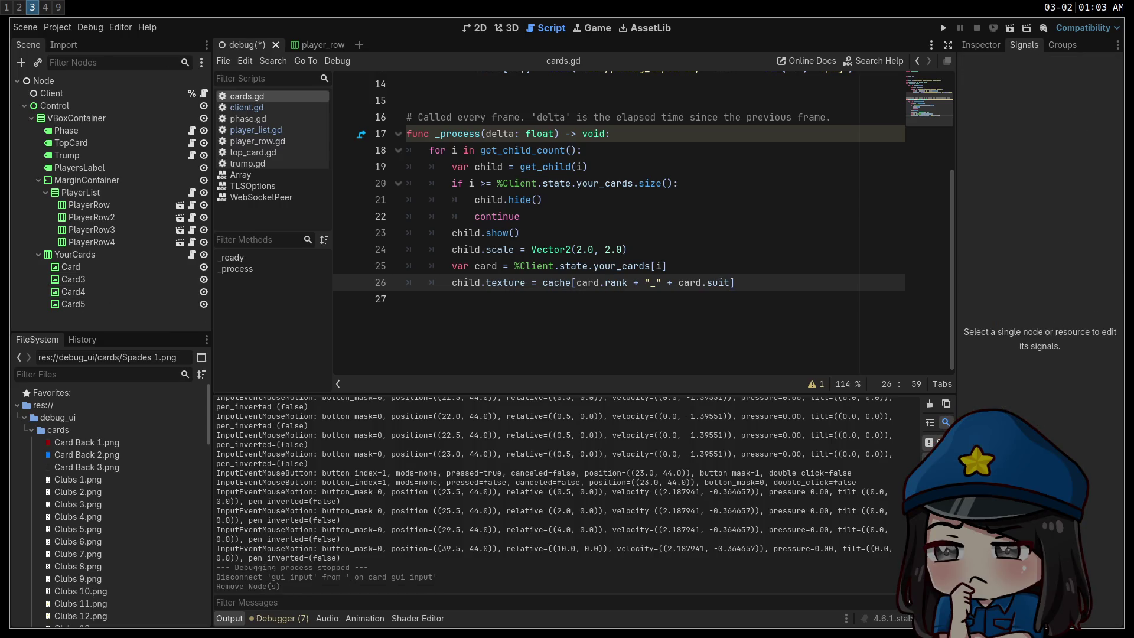
pyautogui.press('Delete')
pyautogui.press('Return')
pyautogui.press('Delete')
pyautogui.press('Return')
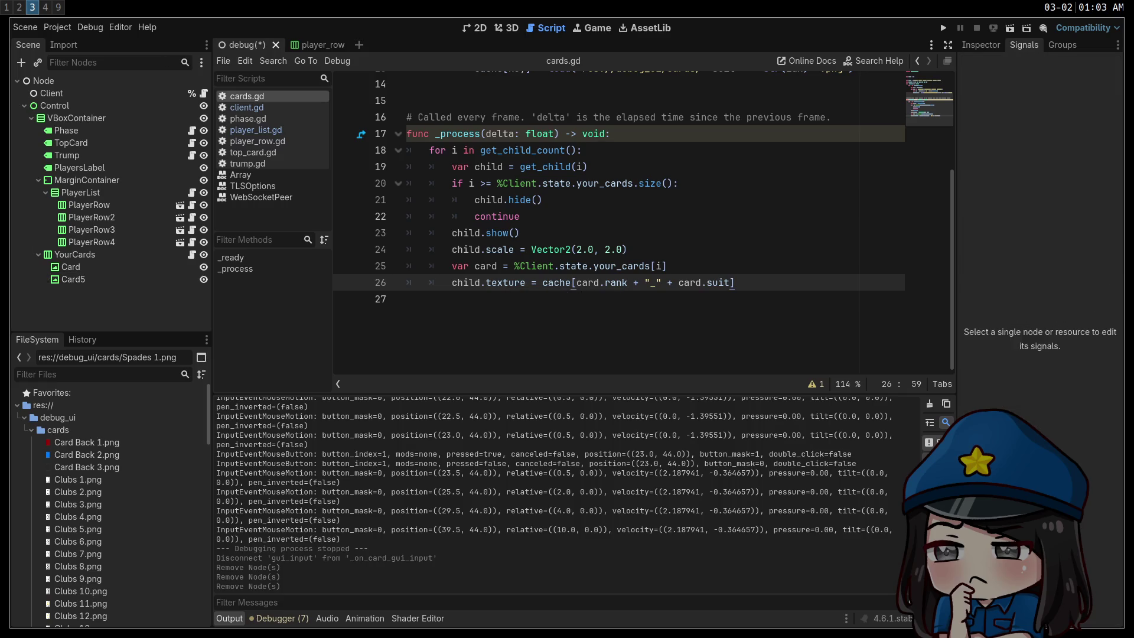
pyautogui.press('Delete')
pyautogui.press('Return')
pyautogui.click(89, 268)
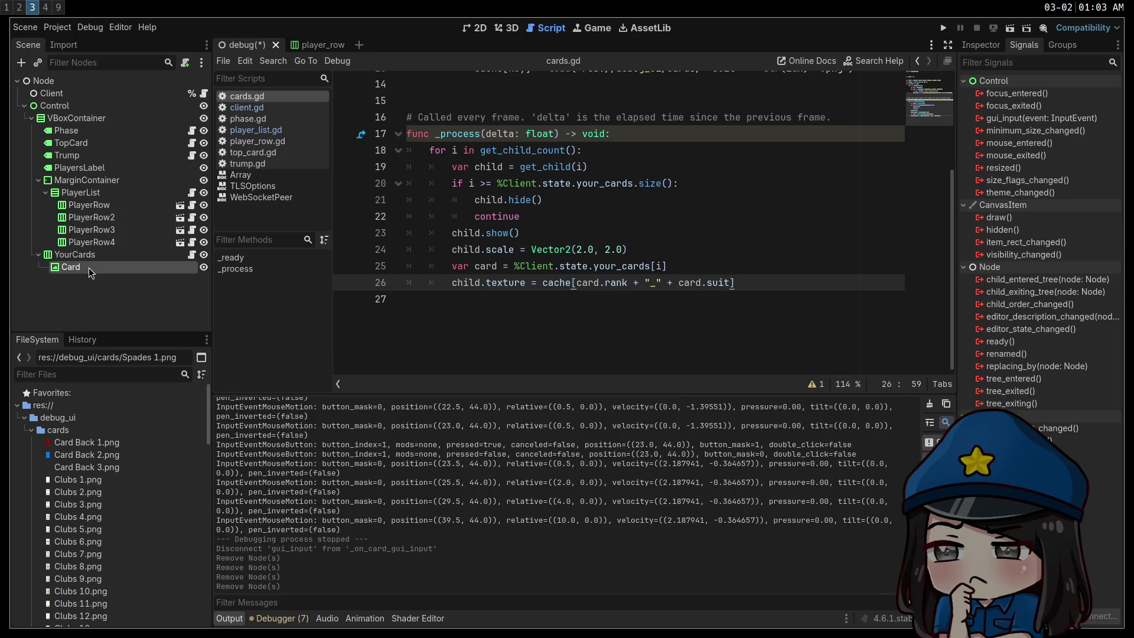
pyautogui.rightClick(88, 272)
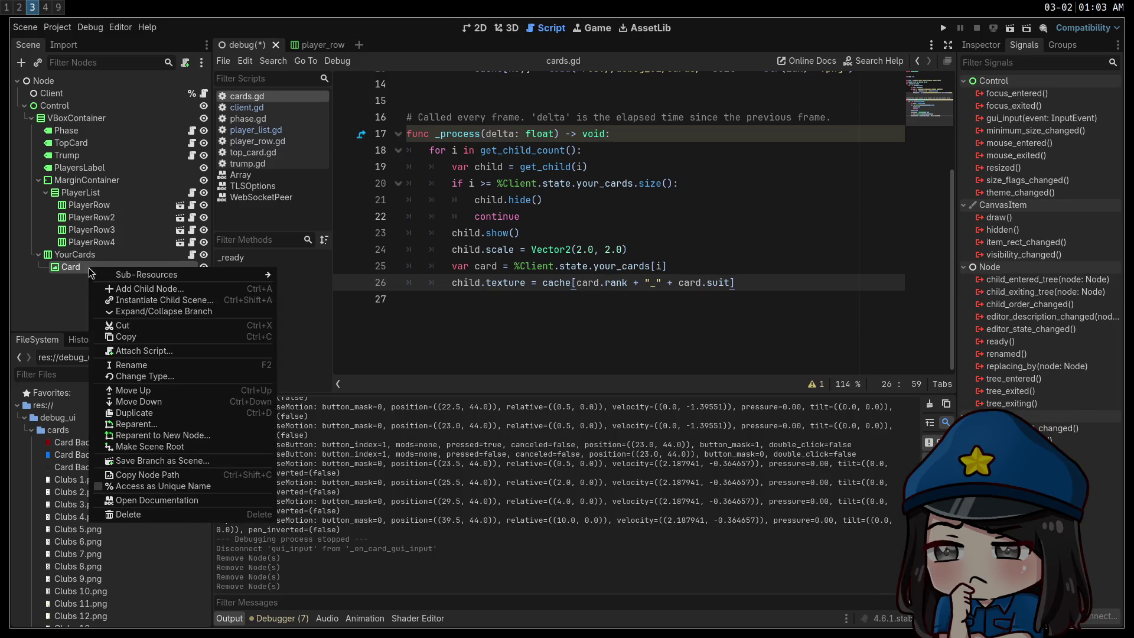
# Attach a new script res://debug_ui/card.gd to Card and paste the _on_card_gui_input handler over its template.
pyautogui.click(148, 351)
pyautogui.write('debug_ui/card.gd')
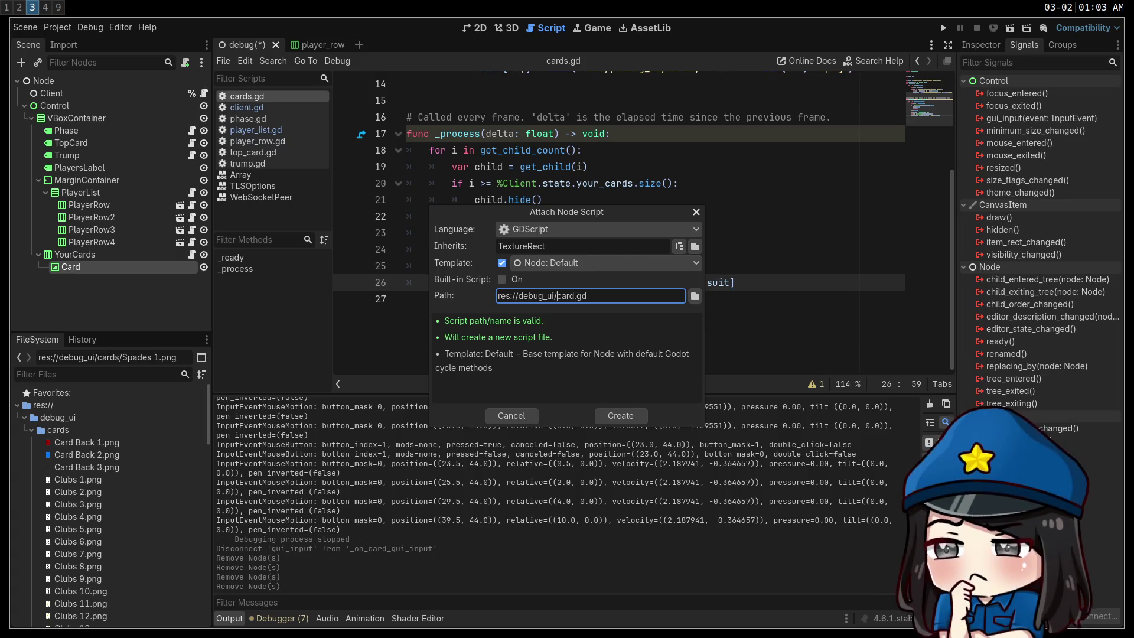
pyautogui.click(633, 417)
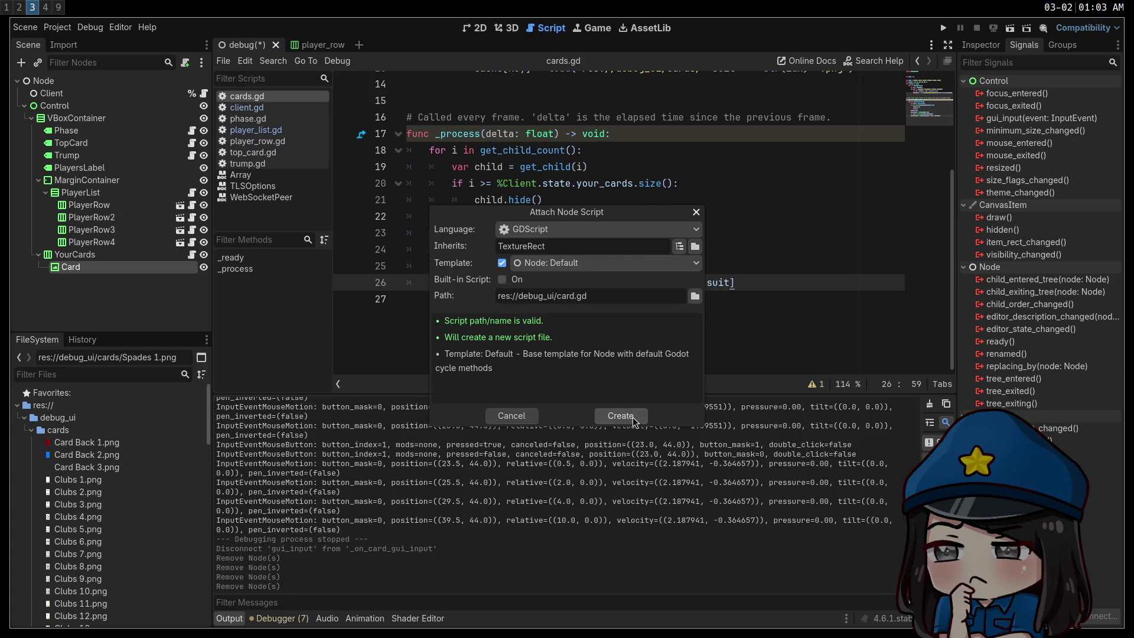
pyautogui.click(632, 417)
pyautogui.moveTo(514, 278); pyautogui.dragTo(370, 129)
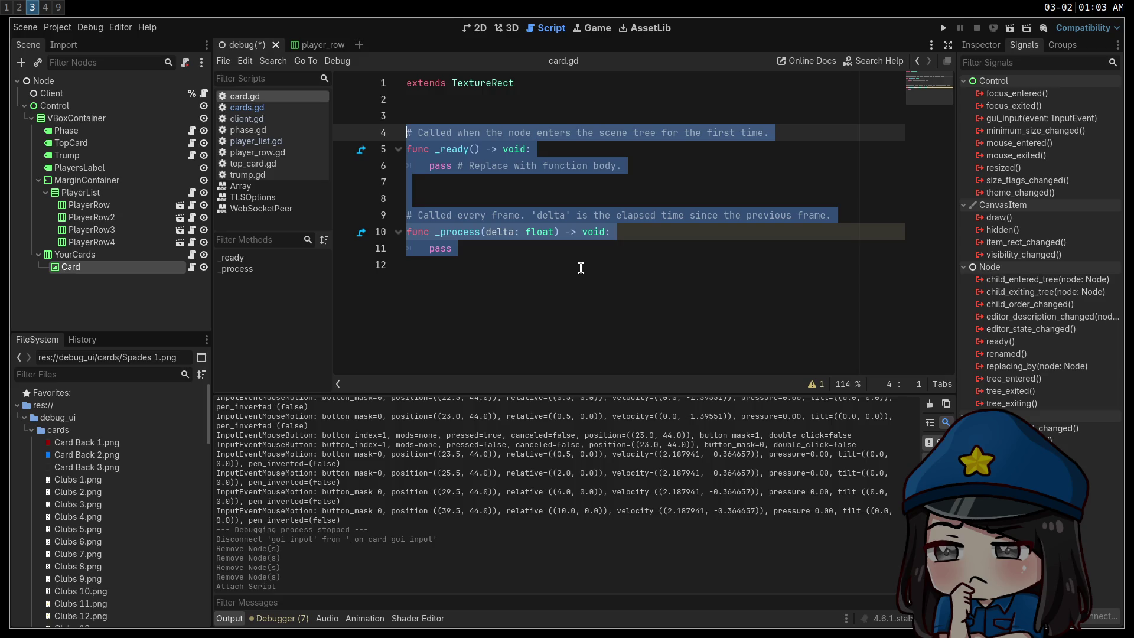
pyautogui.hotkey('ctrl', 'v')
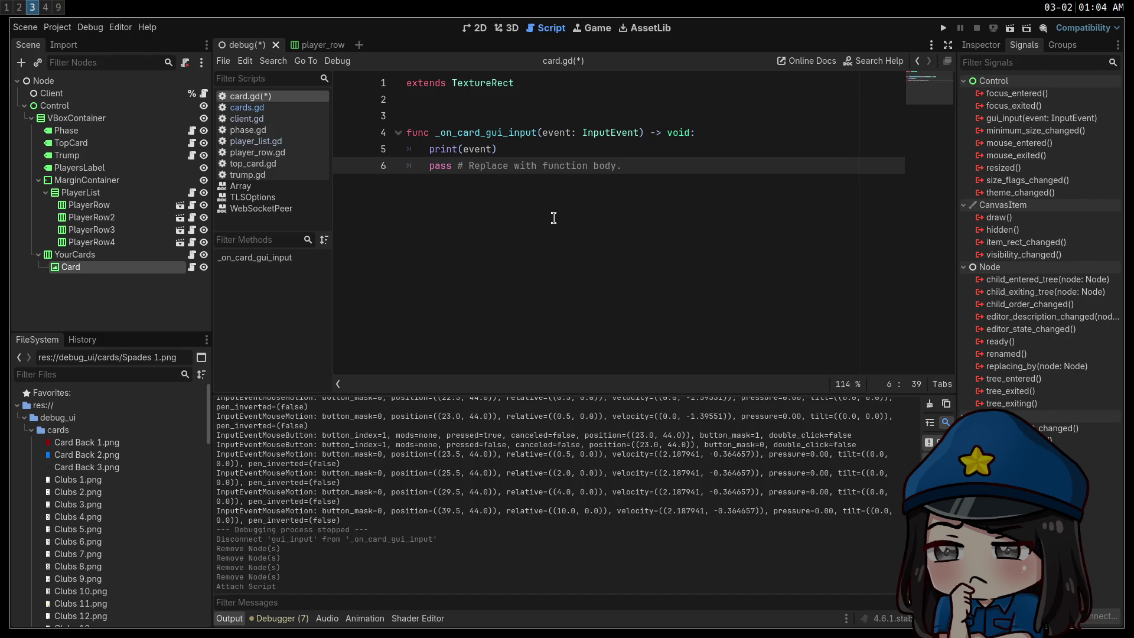
# Add a _ready function to card.gd that connects gui_input to _on_card_gui_input.
pyautogui.click(500, 109)
pyautogui.press('Return')
pyautogui.write('func _rea')
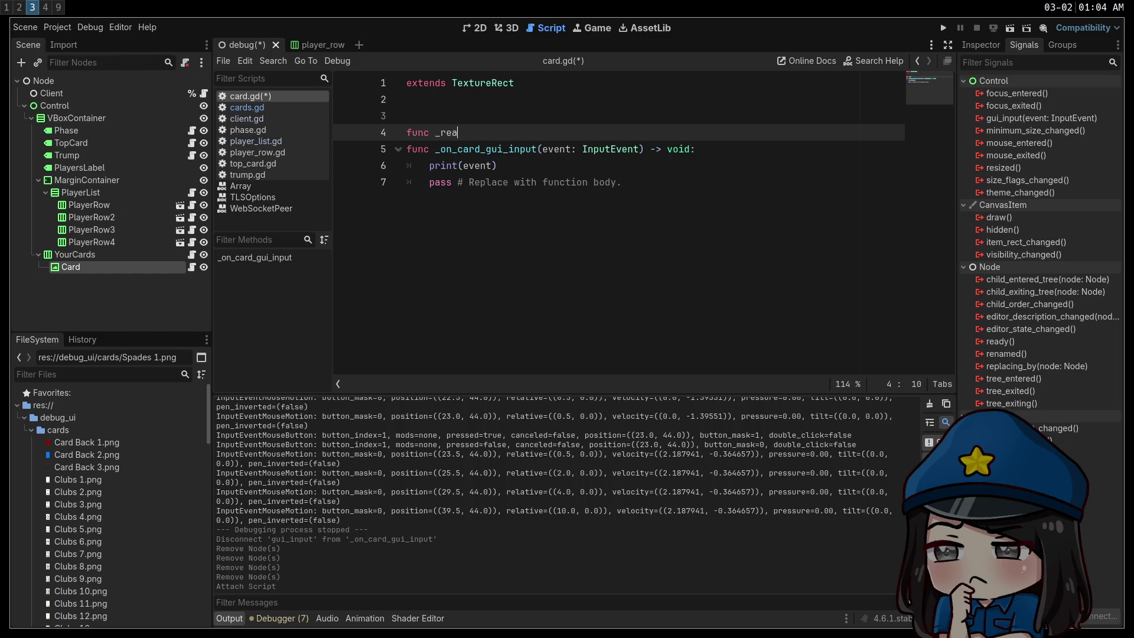
pyautogui.write('dy():')
pyautogui.press('Return')
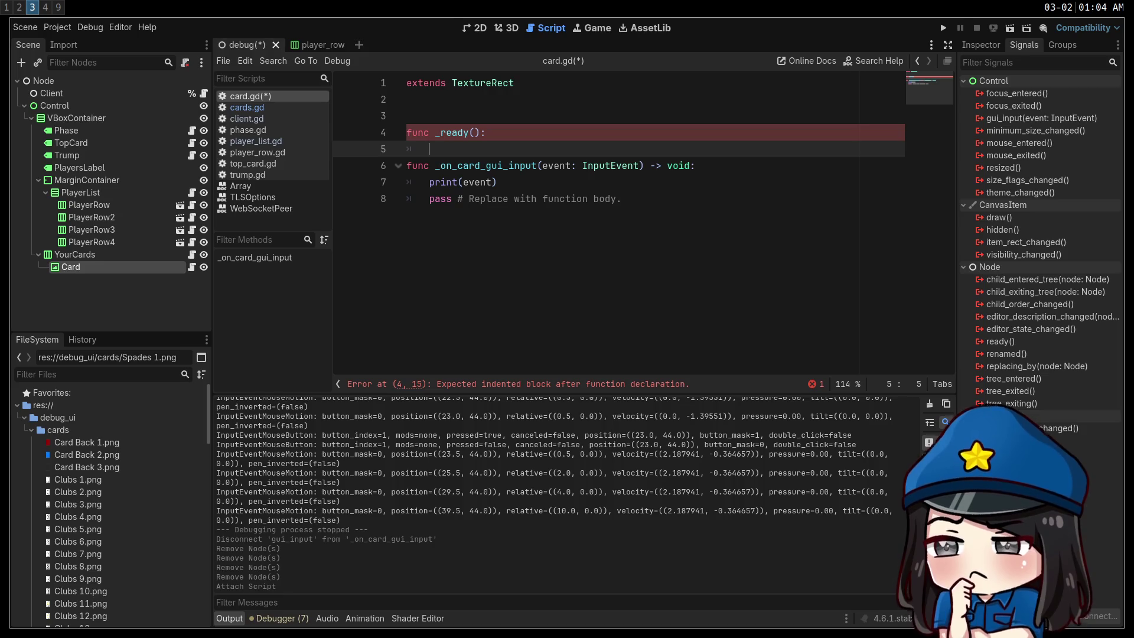
pyautogui.write('gui')
pyautogui.press('Return')
pyautogui.write('.connect')
pyautogui.press('Return')
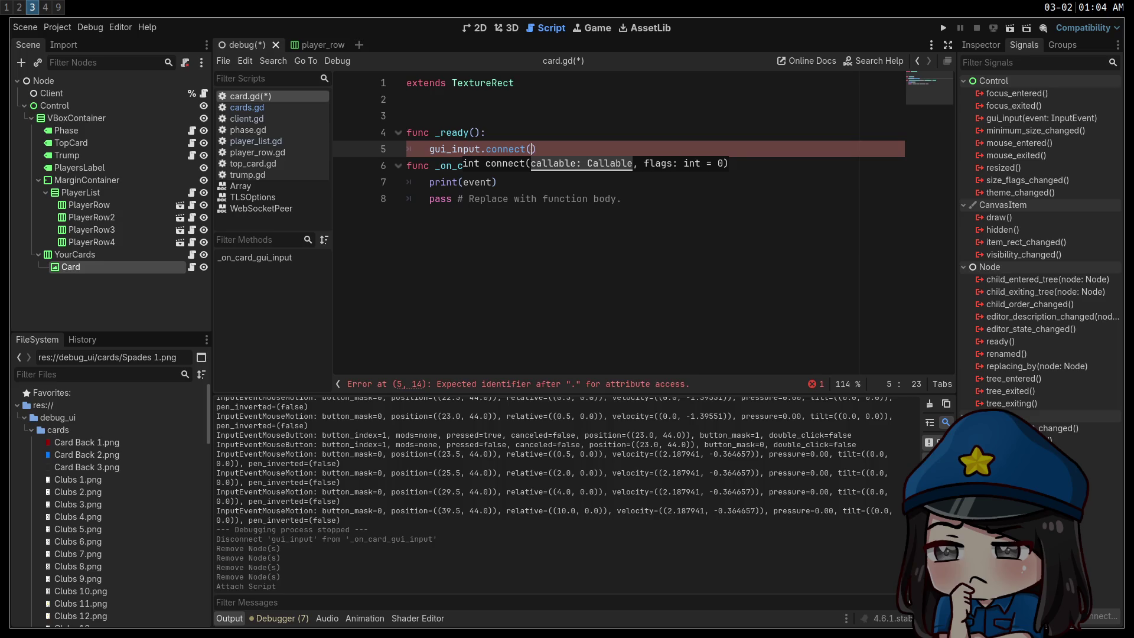
pyautogui.doubleClick(482, 166)
pyautogui.hotkey('ctrl', 'c')
pyautogui.click(530, 149)
pyautogui.hotkey('ctrl', 'v')
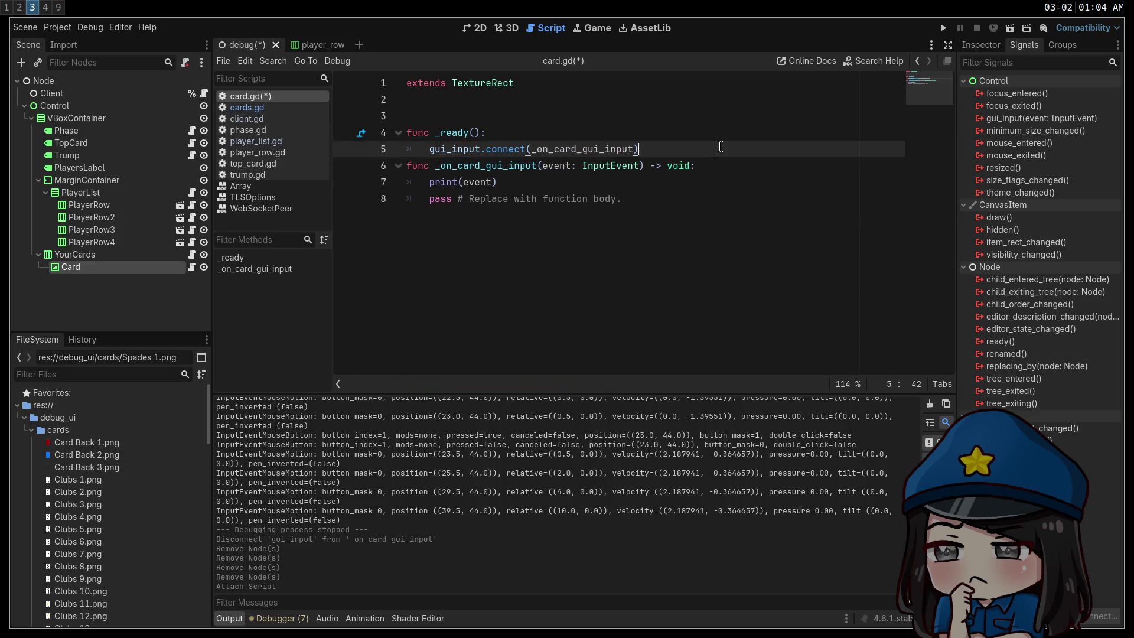
pyautogui.press('Return')
# Replace the pass line with 'if event is InputEventMouseButton:' above print(event).
pyautogui.moveTo(675, 217); pyautogui.dragTo(406, 216)
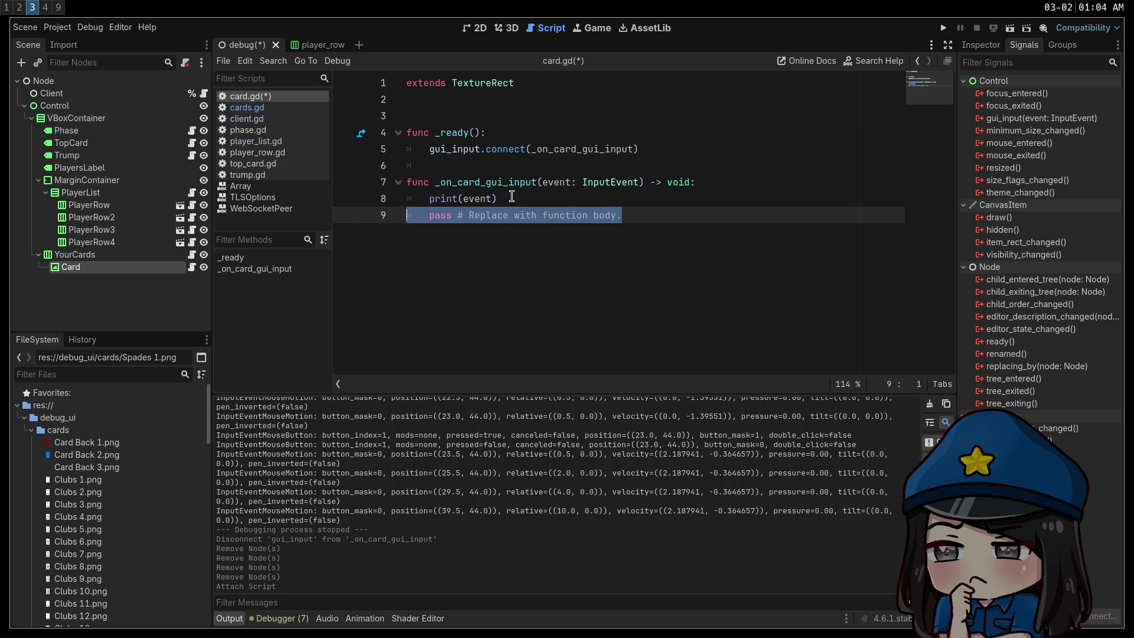
pyautogui.press('BackSpace')
pyautogui.press('BackSpace')
pyautogui.click(708, 182)
pyautogui.press('Return')
pyautogui.write('if event.')
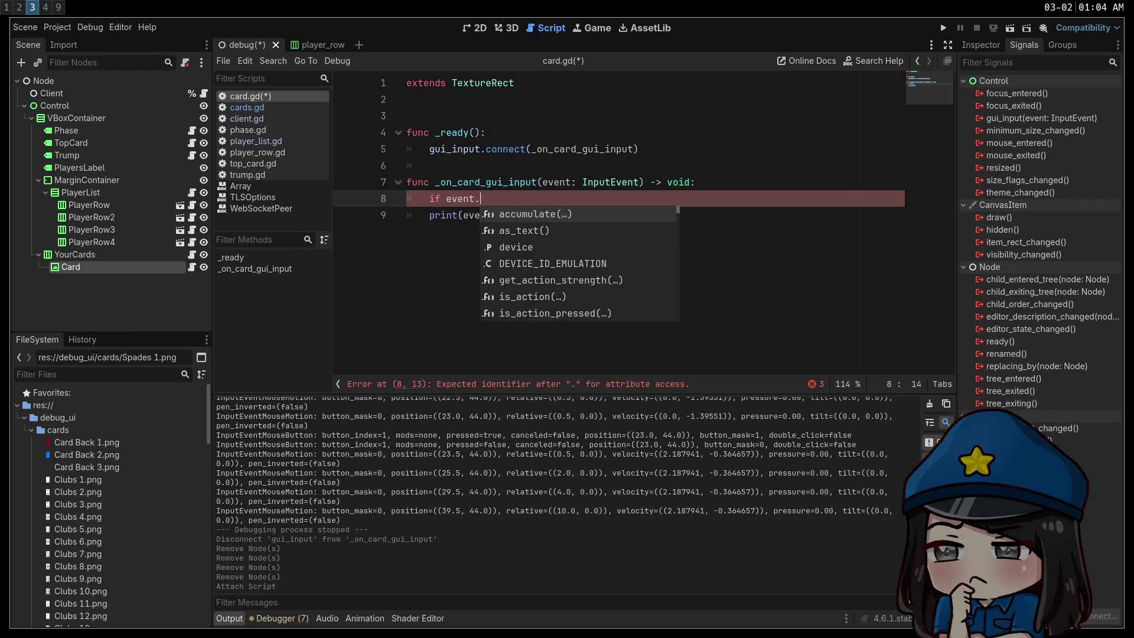
pyautogui.write('is_')
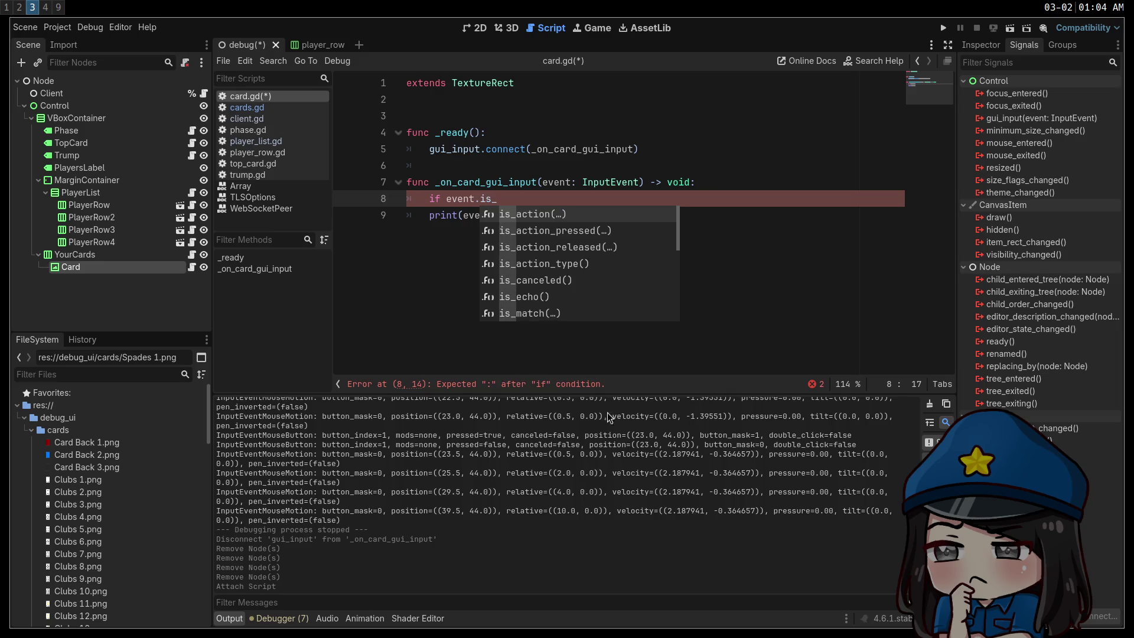
pyautogui.press('BackSpace')
pyautogui.press('BackSpace')
pyautogui.press('BackSpace')
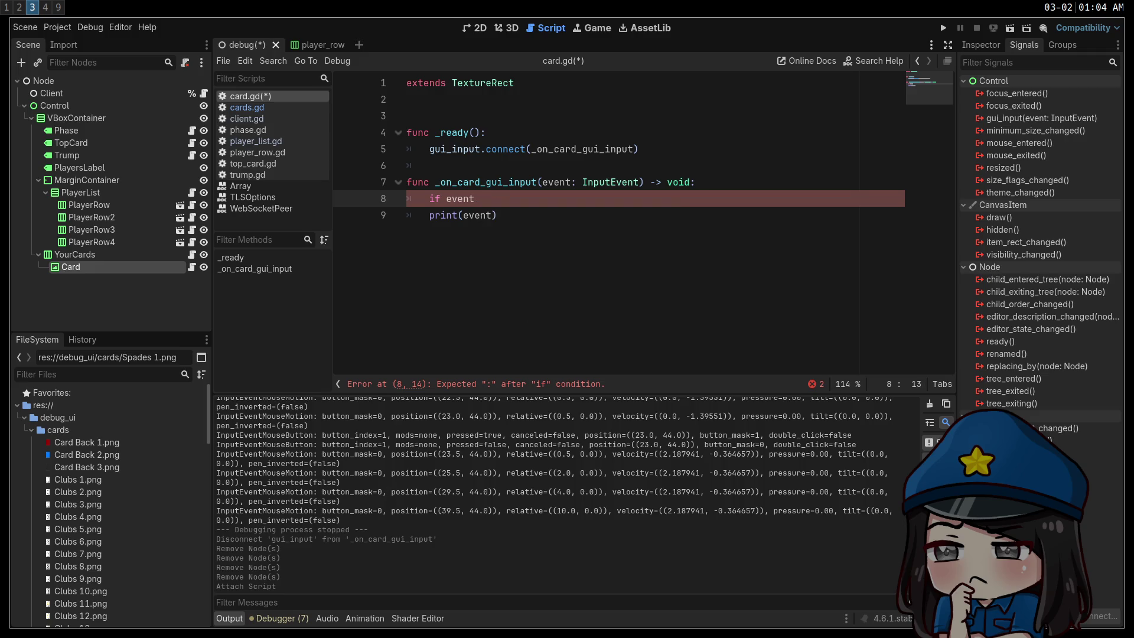
pyautogui.write(' instanceof ')
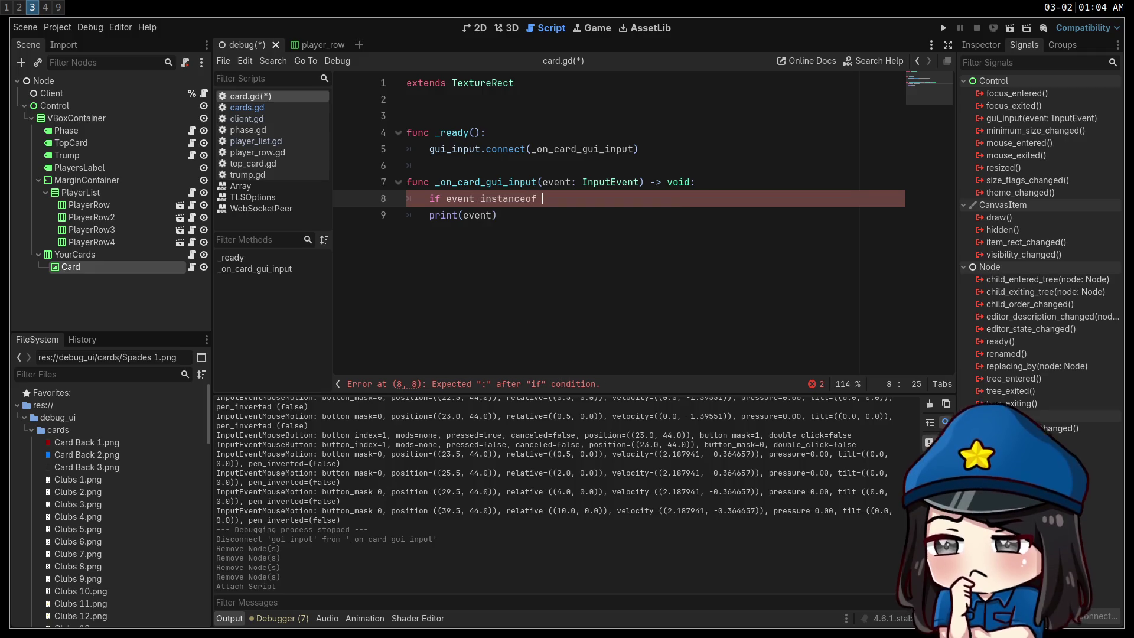
pyautogui.write('InputEvent')
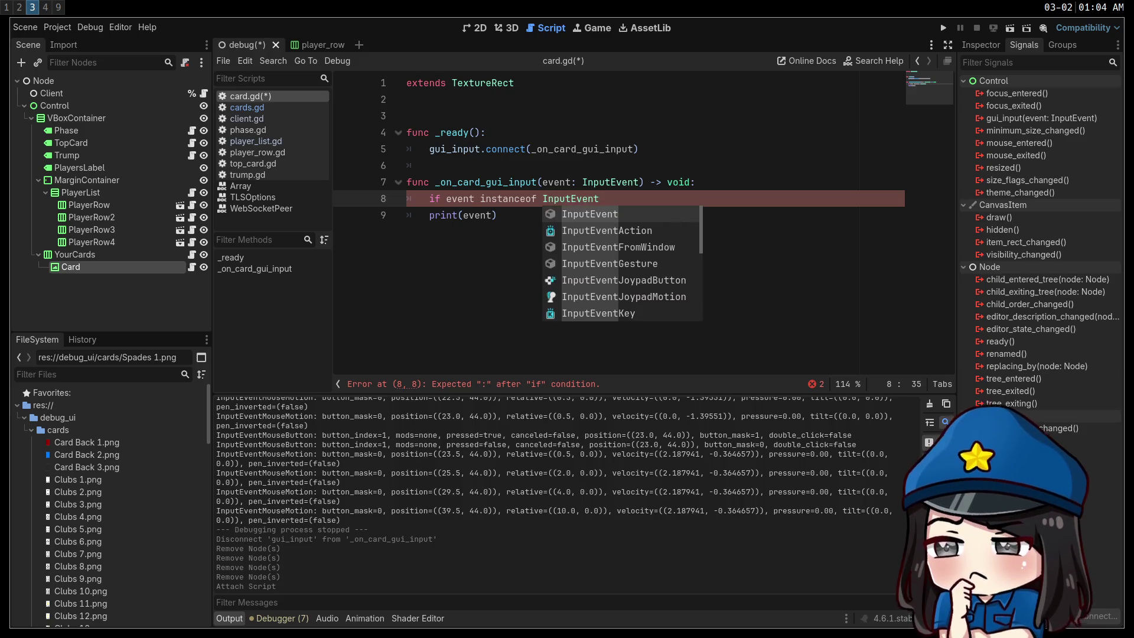
pyautogui.doubleClick(521, 201)
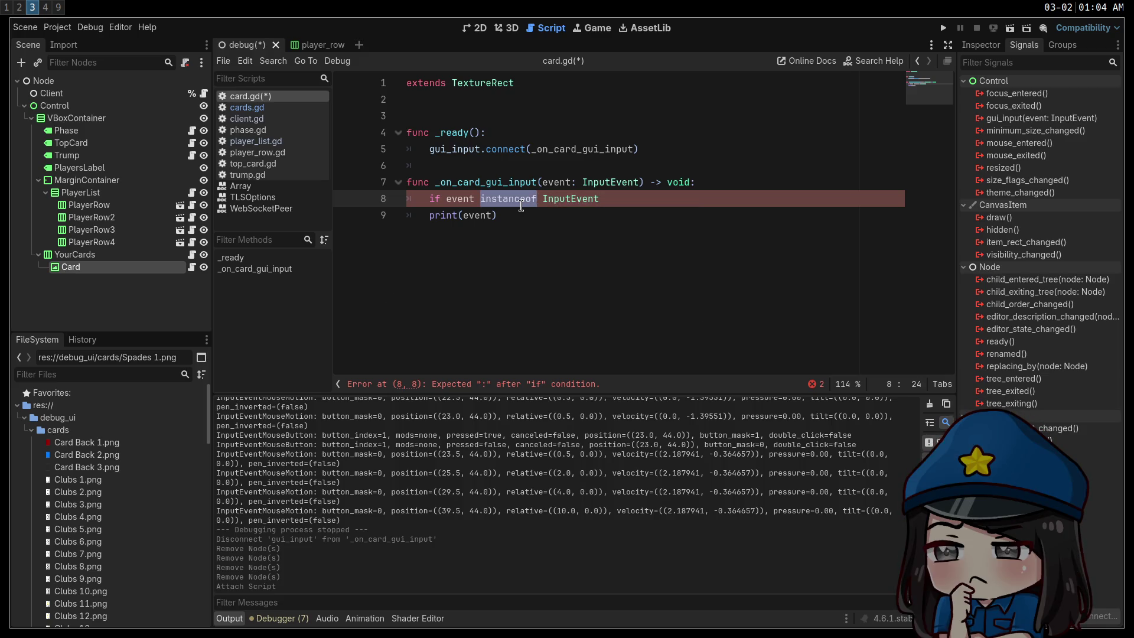
pyautogui.write('instanc')
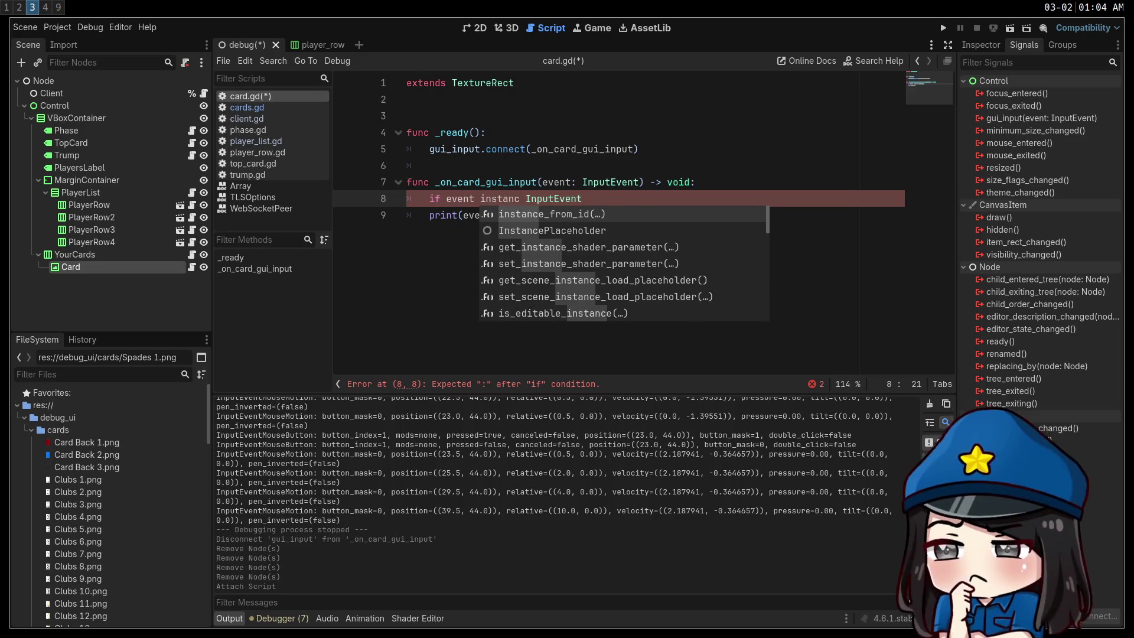
pyautogui.press('BackSpace')
pyautogui.press('BackSpace')
pyautogui.press('BackSpace')
pyautogui.write('s')
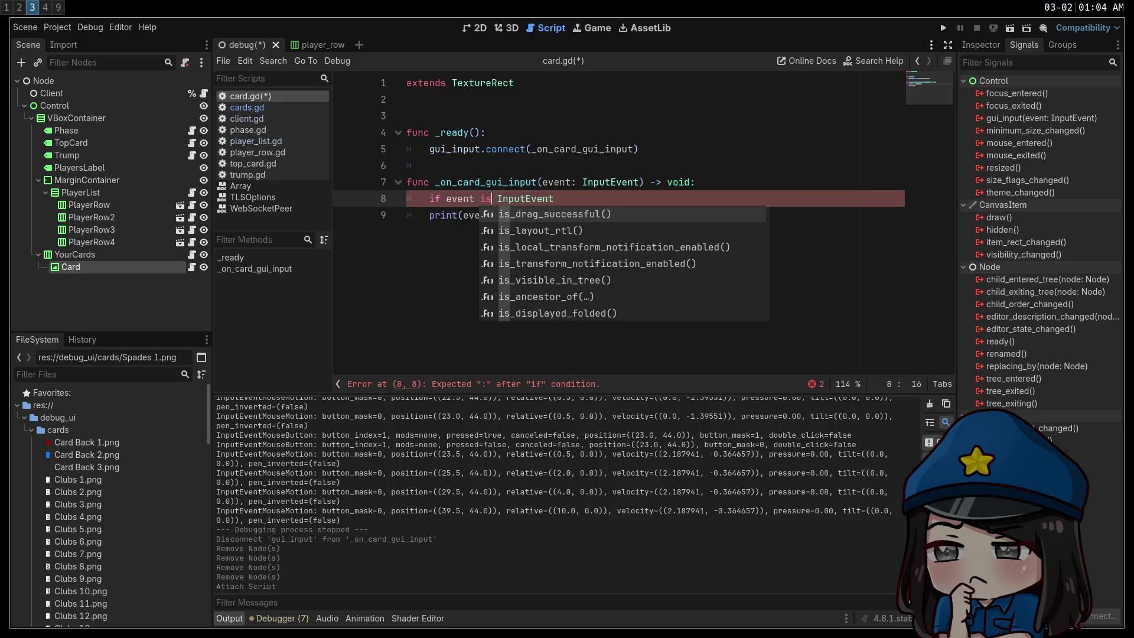
pyautogui.click(639, 199)
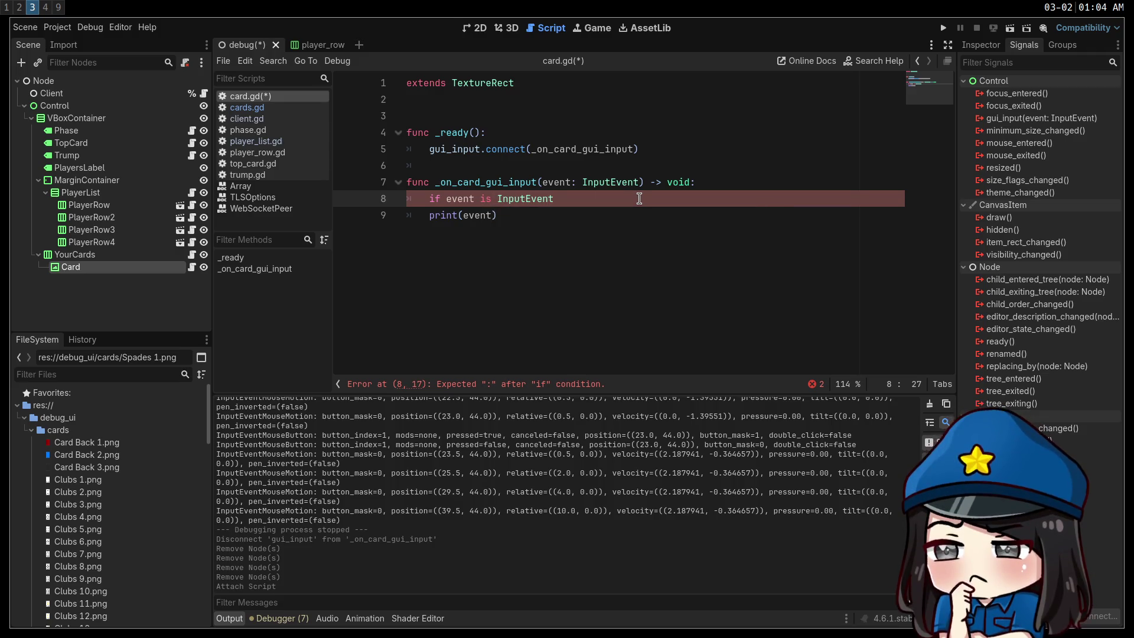
pyautogui.write('Mouse')
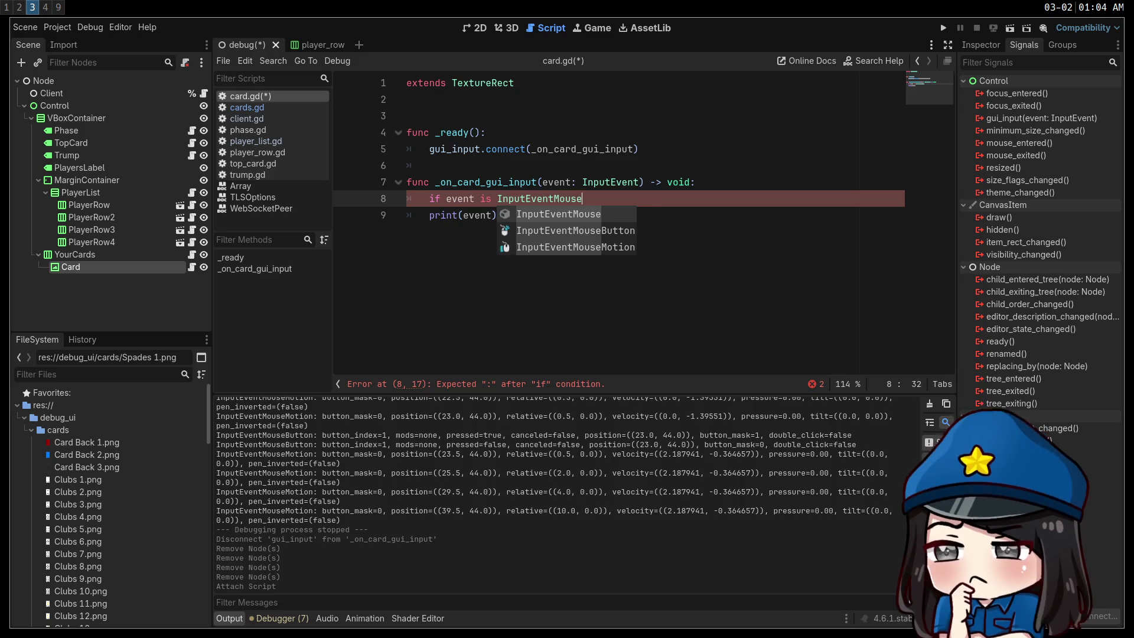
pyautogui.press('Down')
pyautogui.press('Return')
pyautogui.write(':')
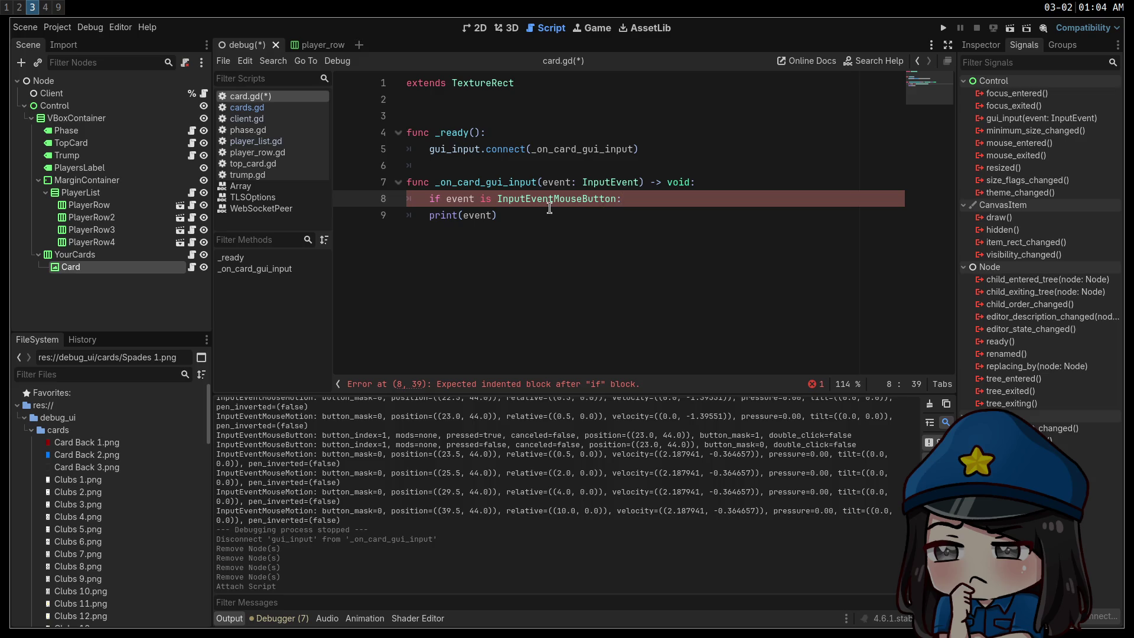
pyautogui.press('Return')
pyautogui.write('event.')
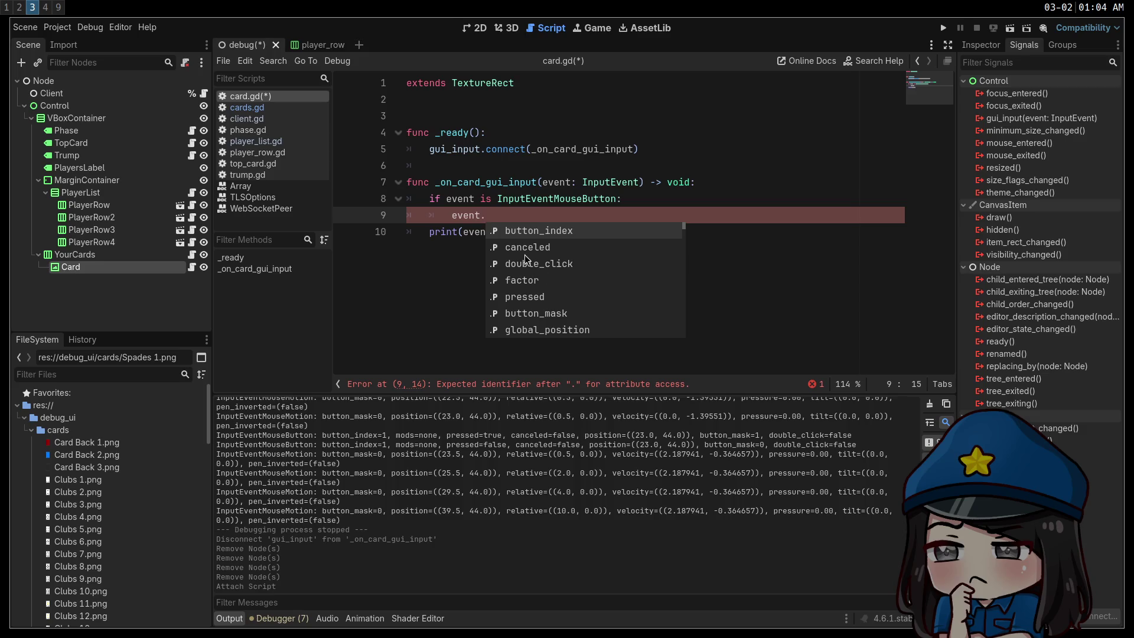
# Extend the condition with '&& event.pressed', indent print(event) under it, and save card.gd.
pyautogui.click(617, 199)
pyautogui.write('&& event.pressed')
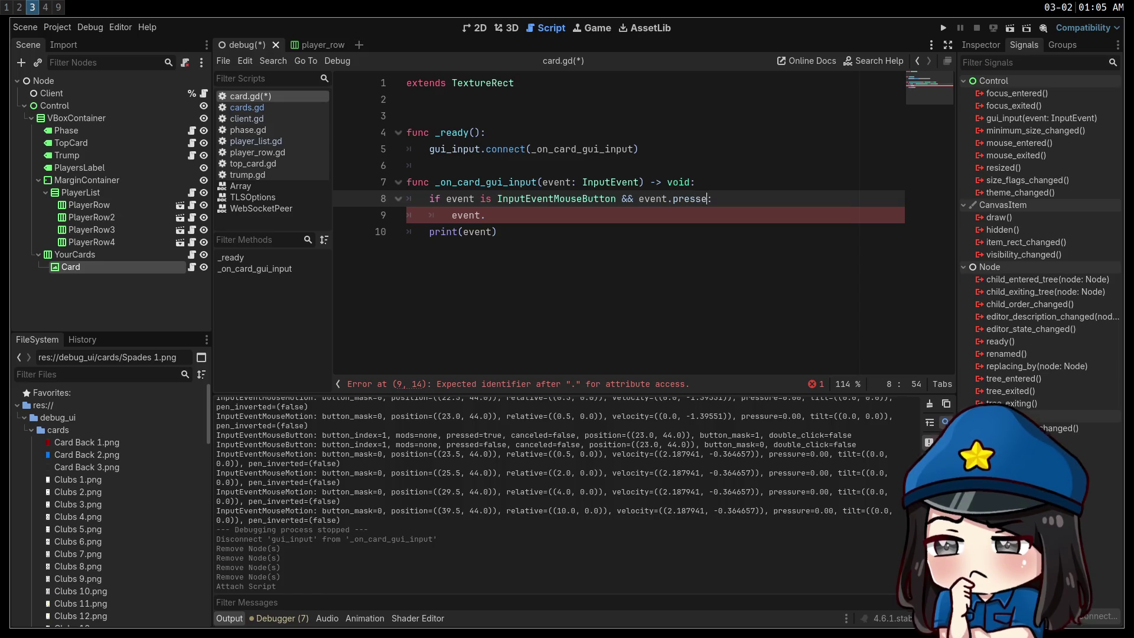
pyautogui.click(566, 206)
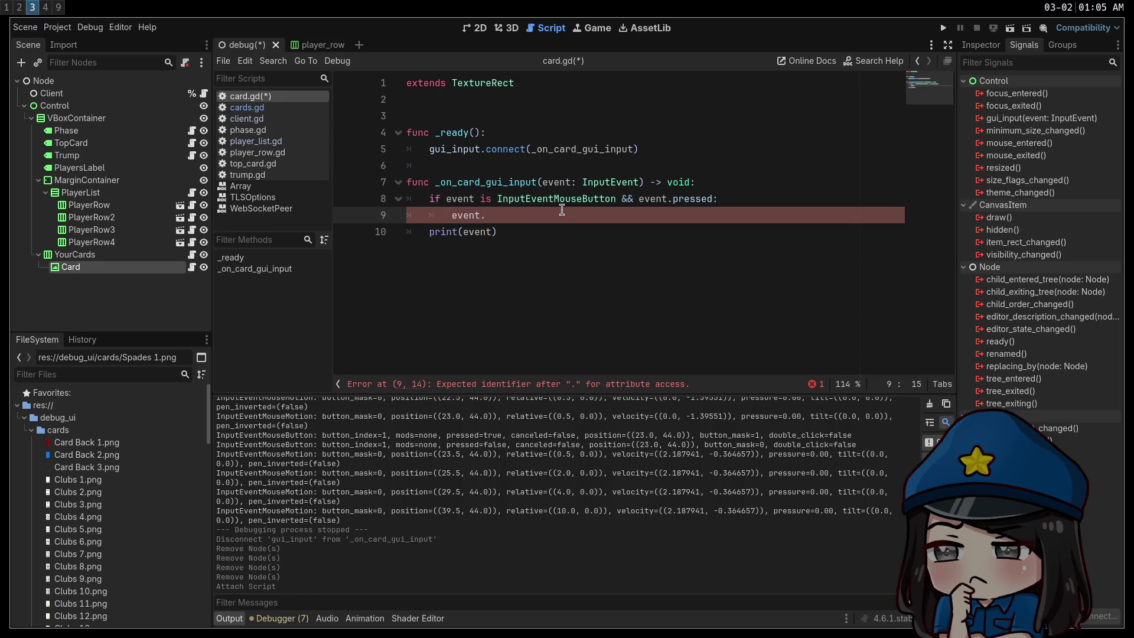
pyautogui.press('BackSpace')
pyautogui.press('BackSpace')
pyautogui.press('BackSpace')
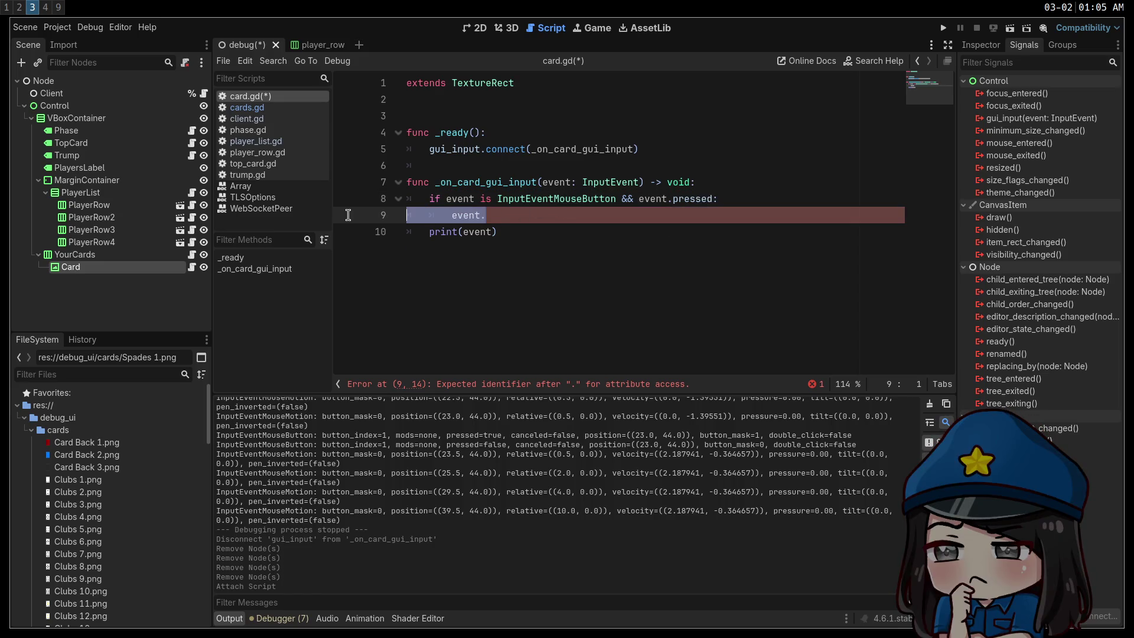
pyautogui.press('Down')
pyautogui.press('Home')
pyautogui.press('Tab')
pyautogui.press('End')
pyautogui.hotkey('ctrl', 's')
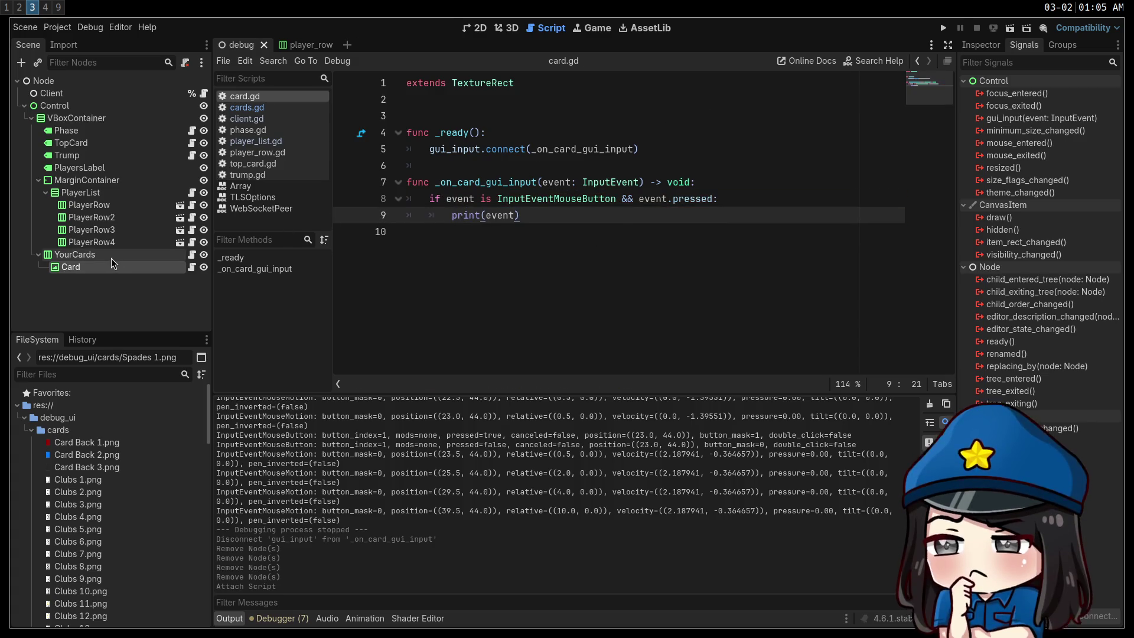
pyautogui.rightClick(114, 270)
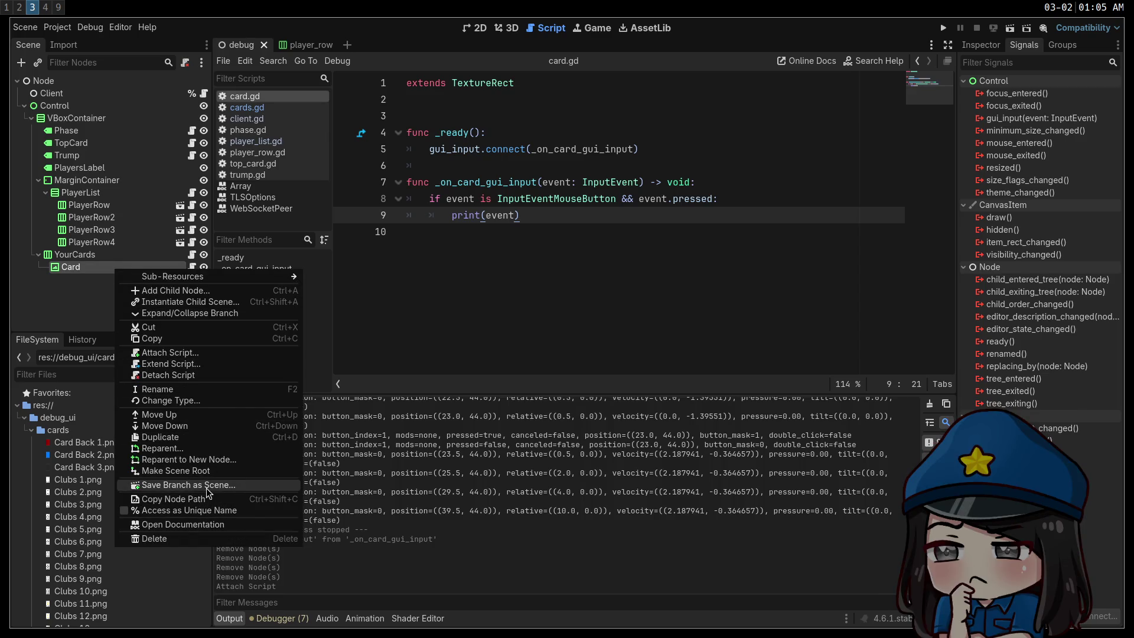
# Save the Card branch as card.tscn in res://debug_ui.
pyautogui.click(178, 485)
pyautogui.doubleClick(369, 176)
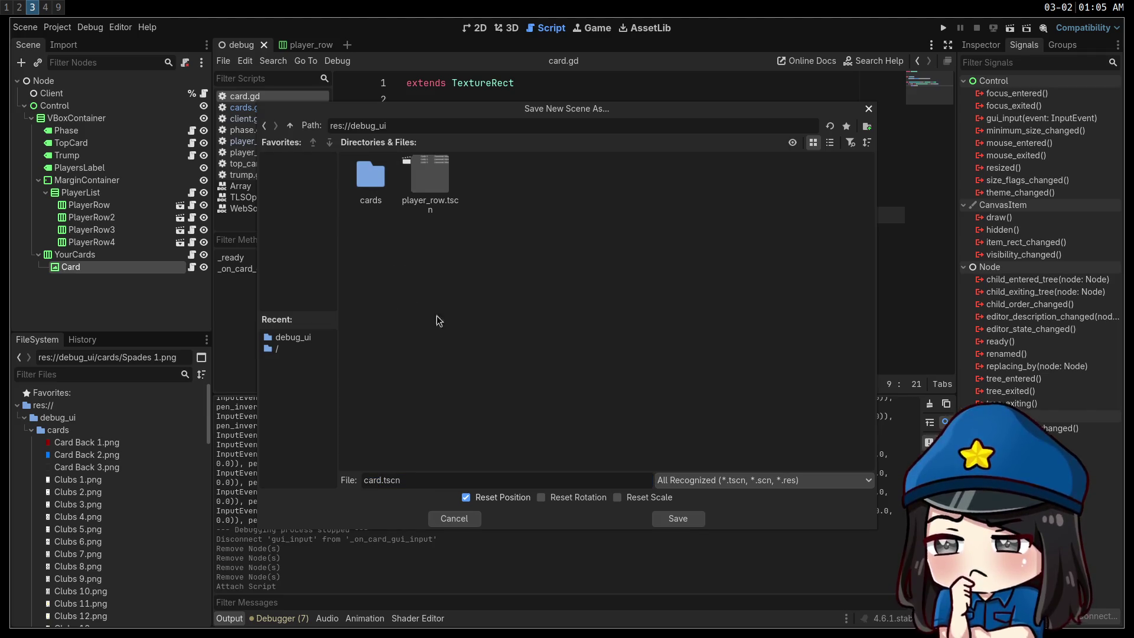
pyautogui.doubleClick(381, 201)
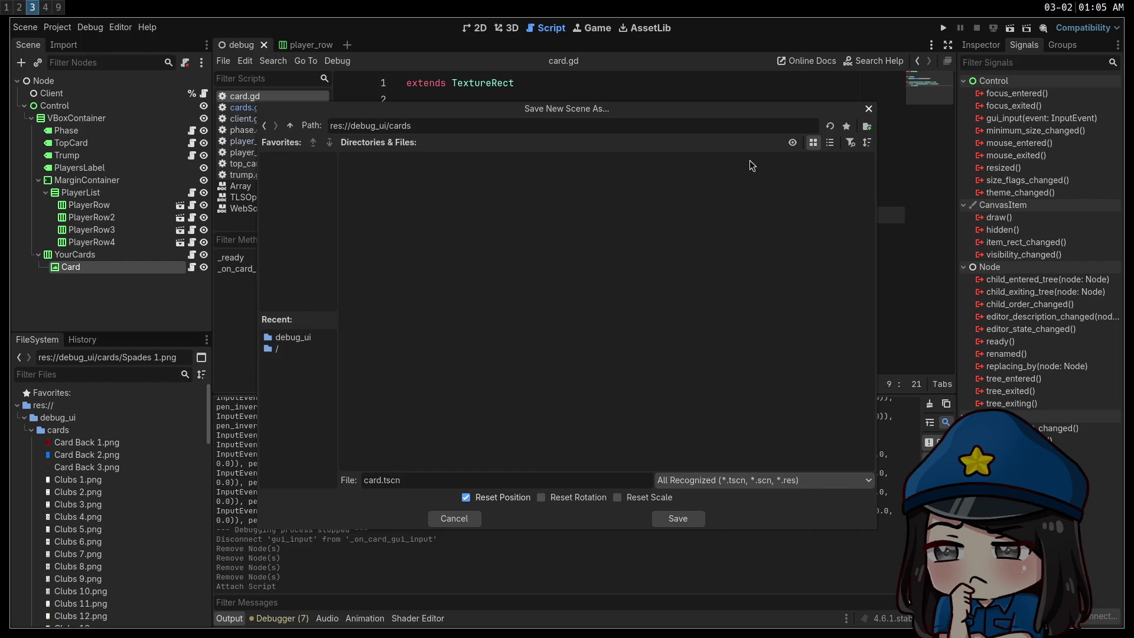
pyautogui.click(290, 126)
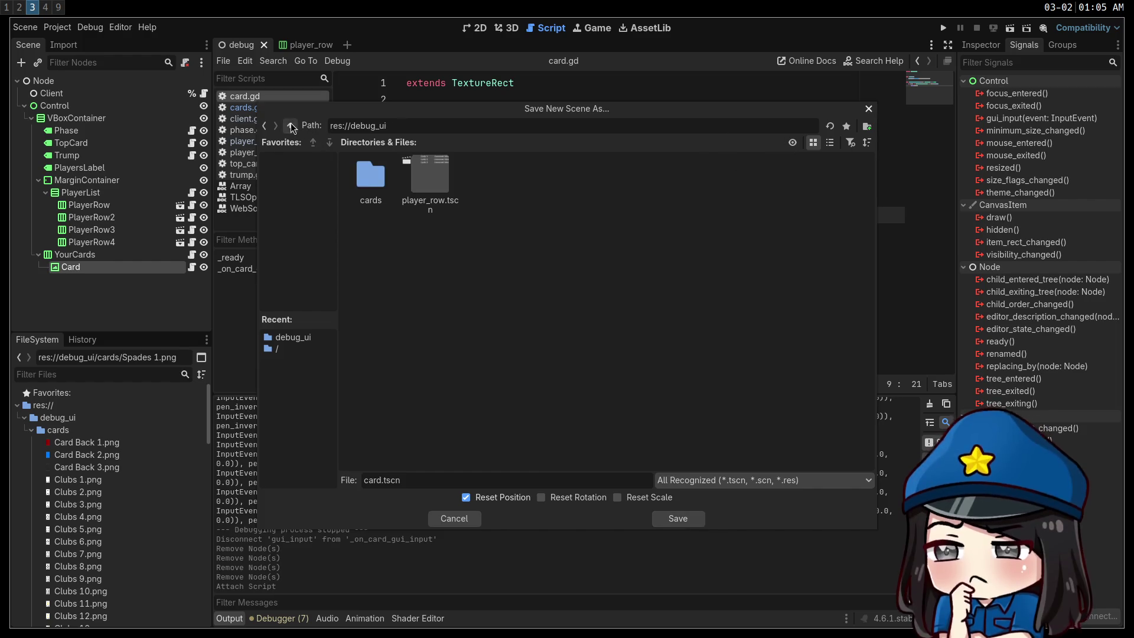
pyautogui.click(676, 519)
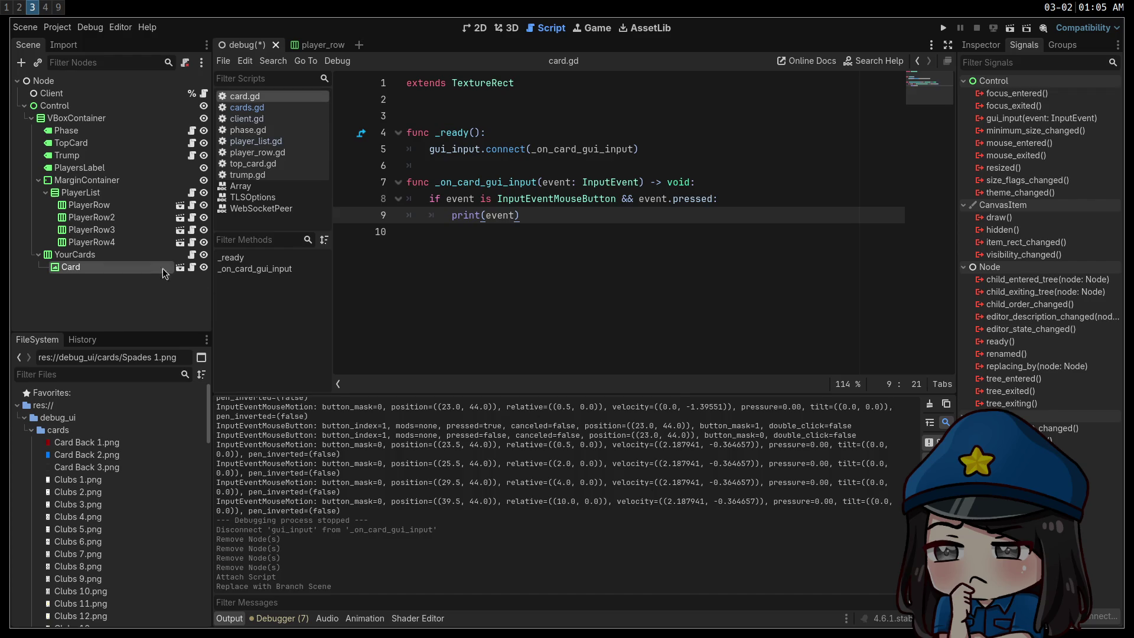
# Duplicate Card to refill YourCards up to Card5 and run the project.
pyautogui.click(100, 260)
pyautogui.click(98, 271)
pyautogui.hotkey('ctrl', 'd')
pyautogui.hotkey('ctrl', 'd')
pyautogui.hotkey('ctrl', 'd')
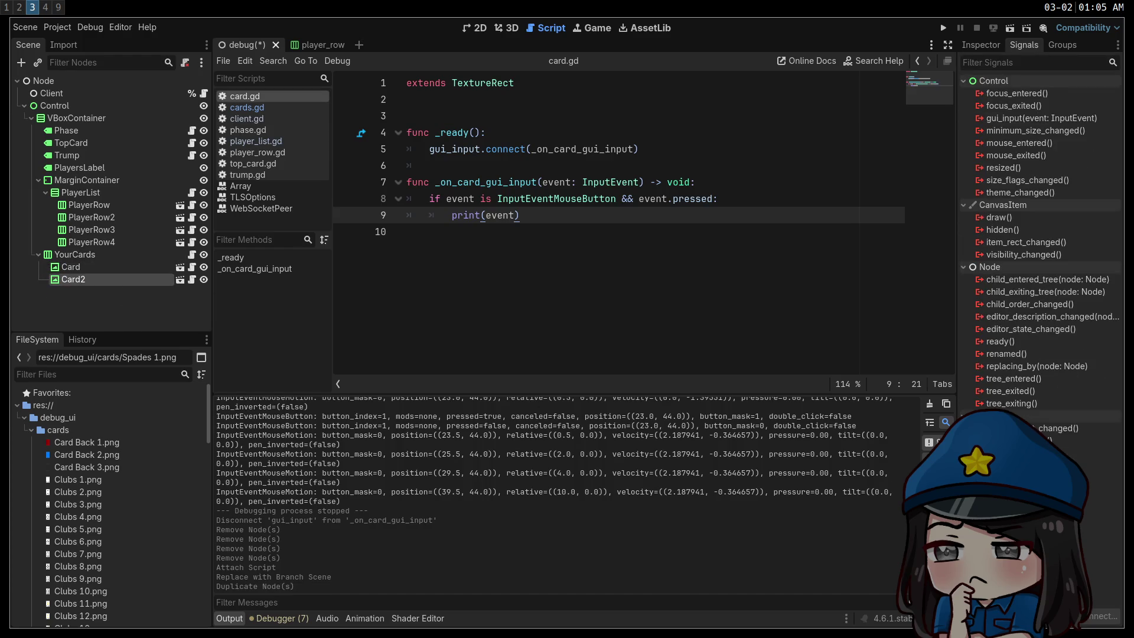
pyautogui.hotkey('ctrl', 's')
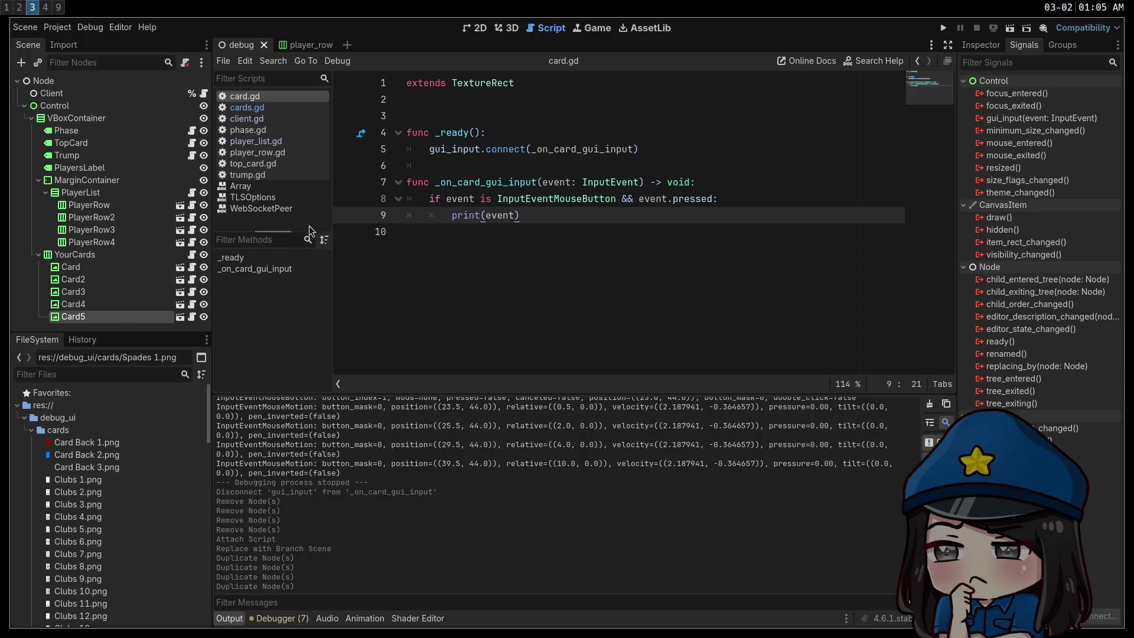
pyautogui.click(944, 28)
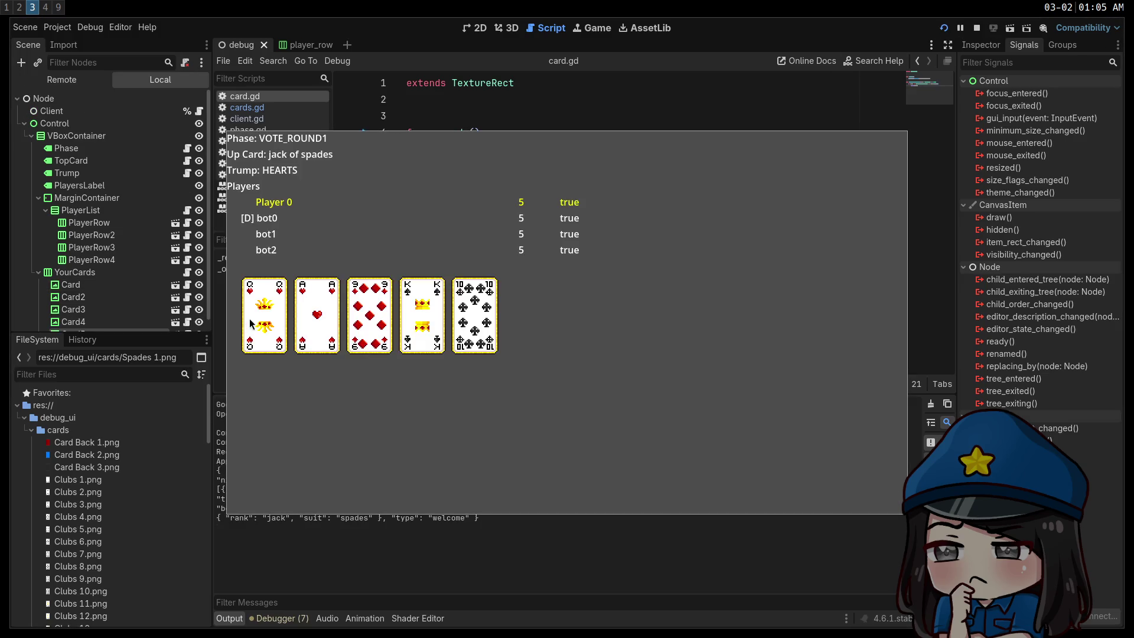
# Click the Queen, Ace and other cards in the running game to log presses, then stop it.
pyautogui.click(249, 319)
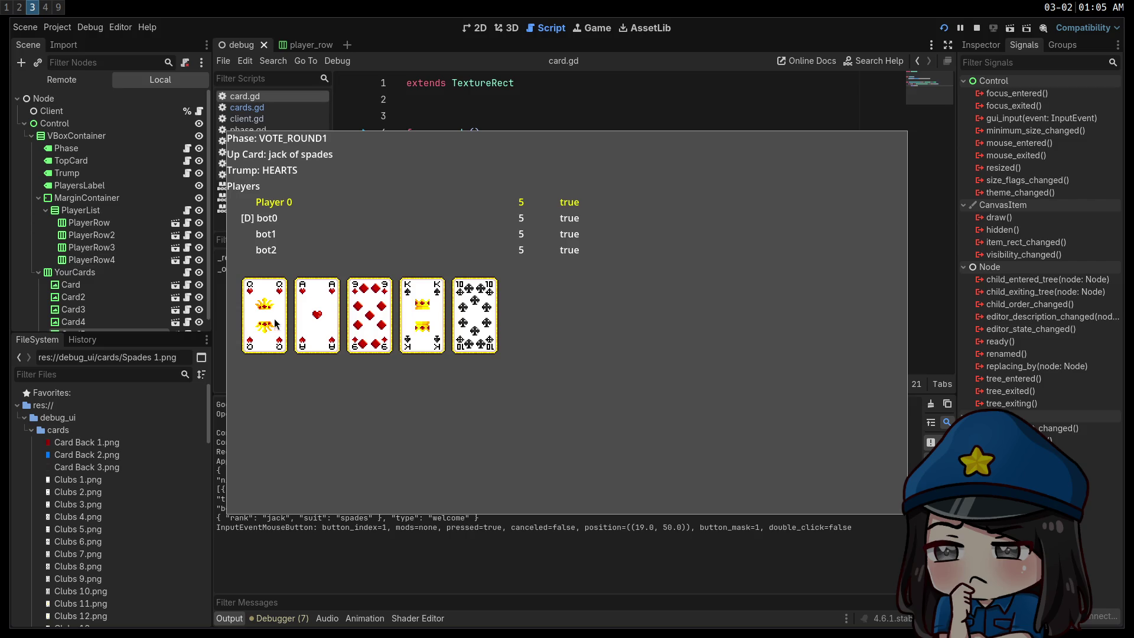
pyautogui.click(318, 323)
pyautogui.click(356, 324)
pyautogui.click(355, 320)
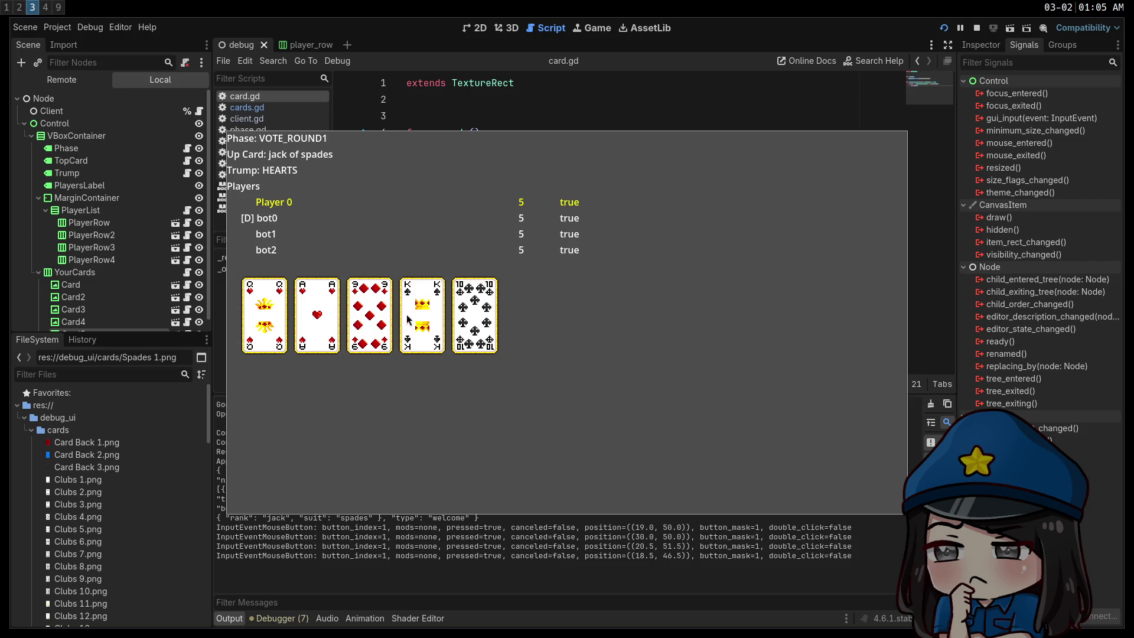
pyautogui.click(328, 319)
pyautogui.click(325, 314)
pyautogui.click(324, 318)
pyautogui.click(326, 328)
pyautogui.click(321, 324)
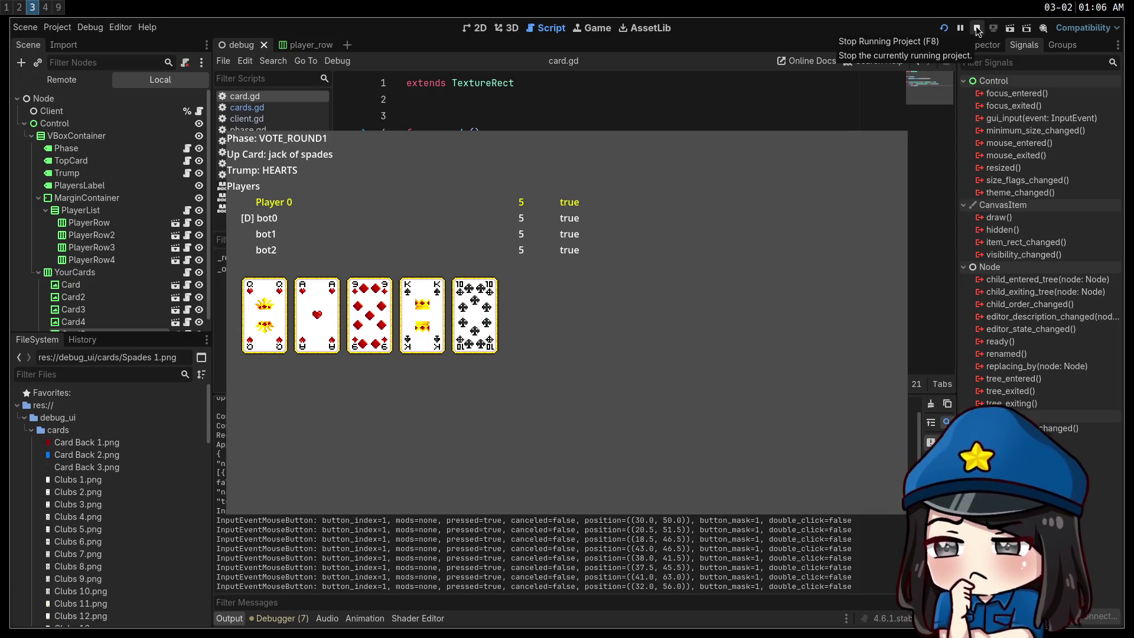
pyautogui.click(978, 28)
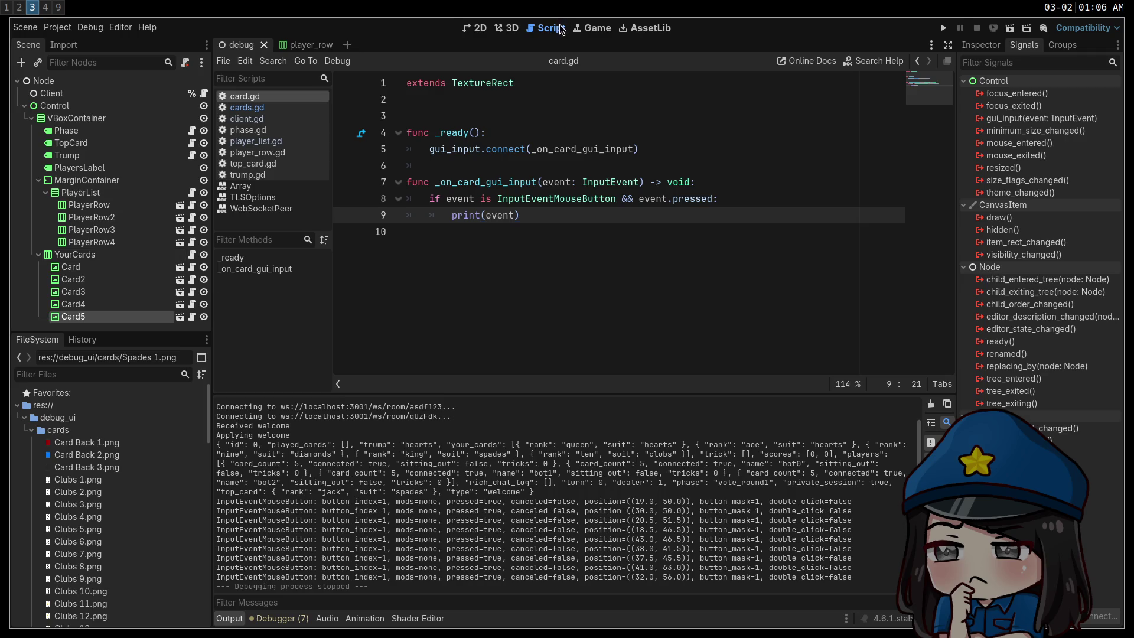
# Open the player_row scene, then close it to return to the debug scene.
pyautogui.click(500, 35)
pyautogui.click(298, 45)
pyautogui.scroll(-1, 586, 184)
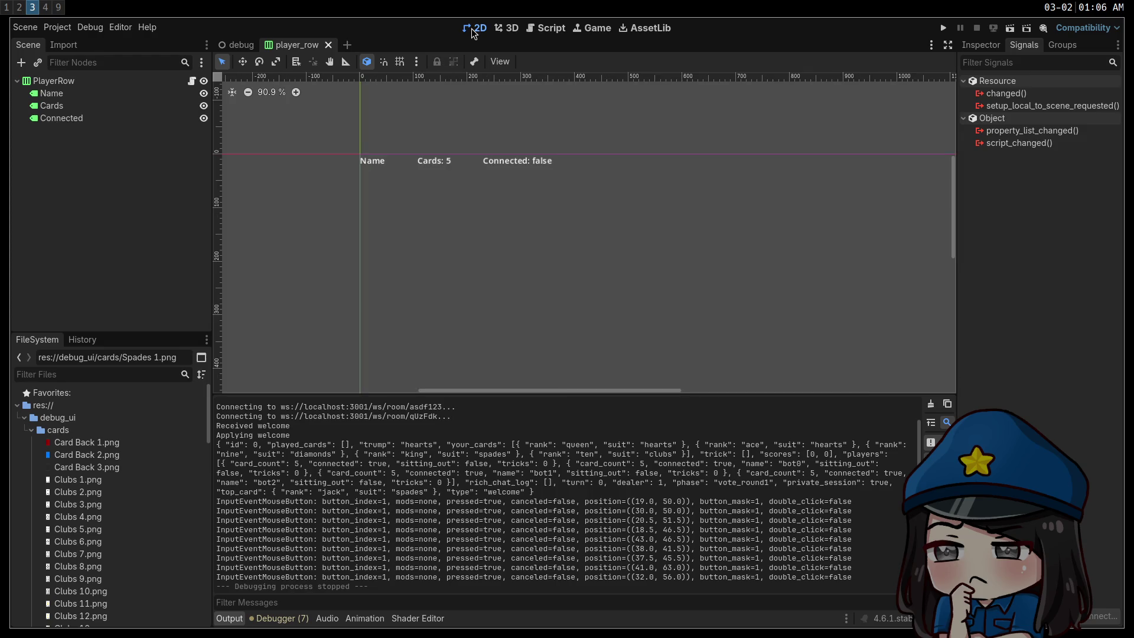
pyautogui.click(328, 44)
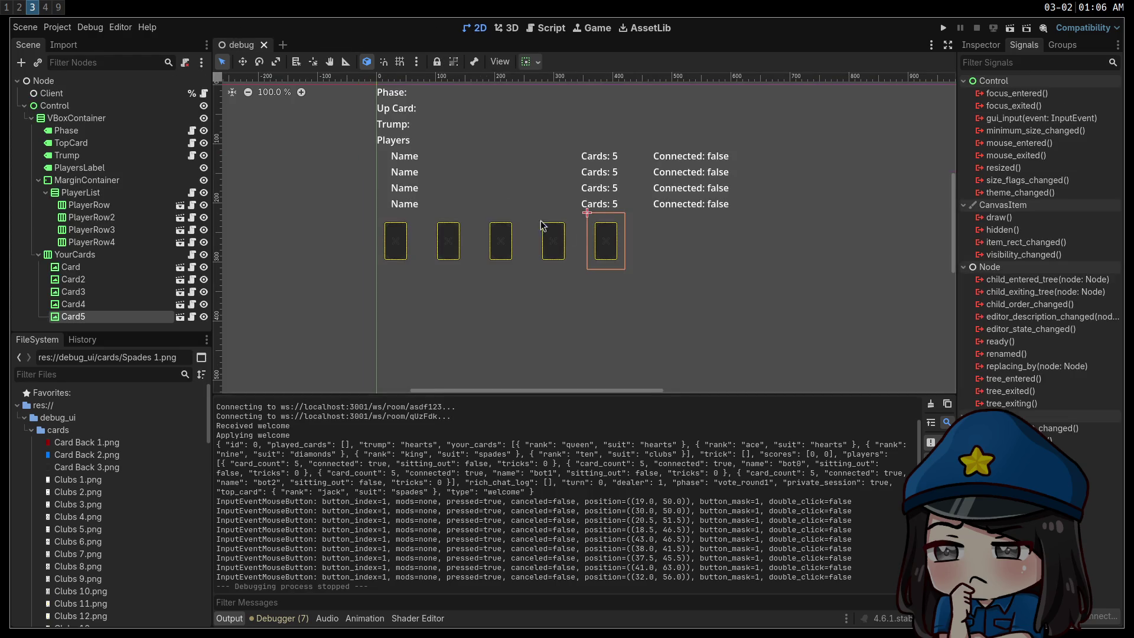
pyautogui.hscroll(5, 597, 345)
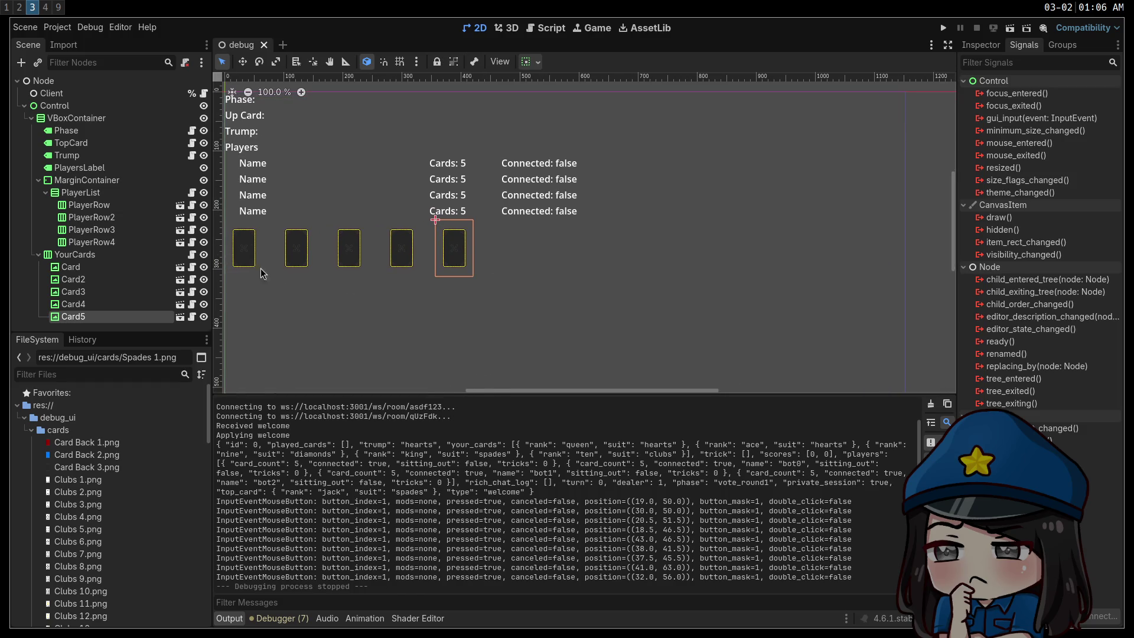
# Duplicate YourCards as YourCards2 and delete its Card2–Card5, keeping a single Card.
pyautogui.click(55, 106)
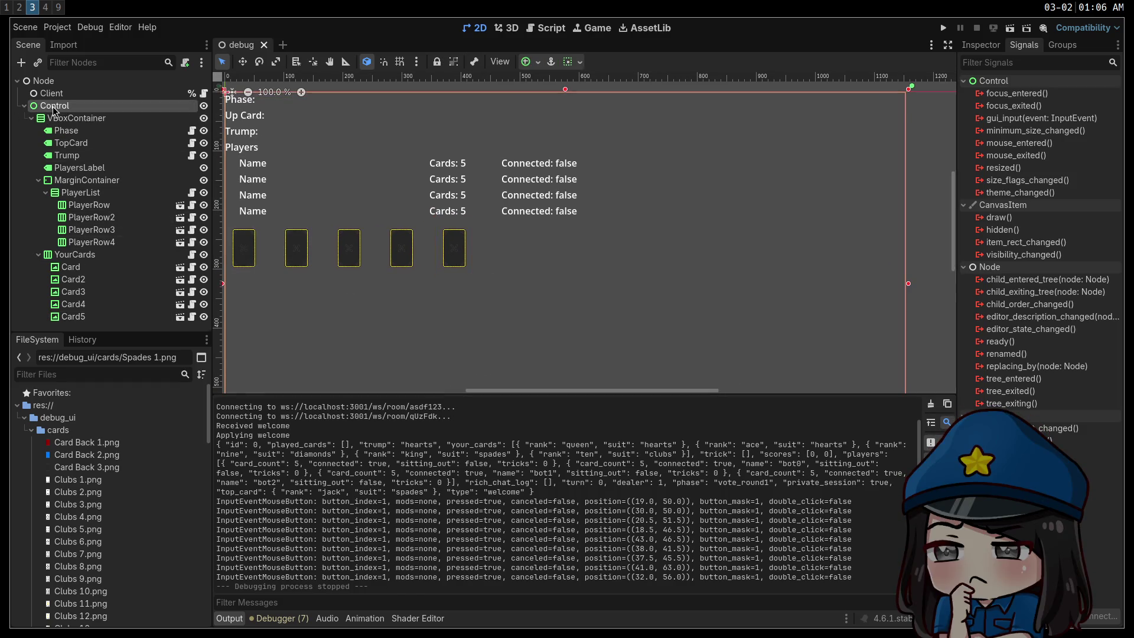
pyautogui.click(75, 255)
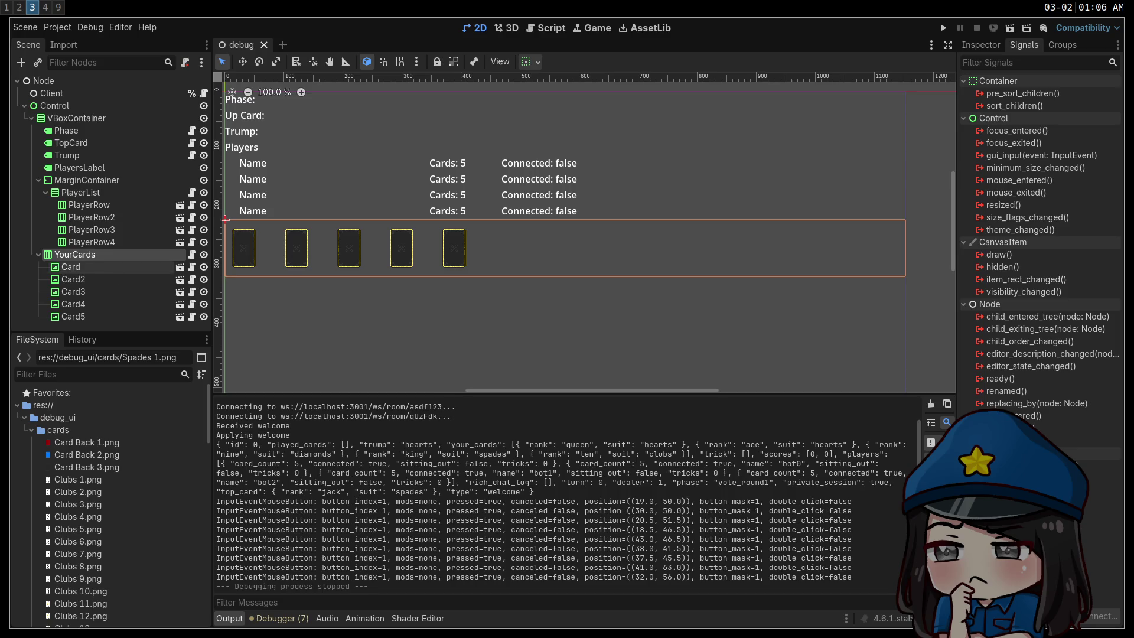
pyautogui.hotkey('ctrl', 'd')
pyautogui.scroll(-3, 111, 271)
pyautogui.click(89, 285)
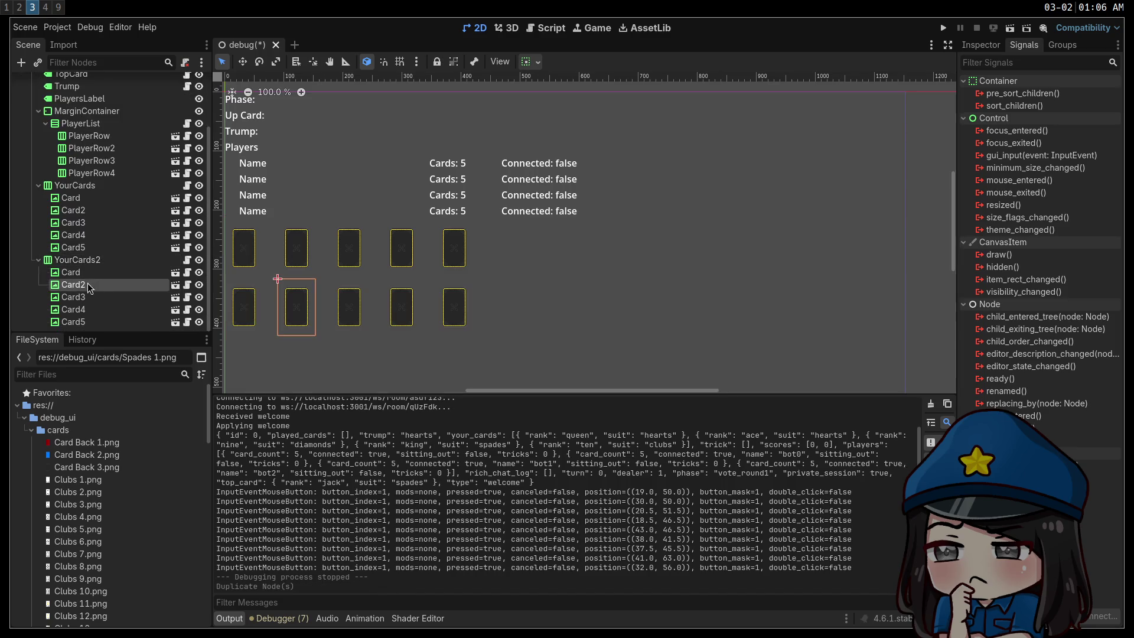
pyautogui.keyDown('shift'); pyautogui.click(89, 322); pyautogui.keyUp('shift')
pyautogui.press('Delete')
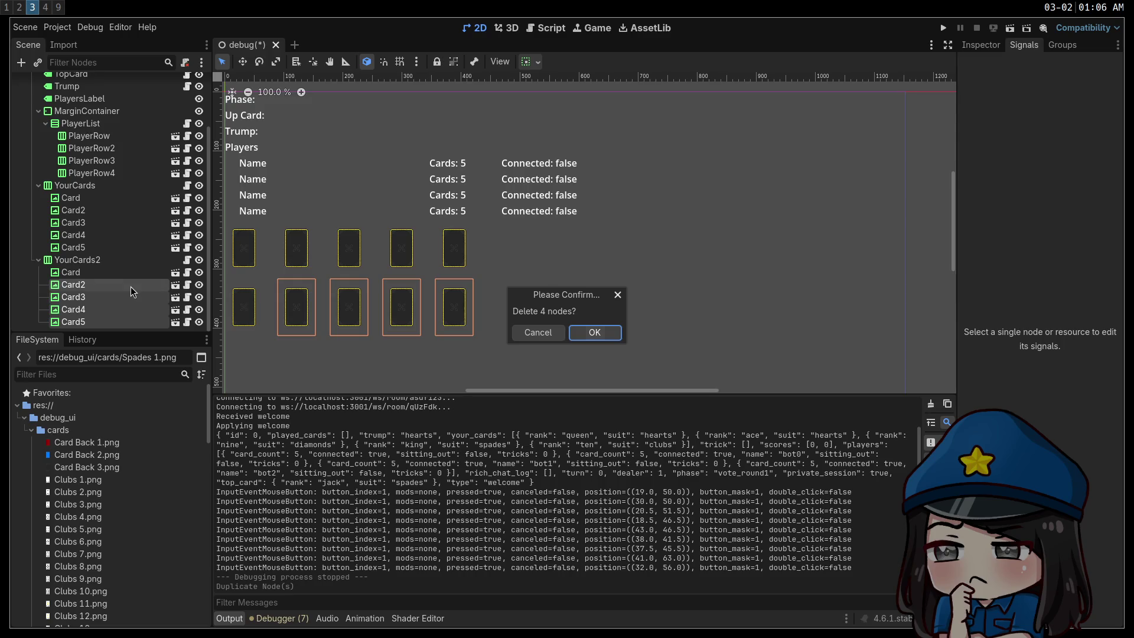
pyautogui.press('Return')
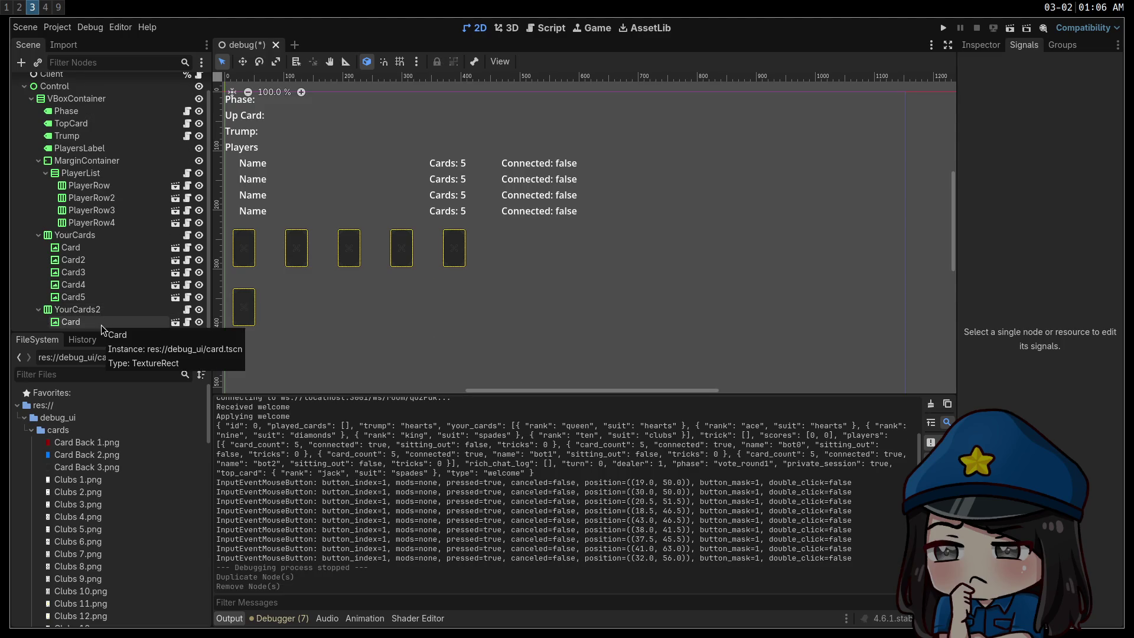
pyautogui.click(94, 322)
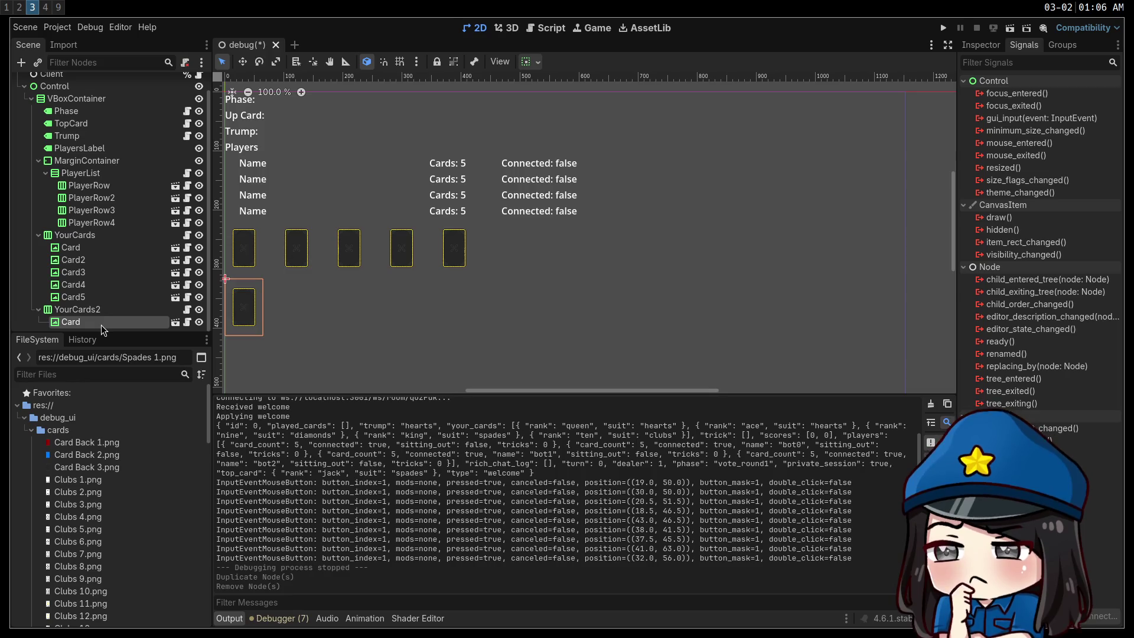
pyautogui.press('Up')
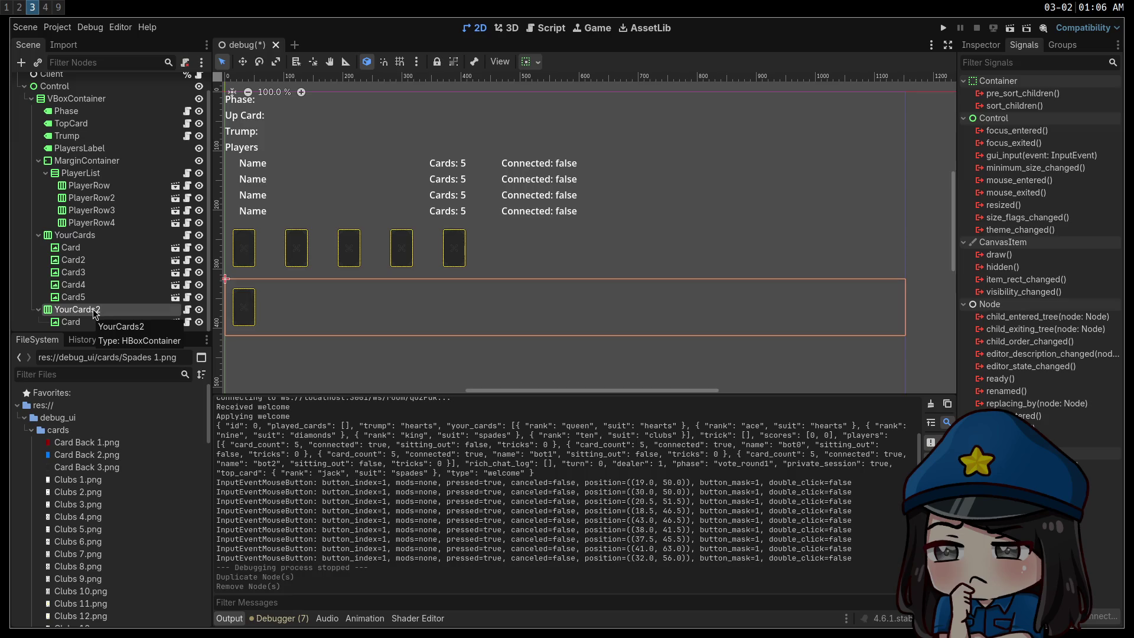
# Detach YourCards2's script and change its type to VBoxContainer.
pyautogui.rightClick(98, 316)
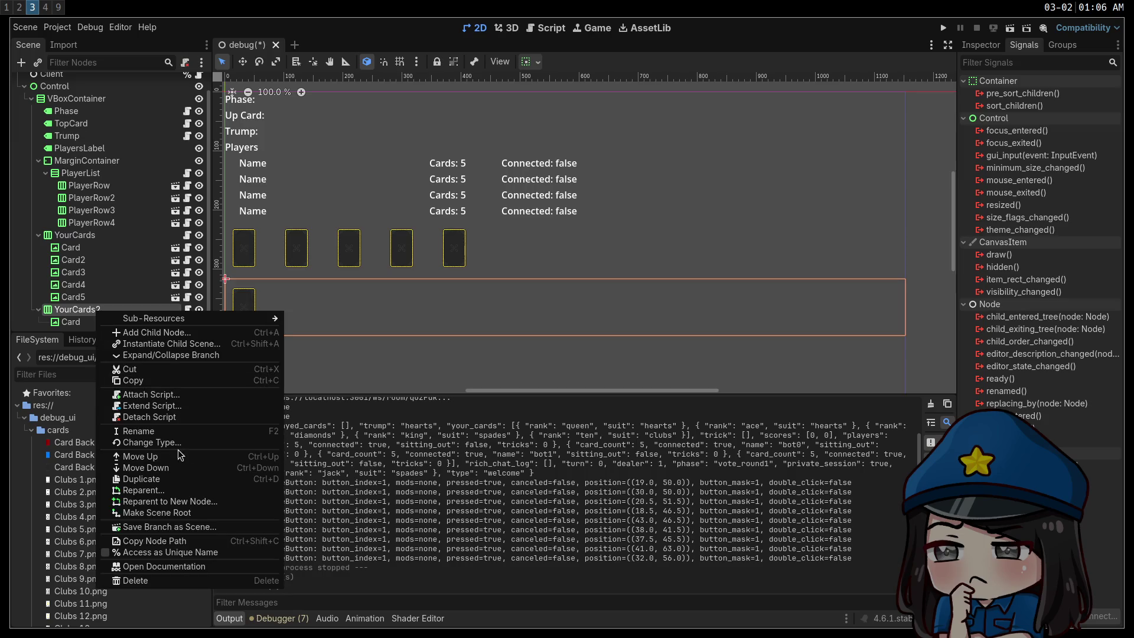
pyautogui.click(148, 417)
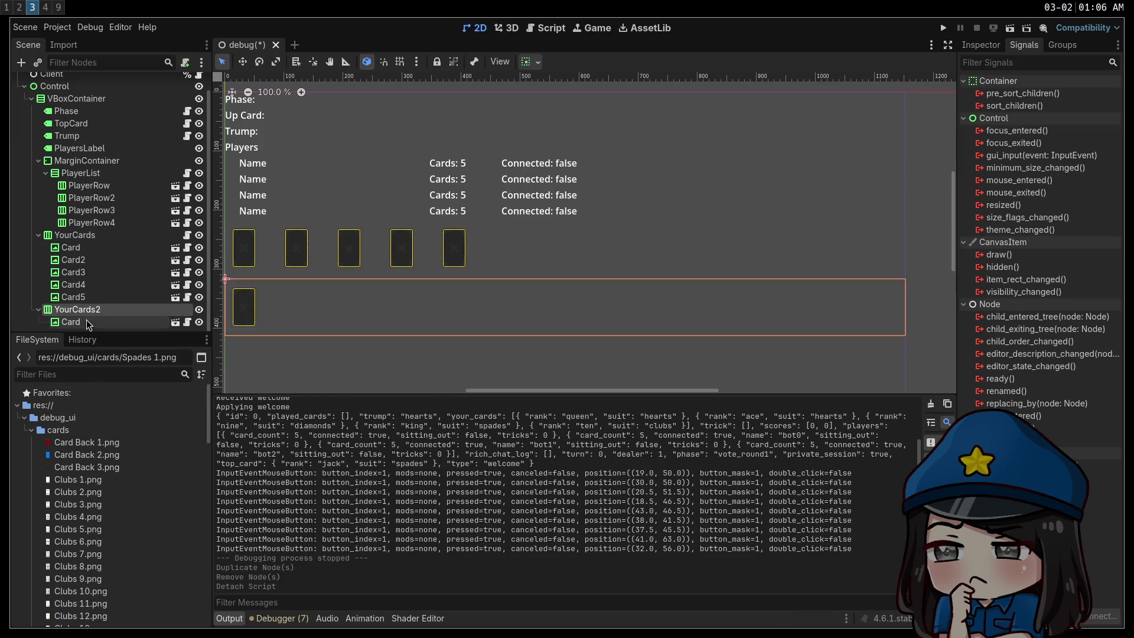
pyautogui.rightClick(83, 313)
pyautogui.click(124, 407)
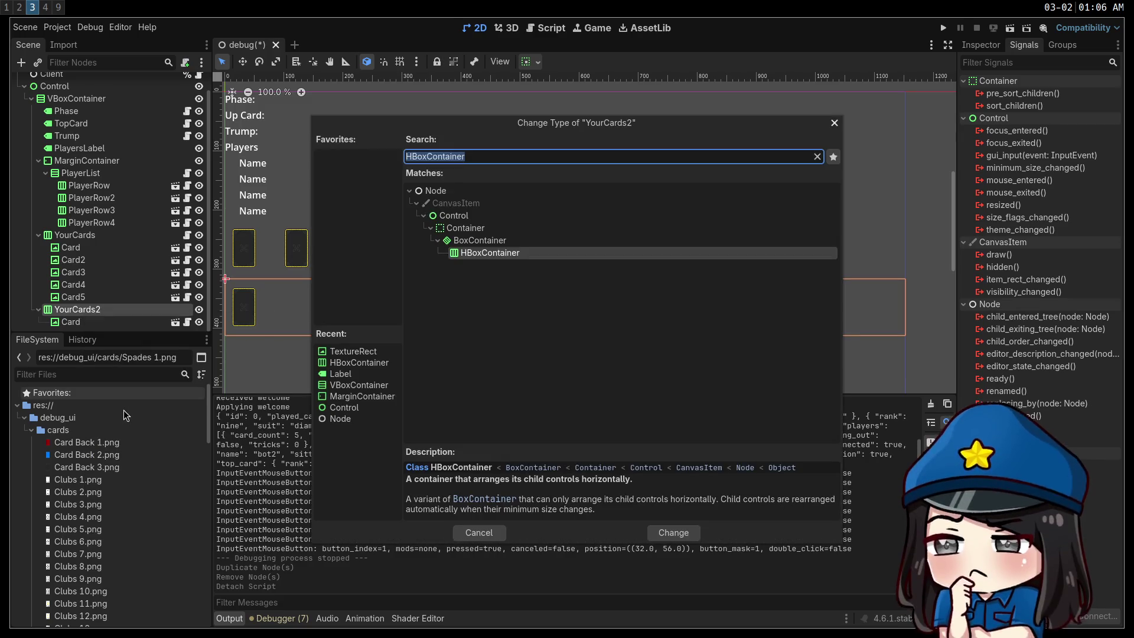
pyautogui.press('BackSpace')
pyautogui.write('vbox')
pyautogui.press('Return')
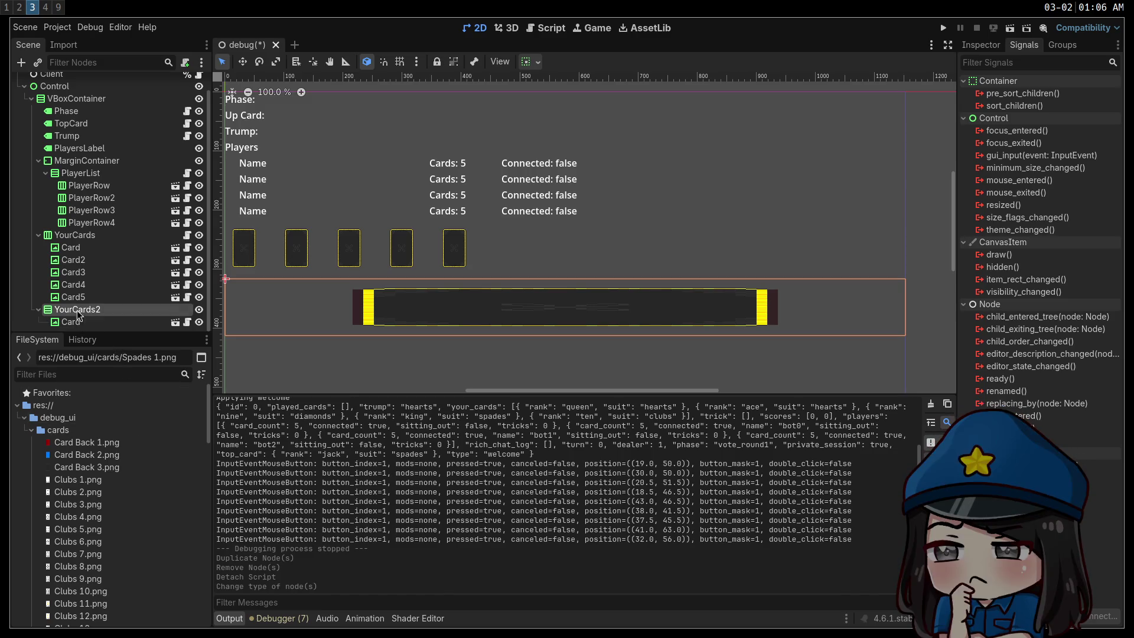
# Move YourCards2 directly under Control and apply the Full Rect anchor preset.
pyautogui.click(38, 310)
pyautogui.moveTo(47, 323); pyautogui.dragTo(42, 102)
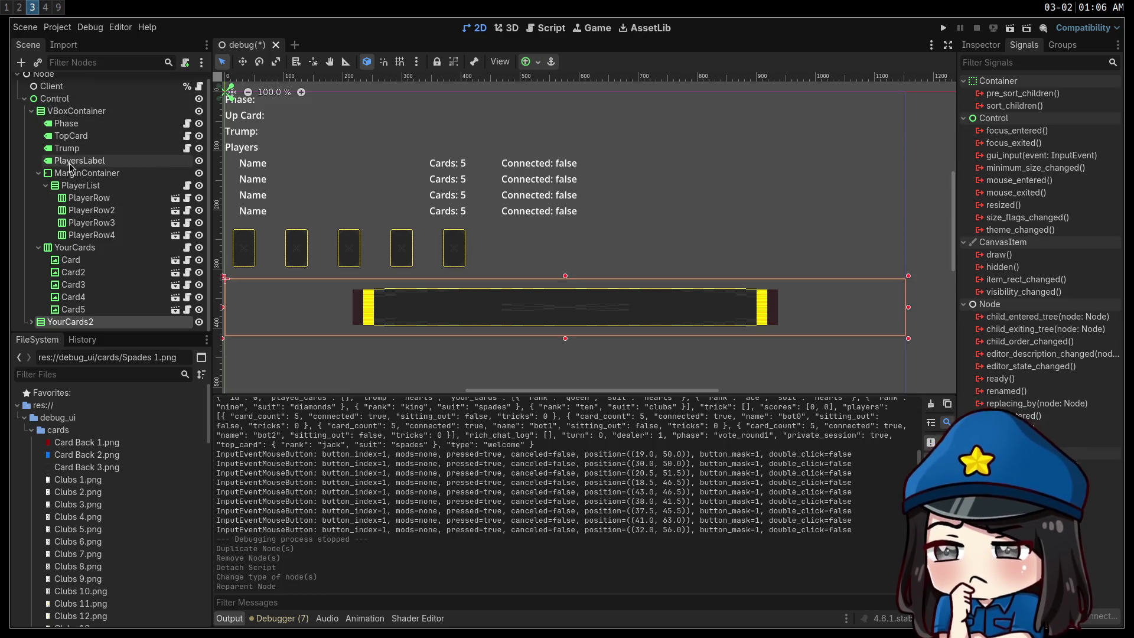
pyautogui.click(532, 62)
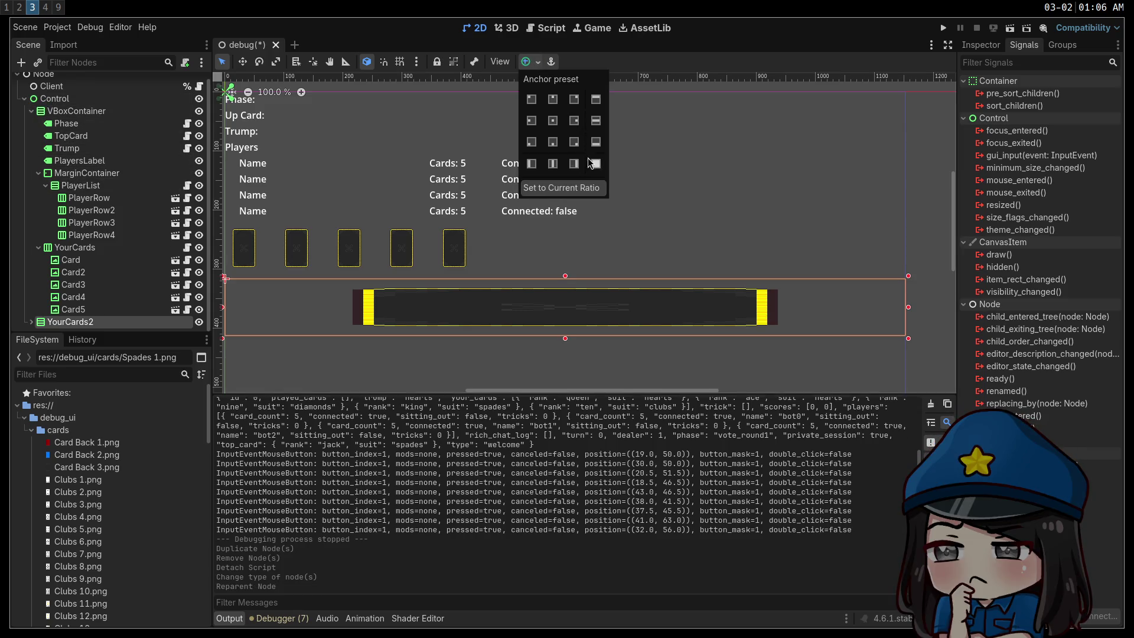
pyautogui.click(594, 164)
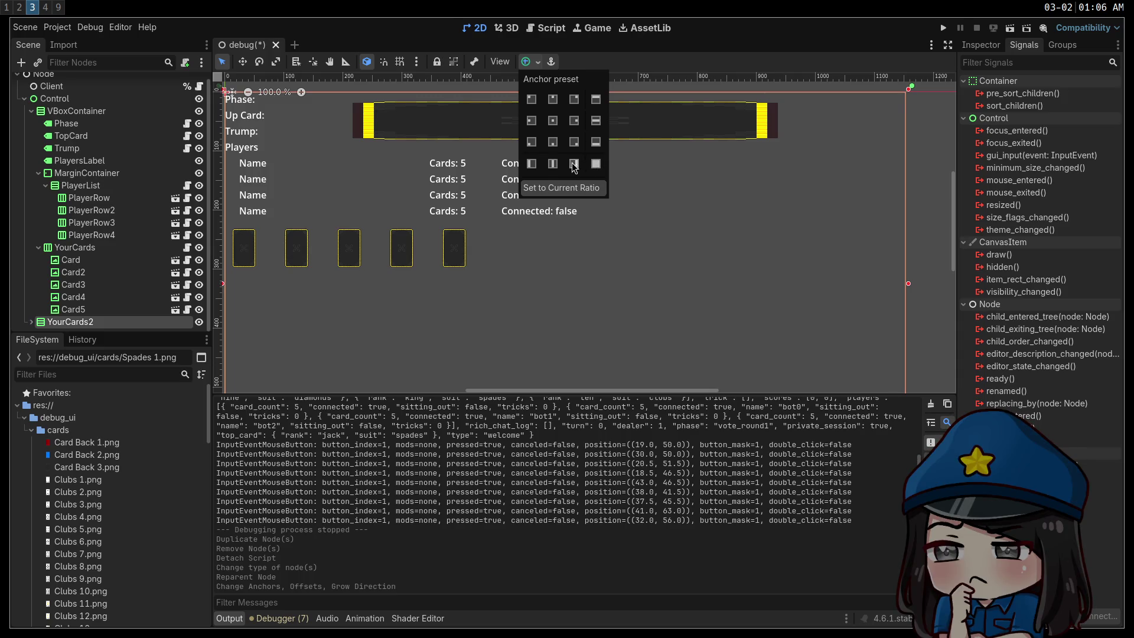
pyautogui.click(76, 316)
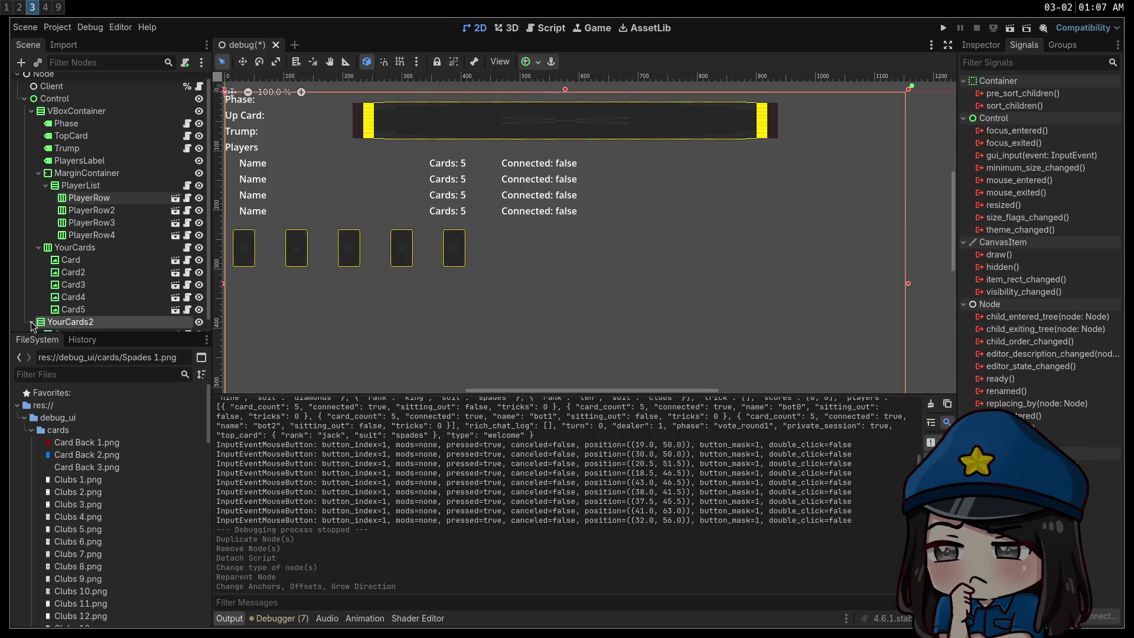
# Revert YourCards2's Transform size to 64×96 in the Inspector.
pyautogui.scroll(-1, 53, 295)
pyautogui.click(59, 320)
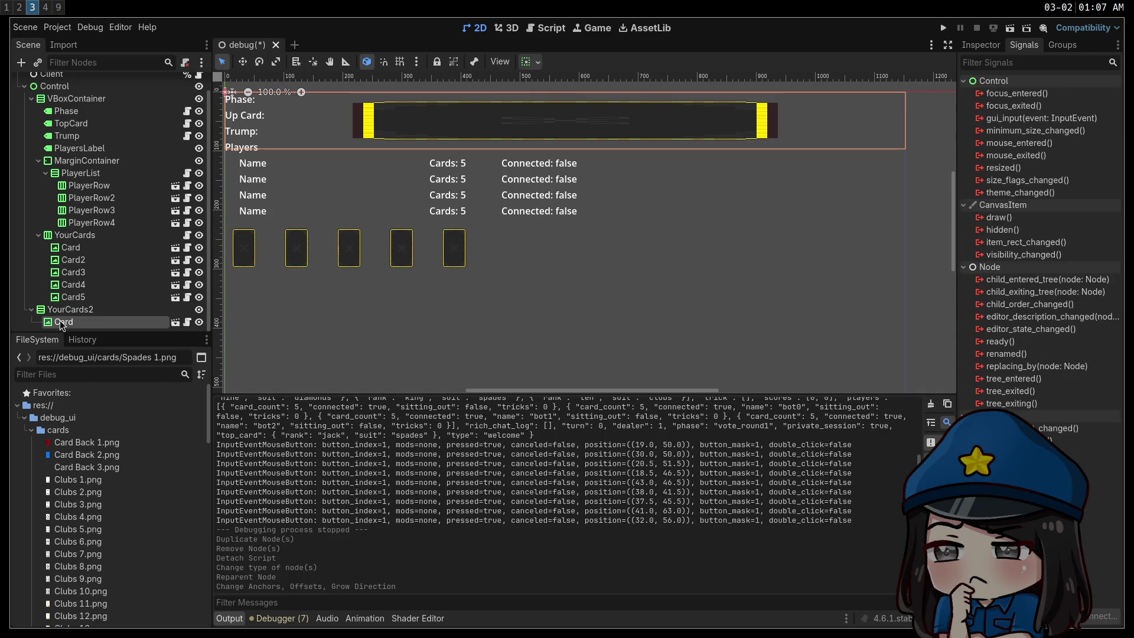
pyautogui.click(59, 311)
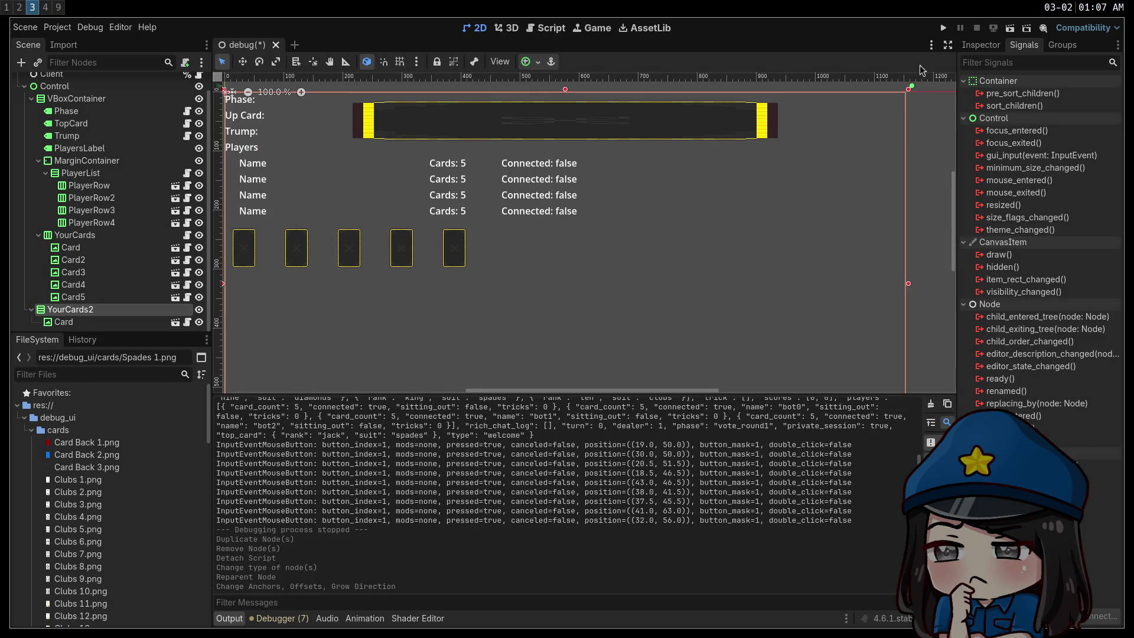
pyautogui.click(968, 47)
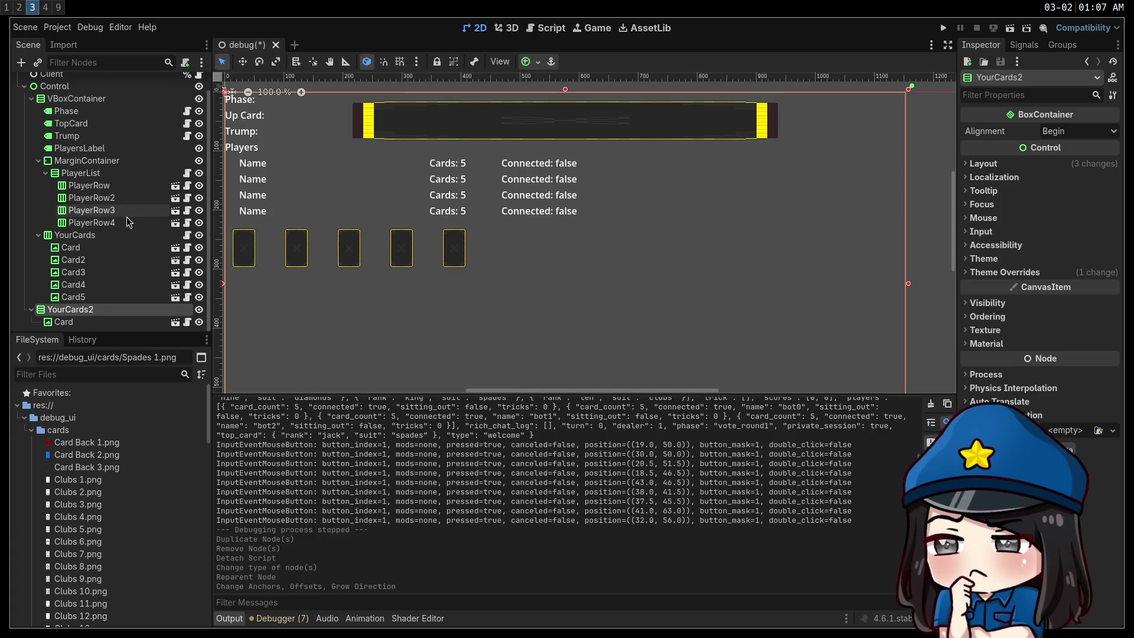
pyautogui.click(1024, 166)
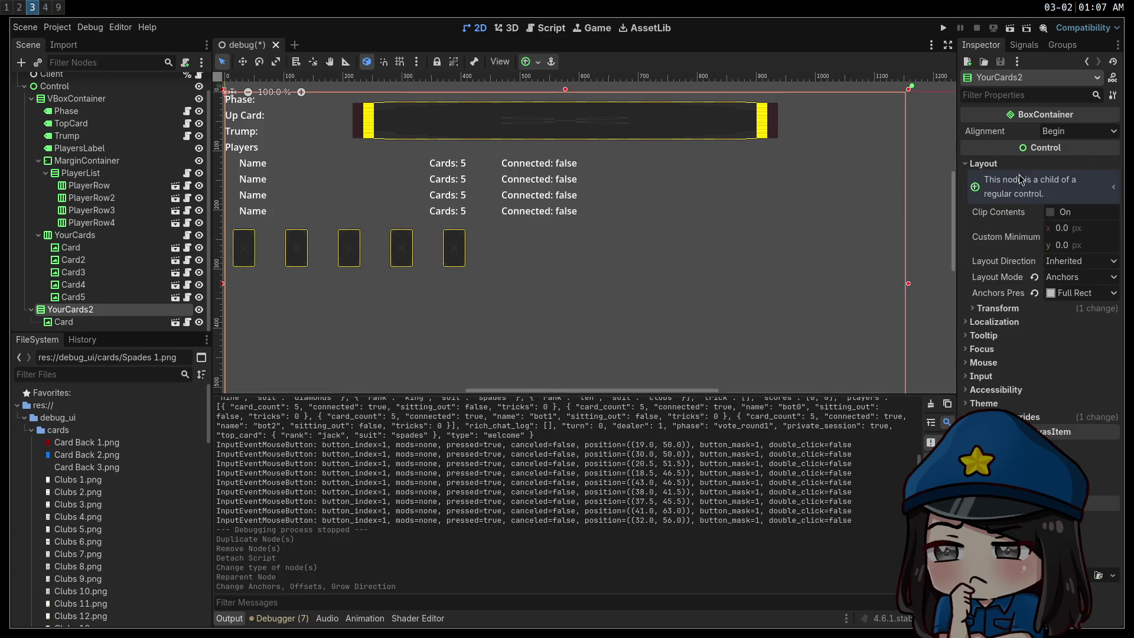
pyautogui.click(996, 309)
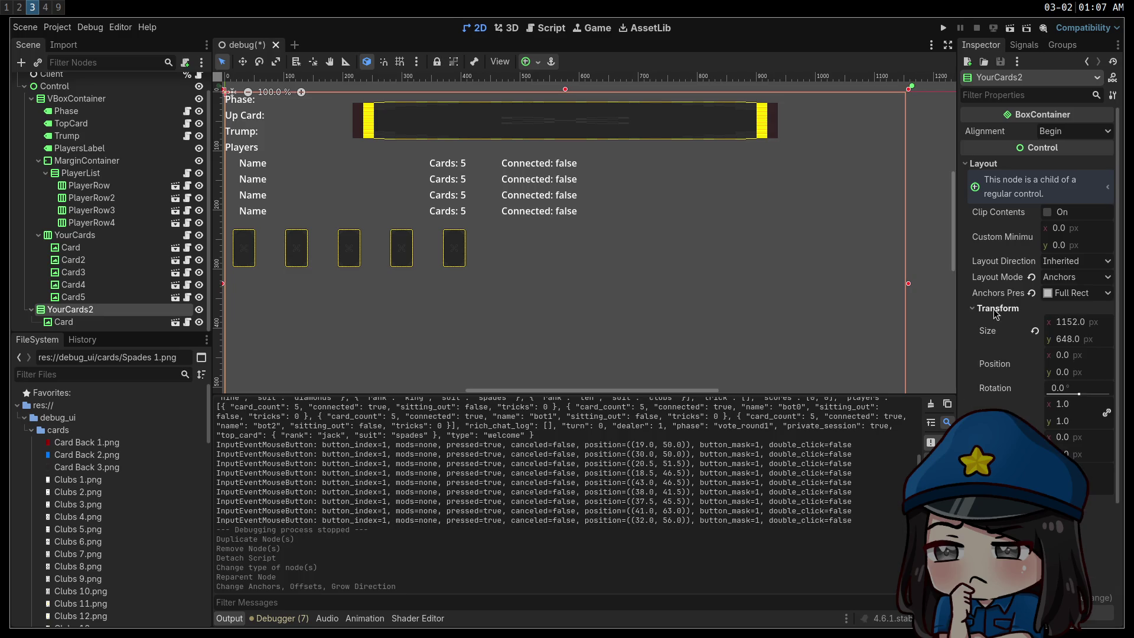
pyautogui.click(1035, 332)
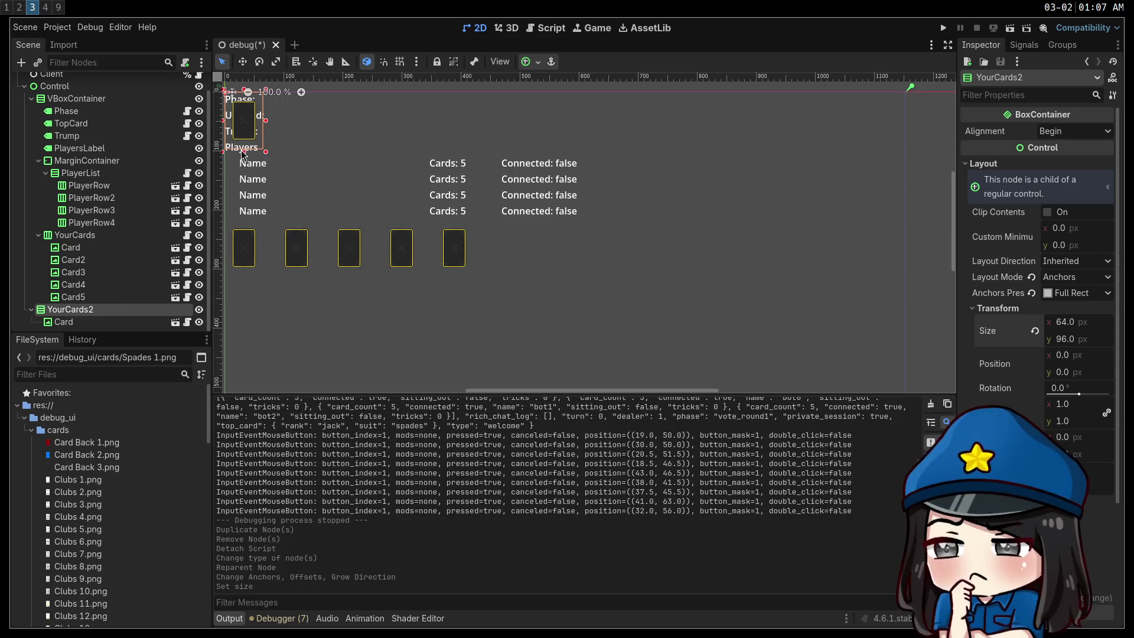
pyautogui.moveTo(262, 150); pyautogui.dragTo(248, 298)
pyautogui.hotkey('ctrl', 'z')
pyautogui.click(526, 61)
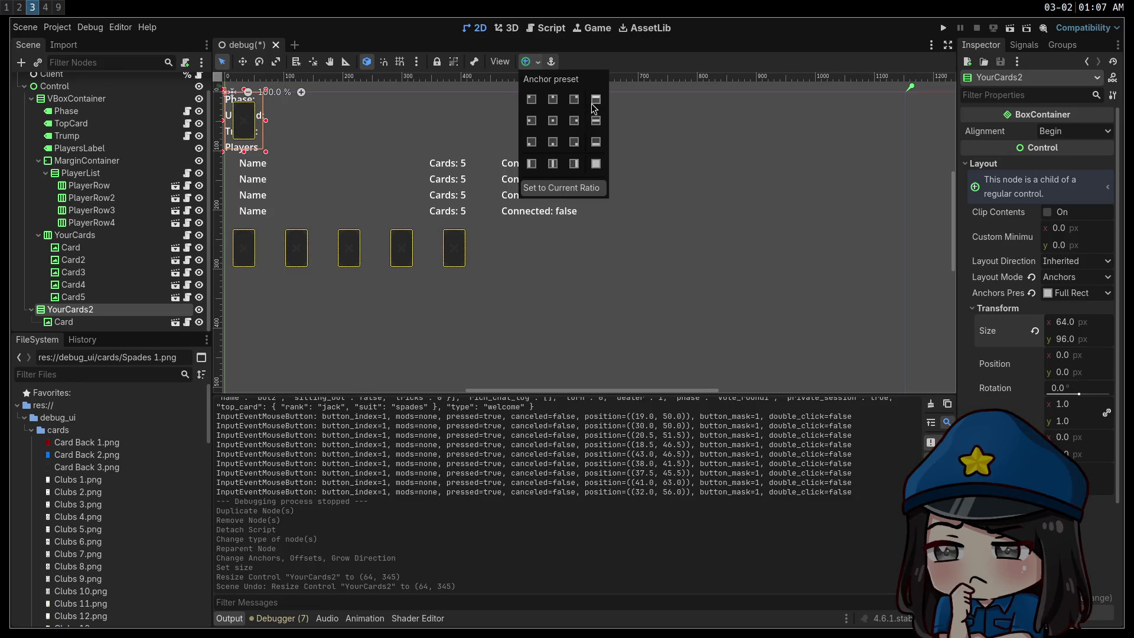
# Anchor YourCards2 to the right edge and shift it left to about x 936.
pyautogui.click(554, 165)
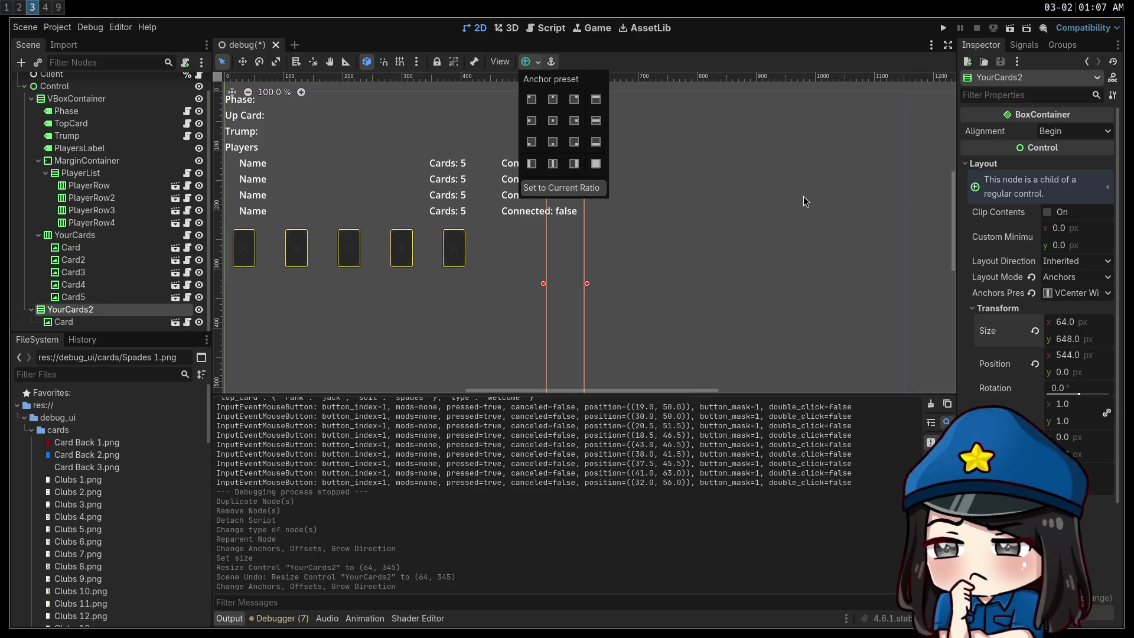
pyautogui.click(574, 166)
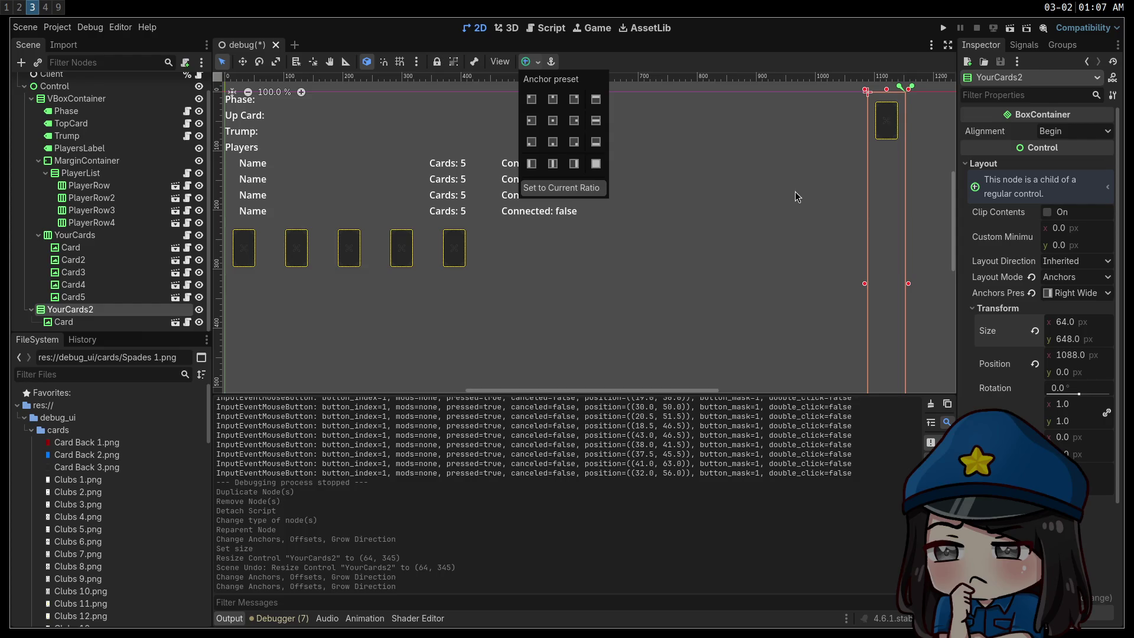
pyautogui.click(553, 64)
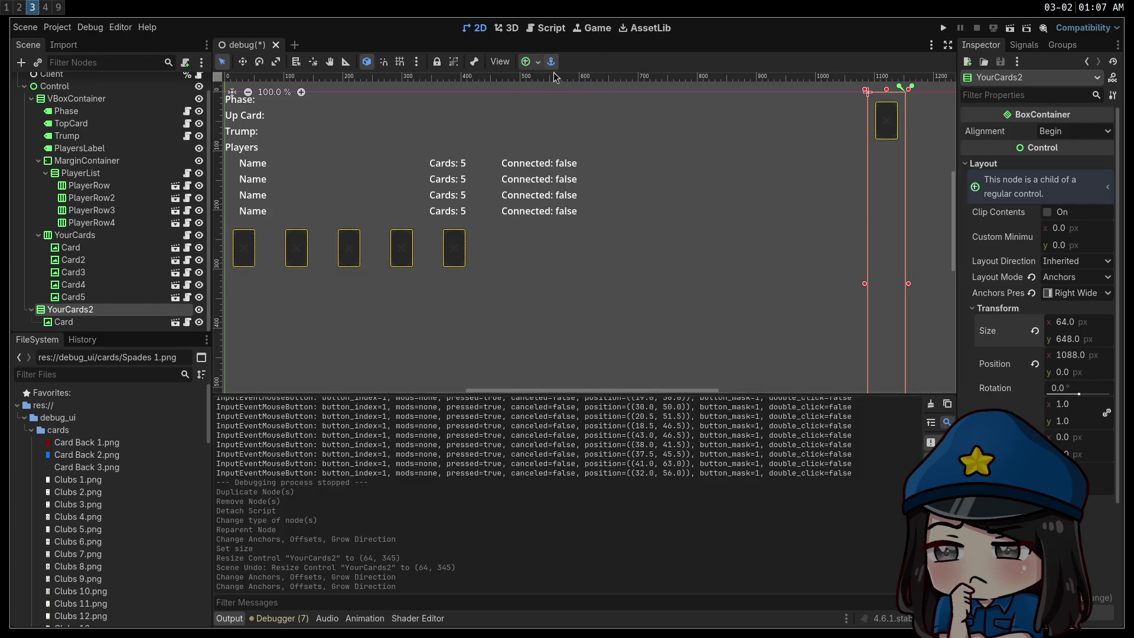
pyautogui.moveTo(866, 91); pyautogui.dragTo(792, 91)
pyautogui.hotkey('ctrl', 'z')
pyautogui.hotkey('ctrl', 'z')
pyautogui.hotkey('ctrl', 'z')
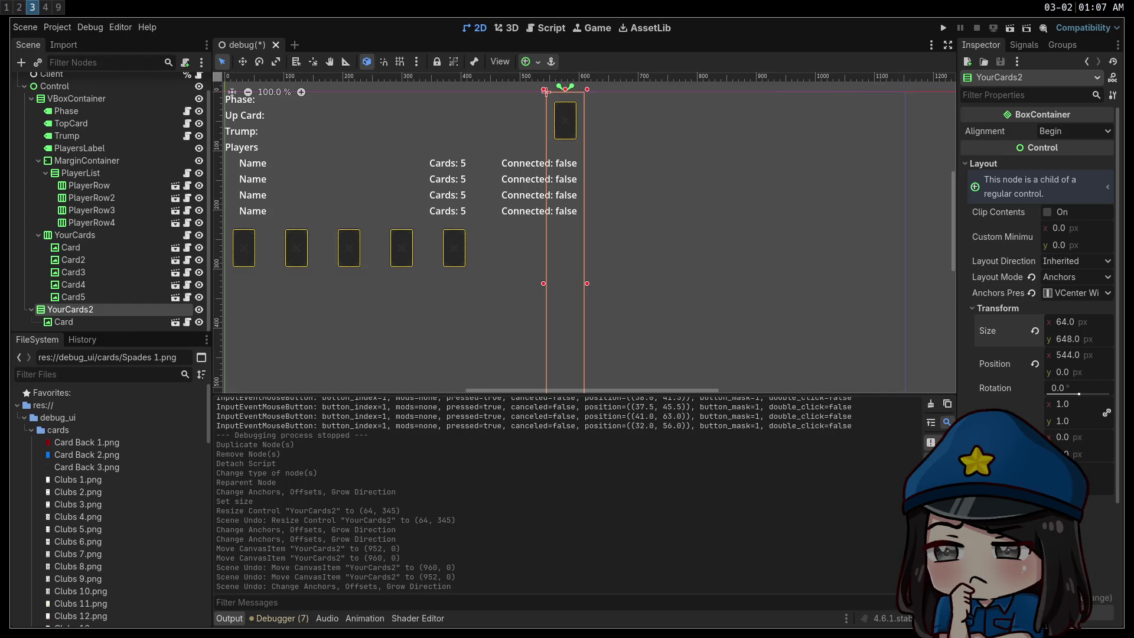
pyautogui.hotkey('ctrl', 'shift', 'z')
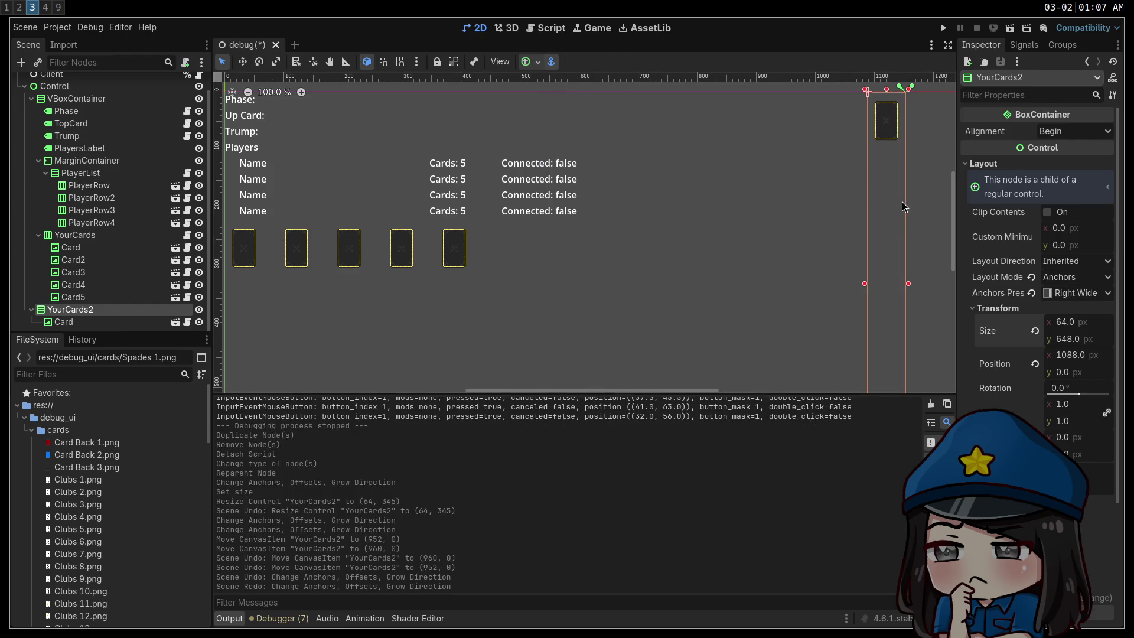
pyautogui.moveTo(897, 208); pyautogui.dragTo(808, 208)
pyautogui.moveTo(777, 91); pyautogui.dragTo(754, 91)
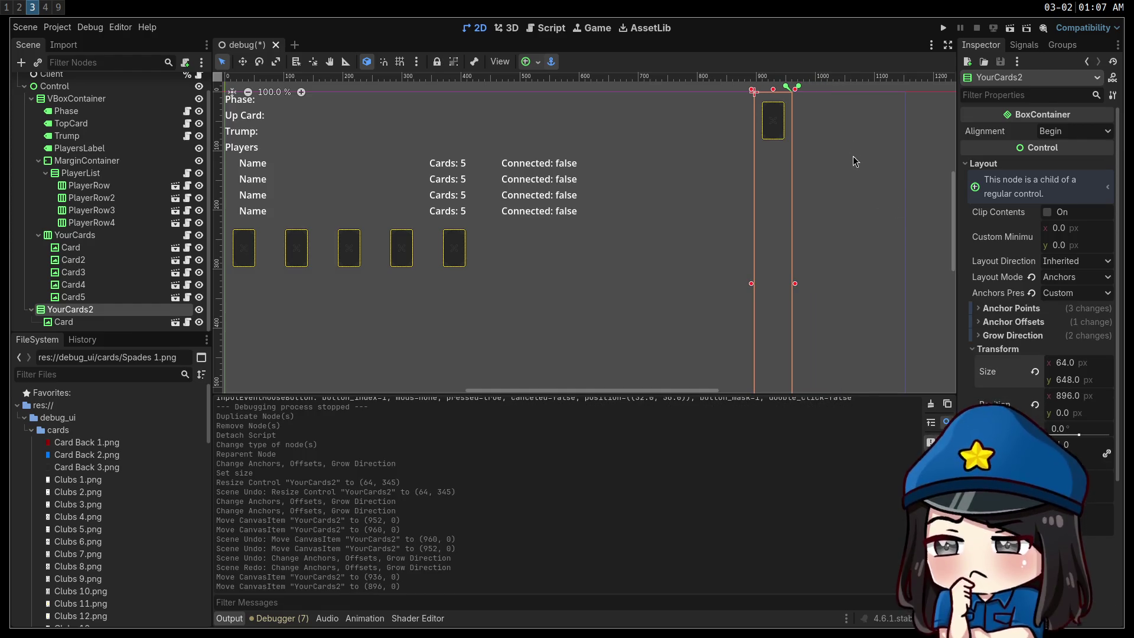
# Set YourCards2's Top anchor to 0.25 and Bottom anchor to 0.75.
pyautogui.scroll(-4, 763, 182)
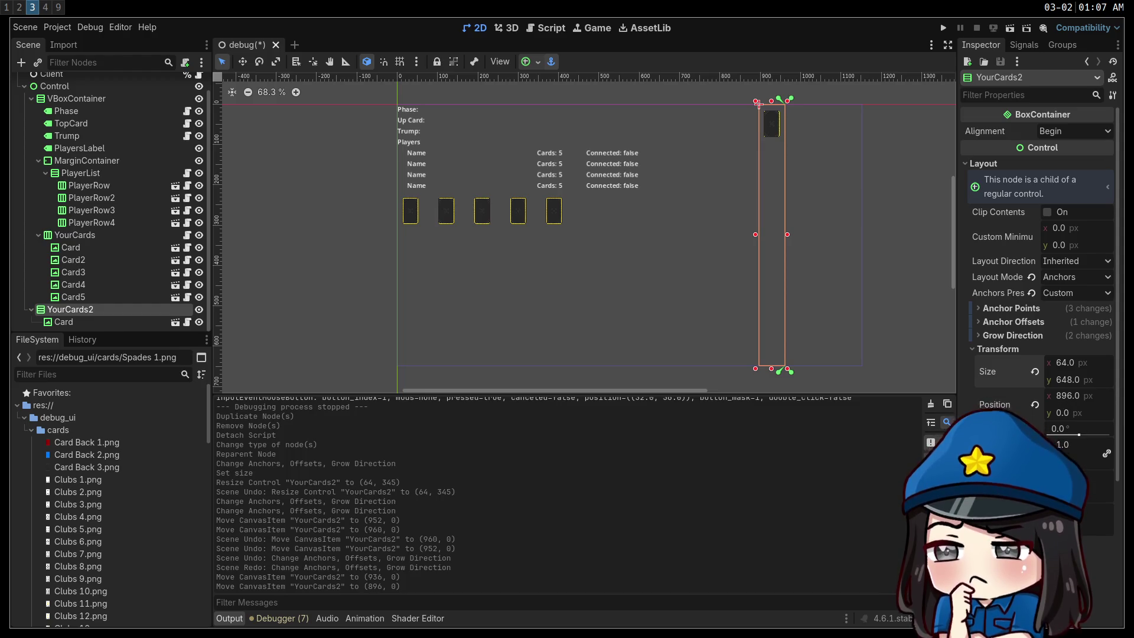
pyautogui.click(998, 324)
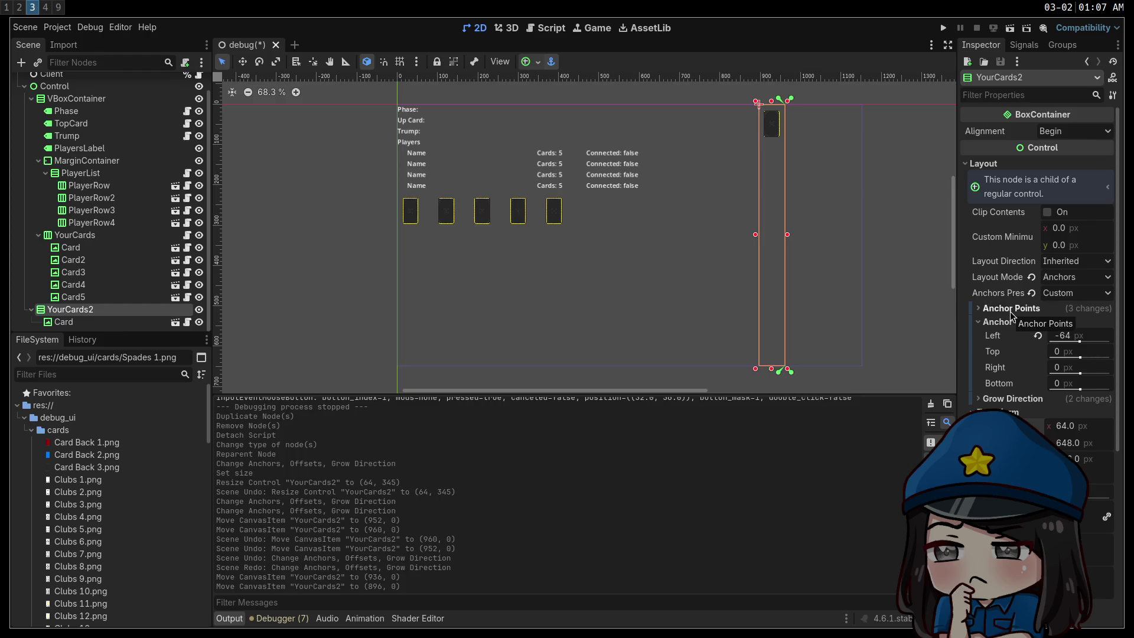
pyautogui.click(1012, 309)
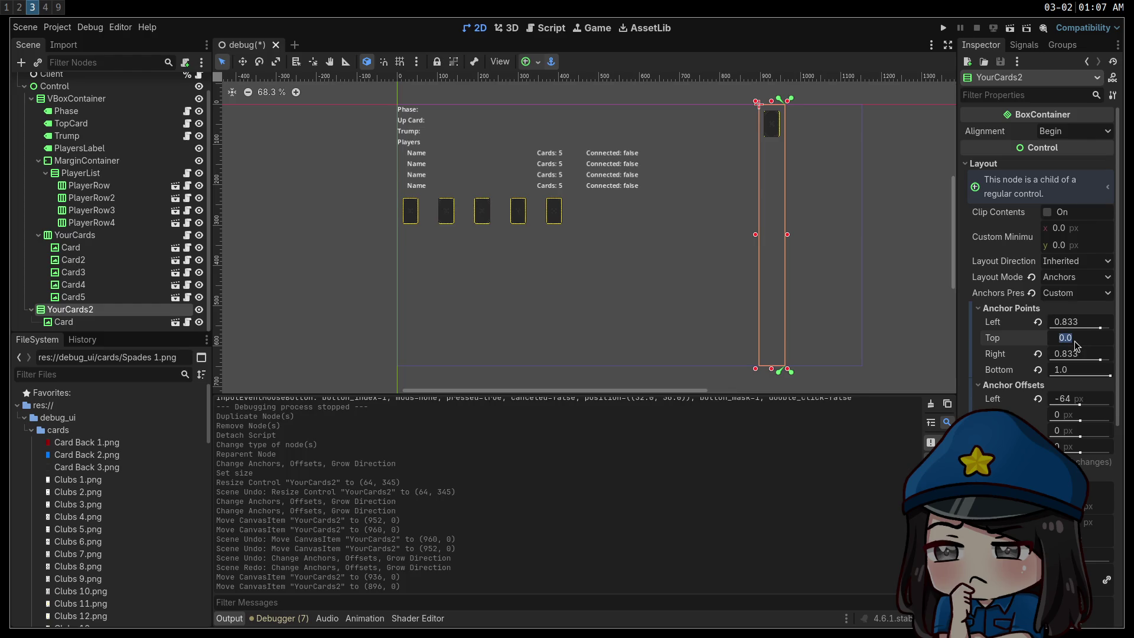
pyautogui.press('Tab')
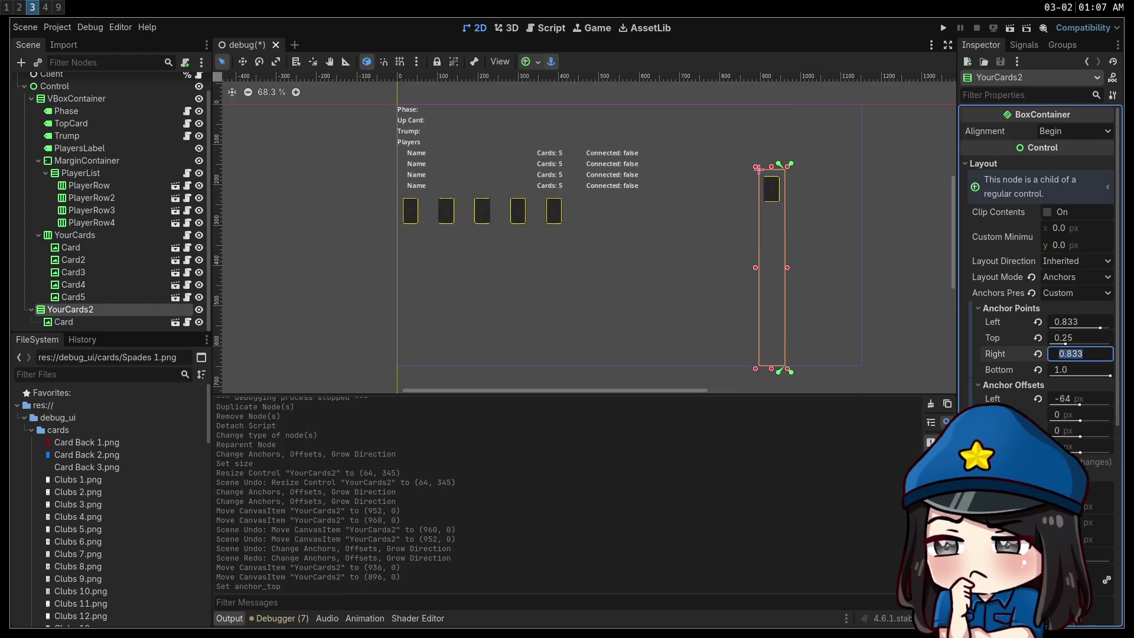
pyautogui.press('Tab')
pyautogui.write('0.')
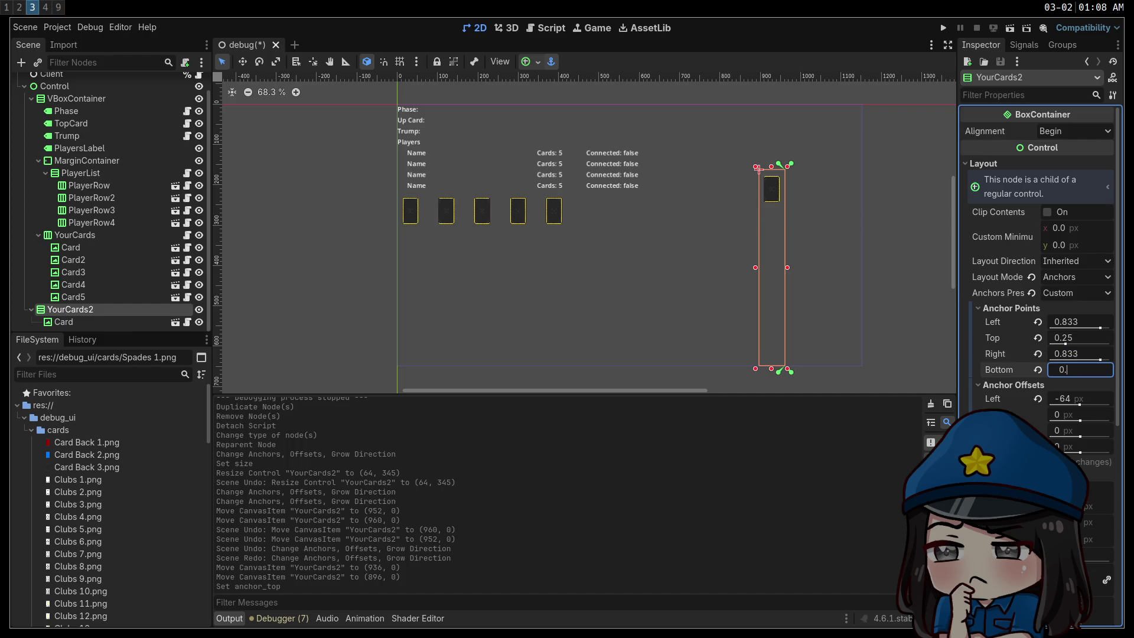
pyautogui.write('75')
pyautogui.press('Return')
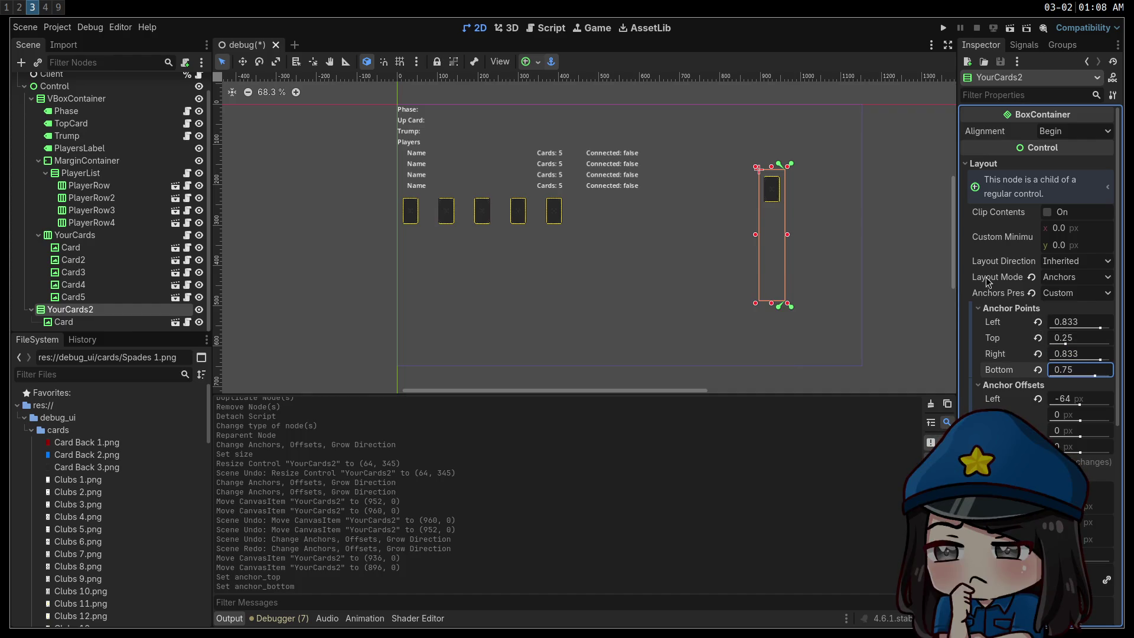
pyautogui.click(893, 242)
pyautogui.moveTo(899, 253)
pyautogui.mouseDown()
pyautogui.moveTo(823, 272)
pyautogui.moveTo(766, 259)
pyautogui.mouseUp()
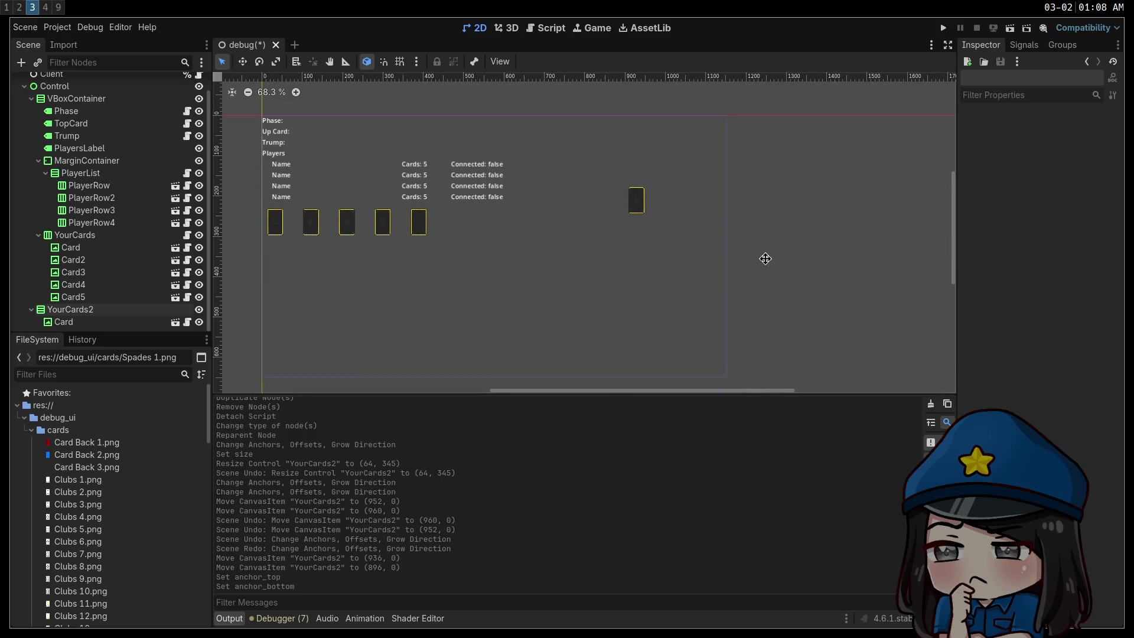
# Duplicate the Card into four YourCards2 slots with a separation override, save, and run the game.
pyautogui.click(114, 322)
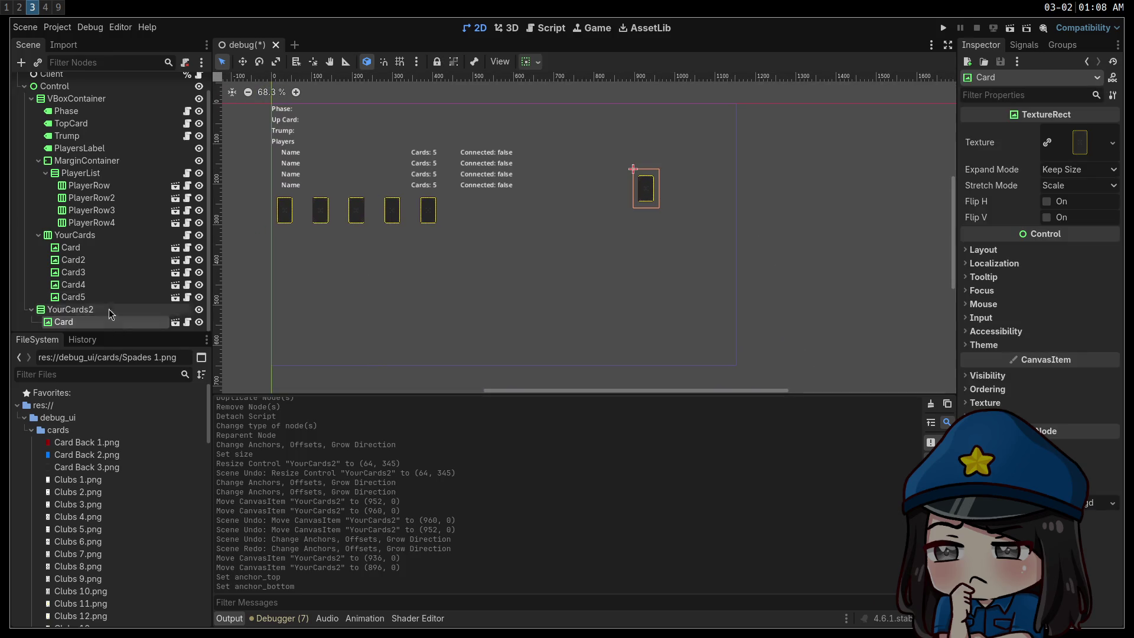
pyautogui.hotkey('ctrl', 'd')
pyautogui.hotkey('ctrl', 'd')
pyautogui.hotkey('ctrl', 'd')
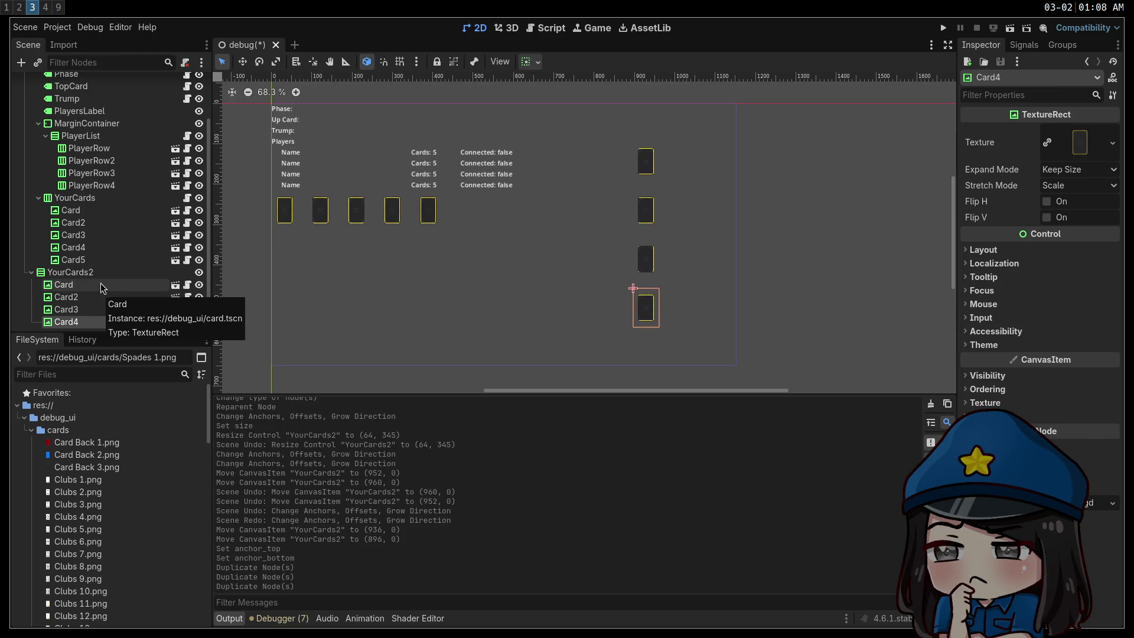
pyautogui.click(70, 272)
pyautogui.scroll(-10, 1040, 484)
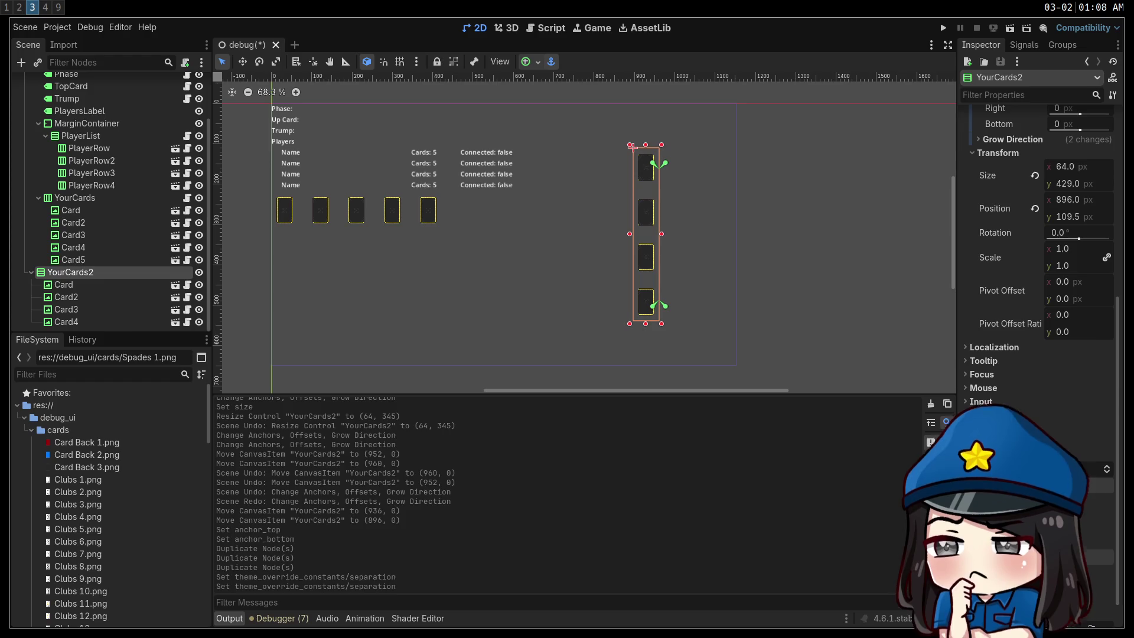
pyautogui.click(820, 279)
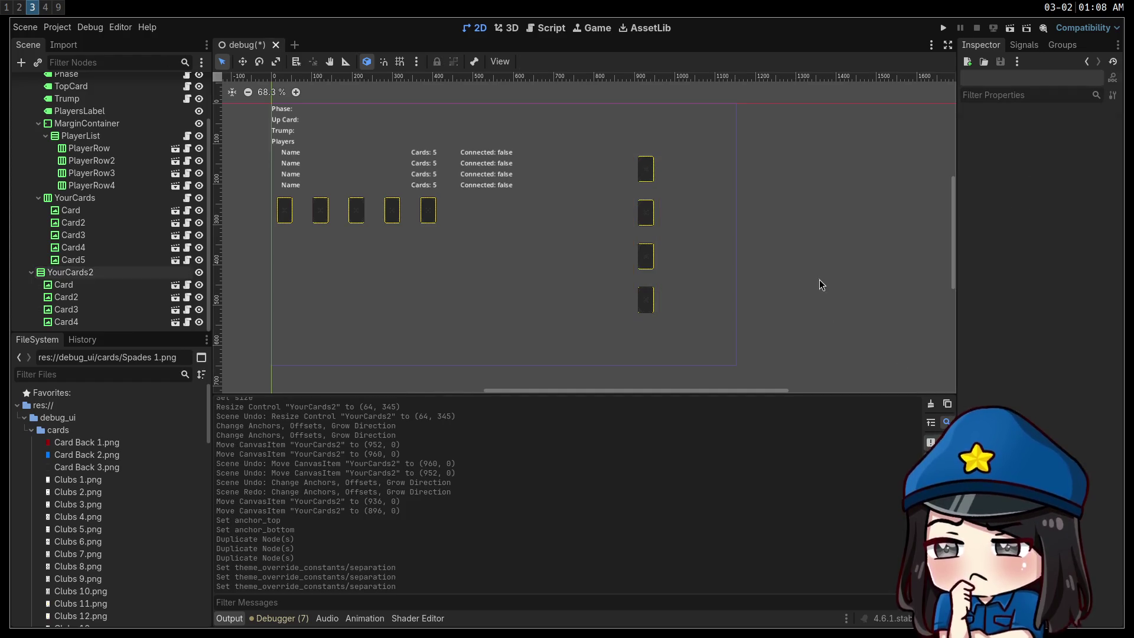
pyautogui.hotkey('ctrl', 's')
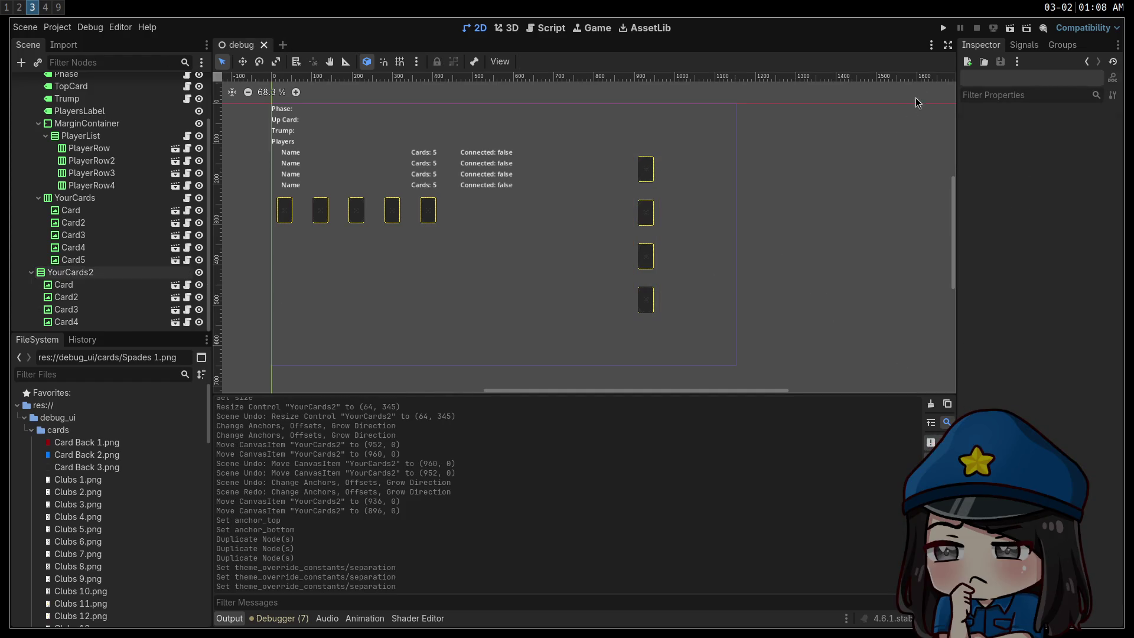
pyautogui.click(945, 29)
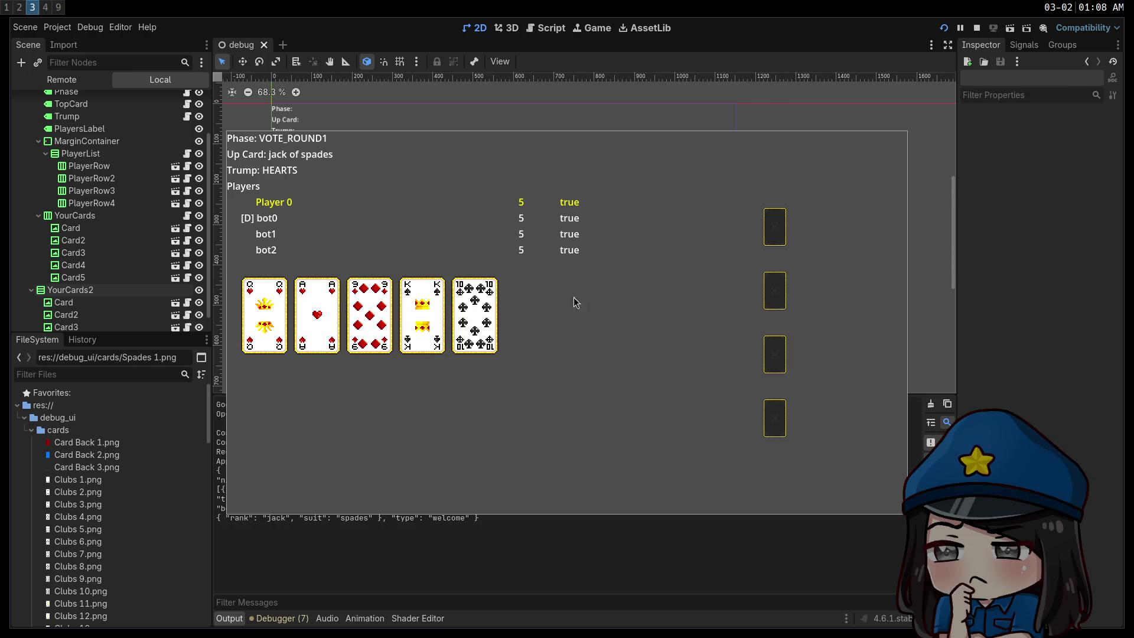
# Select the first Card under YourCards and the cards.gd script in the FileSystem dock.
pyautogui.rightClick(109, 219)
pyautogui.click(71, 228)
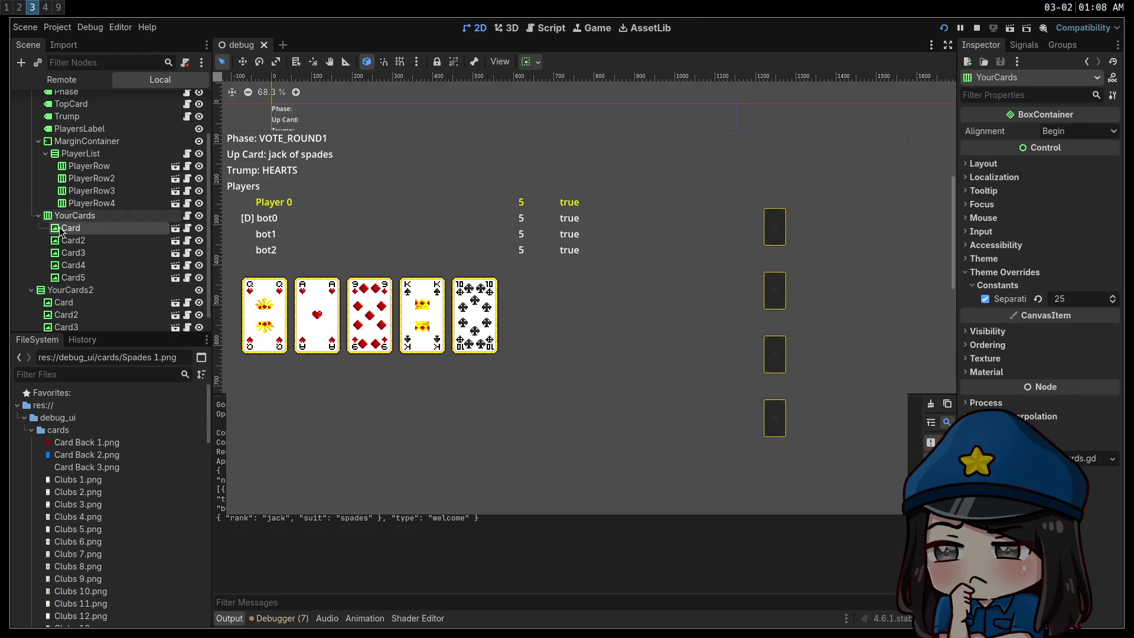
pyautogui.click(31, 432)
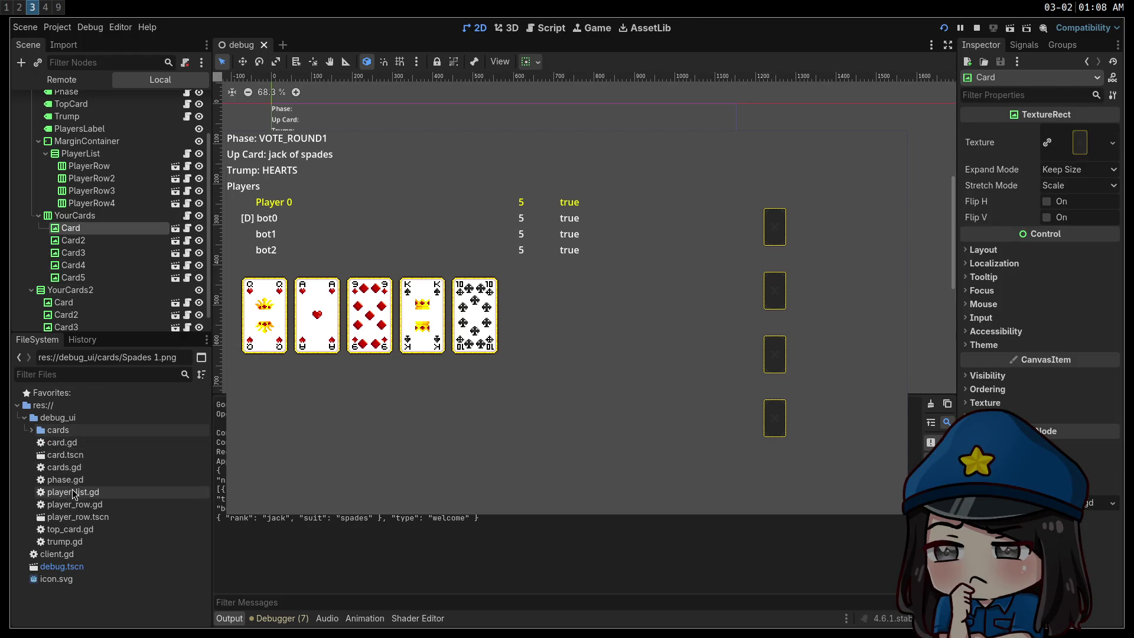
pyautogui.click(56, 466)
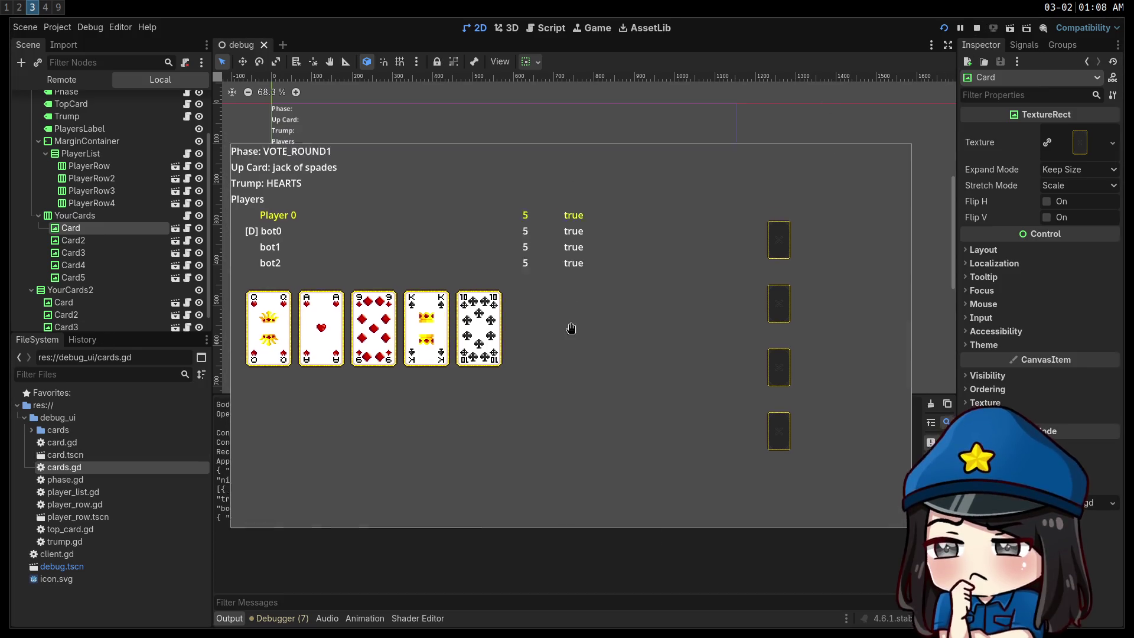
# Copy cards.gd as trick.gd, stop the running game, and open trick.gd for editing.
pyautogui.hotkey('ctrl', 'd')
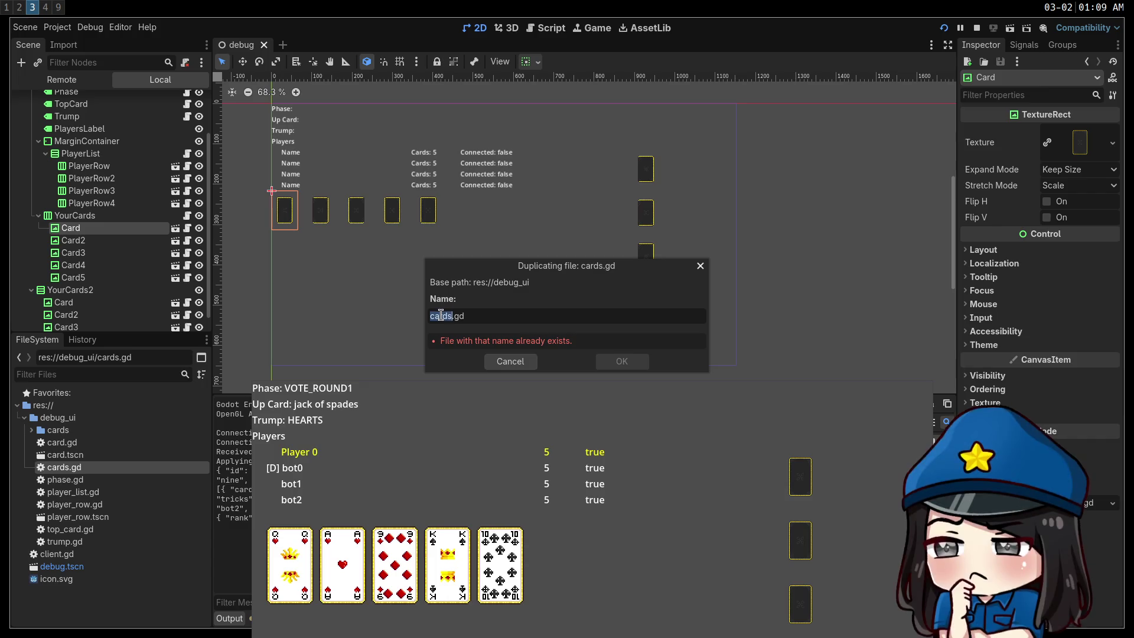
pyautogui.write('trick')
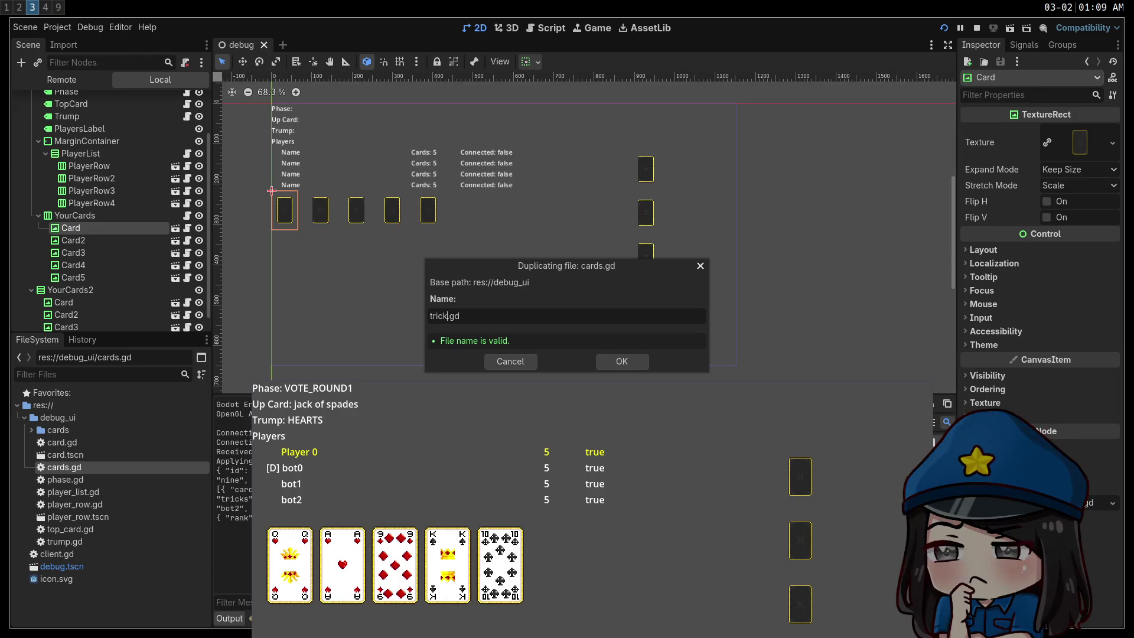
pyautogui.press('Return')
pyautogui.click(977, 28)
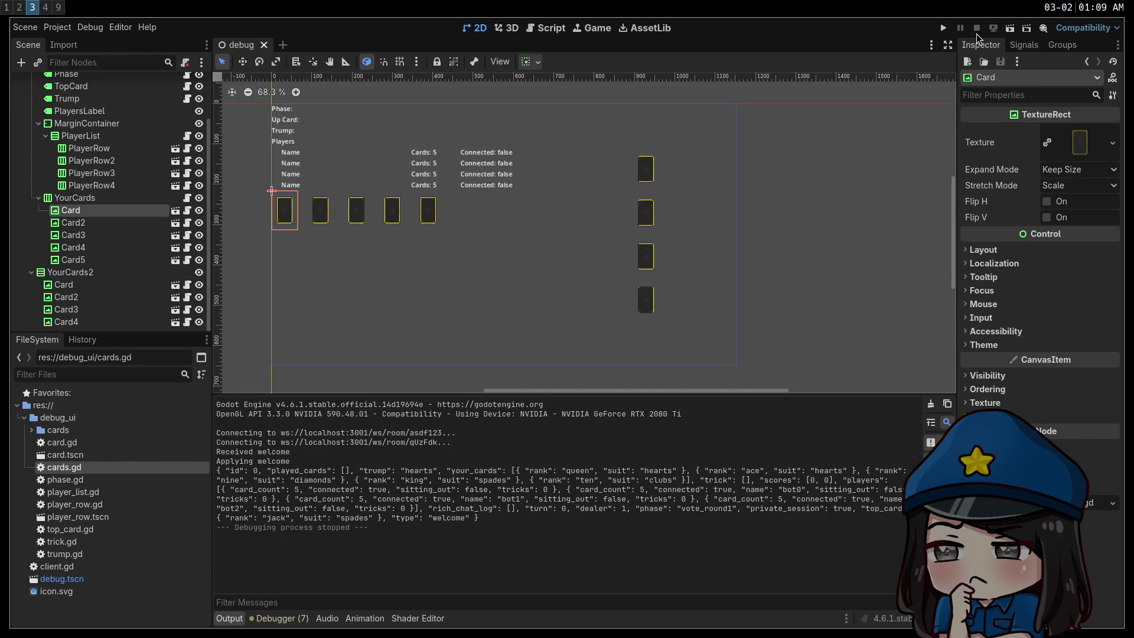
pyautogui.doubleClick(98, 541)
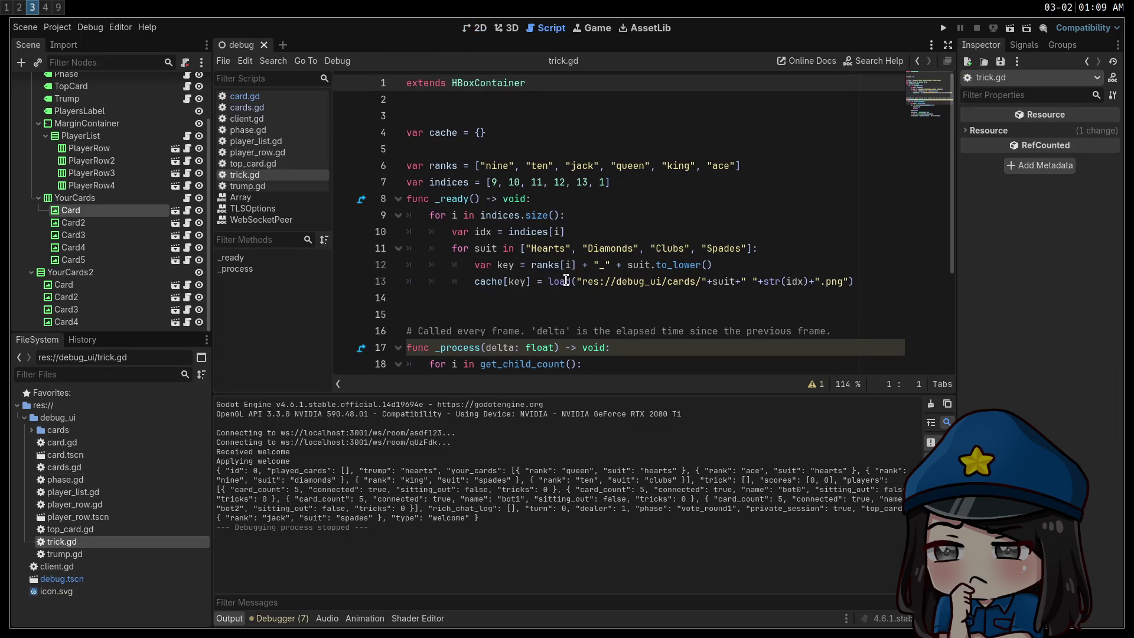
pyautogui.moveTo(565, 280)
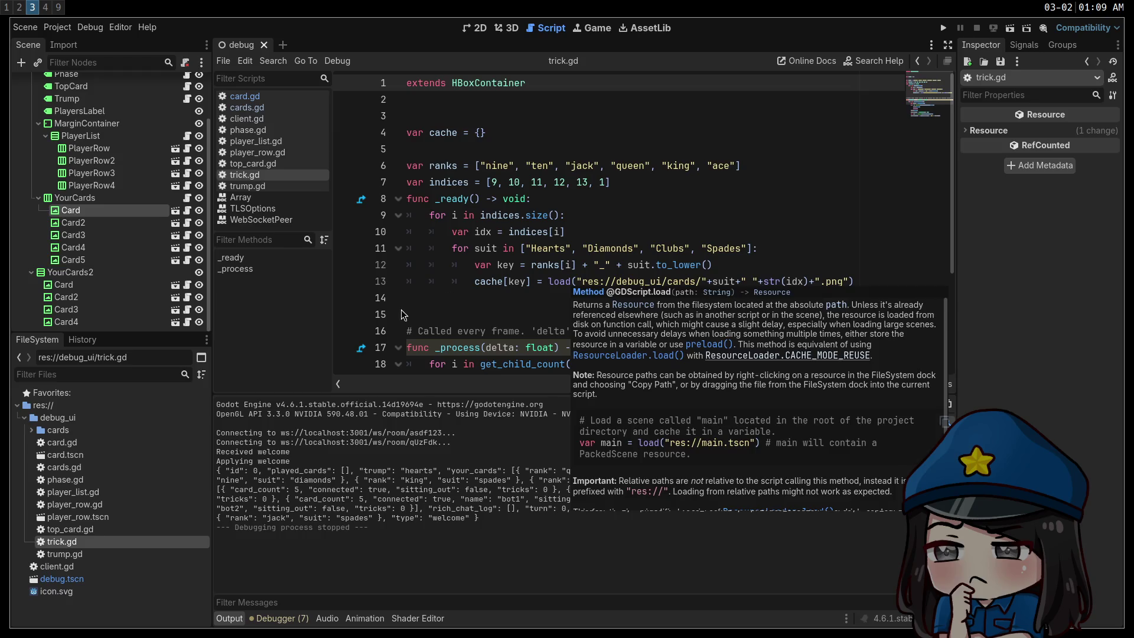
pyautogui.scroll(-1, 581, 331)
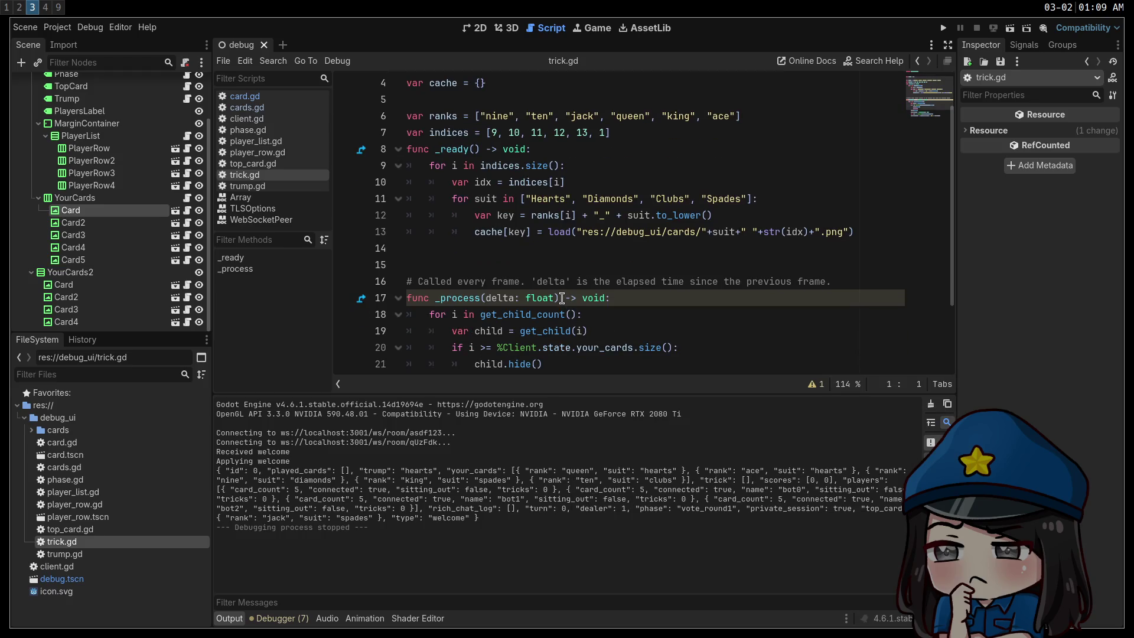
pyautogui.scroll(-2, 531, 182)
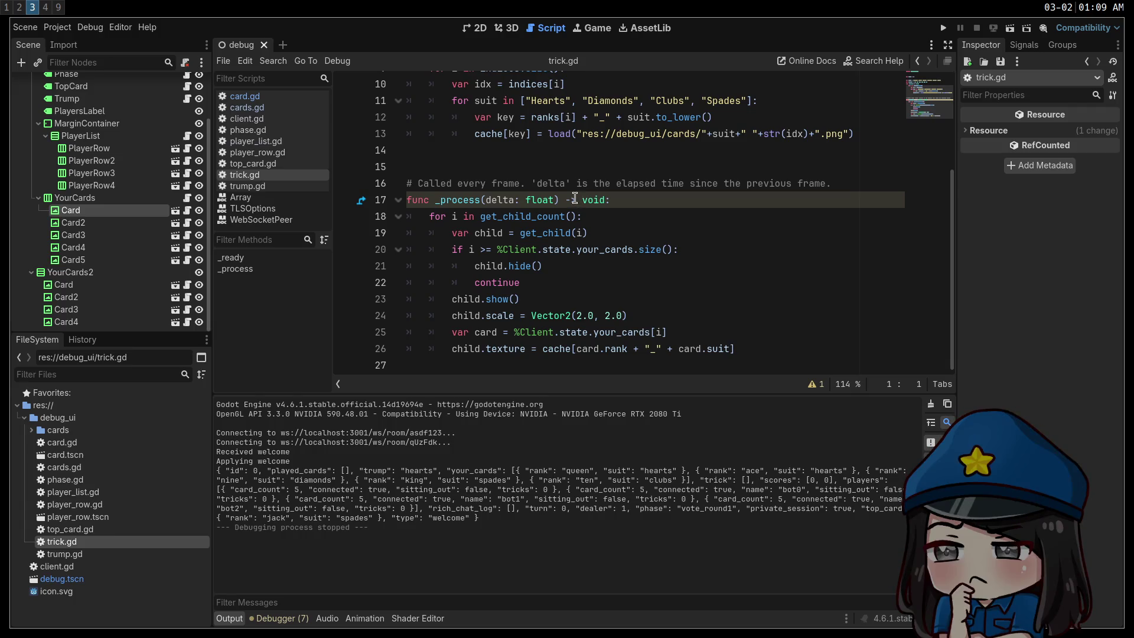
# Rename the YourCards2 container to Trick.
pyautogui.doubleClick(60, 271)
pyautogui.write('Trick')
pyautogui.press('Return')
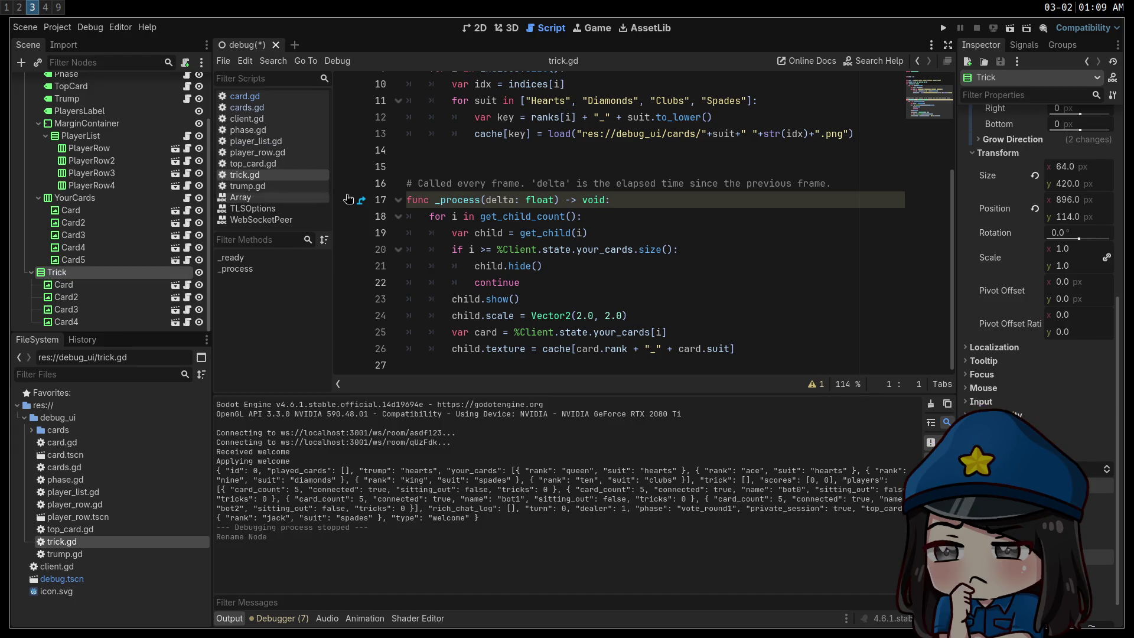
pyautogui.click(590, 275)
# Replace your_cards with trick on lines 20 and 25 of trick.gd and save.
pyautogui.doubleClick(601, 249)
pyautogui.write('trick')
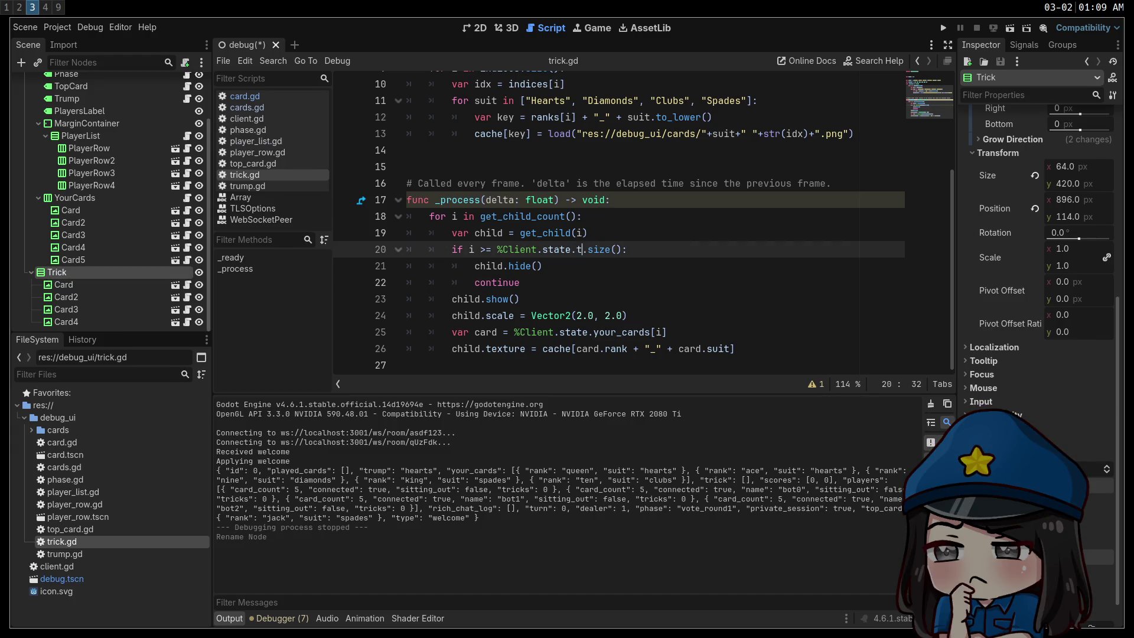
pyautogui.click(618, 277)
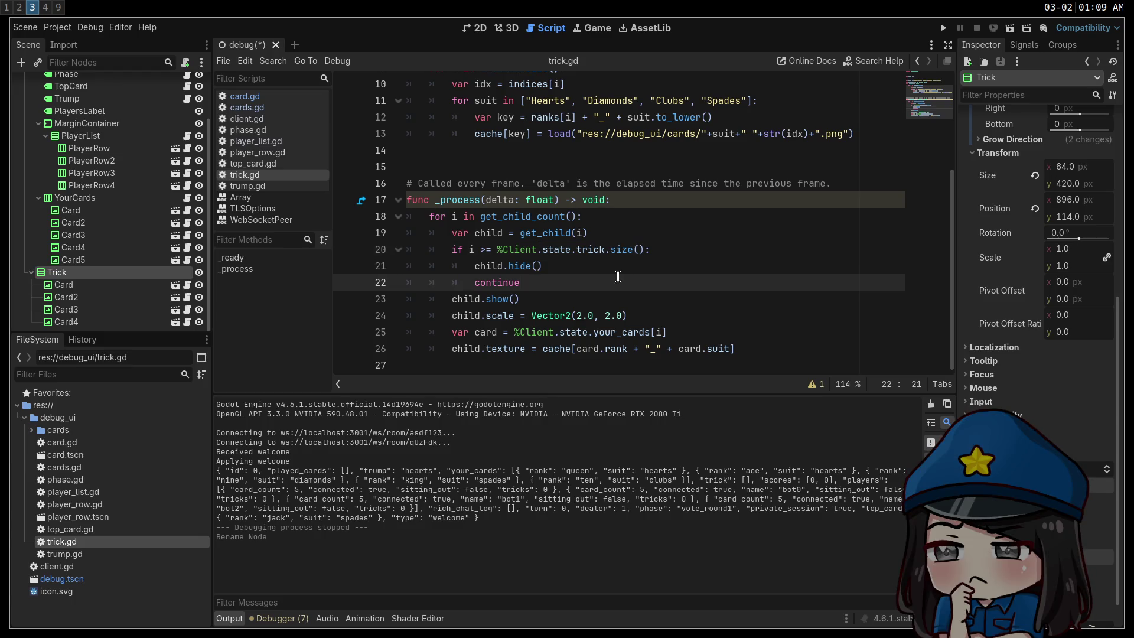
pyautogui.doubleClick(632, 332)
pyautogui.write('trick')
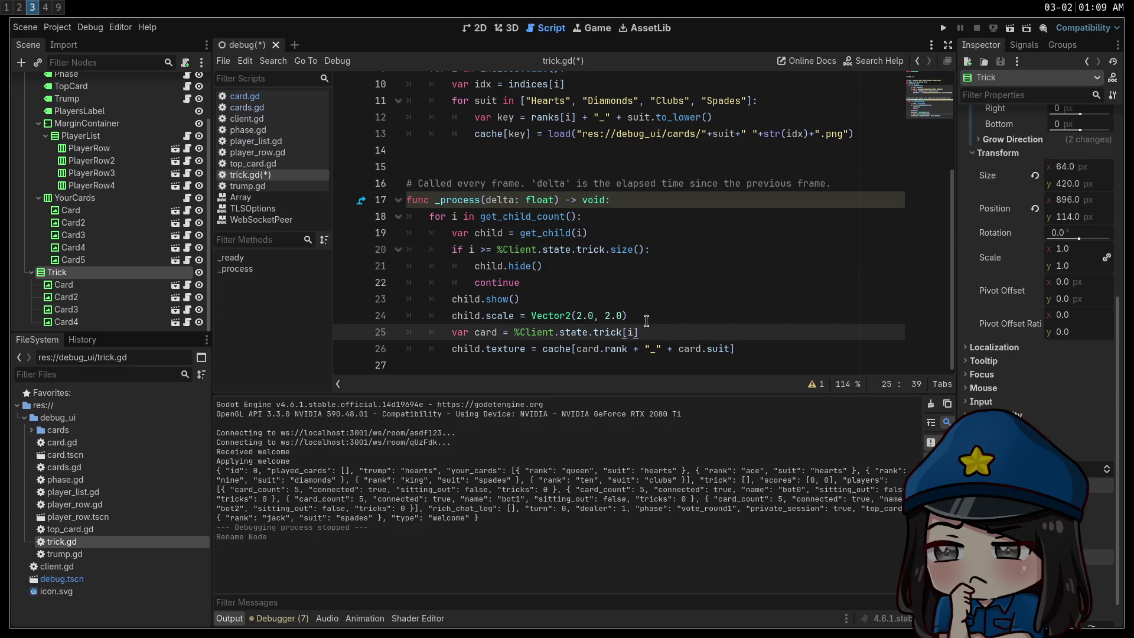
pyautogui.click(702, 289)
pyautogui.hotkey('ctrl', 's')
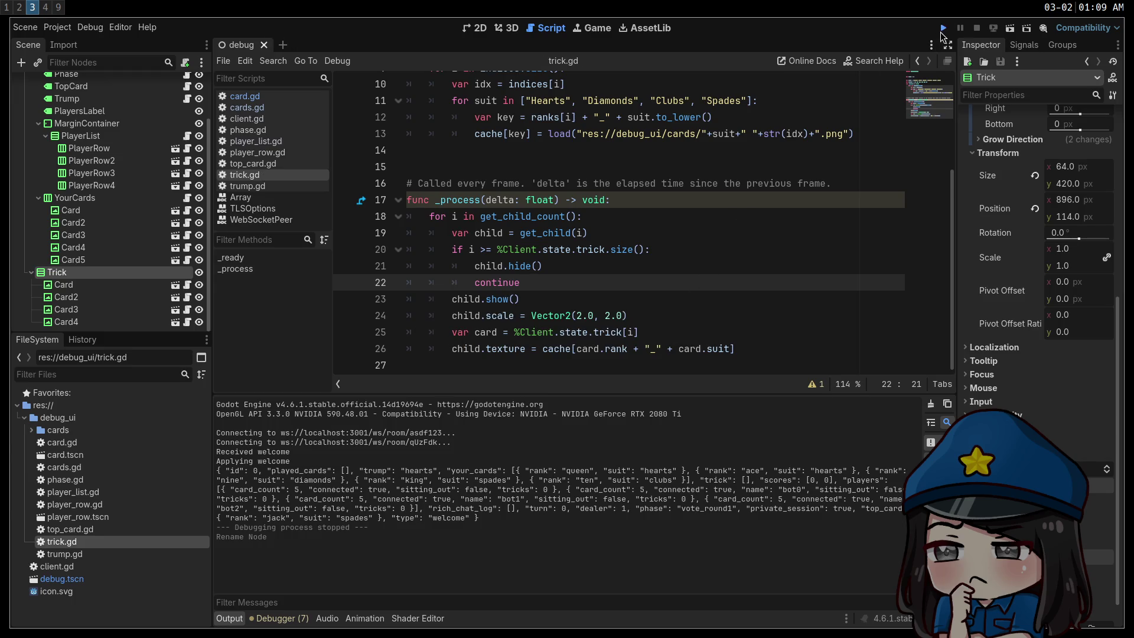
# Attach trick.gd to the Trick container, then relaunch and stop the project.
pyautogui.click(941, 32)
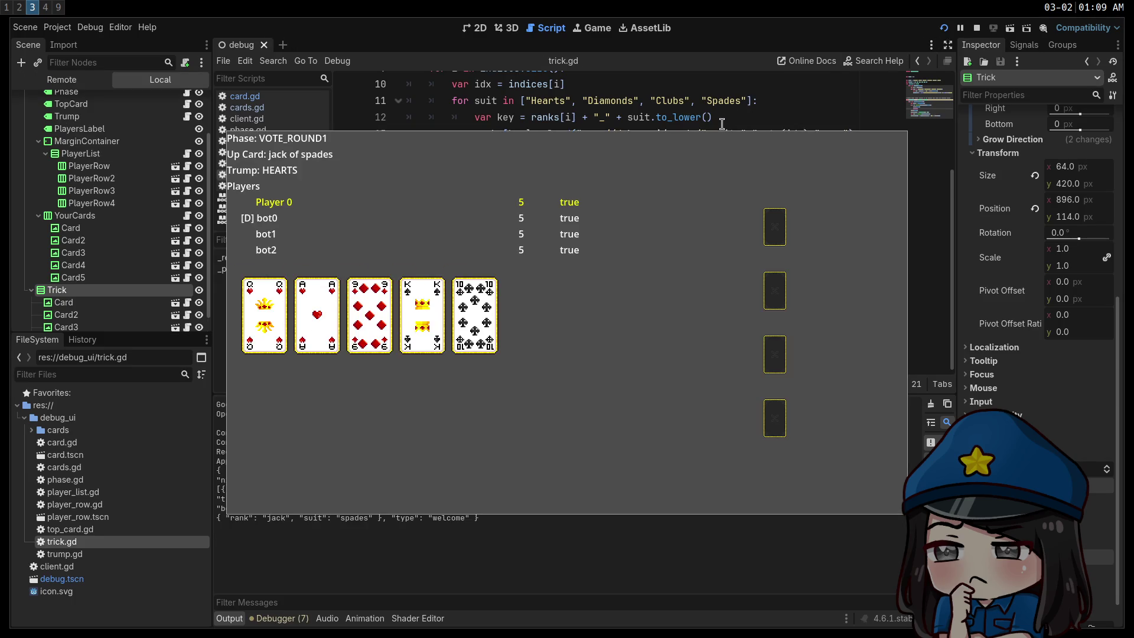
pyautogui.moveTo(63, 542)
pyautogui.mouseDown()
pyautogui.moveTo(77, 285)
pyautogui.moveTo(105, 271)
pyautogui.mouseUp()
pyautogui.click(975, 28)
pyautogui.click(944, 27)
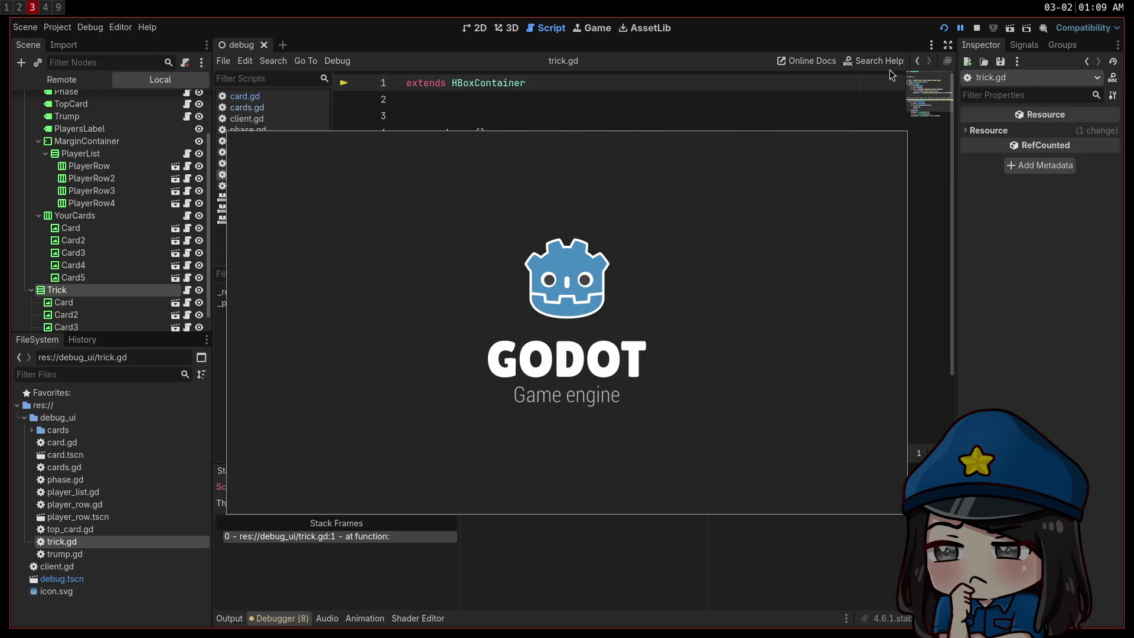
pyautogui.click(978, 28)
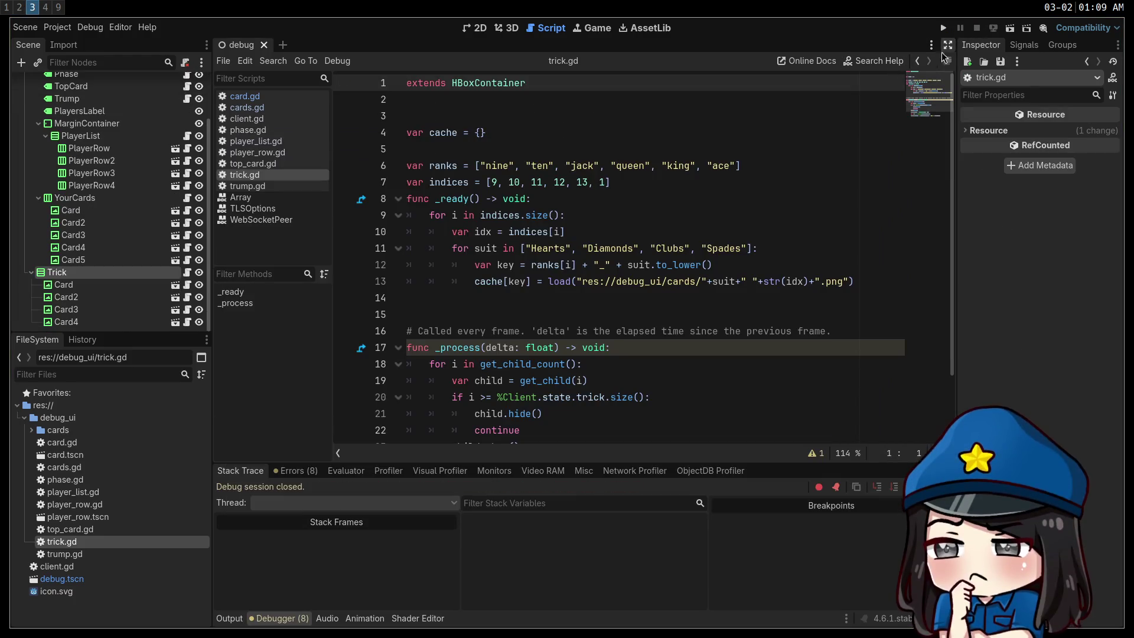
# Compare trick on trick.gd line 20 with card.gd, cards.gd and client.gd's initial state.
pyautogui.scroll(-2, 655, 319)
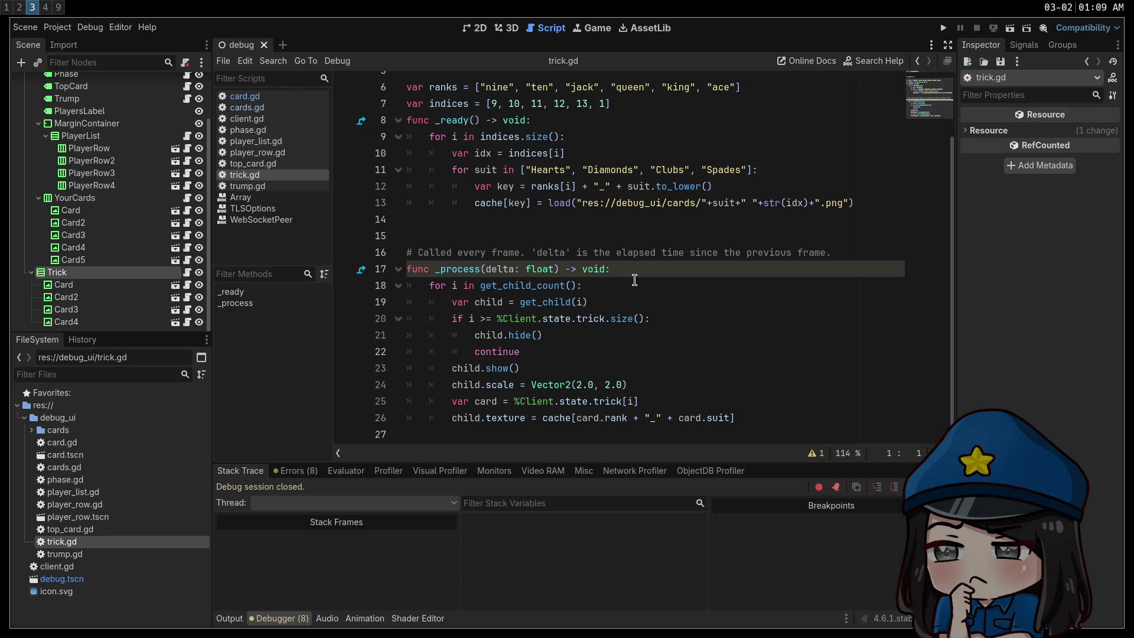
pyautogui.doubleClick(592, 318)
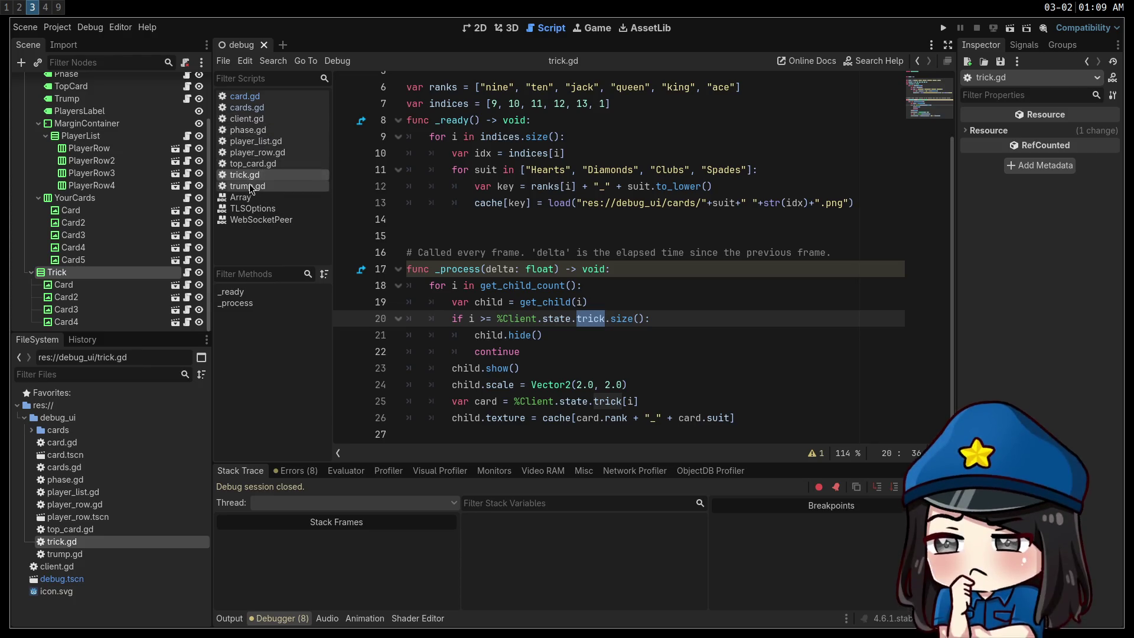
pyautogui.click(257, 97)
pyautogui.click(264, 107)
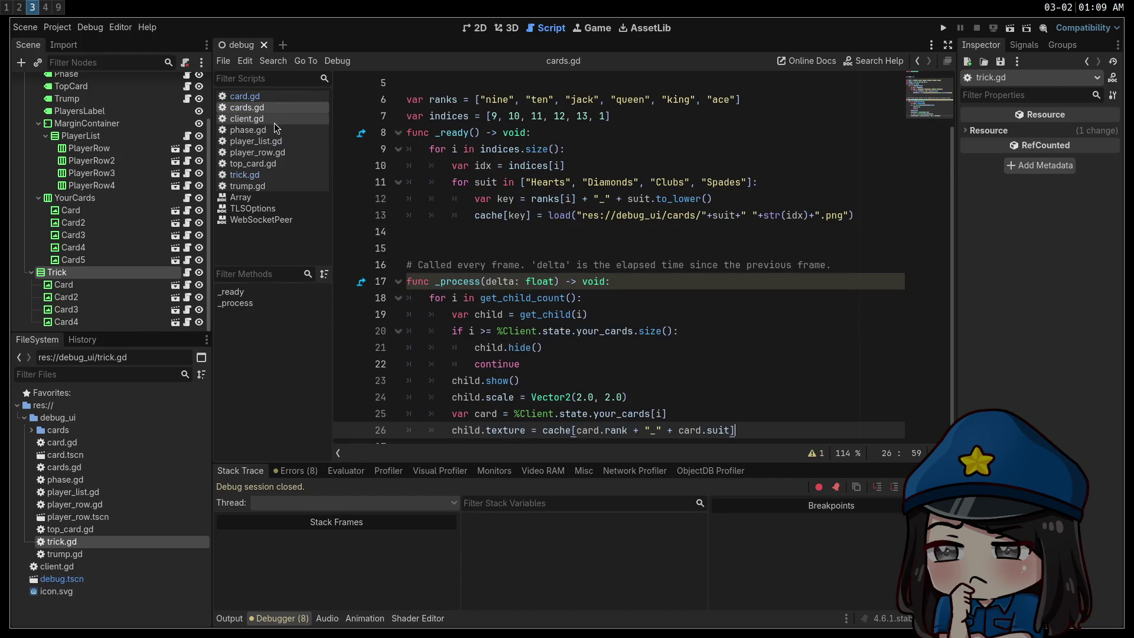
pyautogui.click(274, 122)
pyautogui.scroll(10, 538, 318)
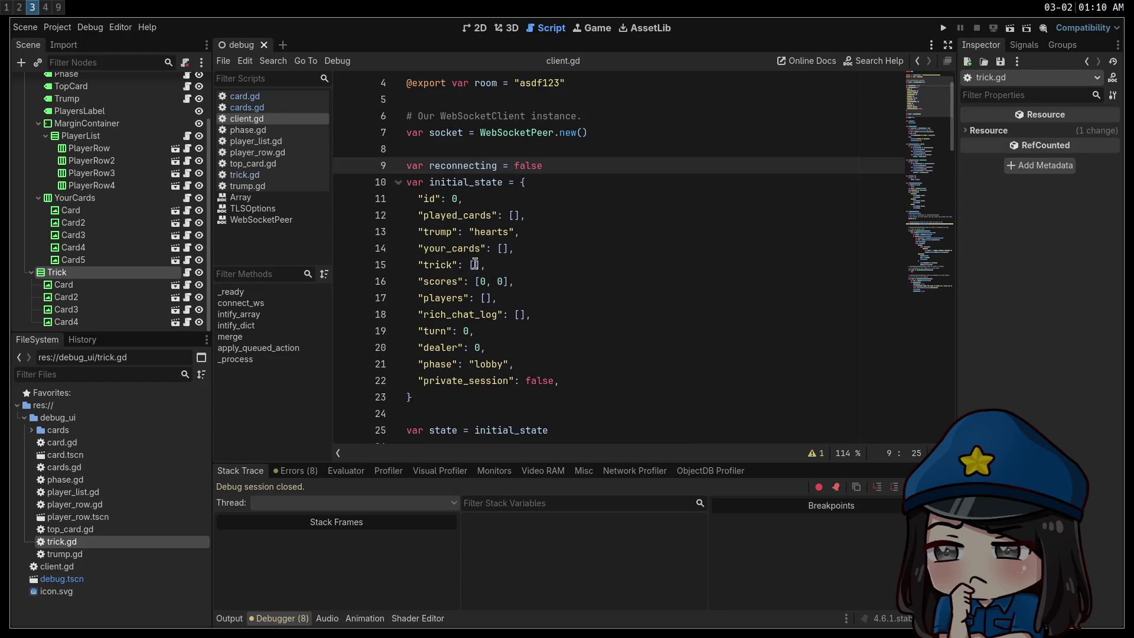
pyautogui.click(608, 298)
# Return to trick.gd at line 23 and run the project.
pyautogui.hotkey('alt', 'Left')
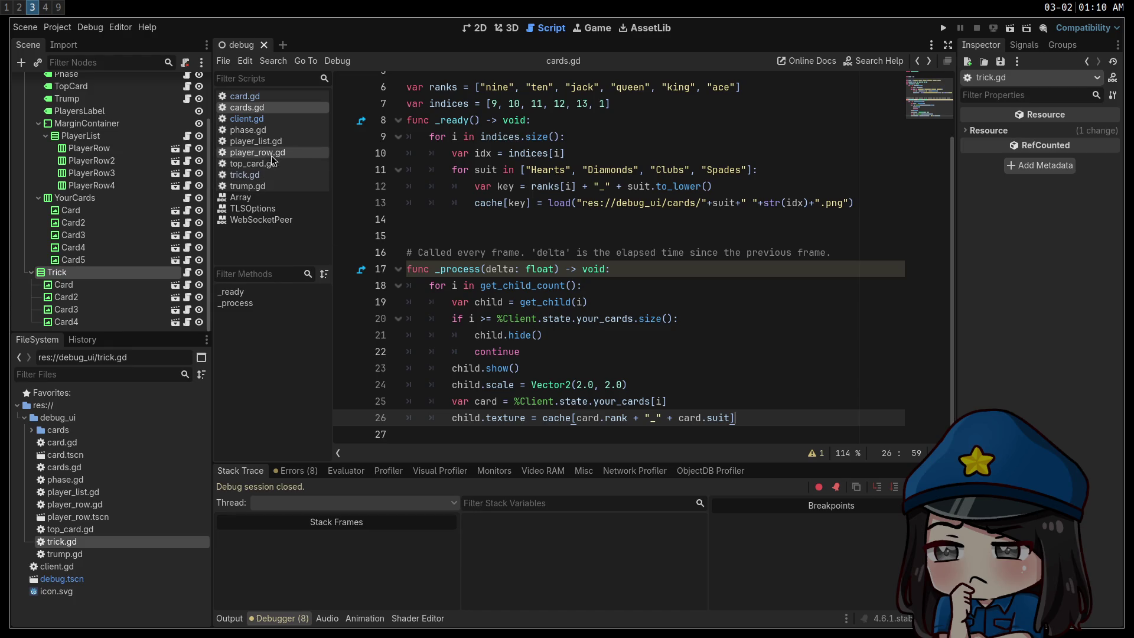
pyautogui.click(257, 176)
pyautogui.click(723, 376)
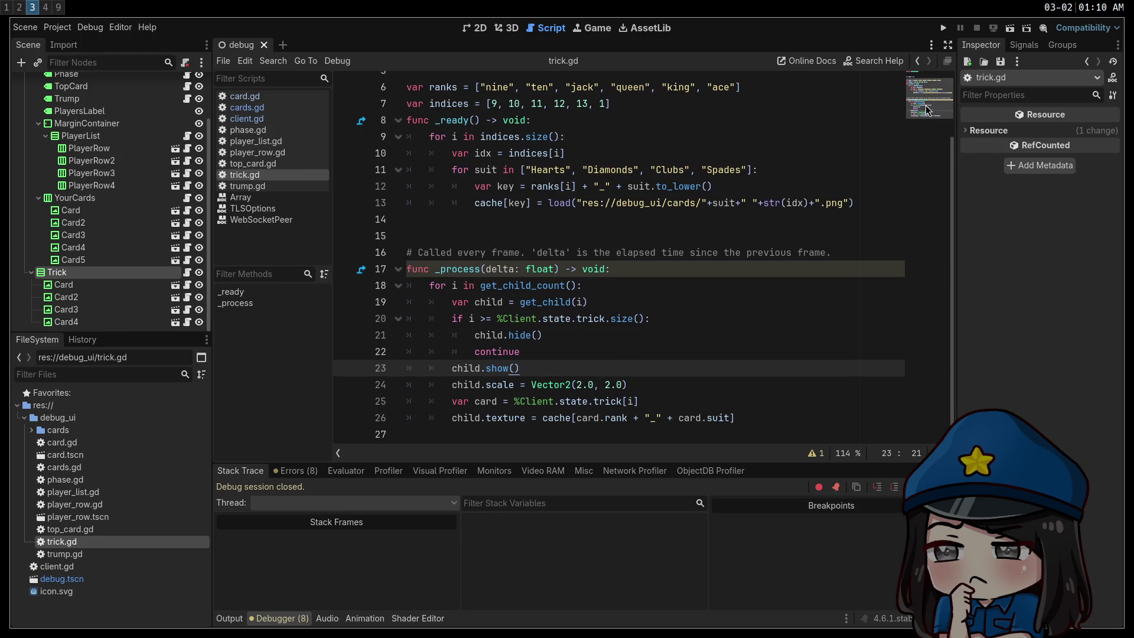
pyautogui.click(942, 29)
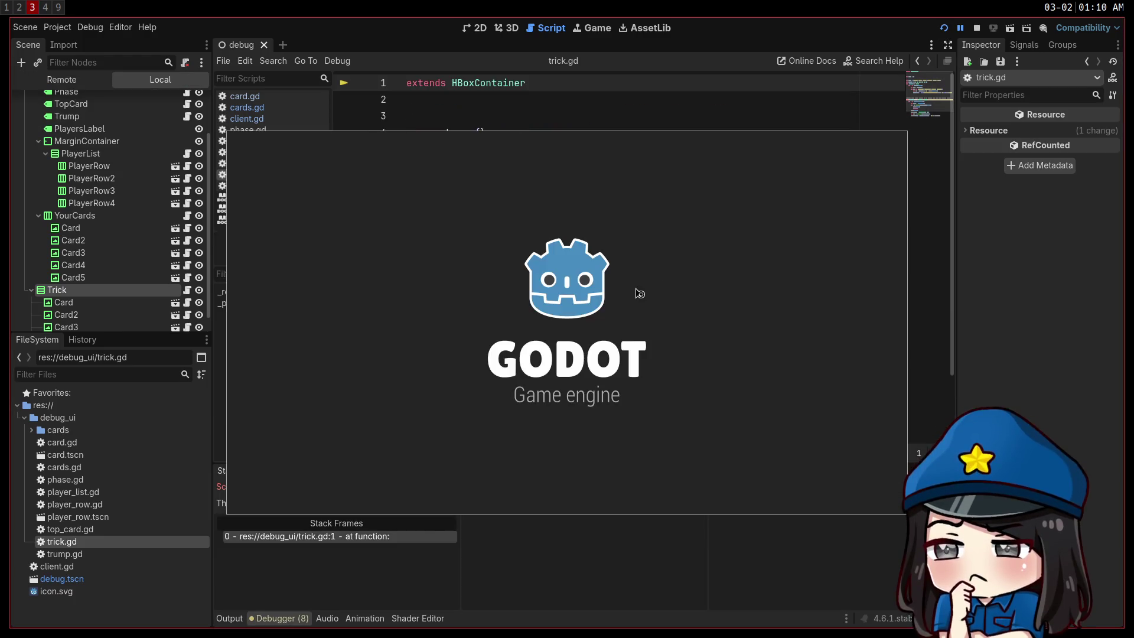
# Stop the game, check the errors list, then rerun and stop it again.
pyautogui.click(977, 28)
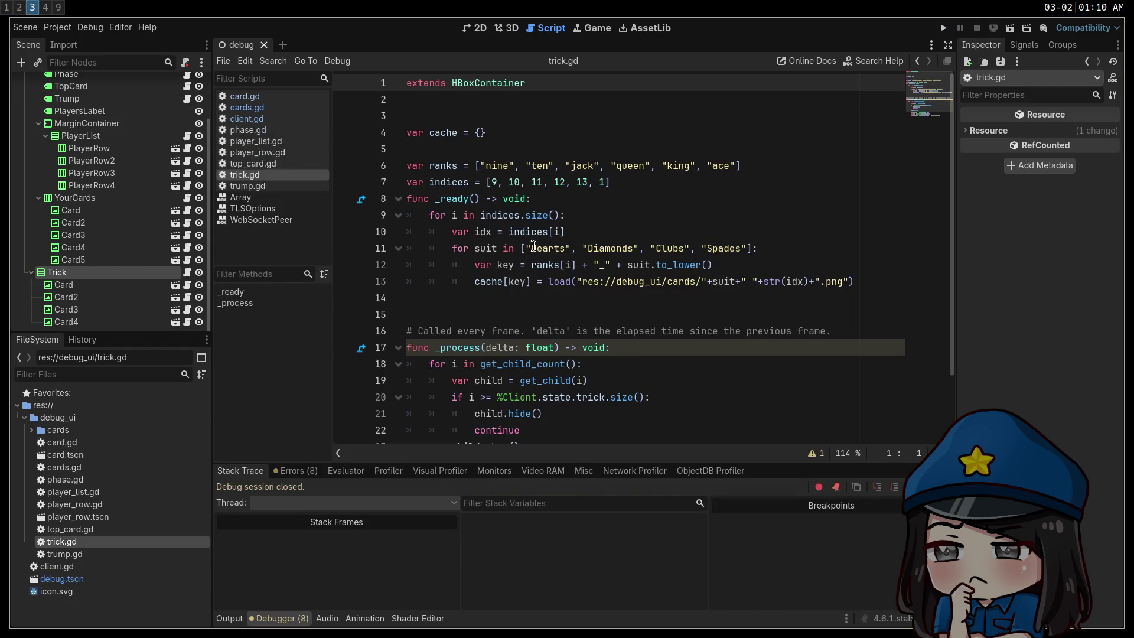
pyautogui.click(303, 470)
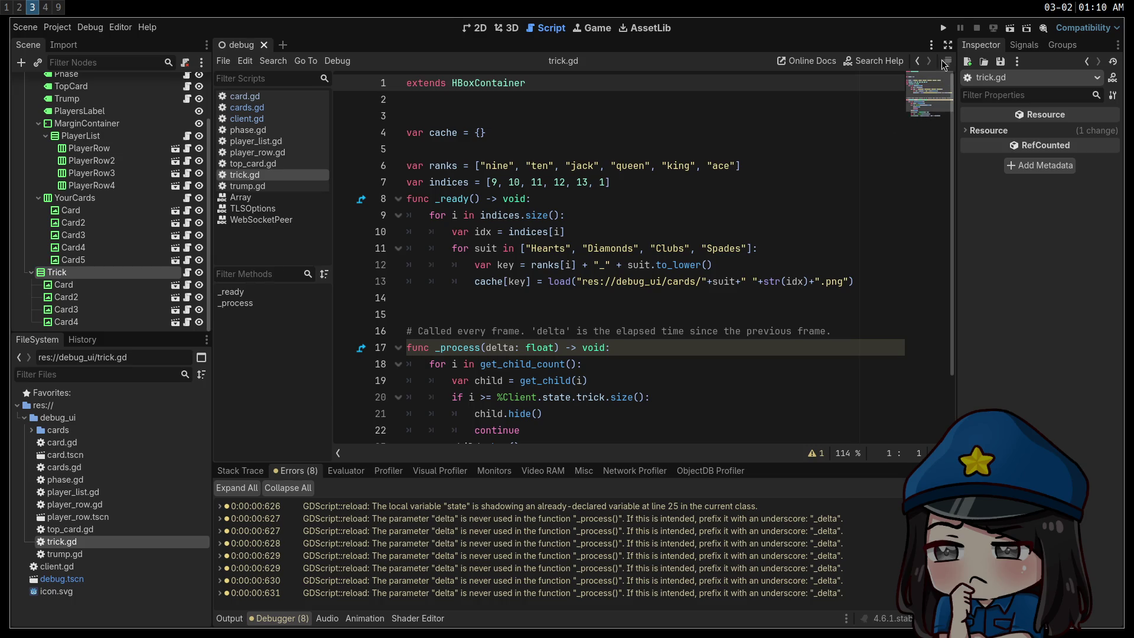
pyautogui.click(944, 28)
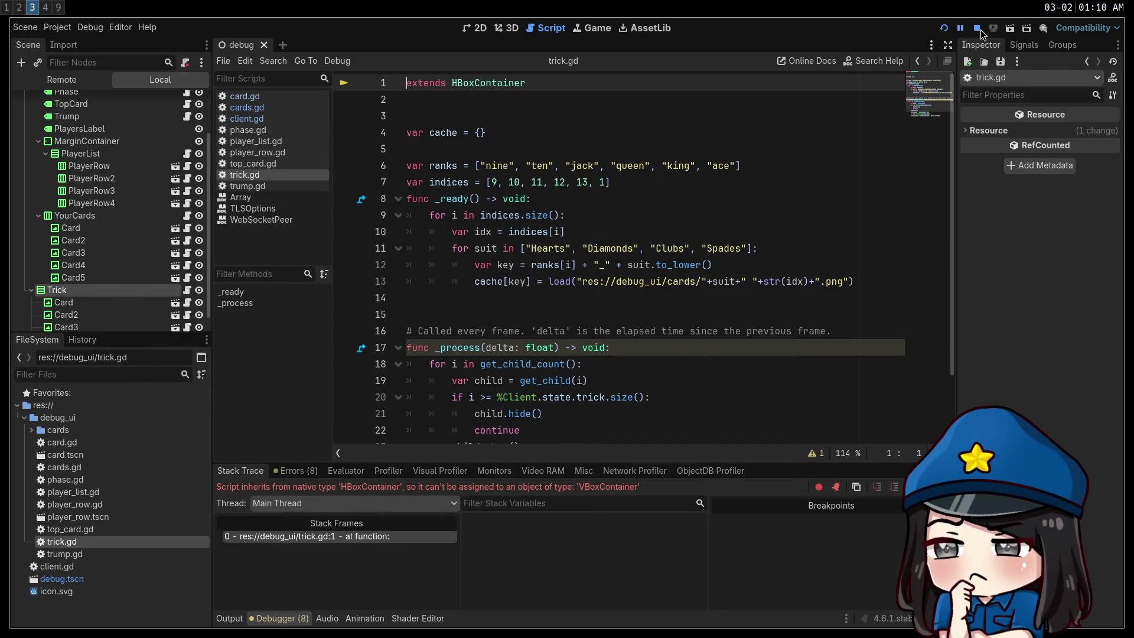
pyautogui.press('F8')
# Change trick.gd line 1 to extend VBoxContainer and test-run the game.
pyautogui.click(462, 83)
pyautogui.press('BackSpace')
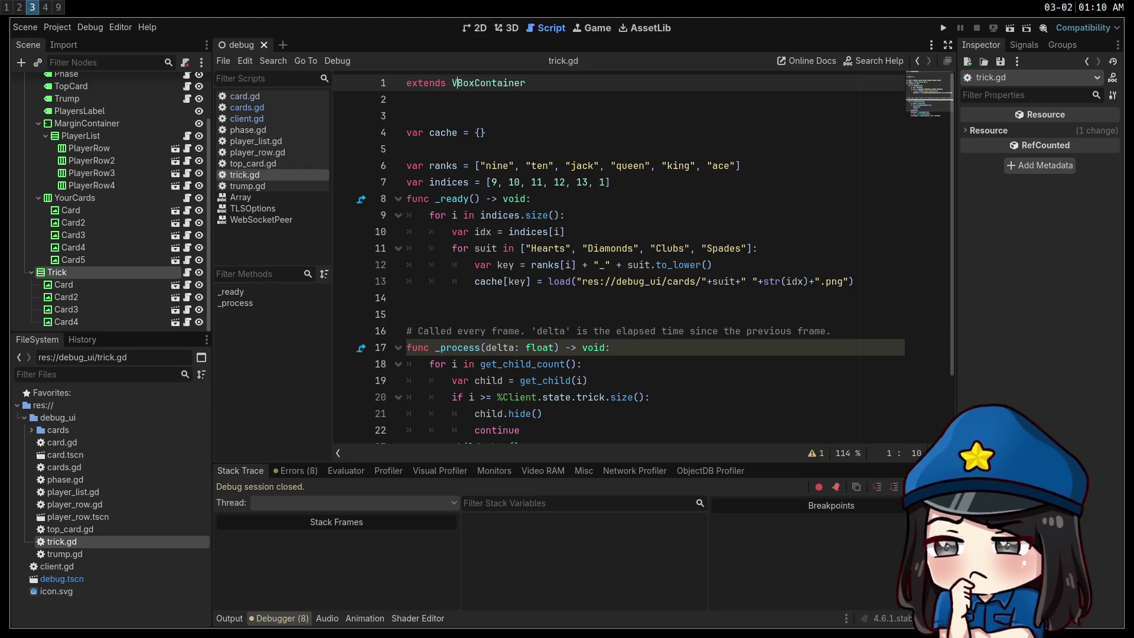
pyautogui.write('V')
pyautogui.click(946, 30)
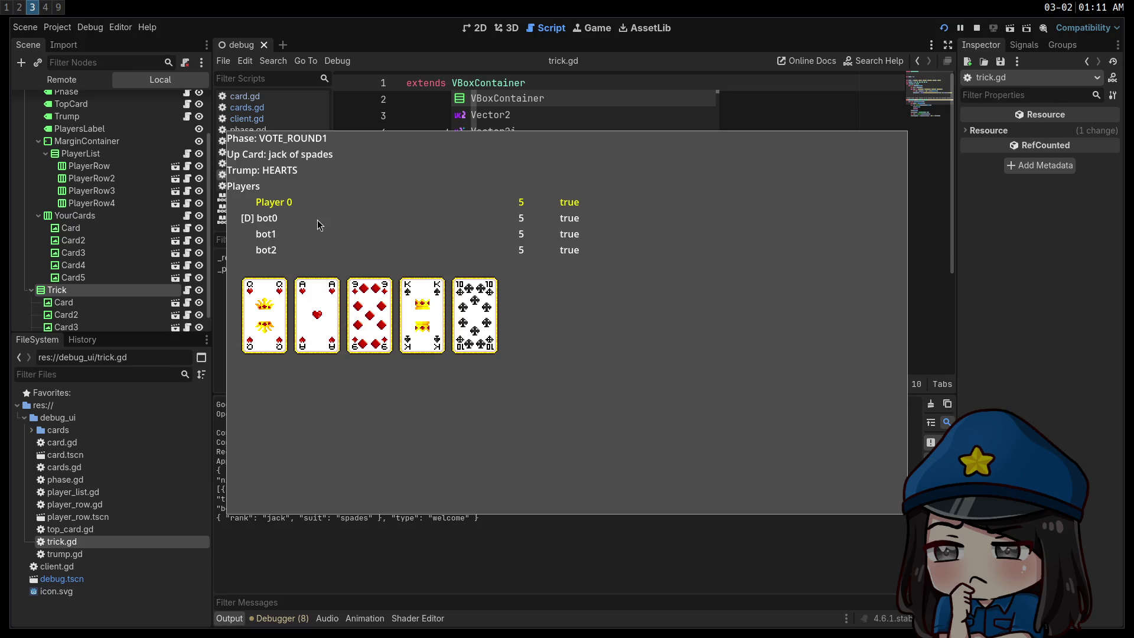
pyautogui.click(976, 29)
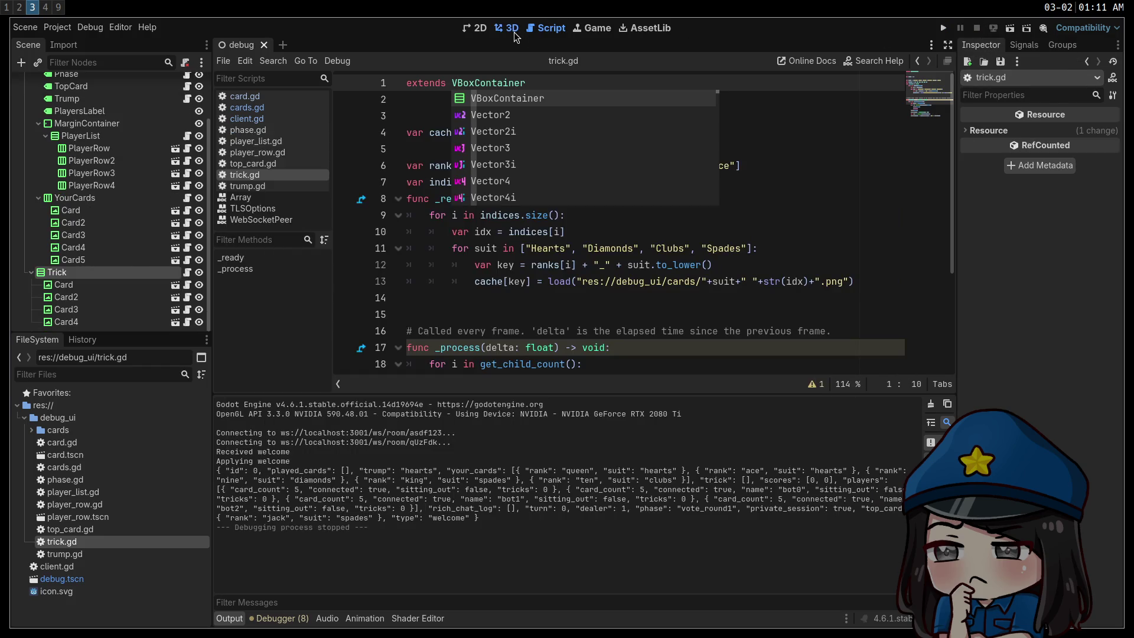
# Switch to the 2D view and move the Trick node out of VBoxContainer, directly under Control.
pyautogui.click(511, 30)
pyautogui.click(478, 29)
pyautogui.click(443, 324)
pyautogui.moveTo(464, 329); pyautogui.dragTo(673, 254)
pyautogui.scroll(-1, 108, 257)
pyautogui.click(94, 273)
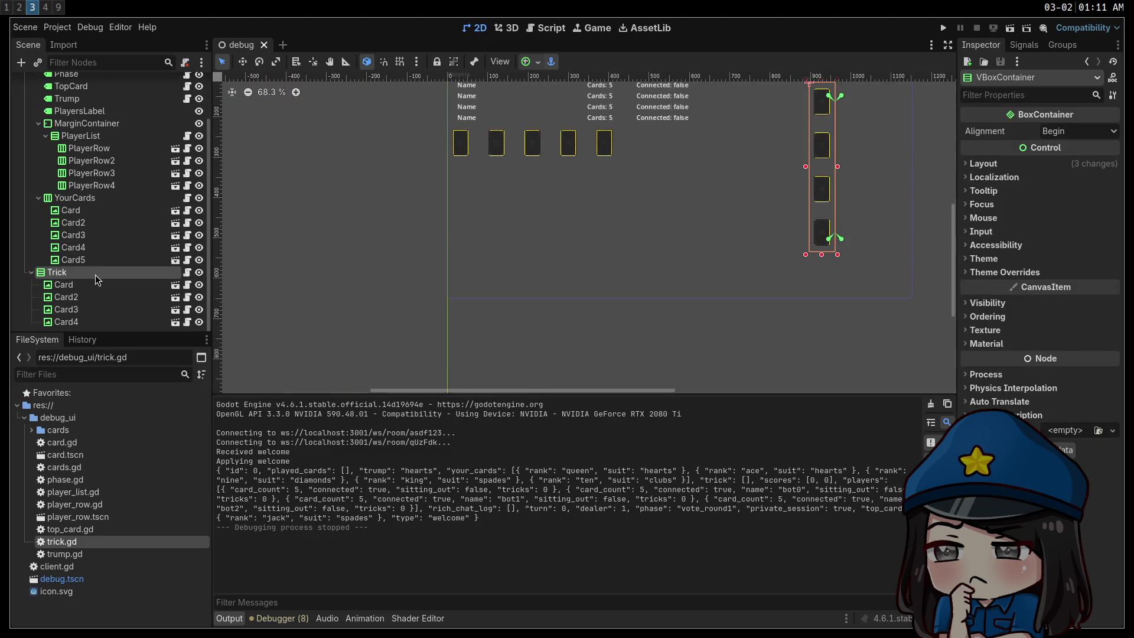
pyautogui.click(59, 198)
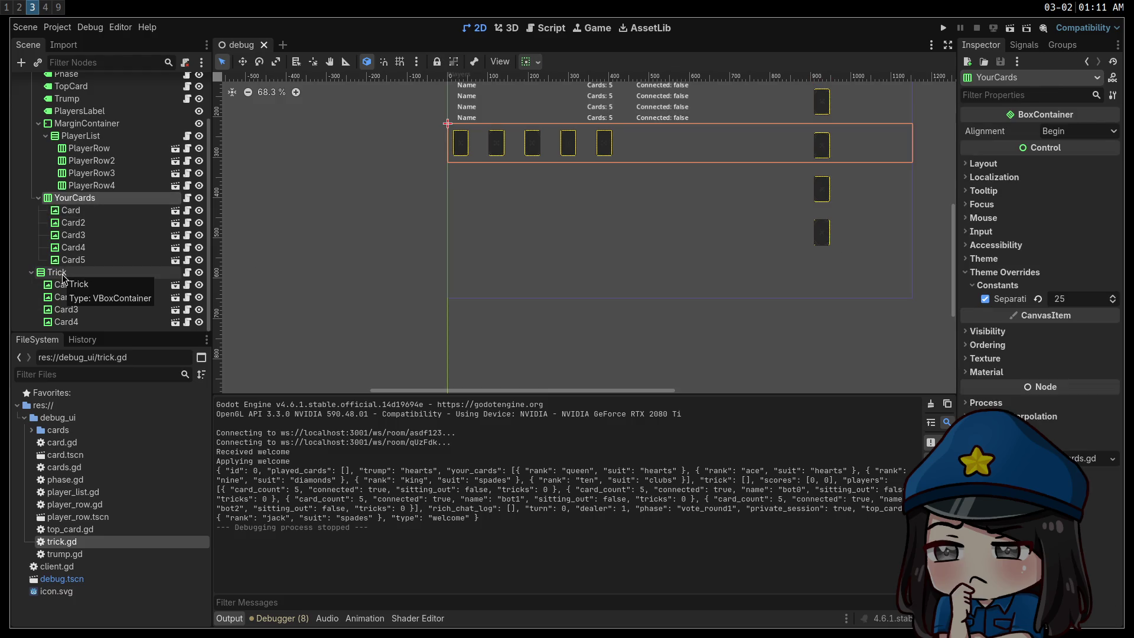
pyautogui.click(64, 273)
pyautogui.click(64, 200)
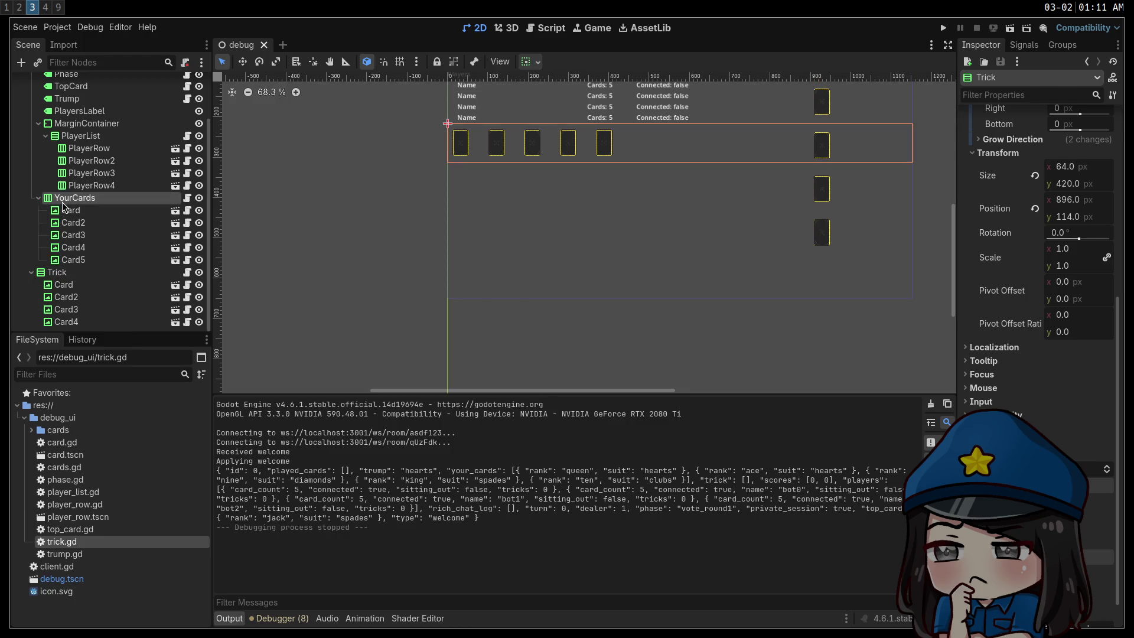
pyautogui.click(32, 272)
pyautogui.moveTo(47, 272)
pyautogui.mouseDown()
pyautogui.moveTo(52, 101)
pyautogui.moveTo(31, 117)
pyautogui.mouseUp()
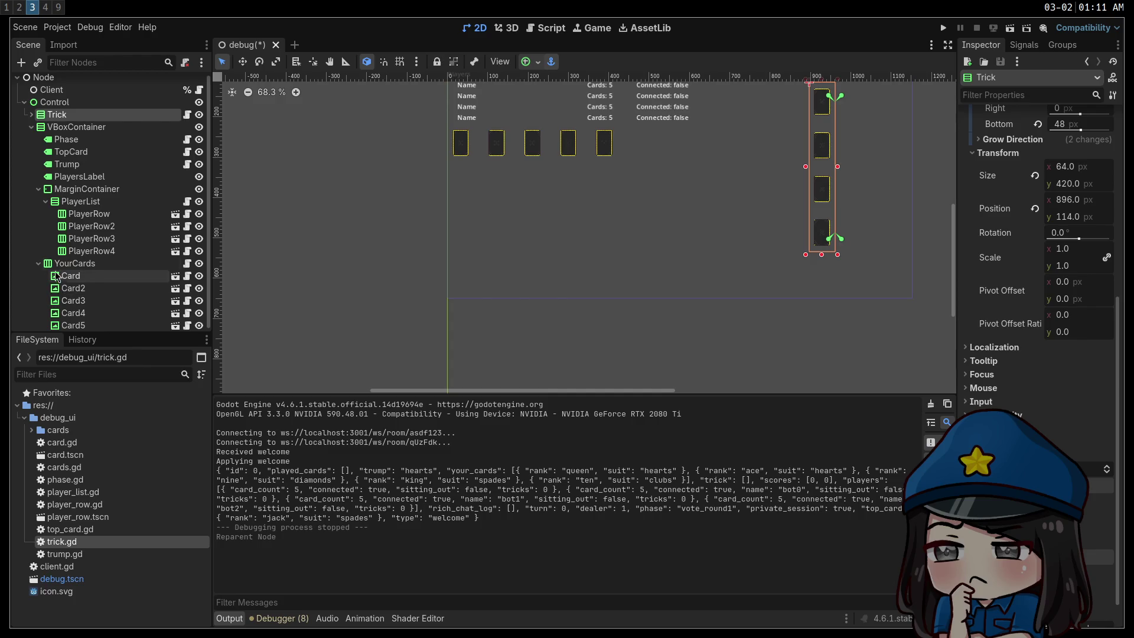
pyautogui.click(51, 264)
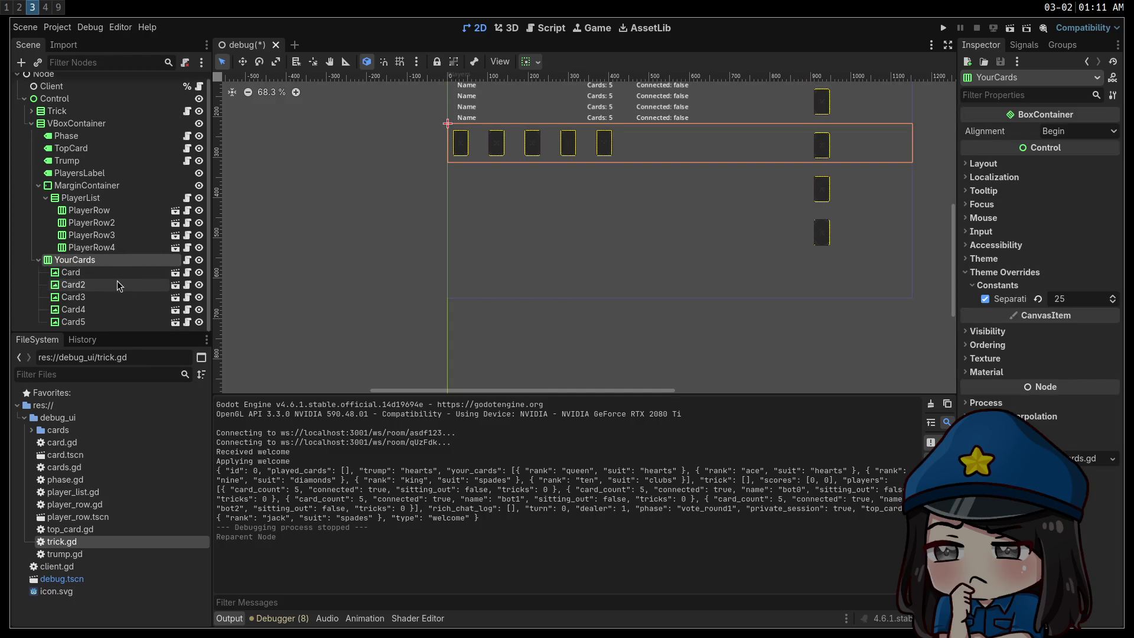
# Duplicate YourCards, then remove the copy's script and separation override.
pyautogui.hotkey('ctrl', 'd')
pyautogui.scroll(-3, 120, 286)
pyautogui.rightClick(87, 263)
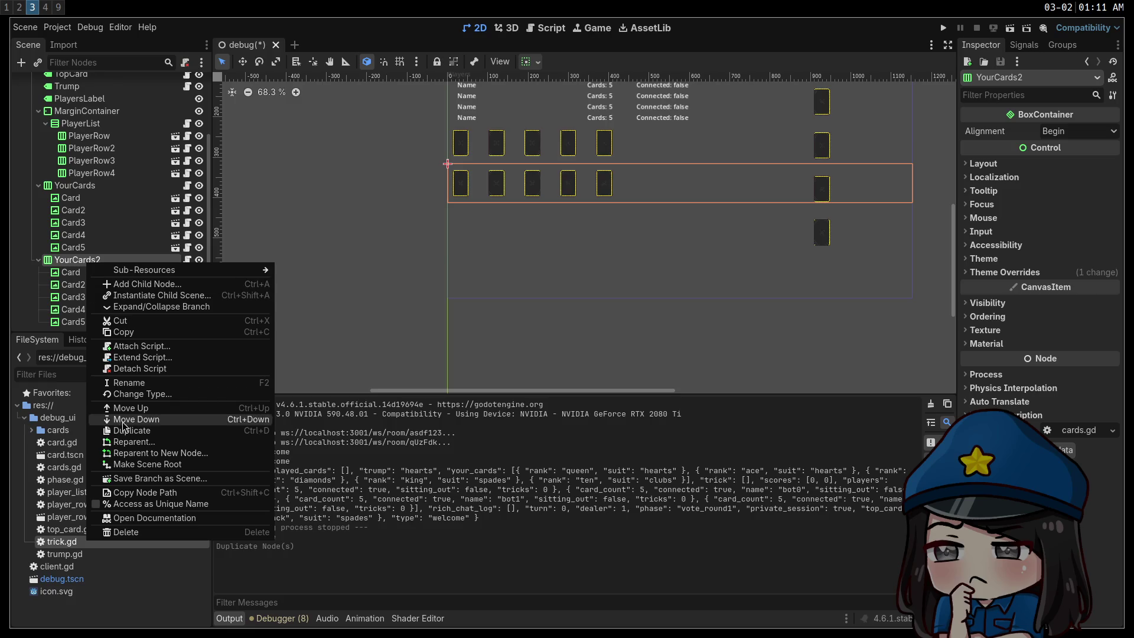
pyautogui.click(119, 372)
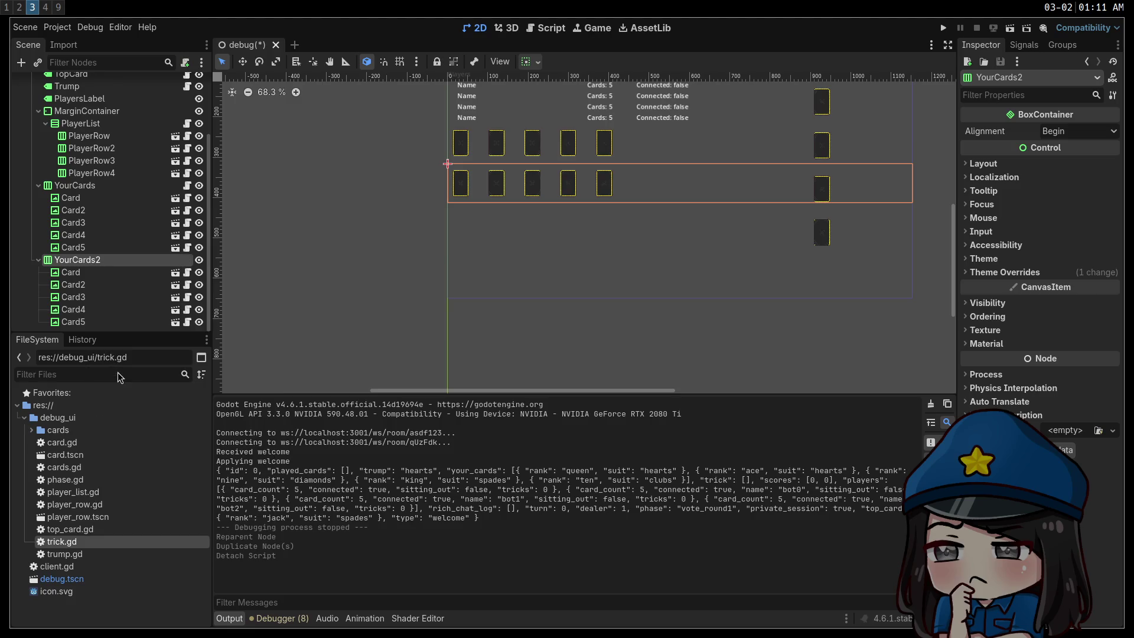
pyautogui.click(1005, 272)
pyautogui.click(998, 286)
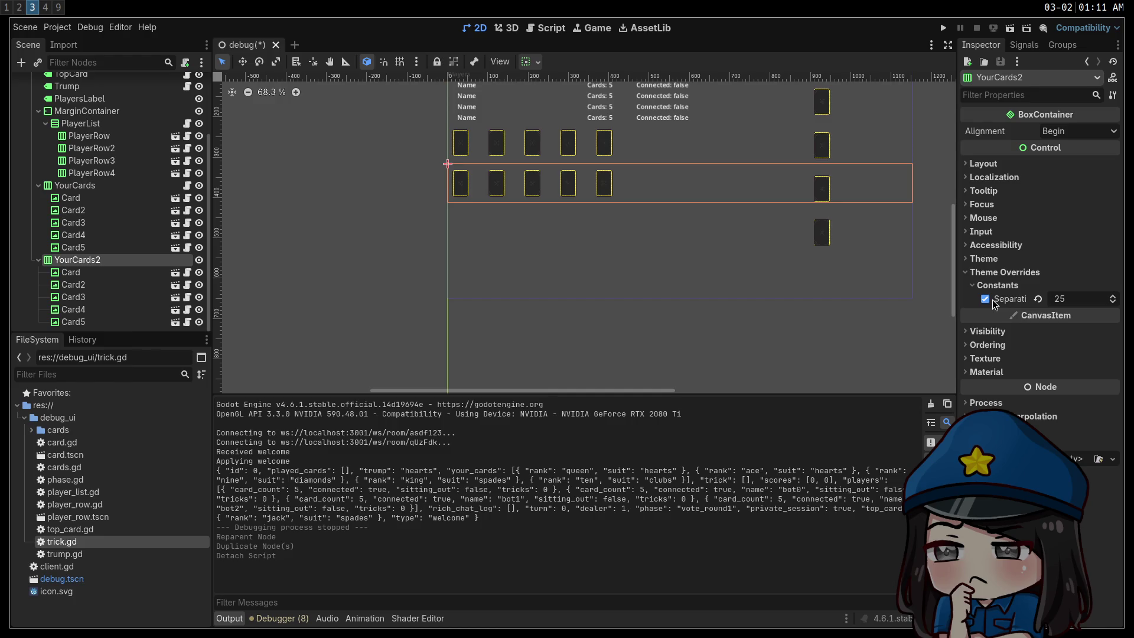
pyautogui.click(985, 299)
# Delete all Card children from YourCards2 and rename it Buttons.
pyautogui.click(71, 273)
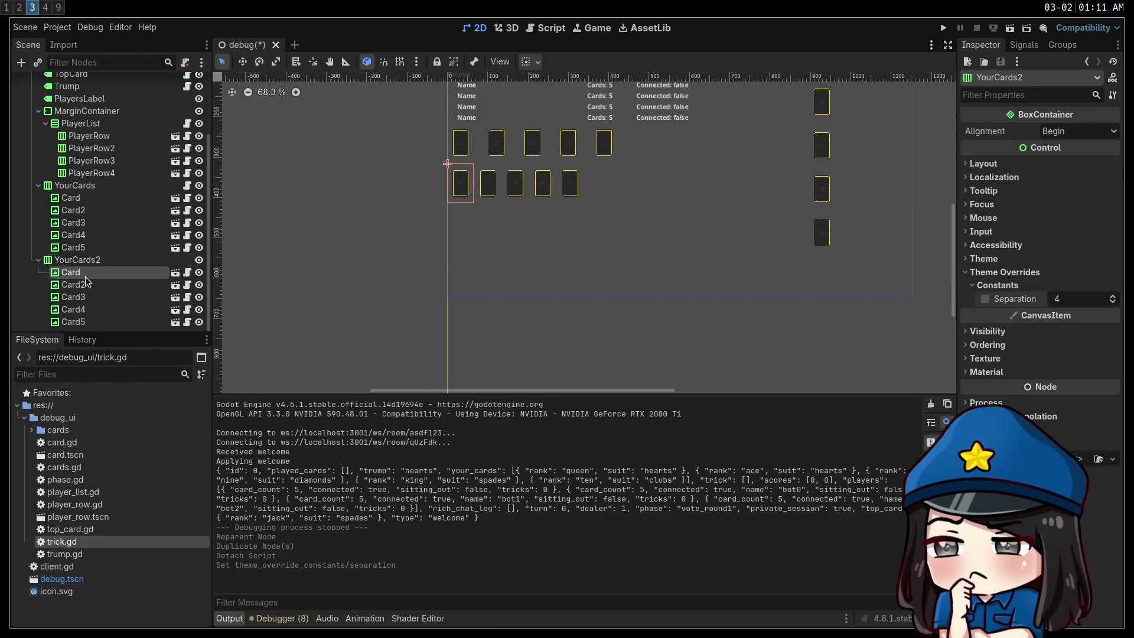
pyautogui.press('Delete')
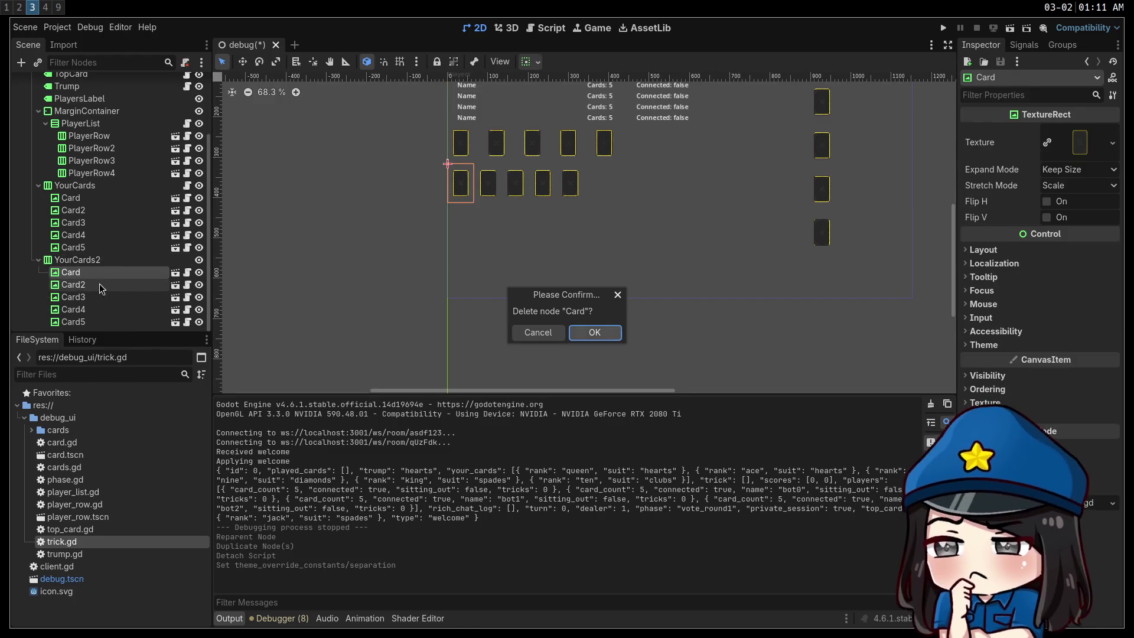
pyautogui.press('Return')
pyautogui.keyDown('shift'); pyautogui.click(73, 309); pyautogui.keyUp('shift')
pyautogui.keyDown('shift'); pyautogui.click(92, 325); pyautogui.keyUp('shift')
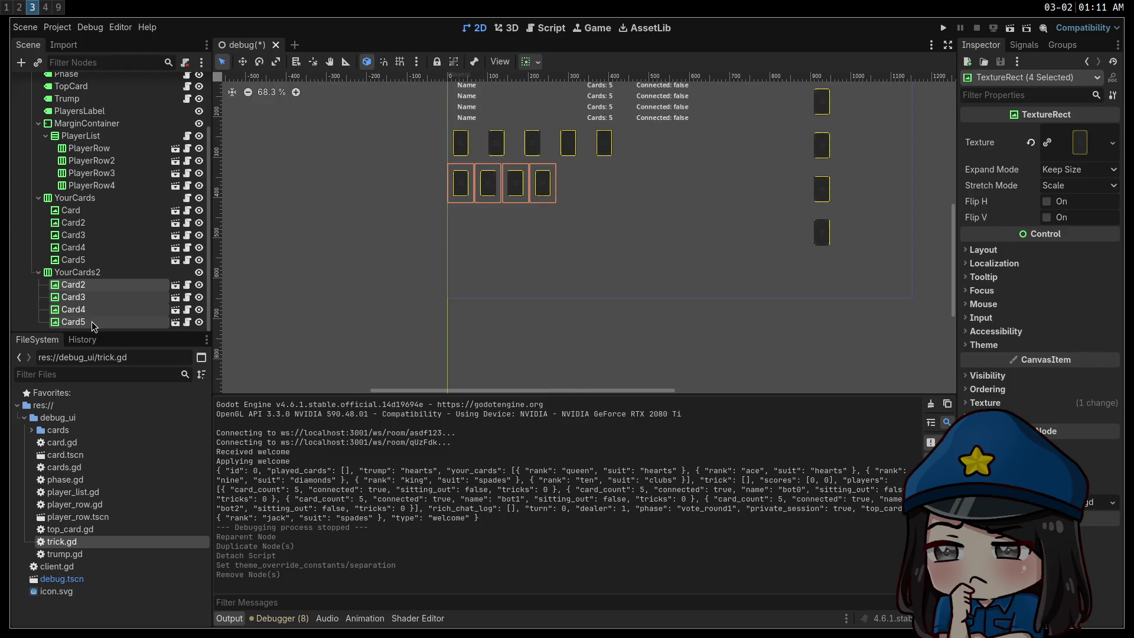
pyautogui.press('Delete')
pyautogui.press('Return')
pyautogui.doubleClick(88, 322)
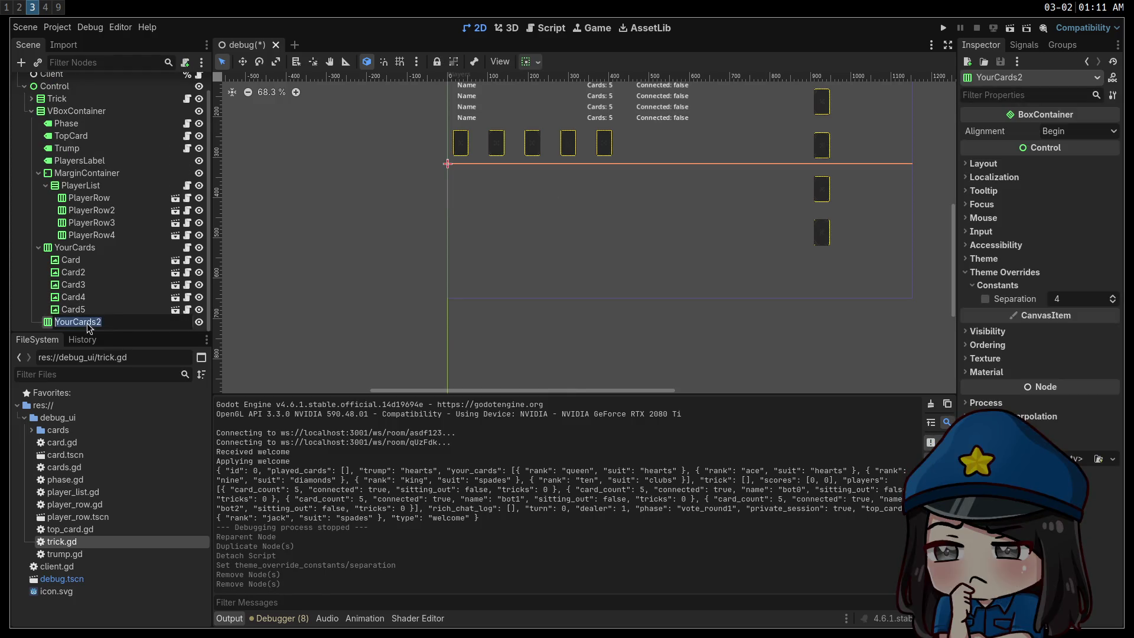
pyautogui.write('Buttons')
pyautogui.press('Return')
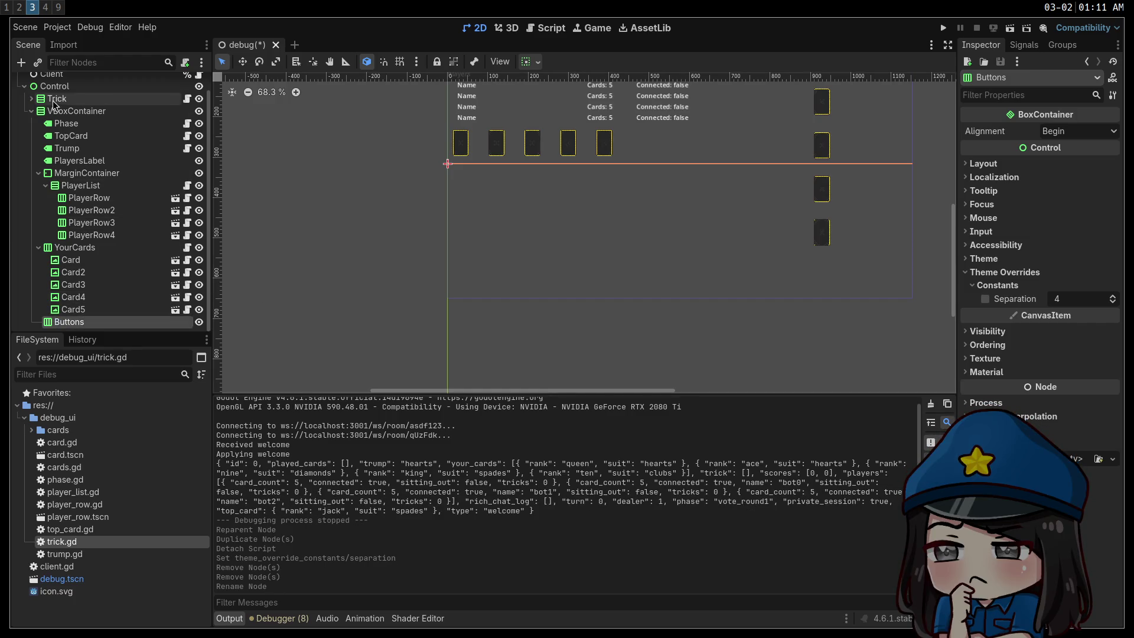
# Add a MarginContainer and move the Buttons container inside it.
pyautogui.click(20, 62)
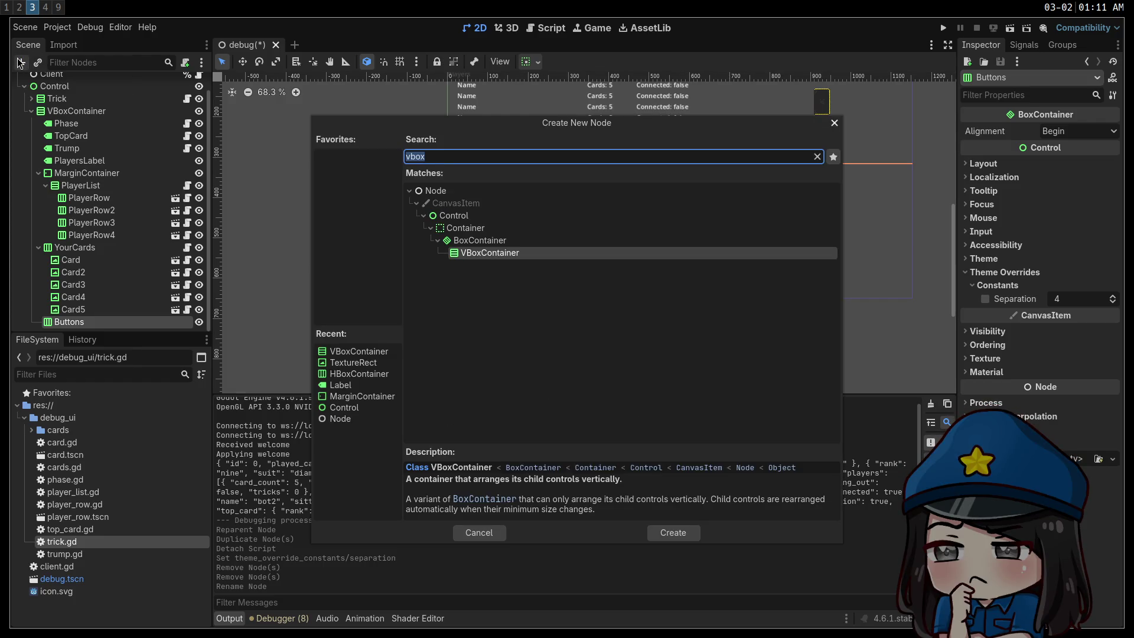
pyautogui.write('margin')
pyautogui.press('Return')
pyautogui.moveTo(65, 322); pyautogui.dragTo(59, 311)
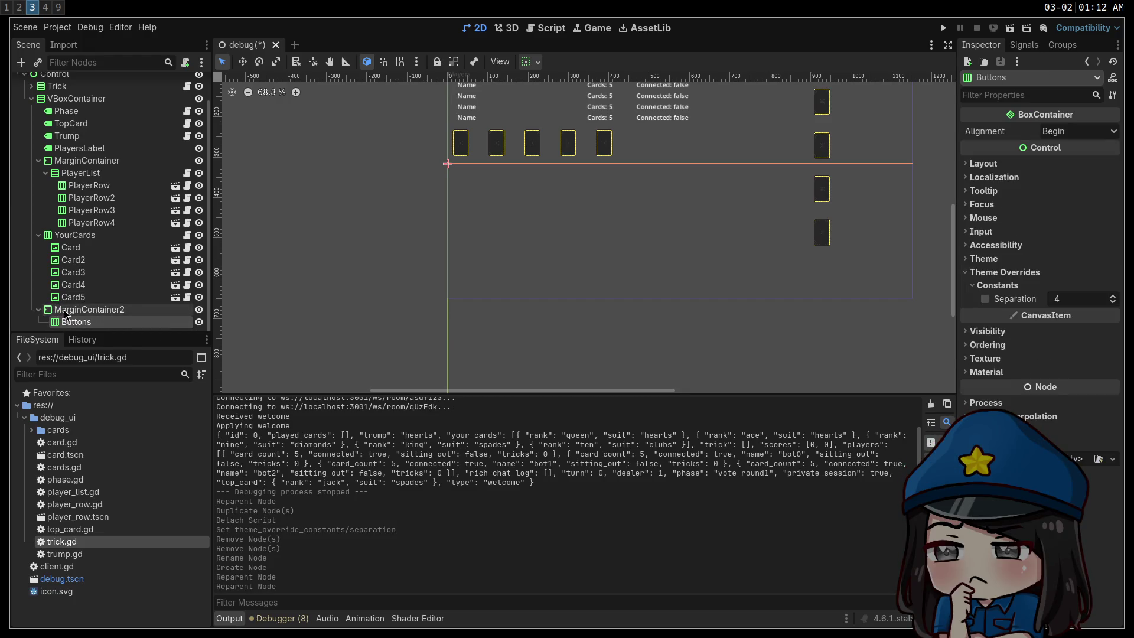
# Set MarginContainer2's top margin override to 123 and start adding a child under Buttons.
pyautogui.click(65, 312)
pyautogui.click(993, 240)
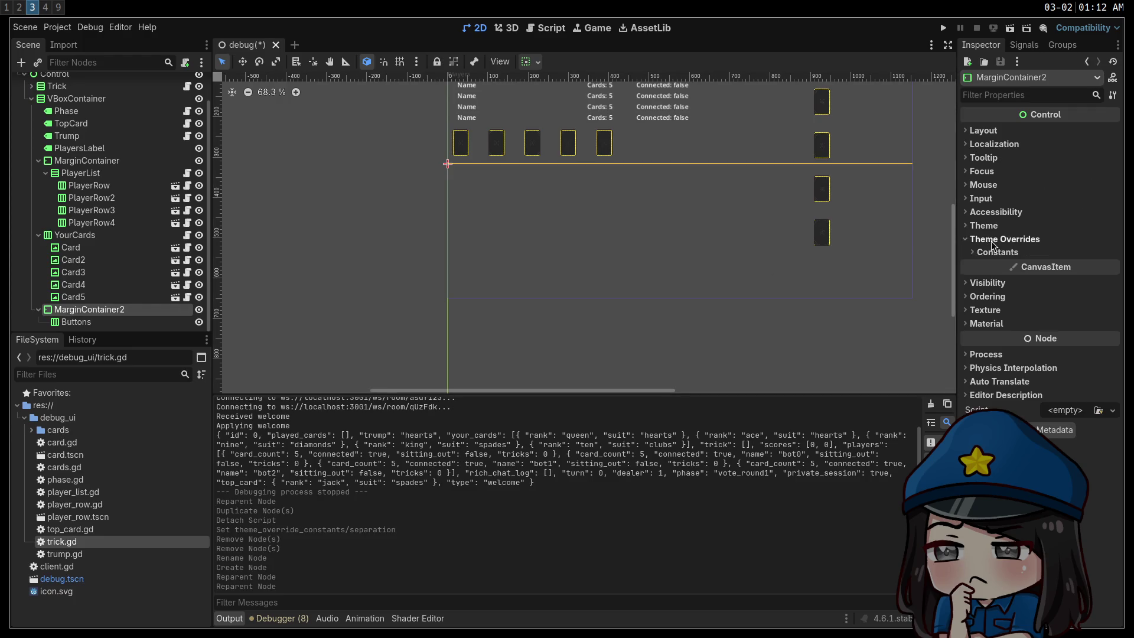
pyautogui.click(997, 253)
pyautogui.click(985, 282)
pyautogui.moveTo(1060, 282); pyautogui.dragTo(1108, 282)
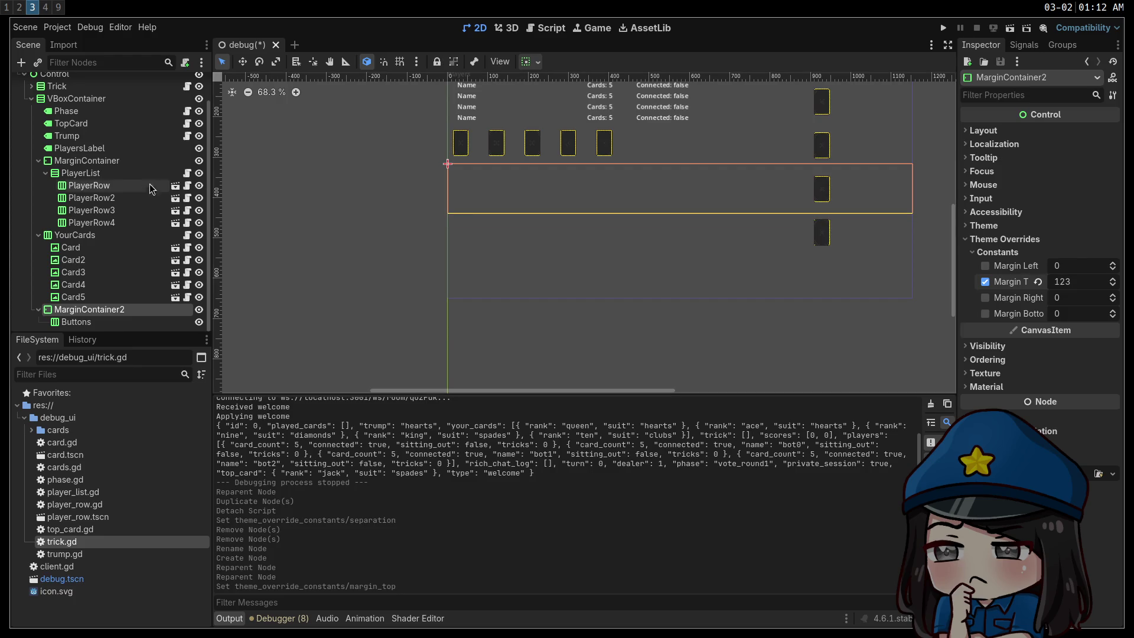
pyautogui.click(76, 322)
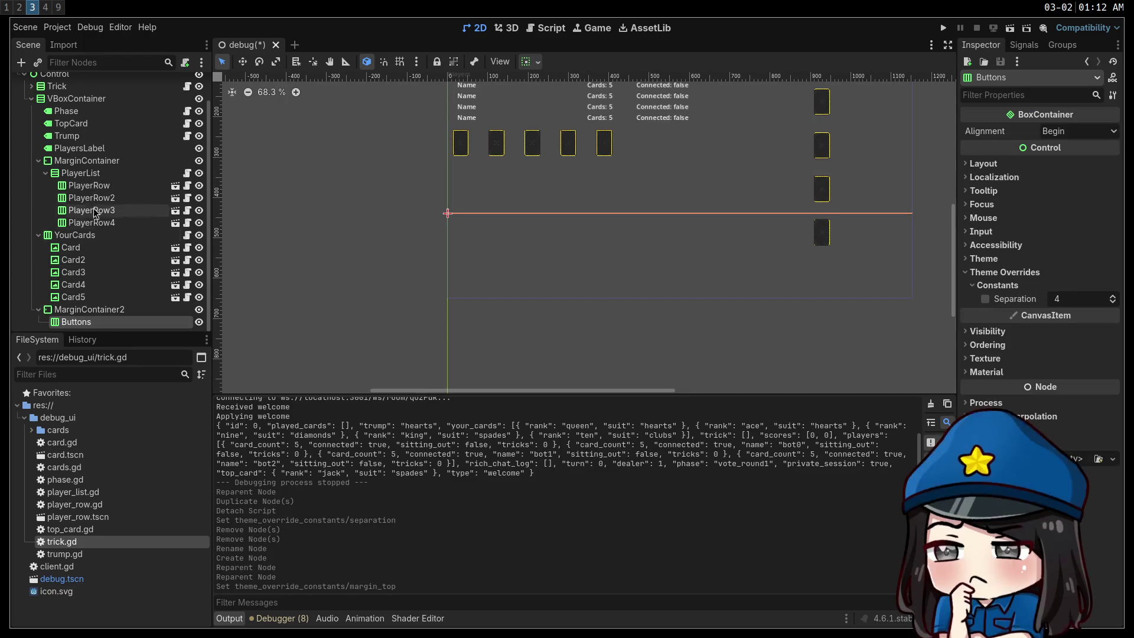
pyautogui.click(21, 62)
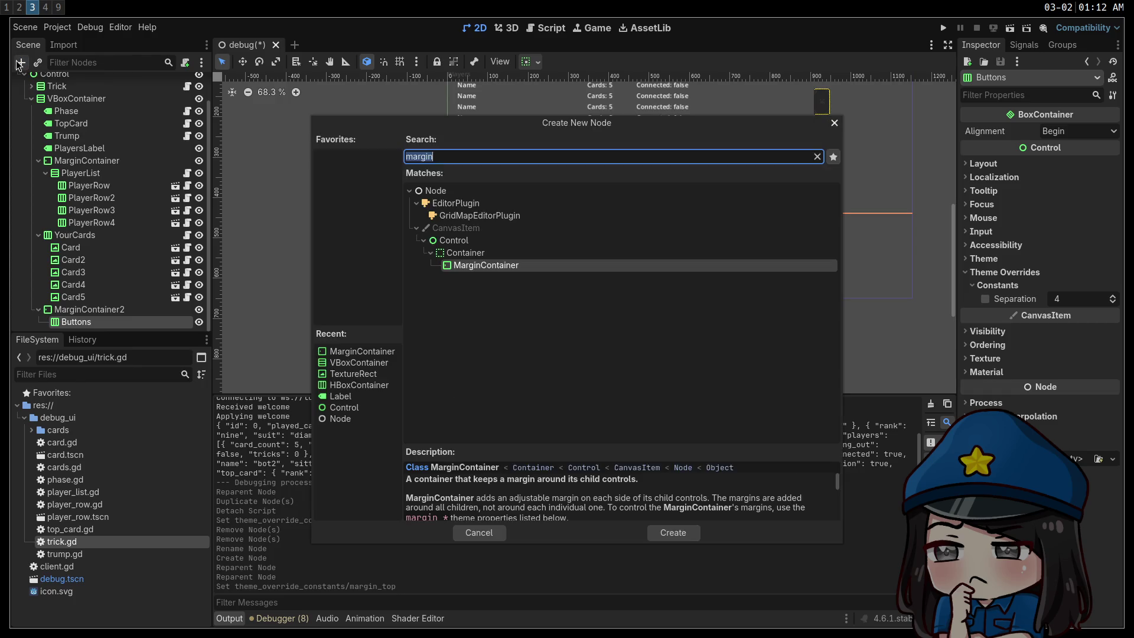
# Add a Button node under Buttons and set its text to PASS.
pyautogui.write('button')
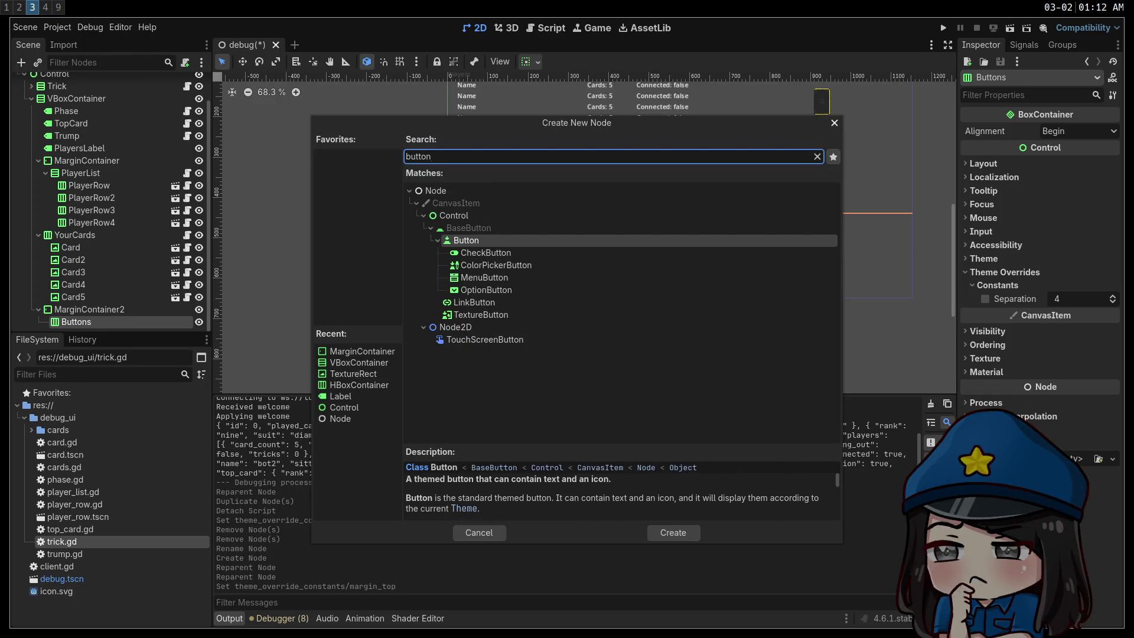
pyautogui.press('Return')
pyautogui.click(989, 179)
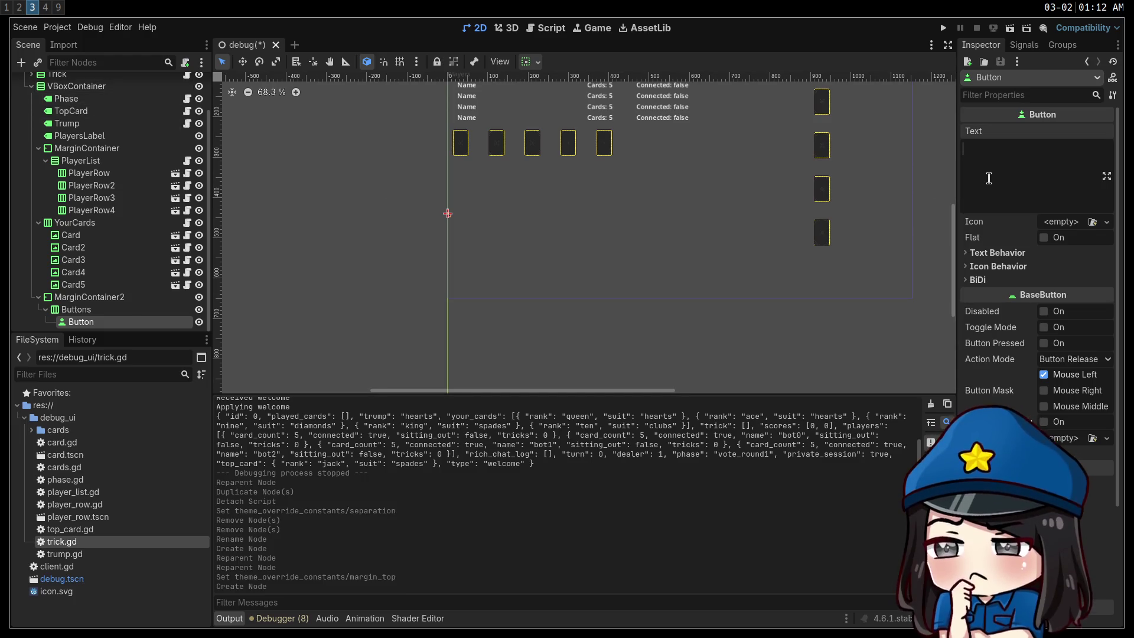
pyautogui.write('PASS')
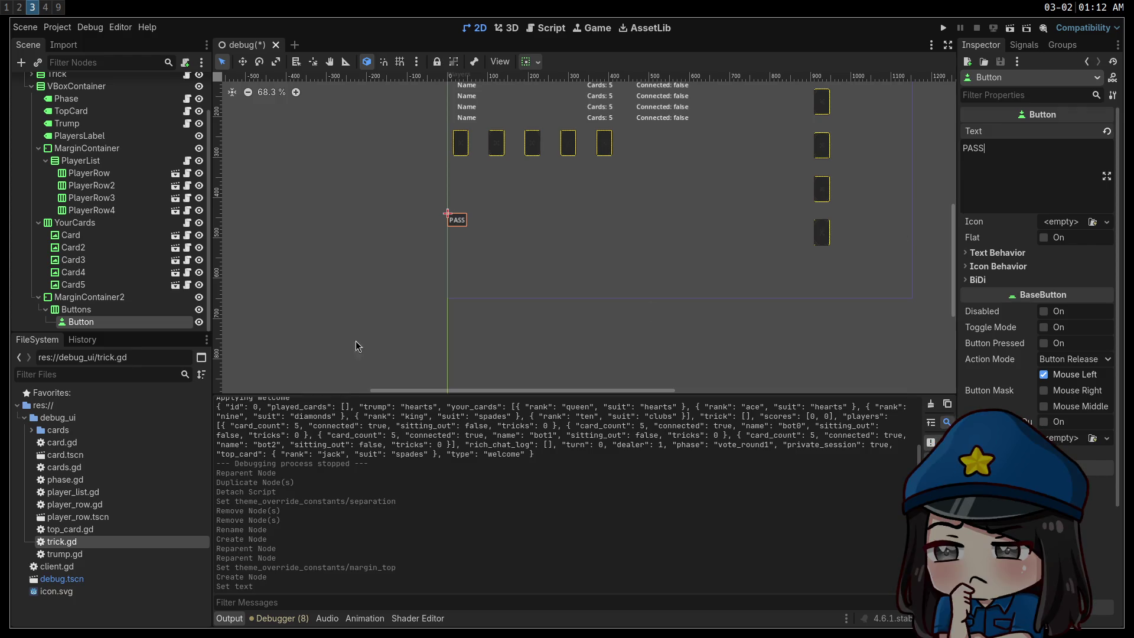
pyautogui.click(278, 95)
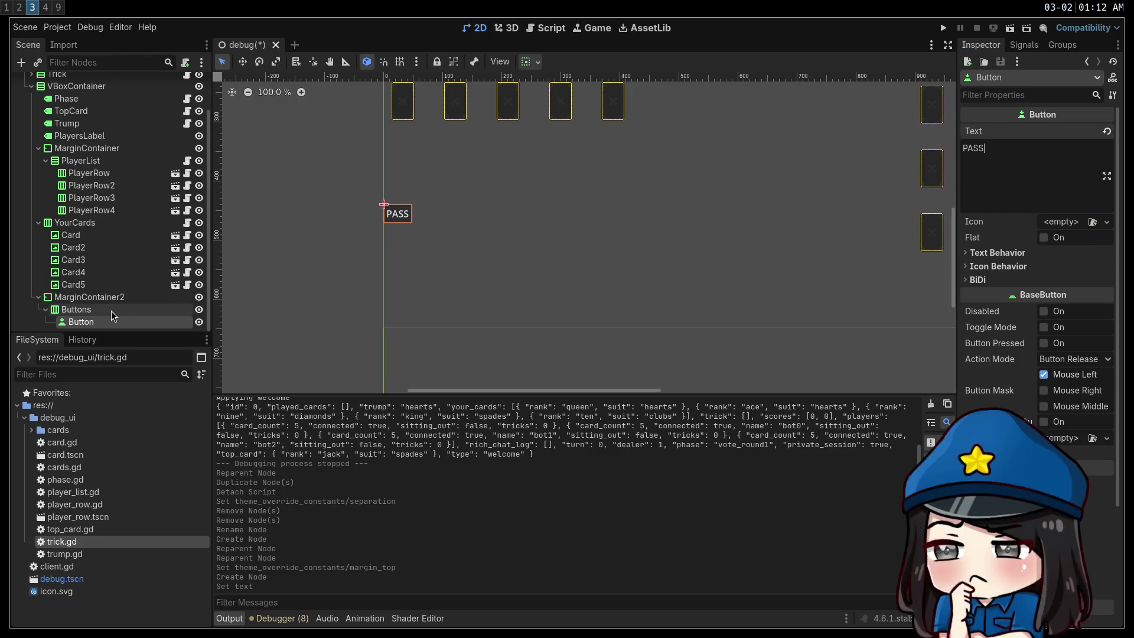
pyautogui.click(73, 272)
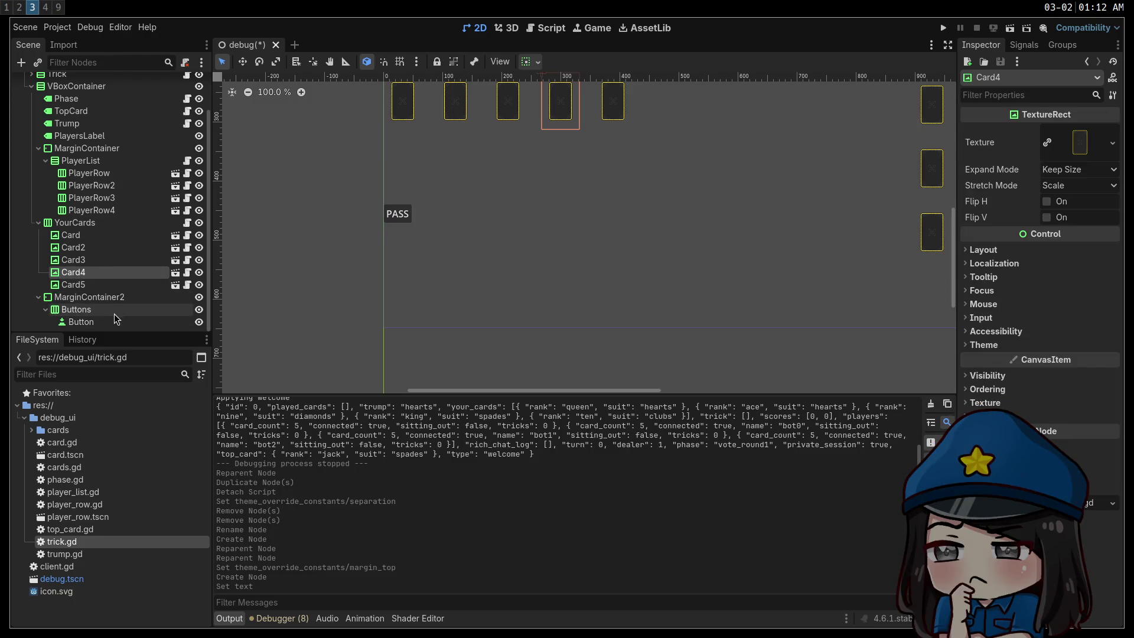
pyautogui.click(115, 319)
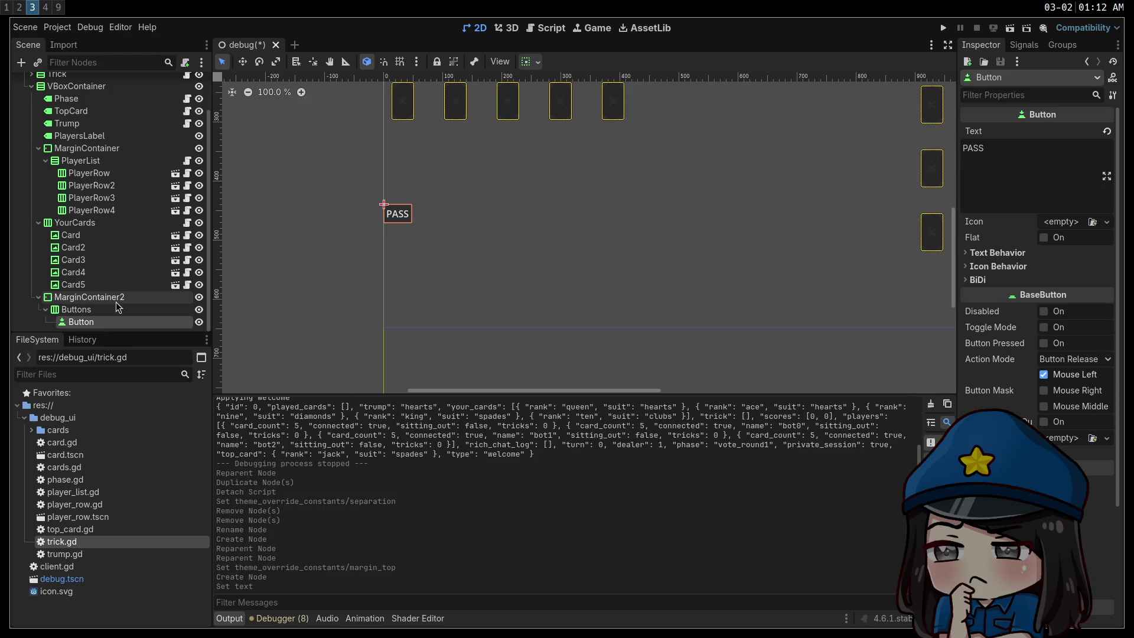
# Duplicate the button, naming the original Pass and the copy Order with label ORDER.
pyautogui.hotkey('ctrl', 'd')
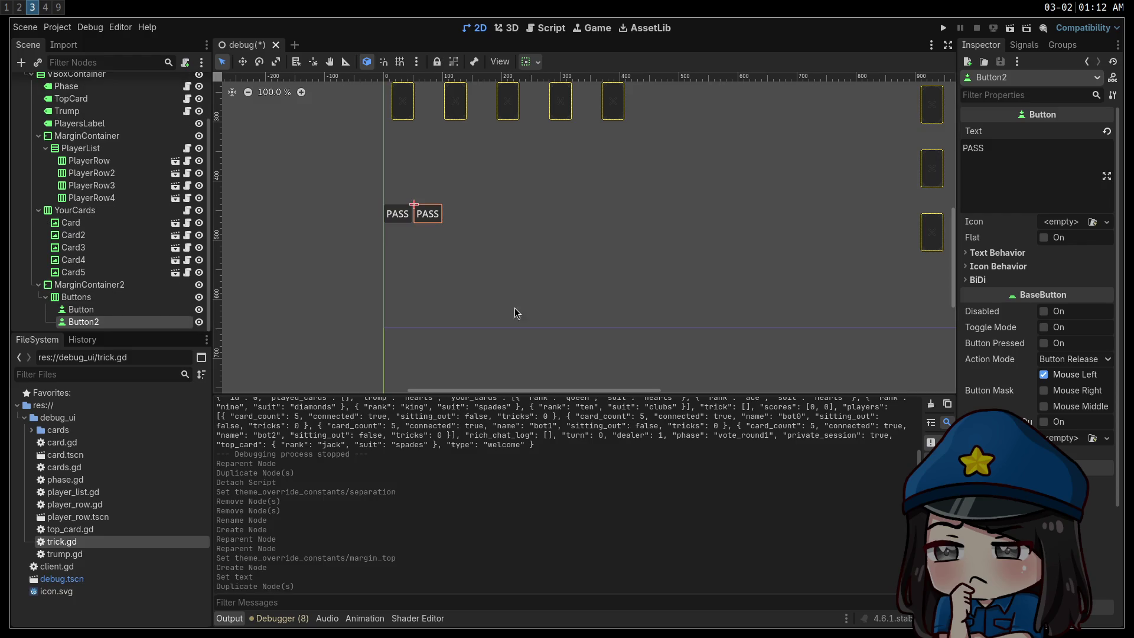
pyautogui.doubleClick(83, 309)
pyautogui.write('Pass')
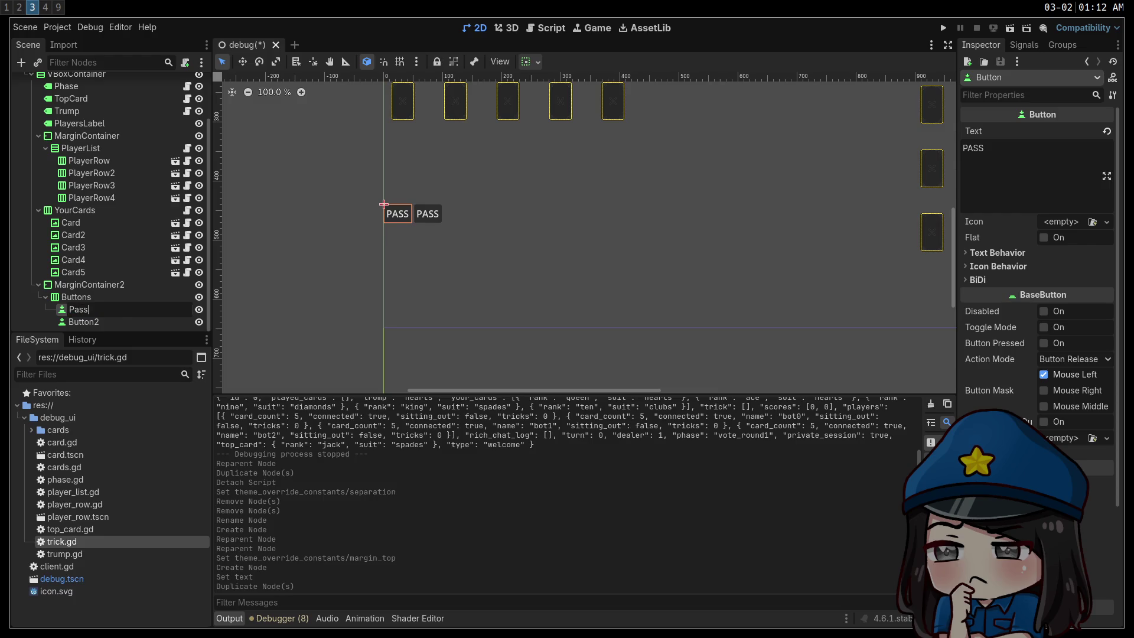
pyautogui.press('Return')
pyautogui.click(83, 322)
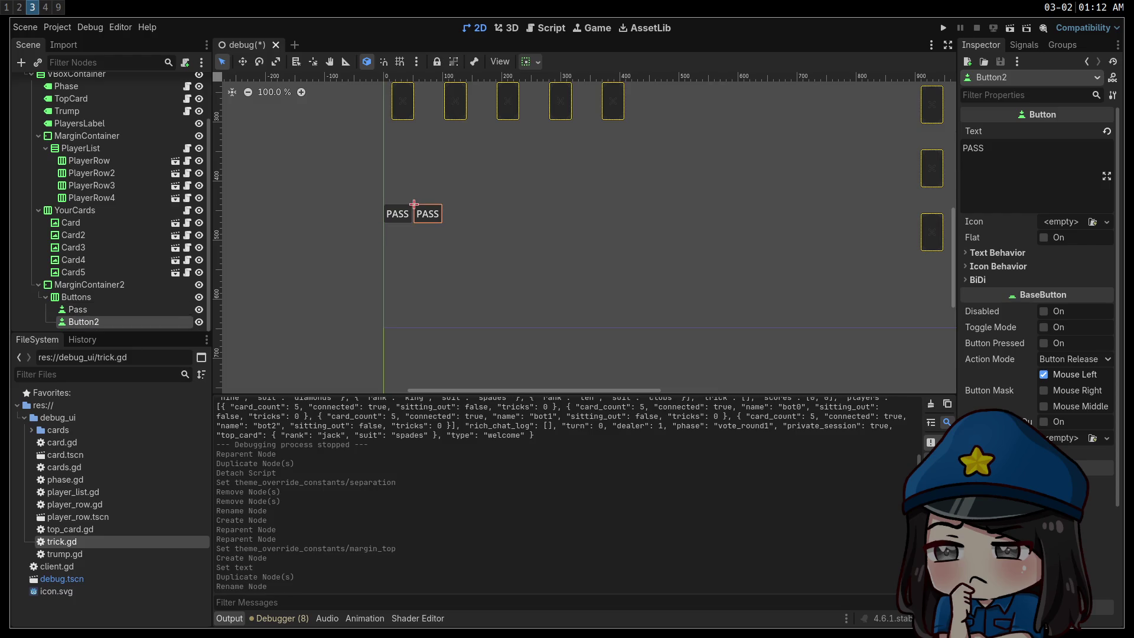
pyautogui.press('F2')
pyautogui.write('Order')
pyautogui.press('Return')
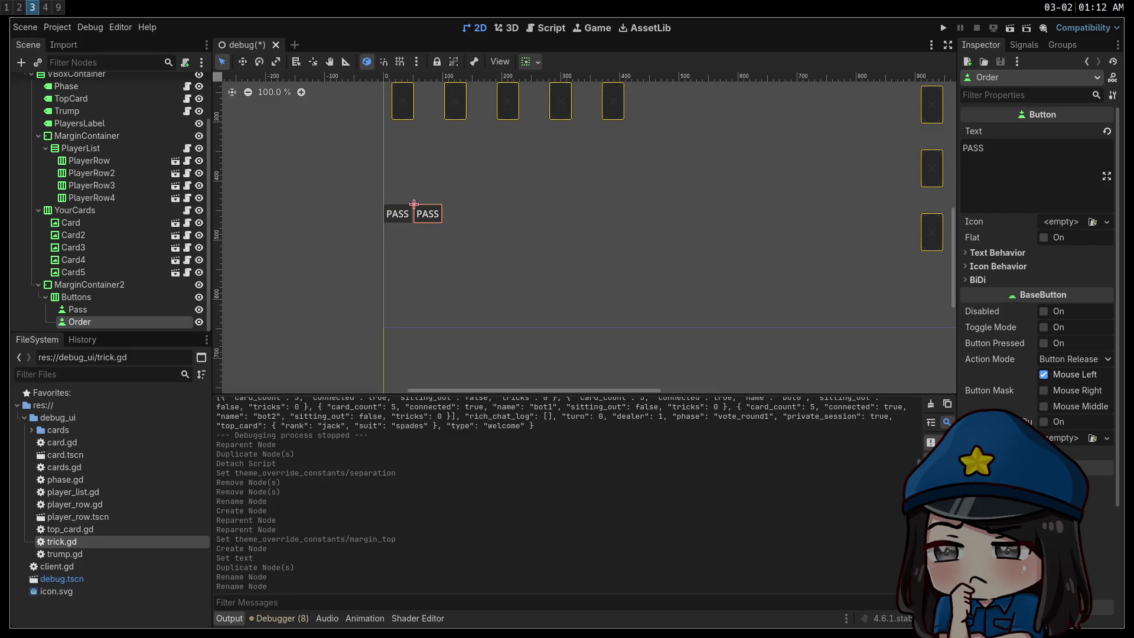
pyautogui.doubleClick(1015, 144)
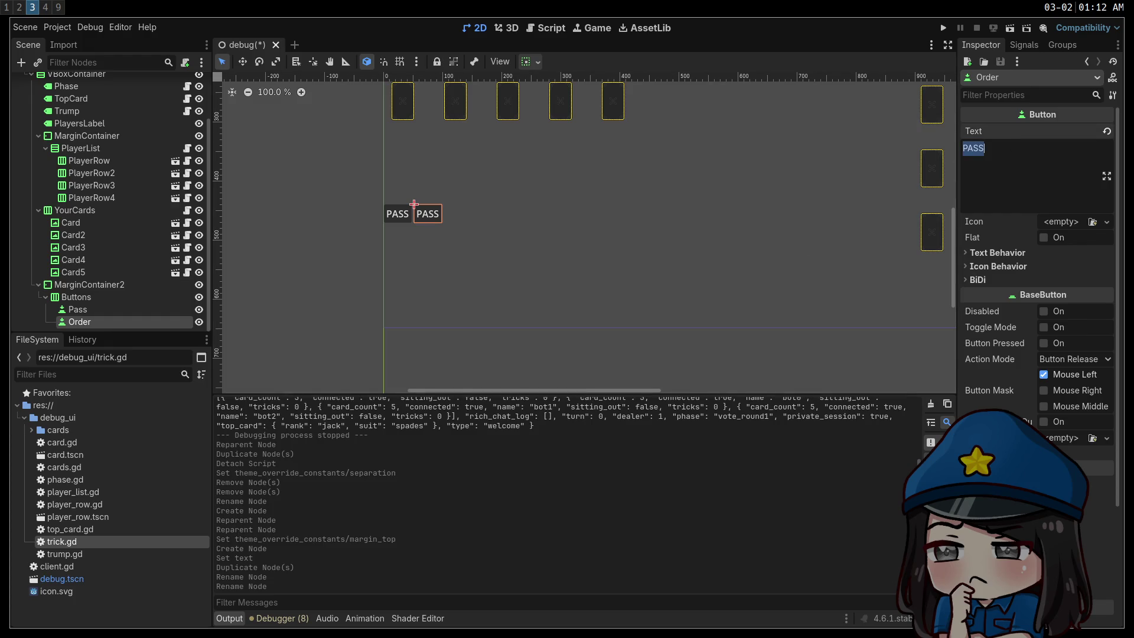
pyautogui.write('ORDER')
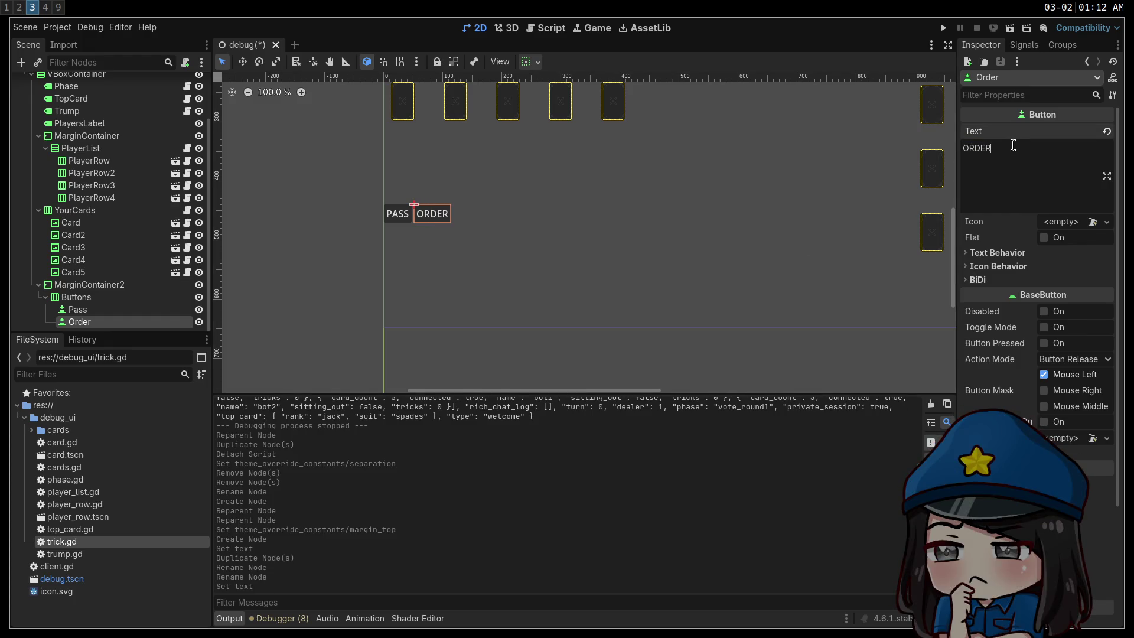
pyautogui.click(137, 311)
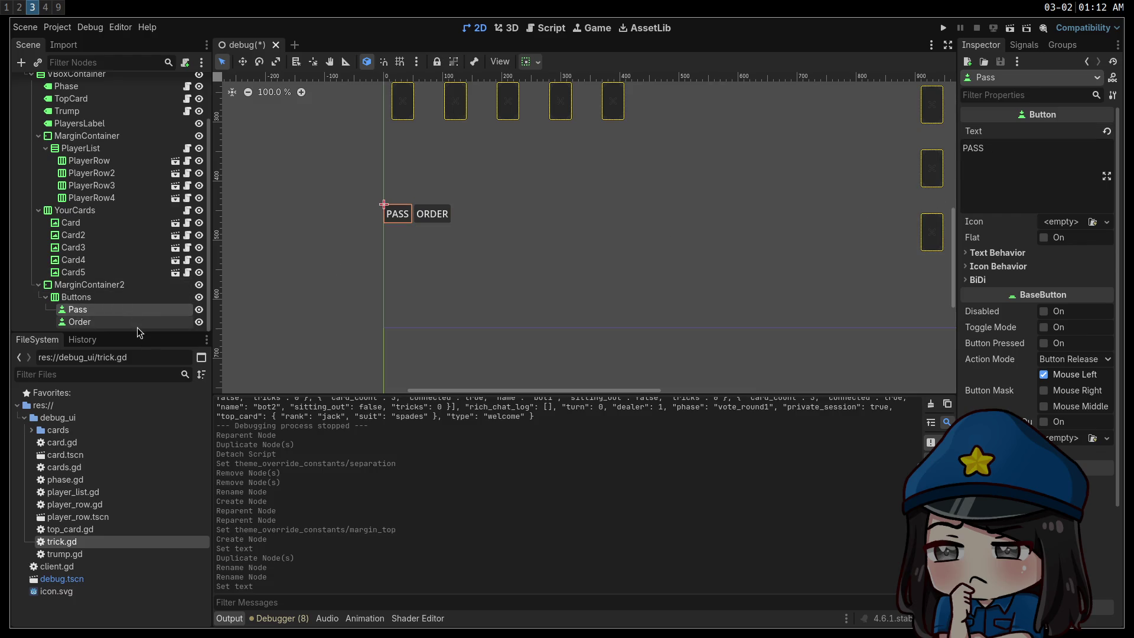
pyautogui.click(137, 325)
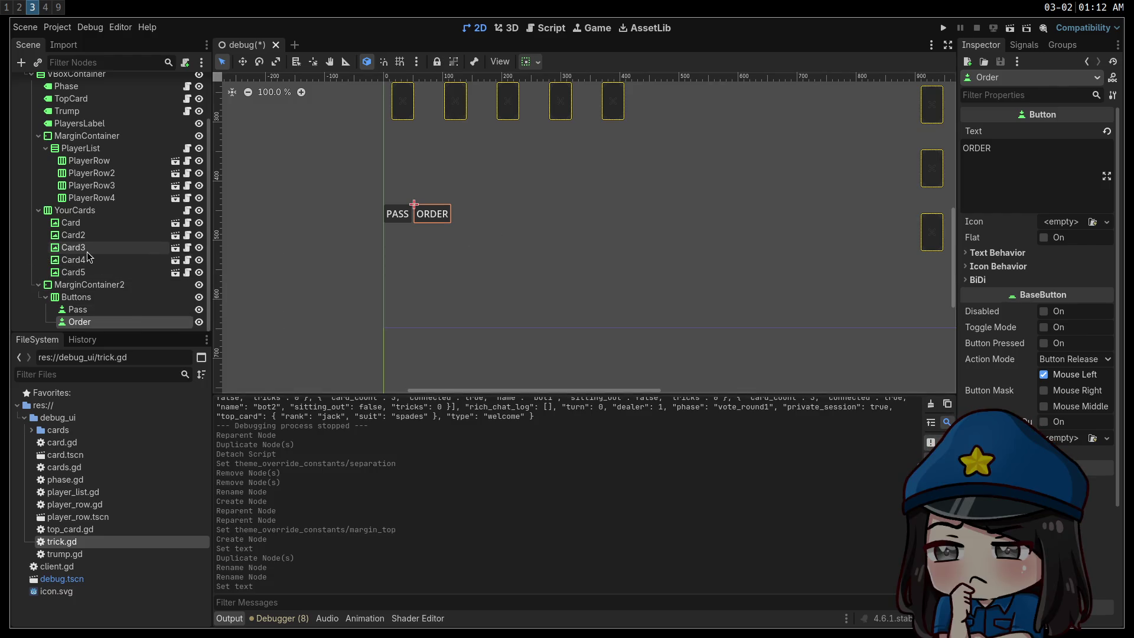
# Duplicate Order into a PickHearts button labelled PICK HEARTS.
pyautogui.hotkey('ctrl', 'd')
pyautogui.click(1008, 174)
pyautogui.hotkey('ctrl', 'a')
pyautogui.write('PICK HEARTS')
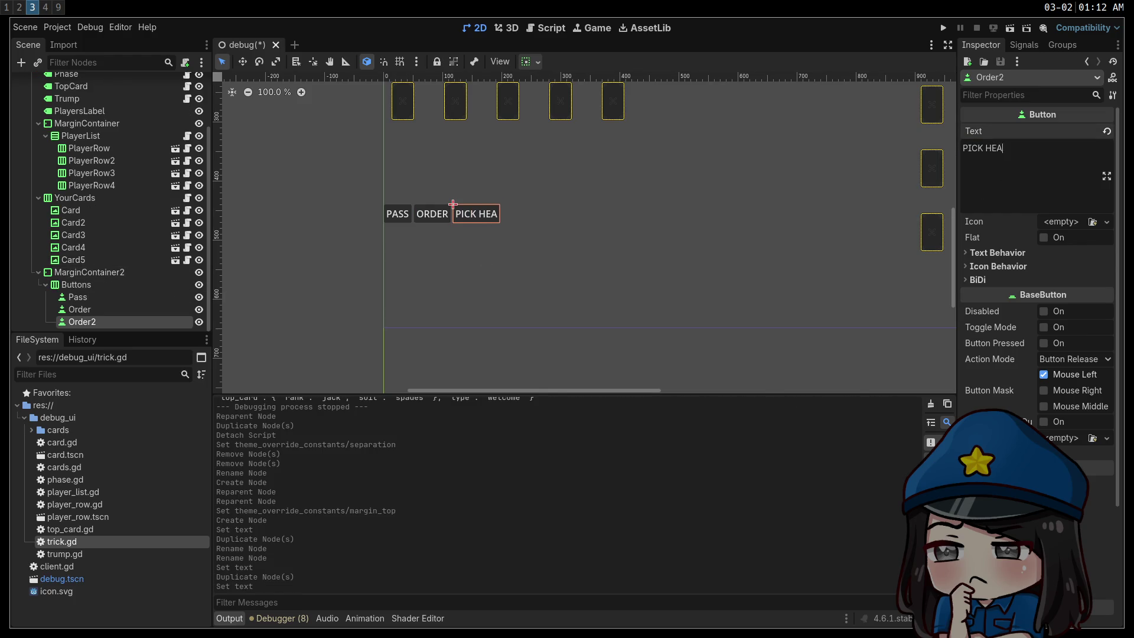
pyautogui.click(77, 296)
pyautogui.click(82, 321)
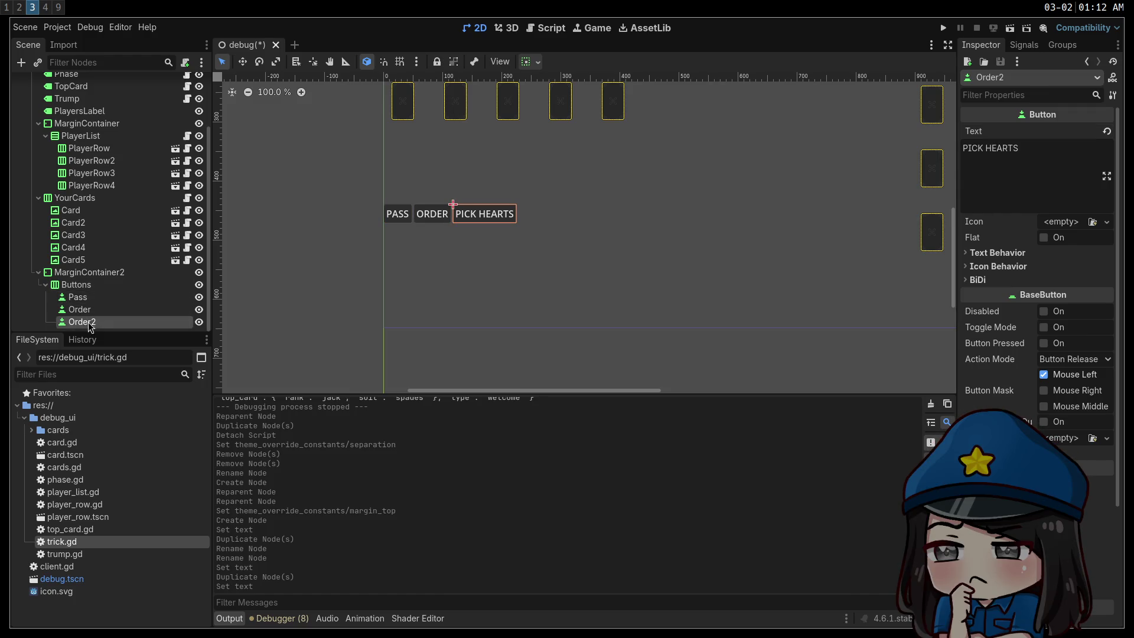
pyautogui.doubleClick(105, 321)
pyautogui.write('PickHear')
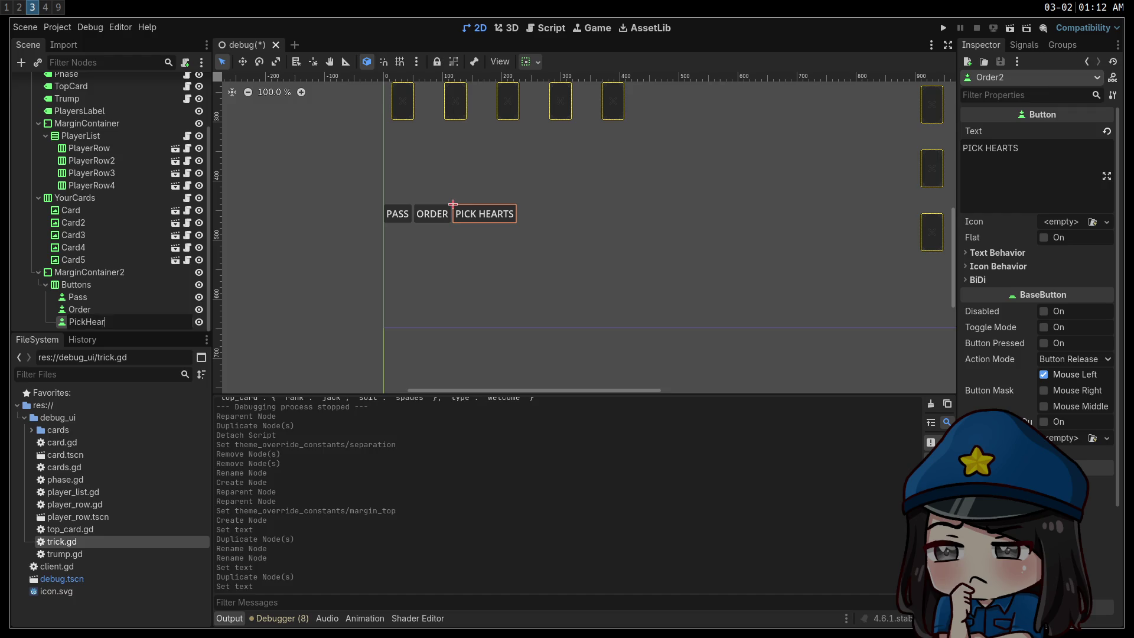
pyautogui.write('ts')
pyautogui.press('Return')
# Make three copies of PickHearts and turn the first into PickClubs labelled PICK CLUBS.
pyautogui.hotkey('ctrl', 'd')
pyautogui.hotkey('ctrl', 'd')
pyautogui.hotkey('ctrl', 'd')
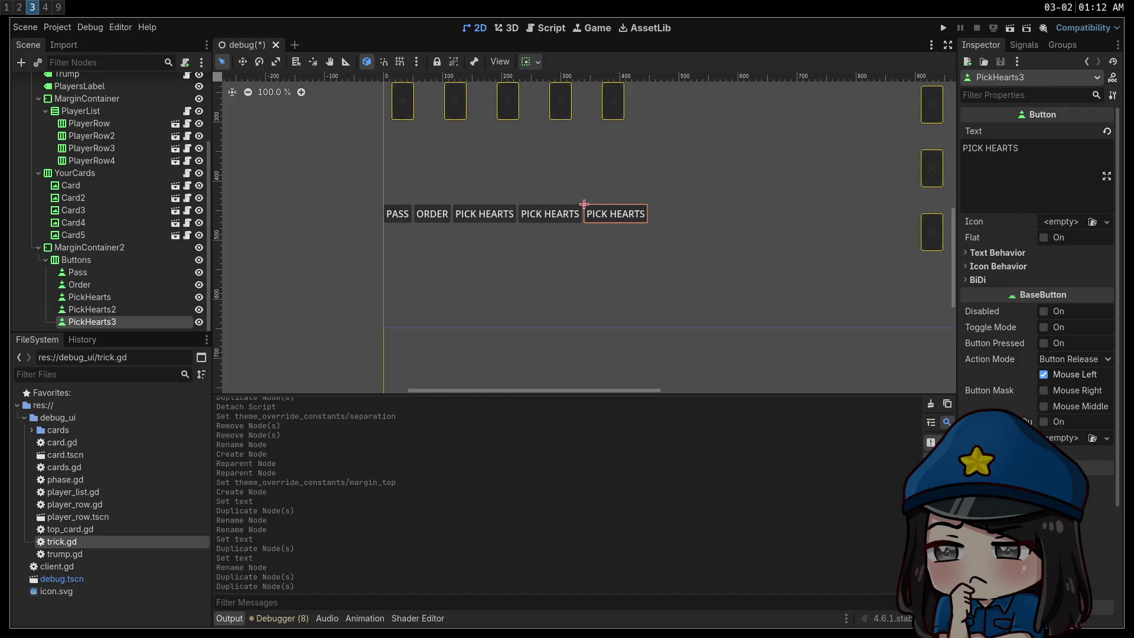
pyautogui.click(94, 301)
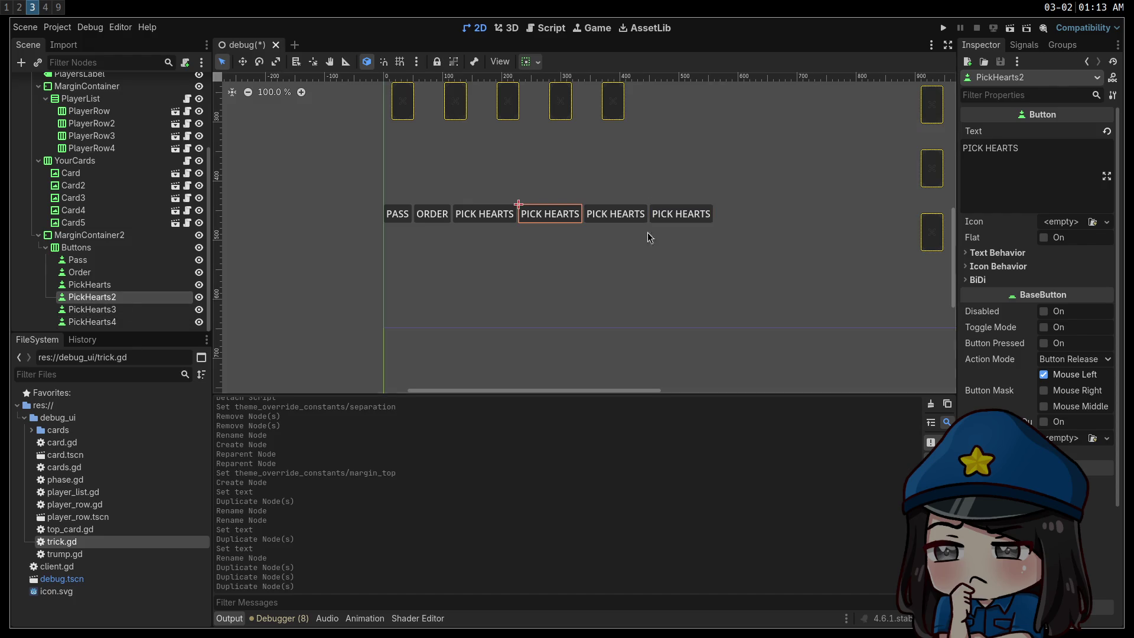
pyautogui.doubleClick(1006, 148)
pyautogui.write('CLUBS')
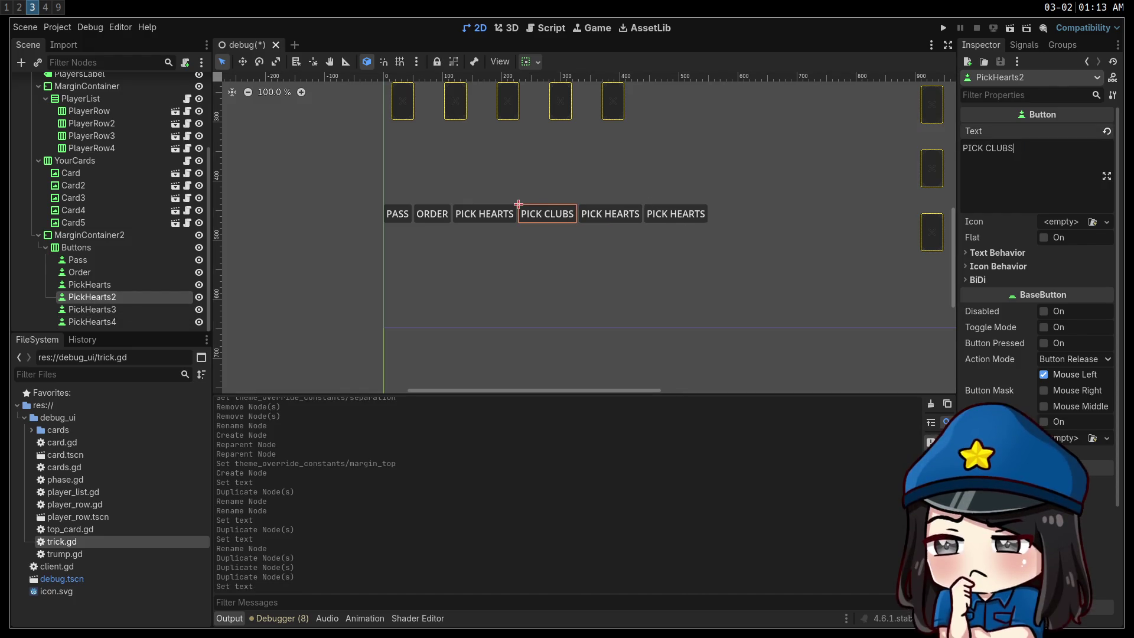
pyautogui.doubleClick(89, 299)
pyautogui.write('PickClubs')
pyautogui.press('Return')
# Rename the remaining copies PickSpades and PickDiamonds, labelling the latter PICK DIAMONDS.
pyautogui.click(579, 205)
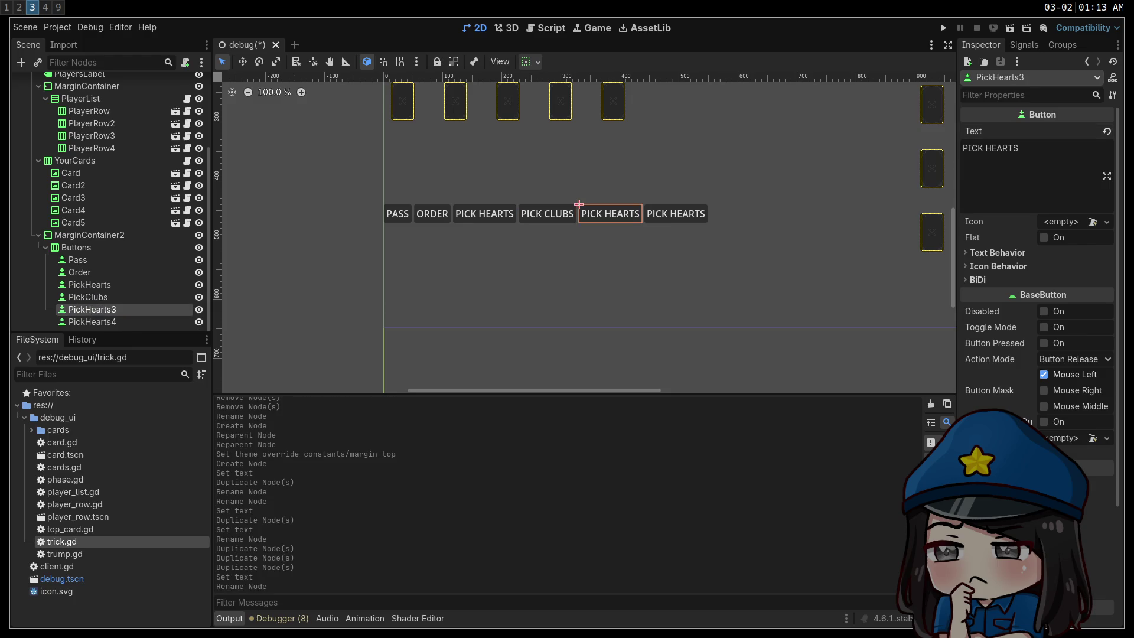
pyautogui.press('F2')
pyautogui.write('PickSpades')
pyautogui.press('Return')
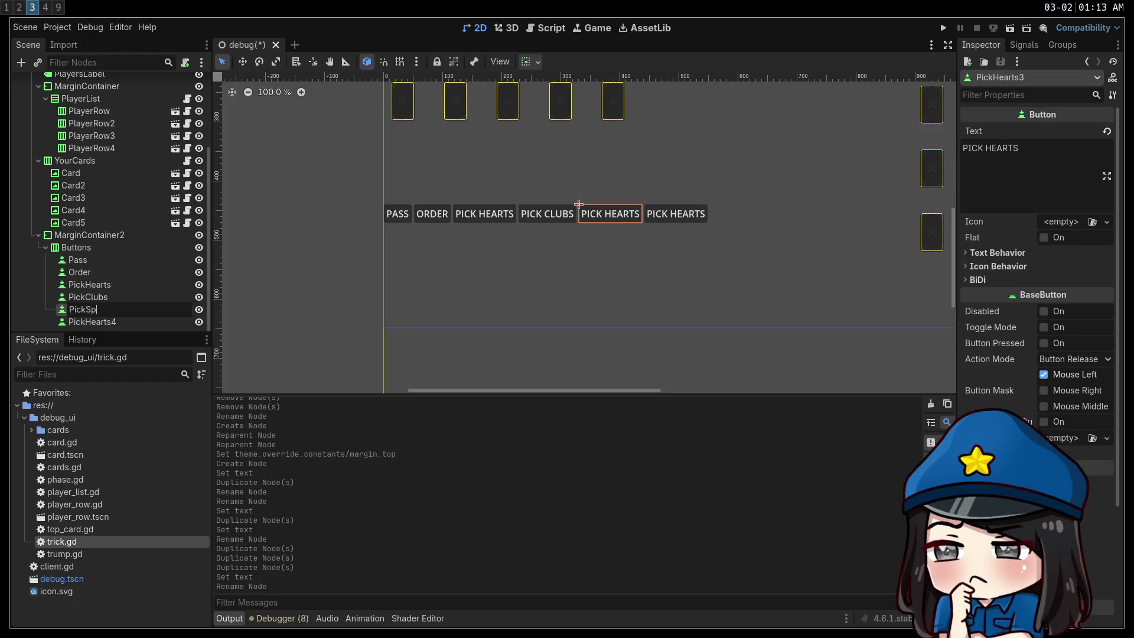
pyautogui.press('Left')
pyautogui.press('Down')
pyautogui.press('Down')
pyautogui.press('Down')
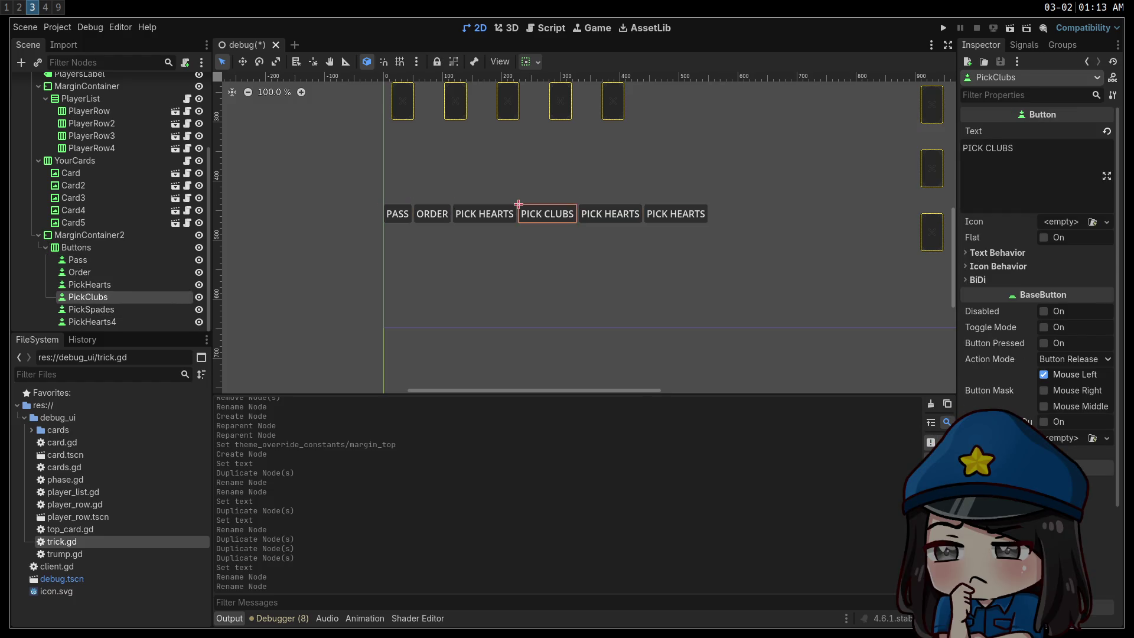
pyautogui.press('F2')
pyautogui.write('Pick')
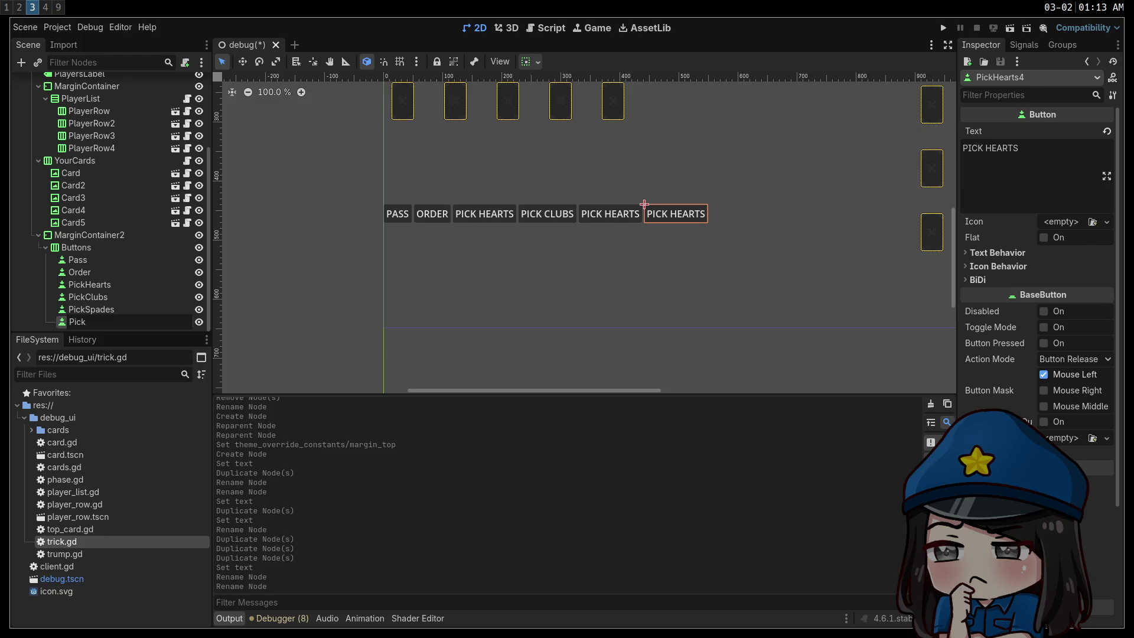
pyautogui.write('Diamonds')
pyautogui.press('Return')
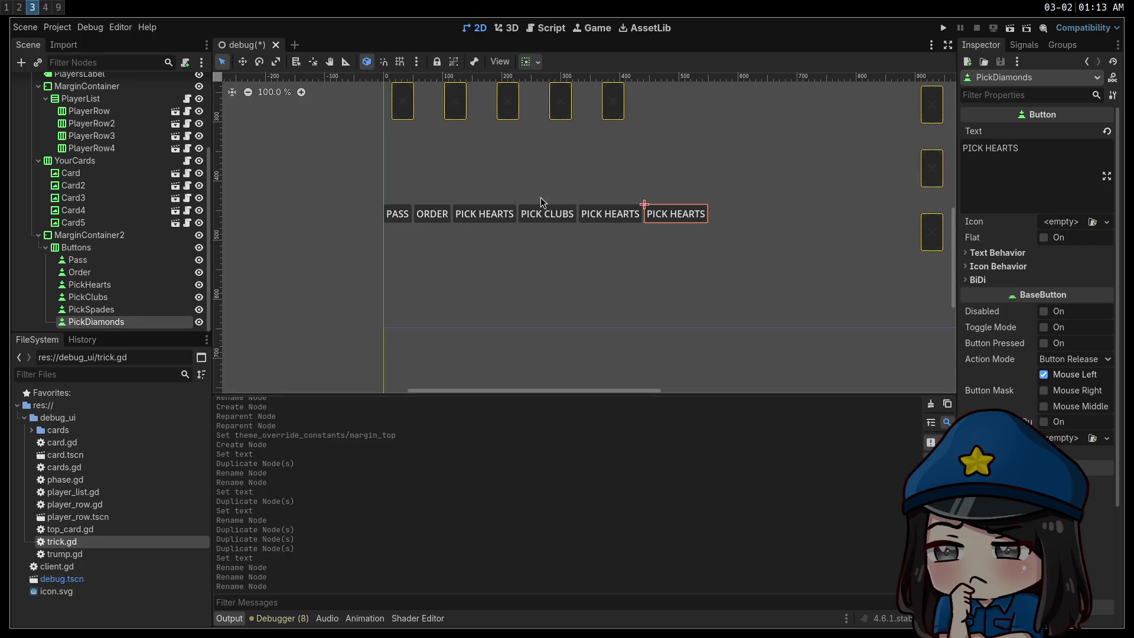
pyautogui.doubleClick(1002, 148)
pyautogui.write('DIAMONDS')
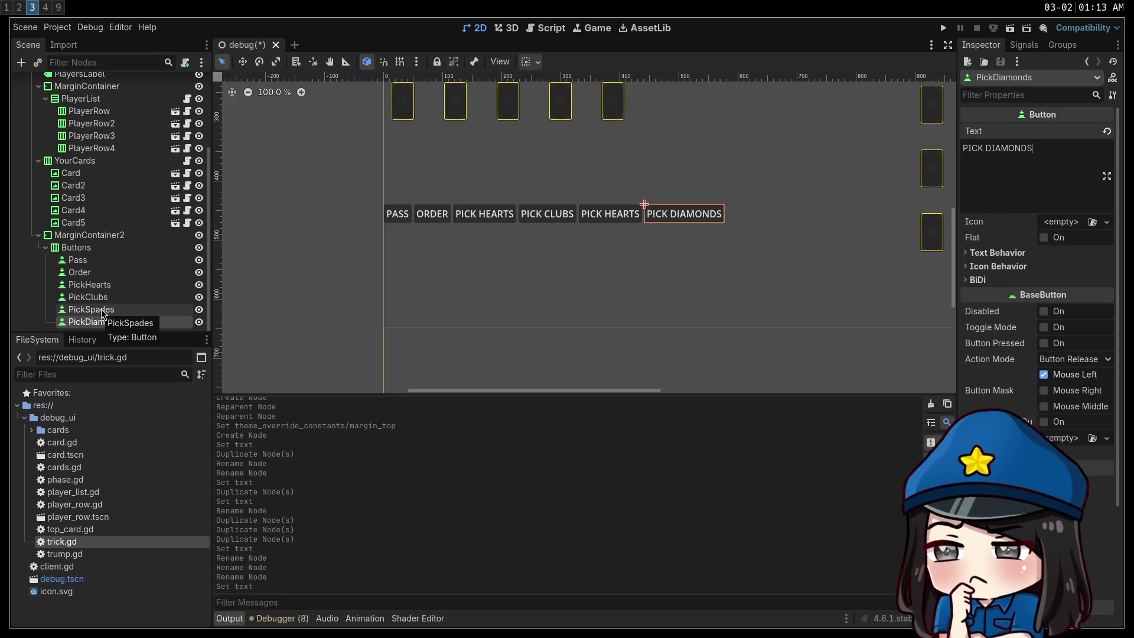
pyautogui.click(101, 246)
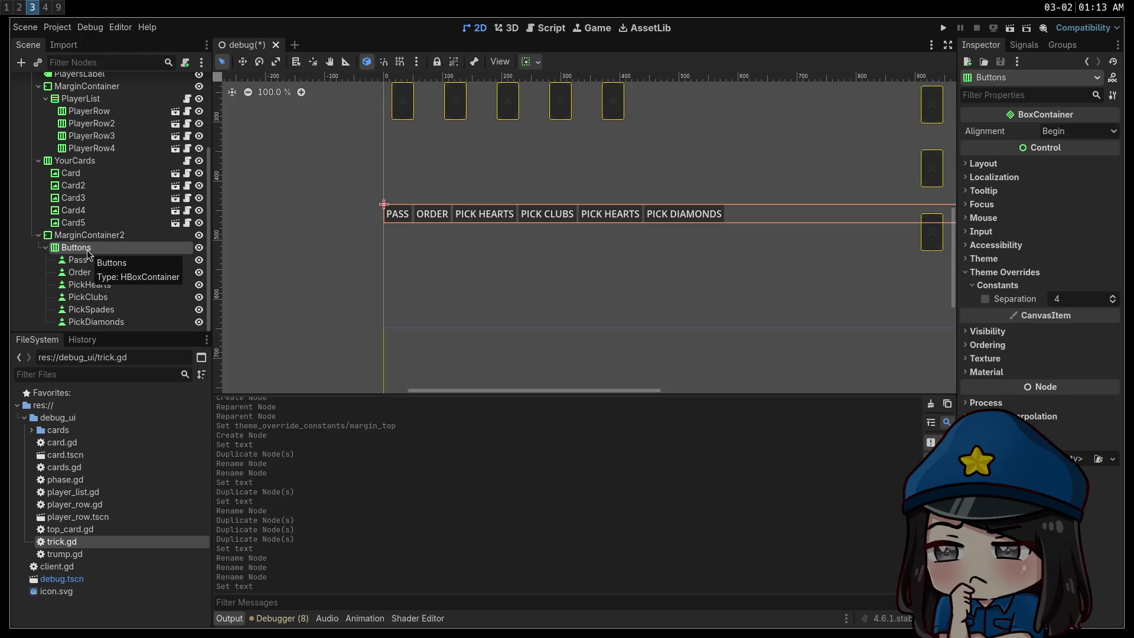
# Rename the Buttons row to VoteRound1 and duplicate it to create VoteRound2.
pyautogui.click(88, 251)
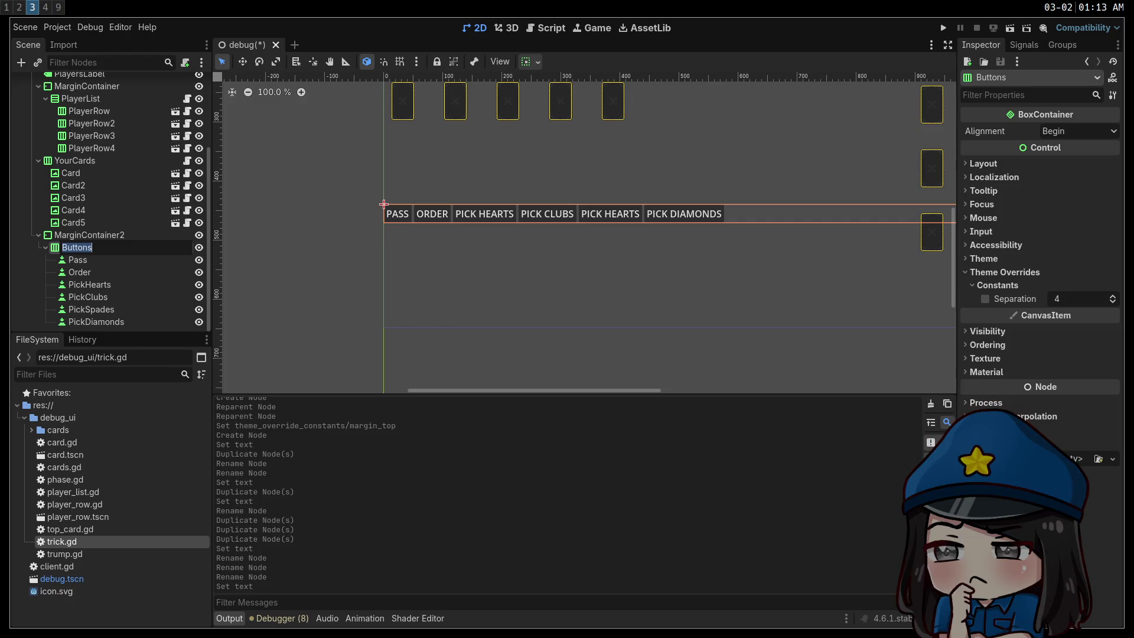
pyautogui.write('Round1')
pyautogui.press('Return')
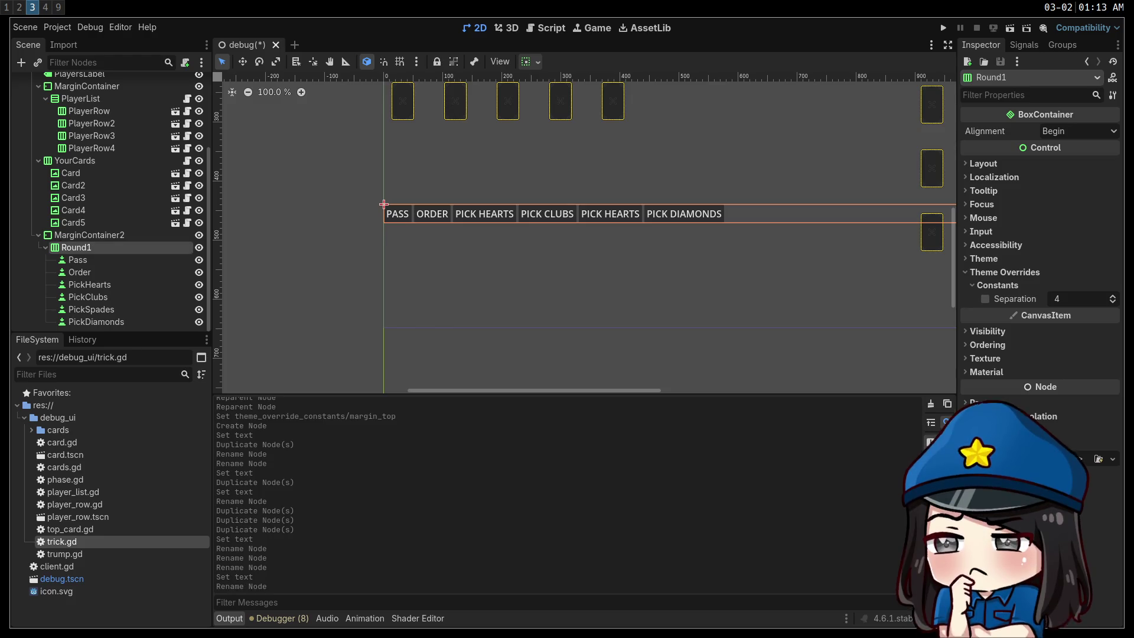
pyautogui.click(86, 261)
pyautogui.click(85, 248)
pyautogui.click(87, 254)
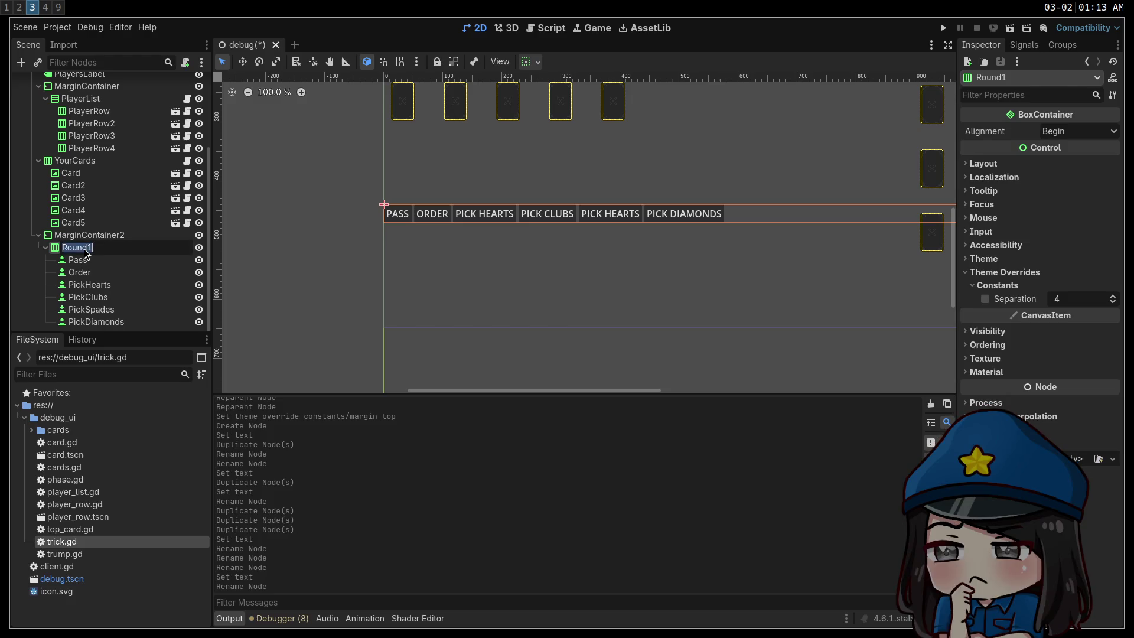
pyautogui.write('VOTE_ROUND1')
pyautogui.hotkey('ctrl', 'a')
pyautogui.write('VoteRound1')
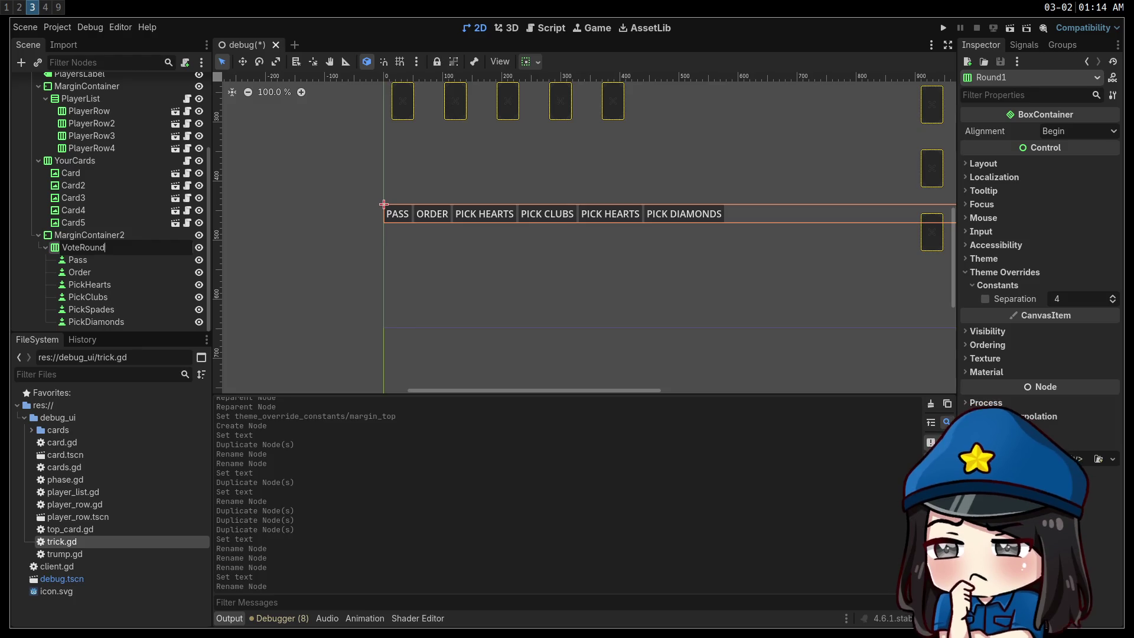
pyautogui.press('Return')
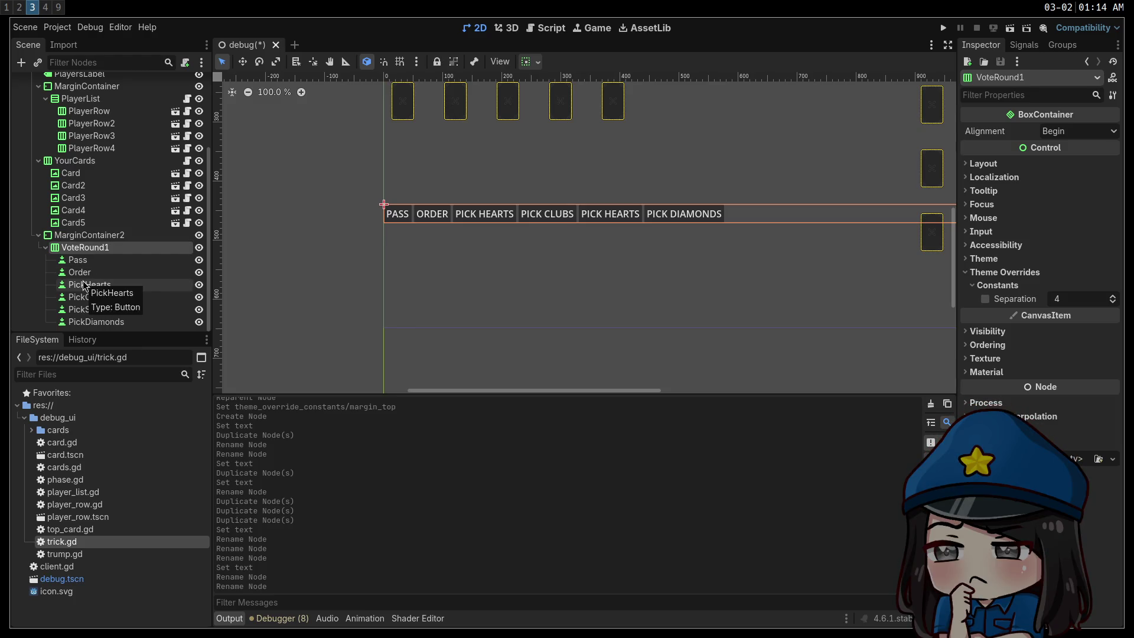
pyautogui.hotkey('ctrl', 'd')
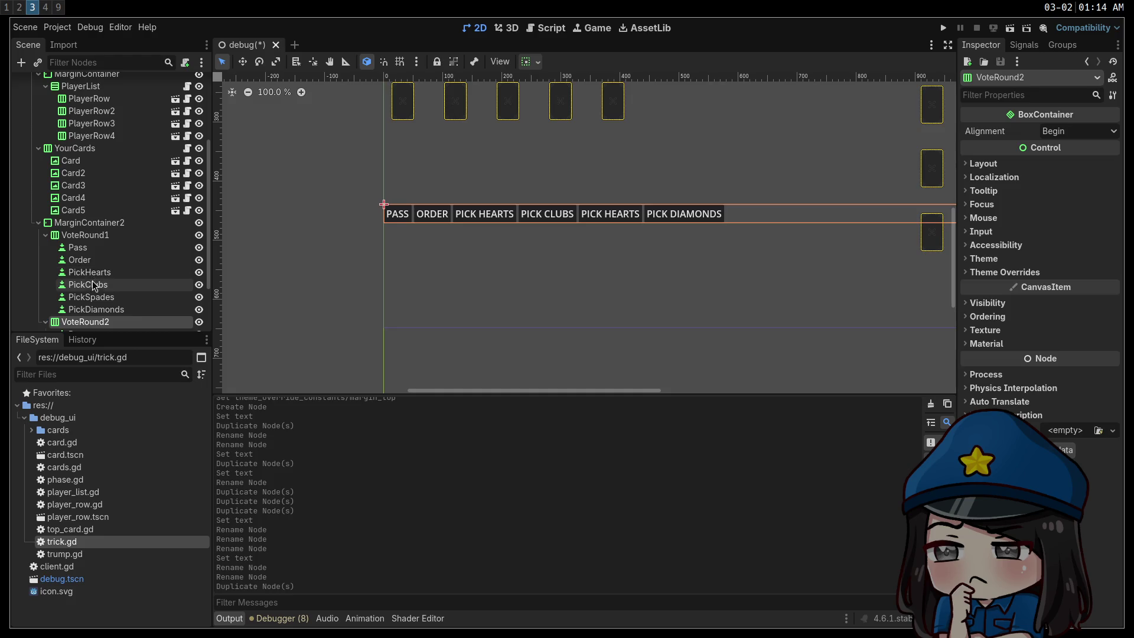
# Delete PickHearts through PickDiamonds from VoteRound1.
pyautogui.scroll(-2, 91, 275)
pyautogui.click(90, 210)
pyautogui.keyDown('shift'); pyautogui.click(94, 245); pyautogui.keyUp('shift')
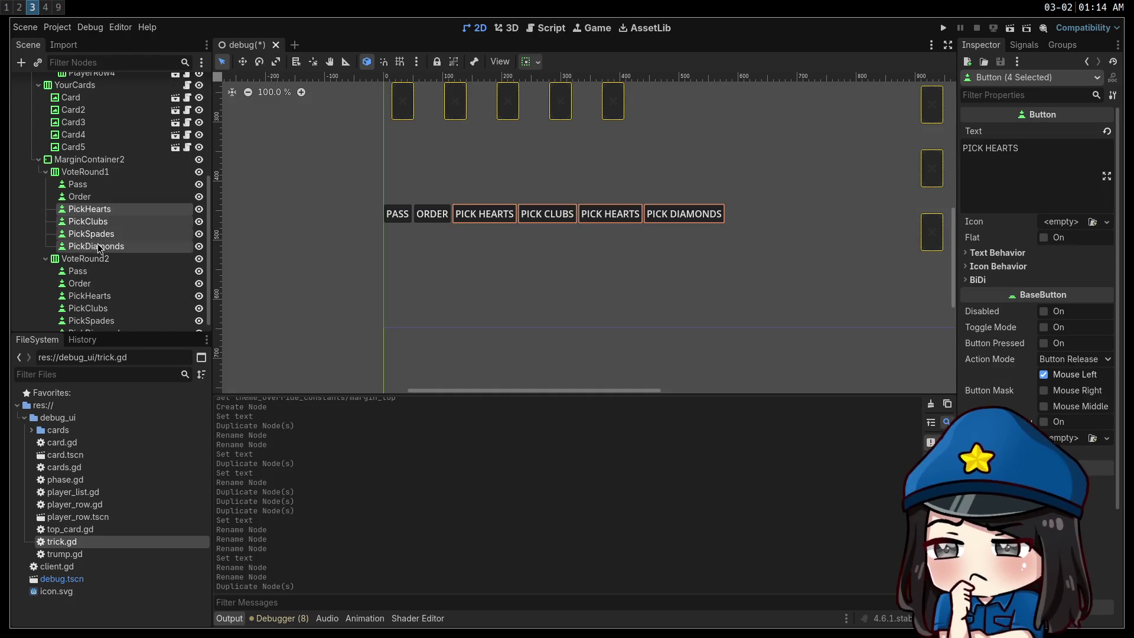
pyautogui.press('Delete')
pyautogui.press('Return')
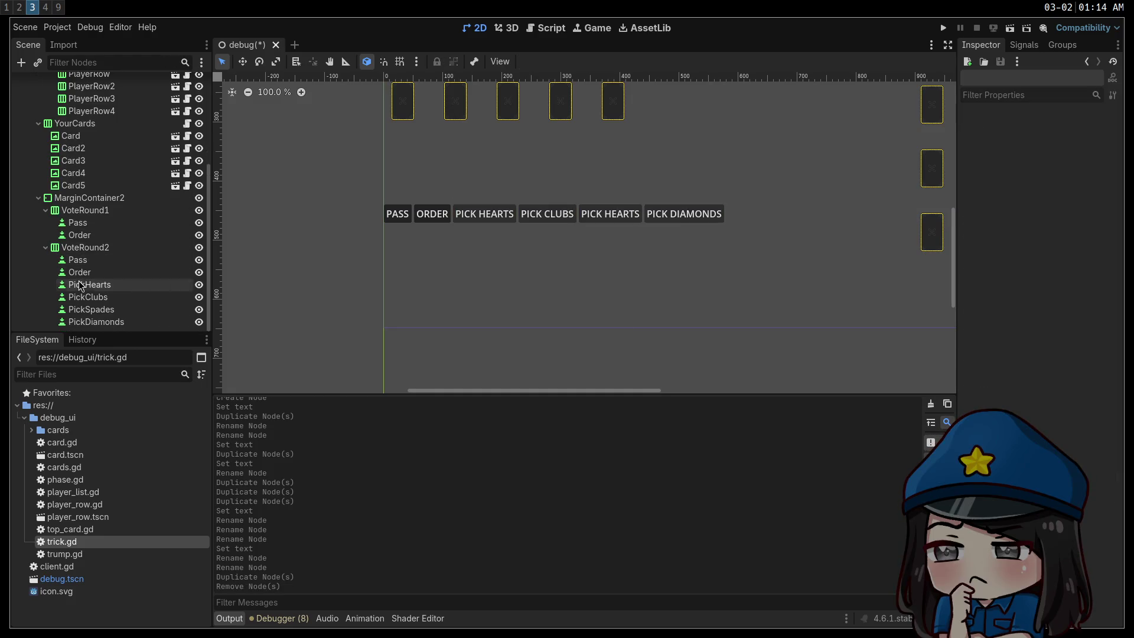
# Delete the Order button from VoteRound2.
pyautogui.click(117, 273)
pyautogui.press('Delete')
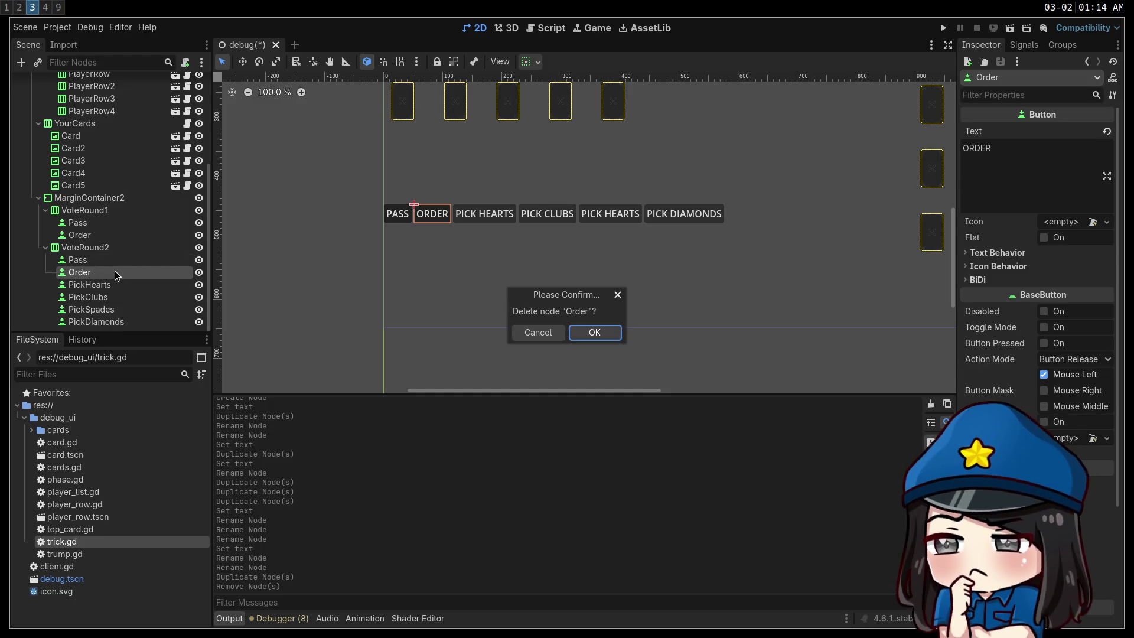
pyautogui.press('Return')
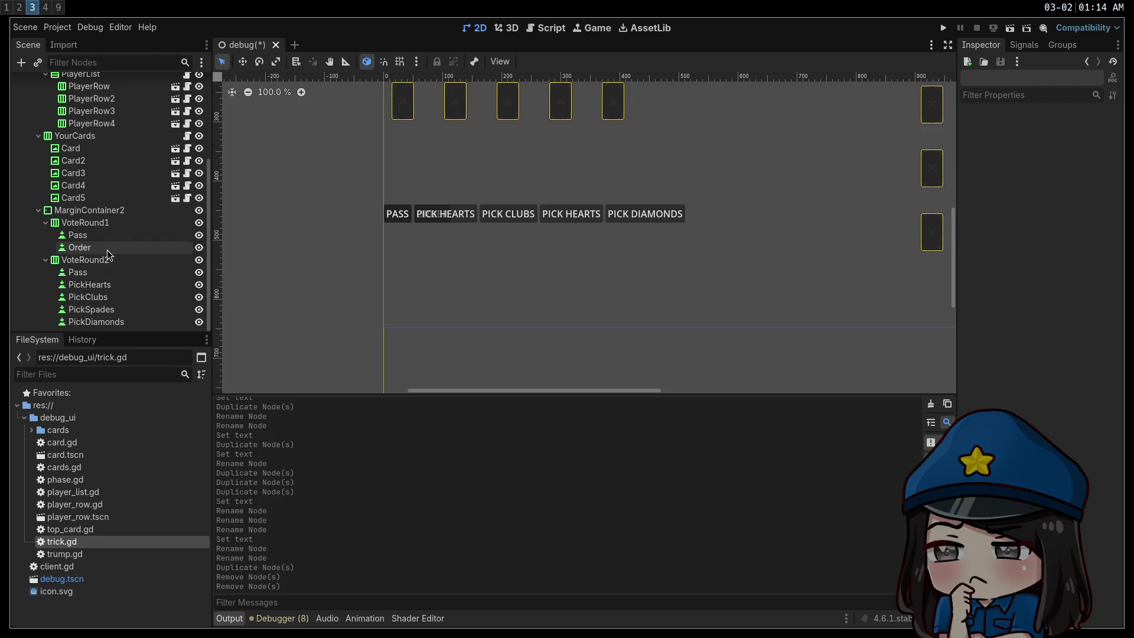
pyautogui.click(133, 222)
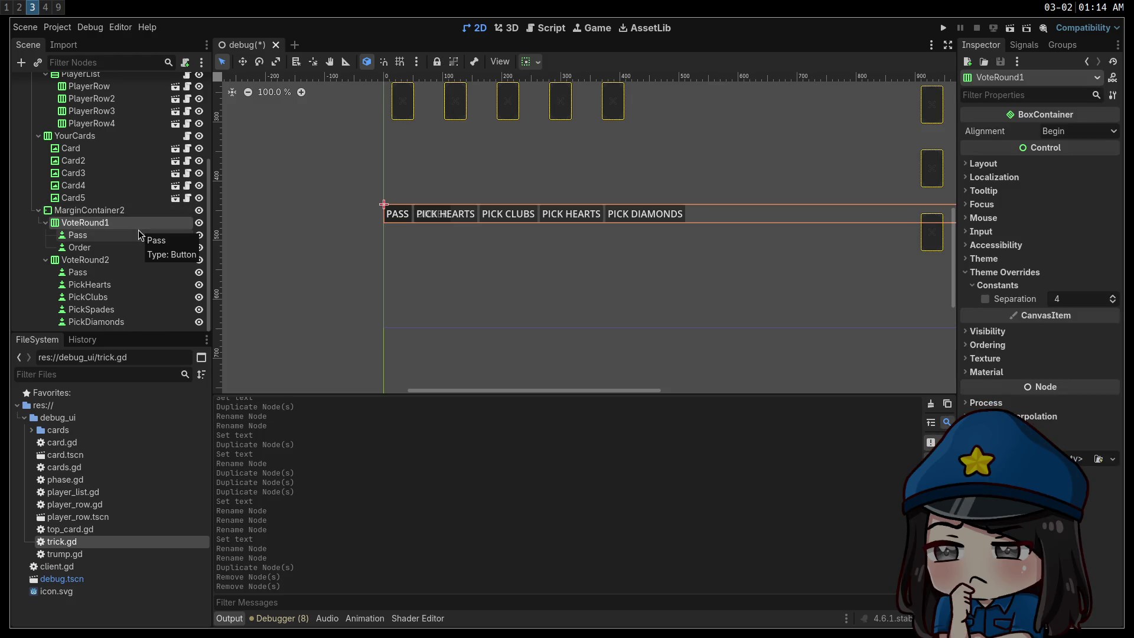
# Duplicate VoteRound1, rename the original Lobby, rename its Pass to Start and delete Order.
pyautogui.hotkey('ctrl', 'd')
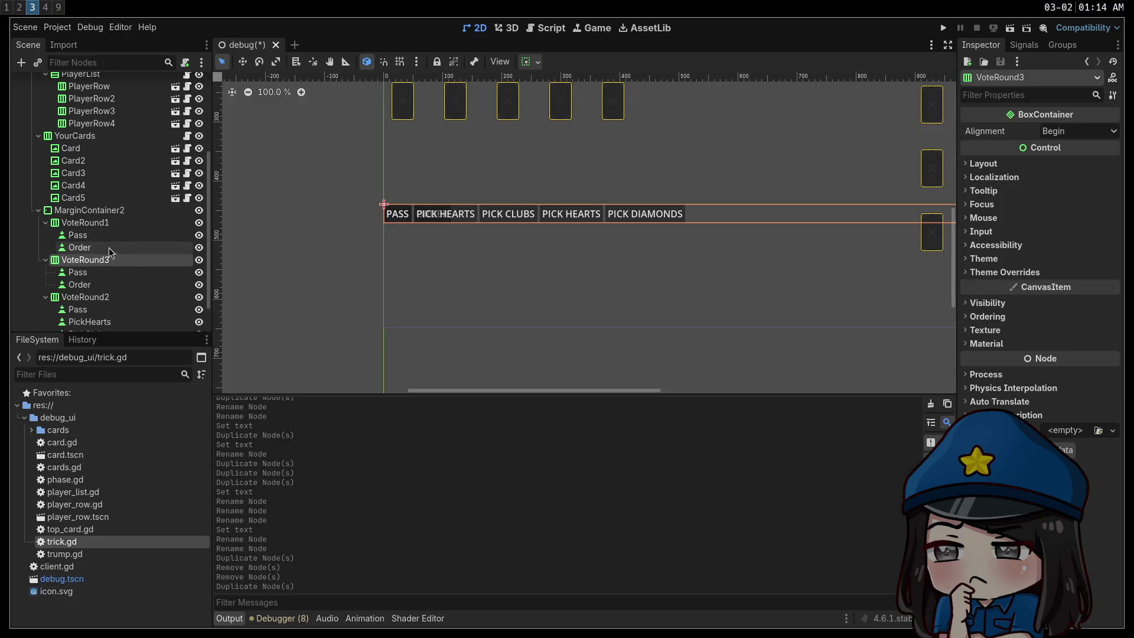
pyautogui.doubleClick(87, 227)
pyautogui.write('Lobby')
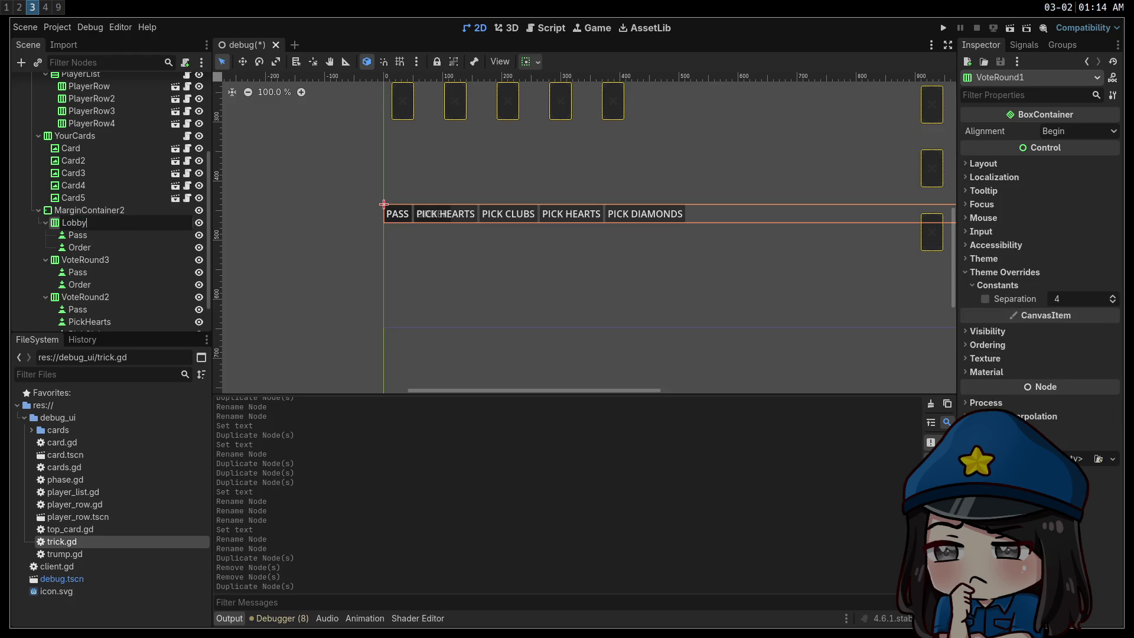
pyautogui.press('Return')
pyautogui.click(89, 235)
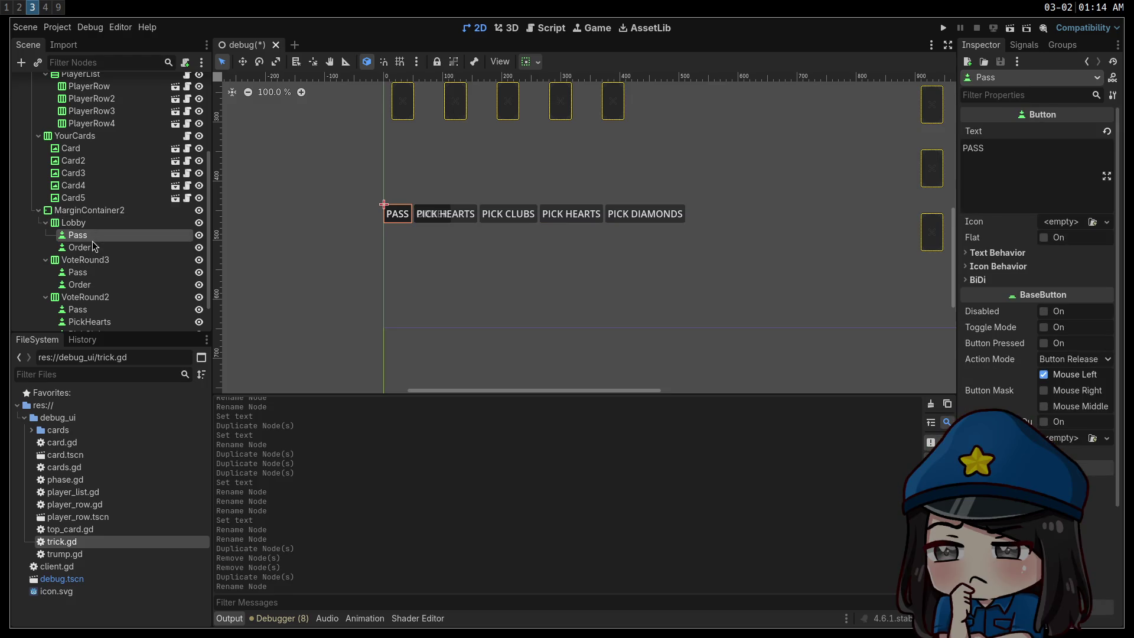
pyautogui.press('F2')
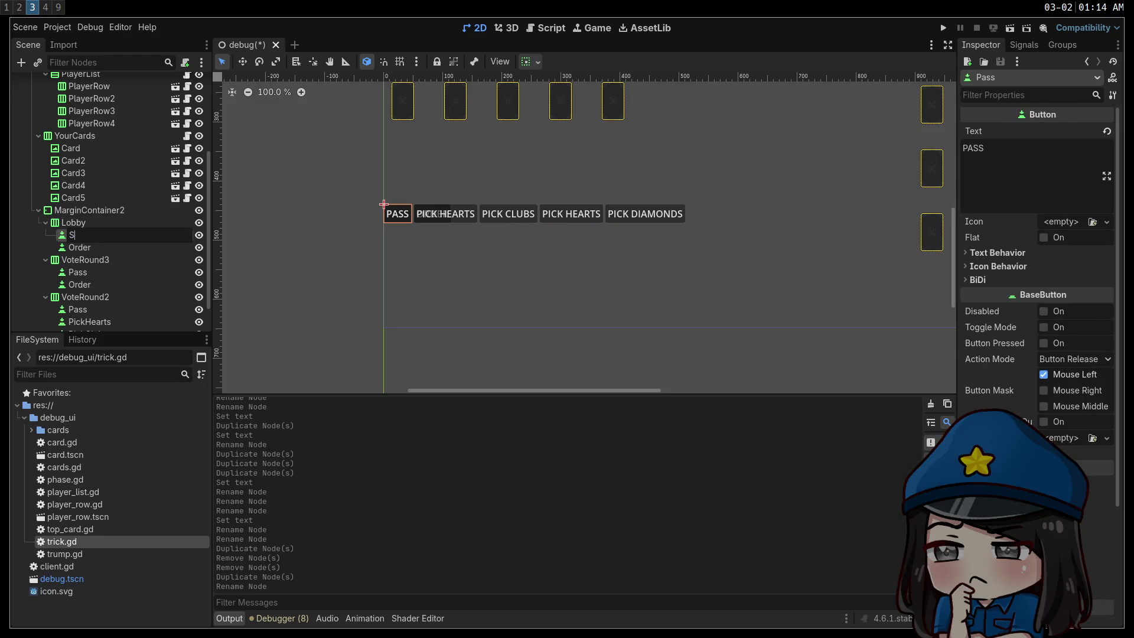
pyautogui.write('tar')
pyautogui.press('Return')
pyautogui.click(80, 248)
pyautogui.press('Delete')
pyautogui.press('Return')
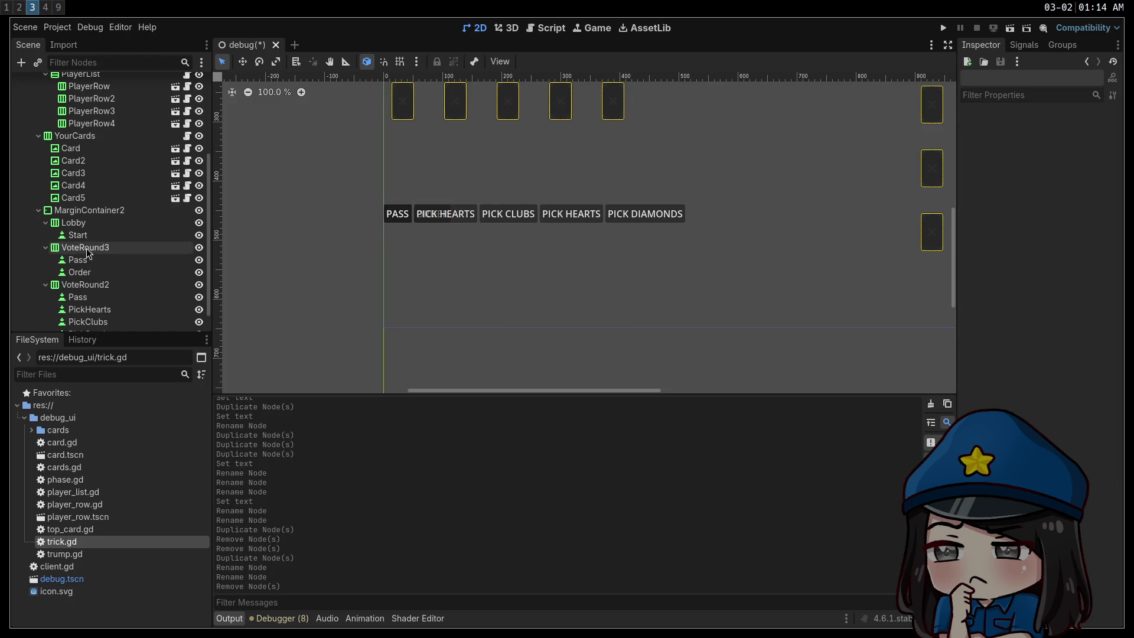
# Rename the VoteRound3 row to VoteRound1.
pyautogui.scroll(-1, 108, 227)
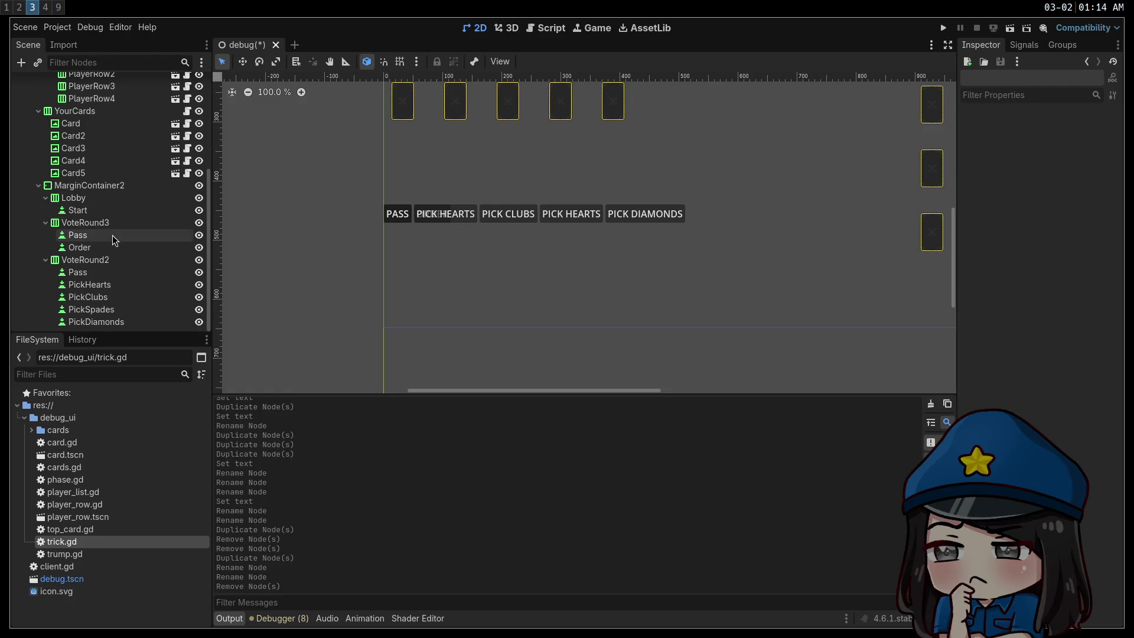
pyautogui.click(140, 221)
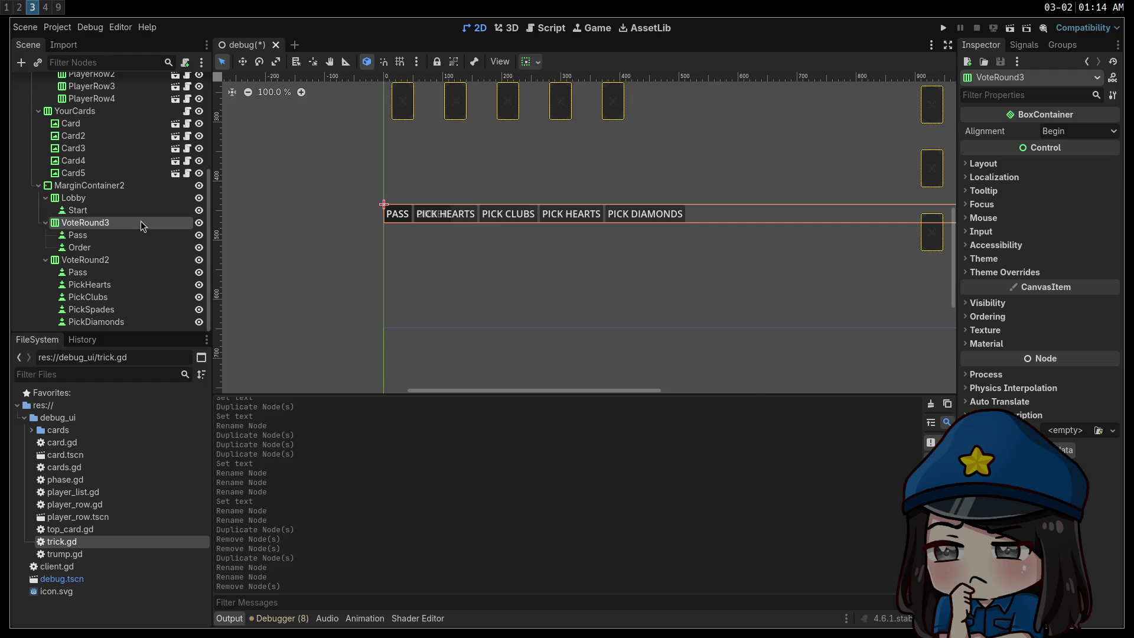
pyautogui.press('F1')
pyautogui.press('Escape')
pyautogui.doubleClick(80, 227)
pyautogui.write('VoteRound1')
pyautogui.press('Return')
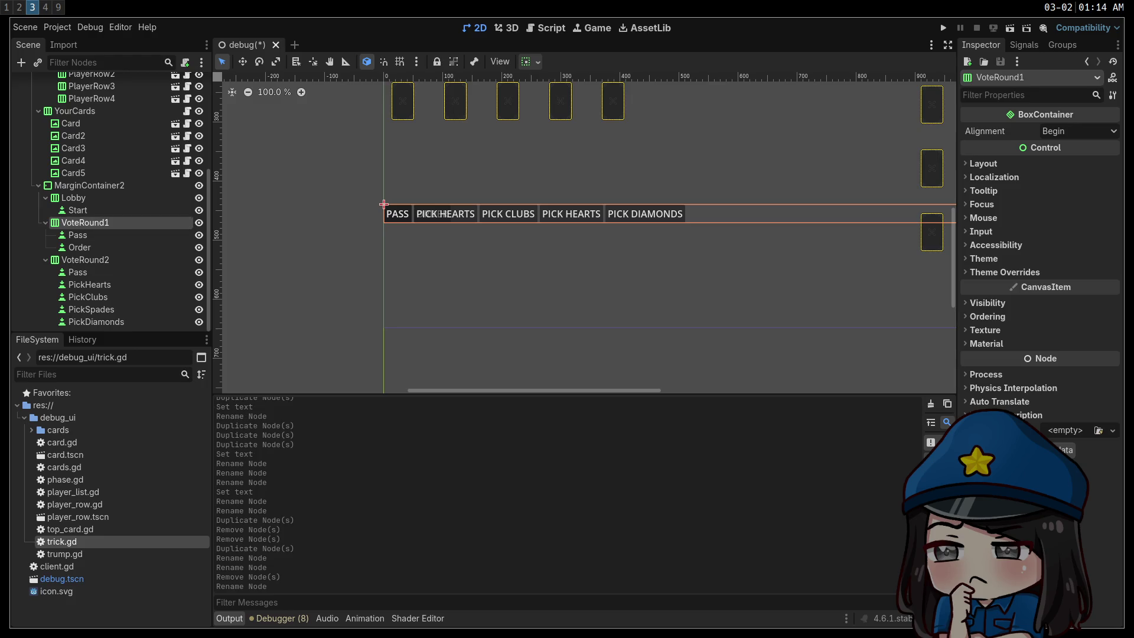
pyautogui.click(100, 273)
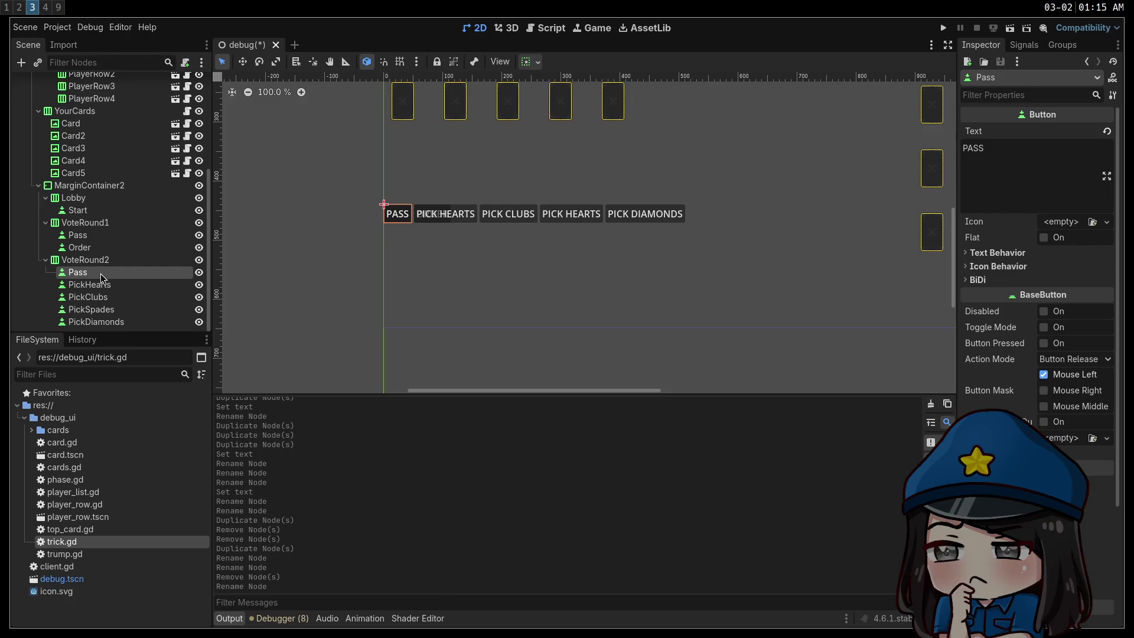
pyautogui.scroll(2, 118, 228)
# Duplicate Card5 to add a sixth card, Card6, to the hand.
pyautogui.click(98, 206)
pyautogui.hotkey('ctrl', 'd')
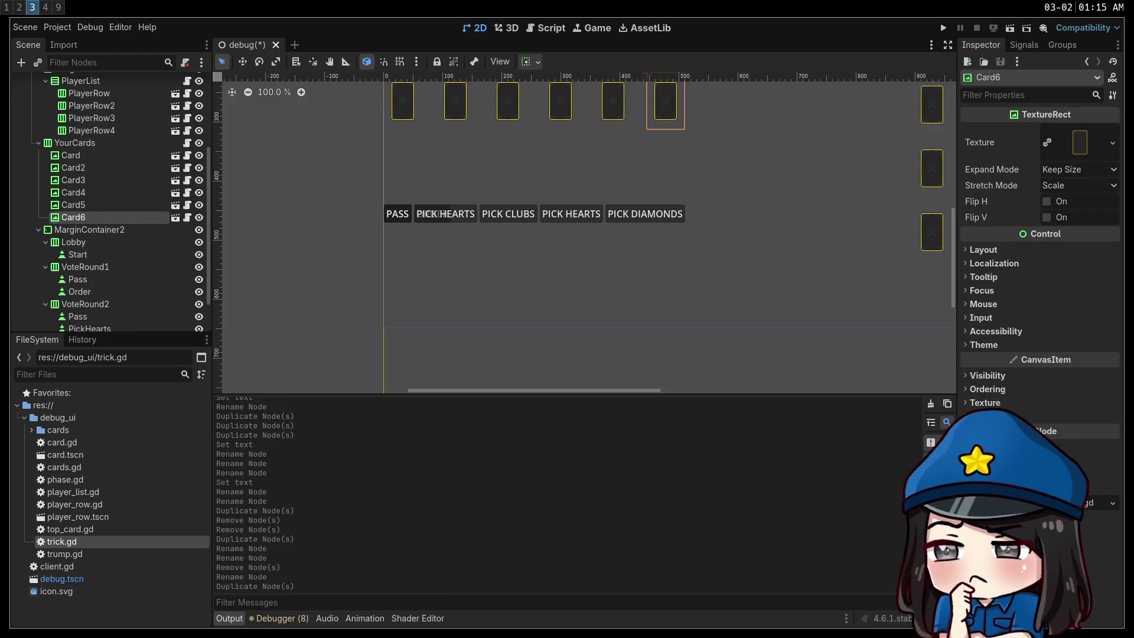
pyautogui.click(109, 281)
pyautogui.scroll(-2, 109, 281)
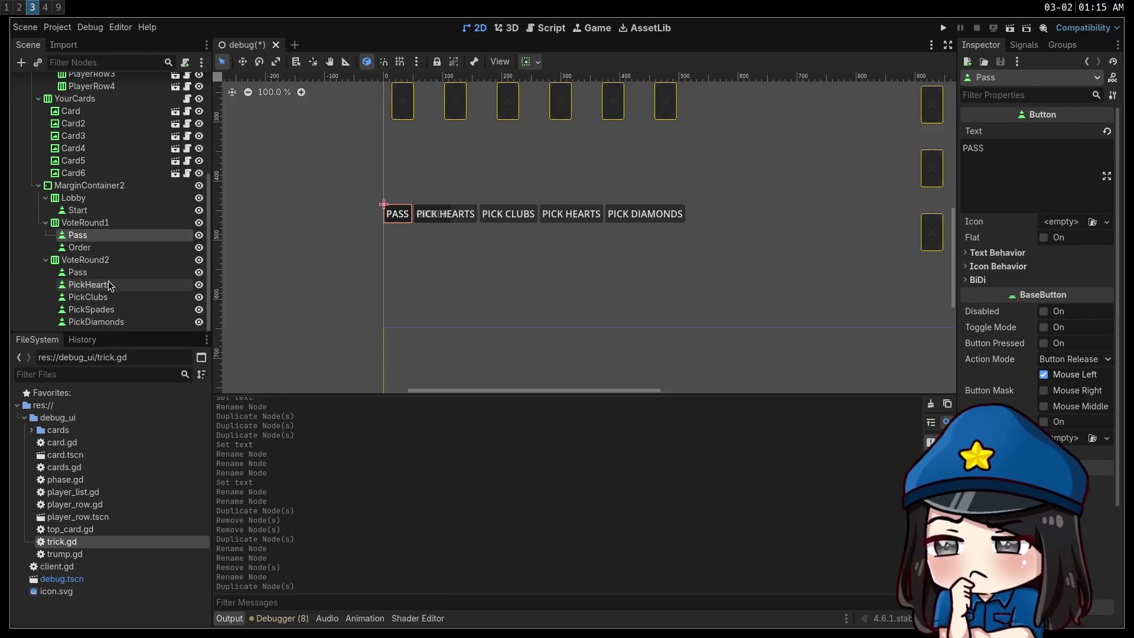